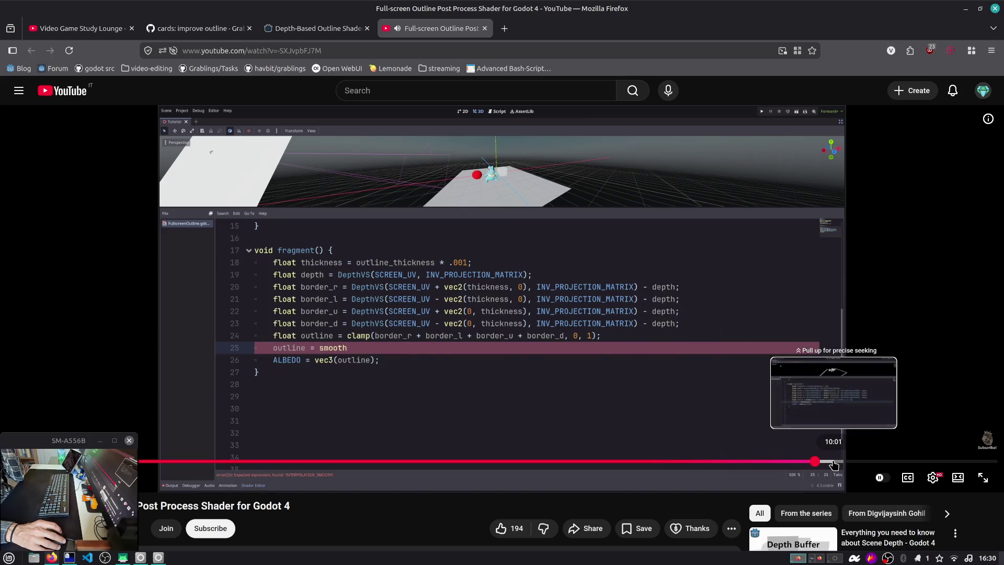
Skim the YouTube outline tutorial past the smoothstep line and shader code to its end.
left_click(835, 463)
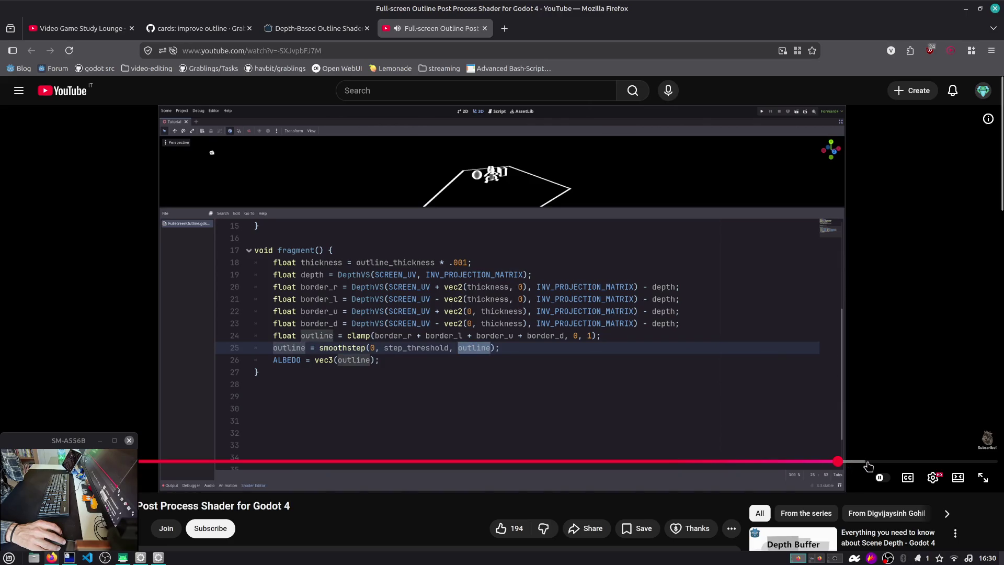
left_click(867, 462)
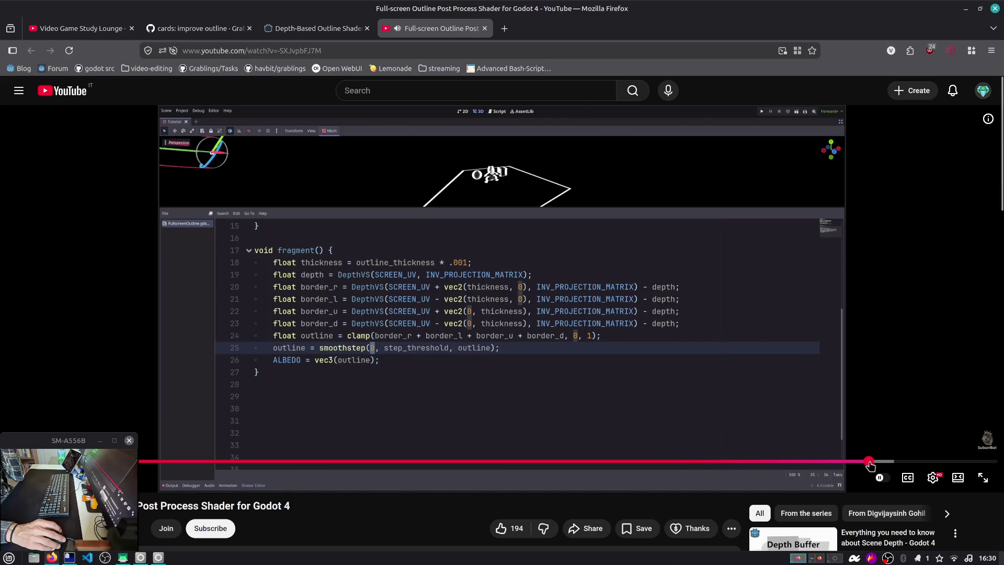
left_click(896, 463)
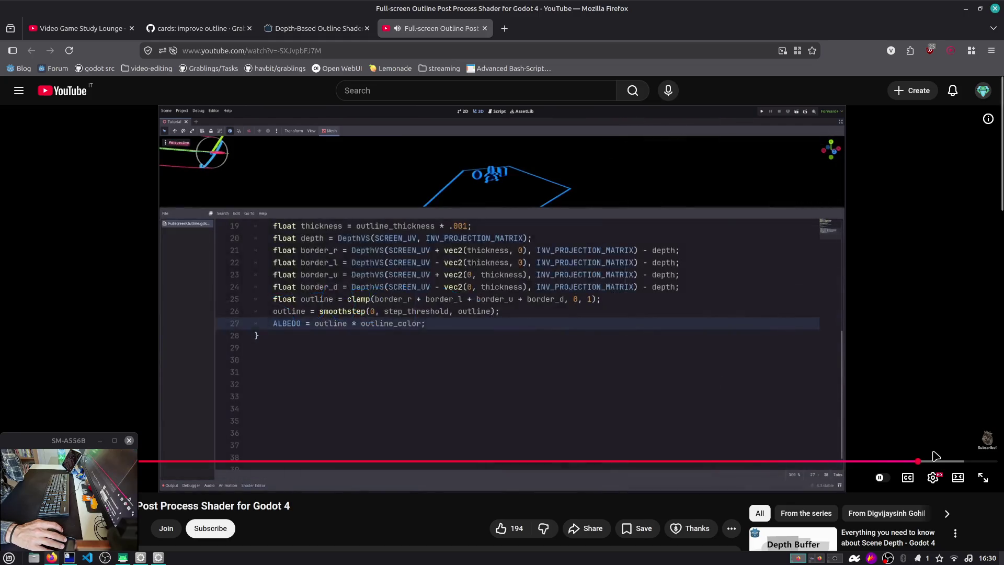
left_click(947, 462)
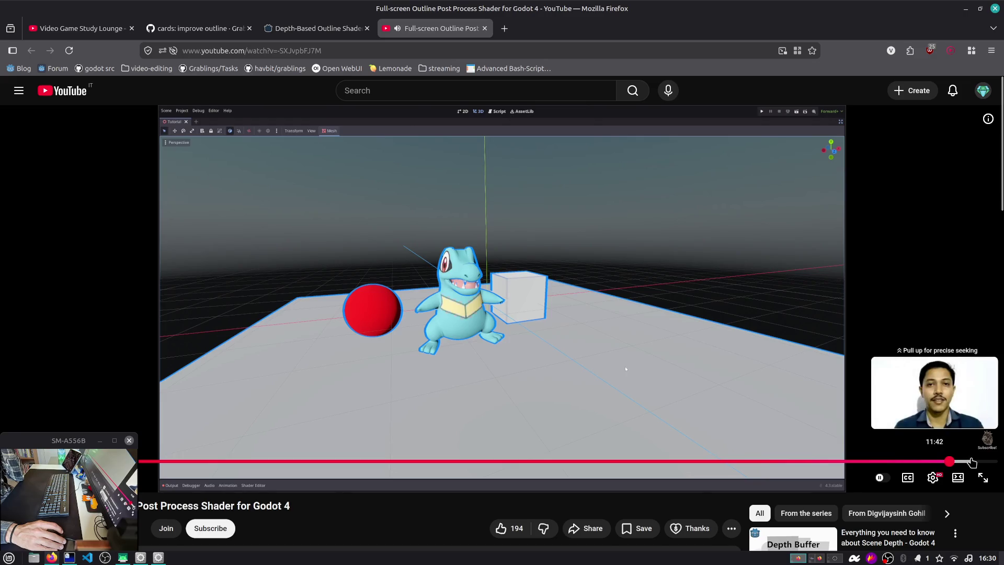
left_click(965, 461)
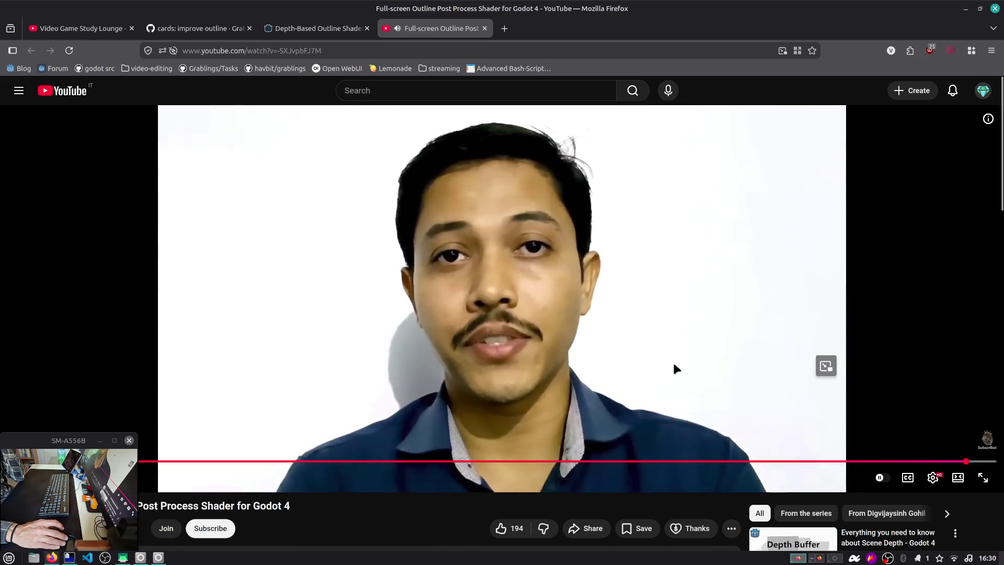
left_click_drag(979, 462, 862, 433)
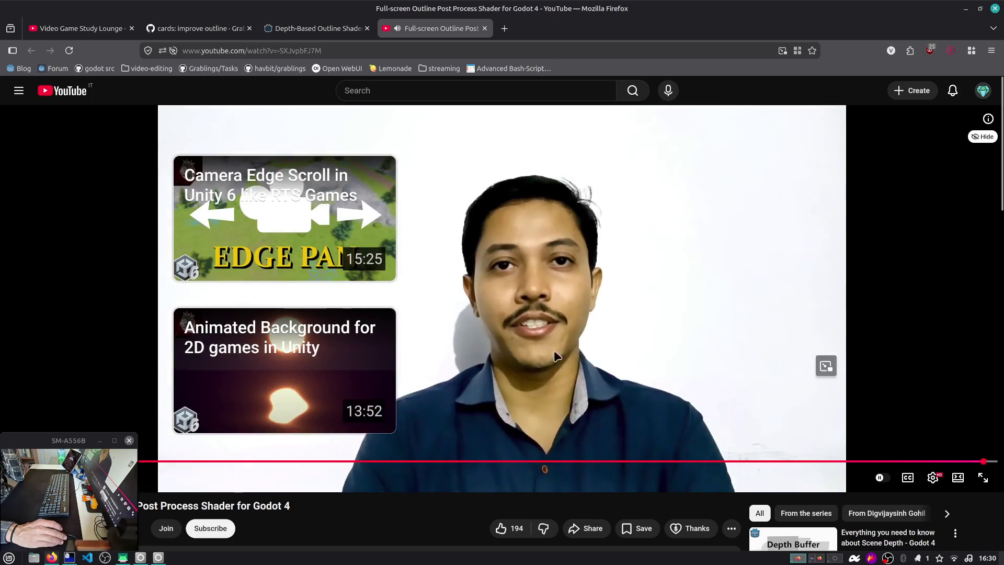
Pause the tutorial and bring up the Depth-Based Outline Shader page.
scroll(502, 340, "down", 5)
left_click(21, 195)
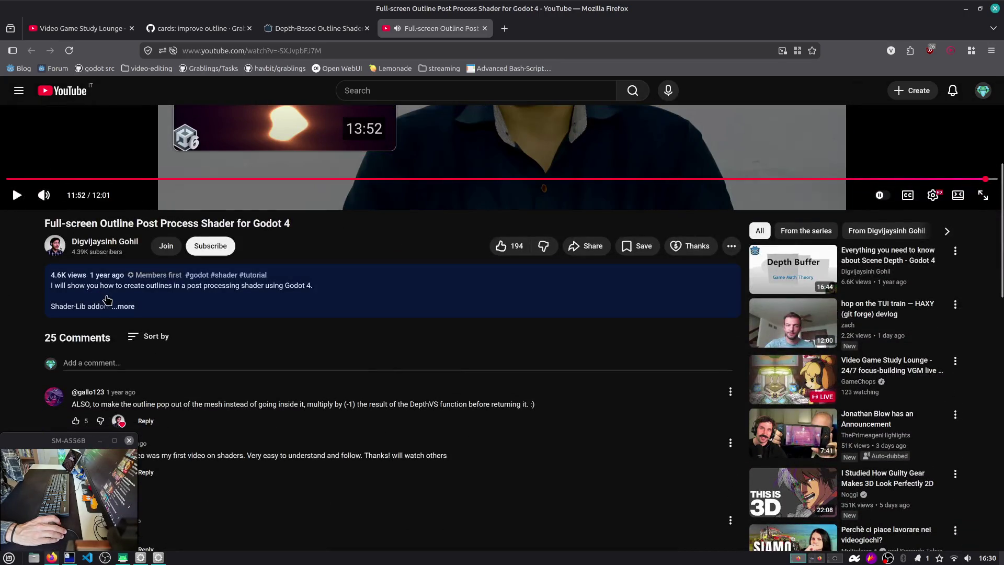
left_click(336, 32)
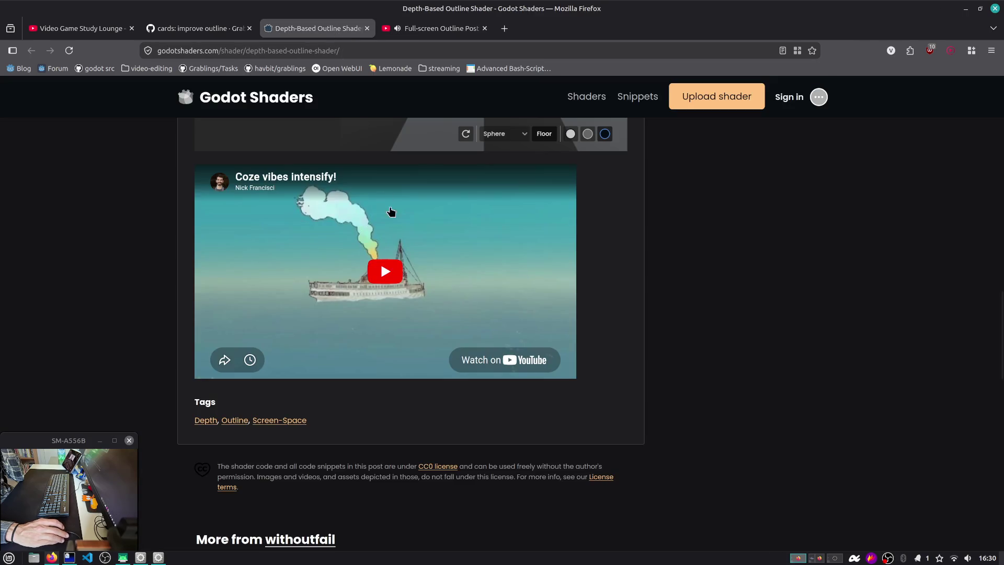
Watch the embedded steamship demo clip full screen to its end, closing the YouTube tutorial tab.
scroll(391, 211, "up", 2)
left_click(382, 335)
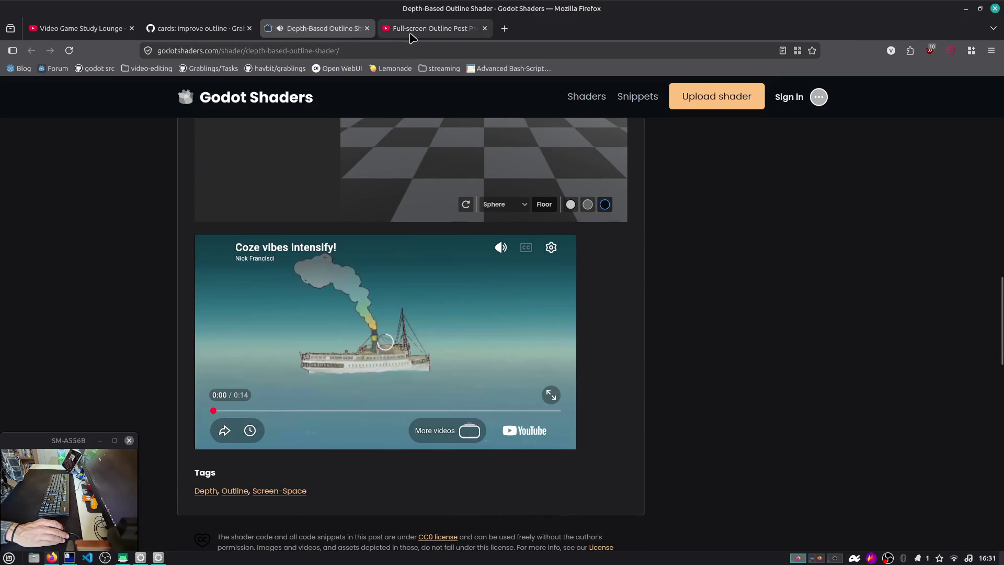
middle_click(411, 34)
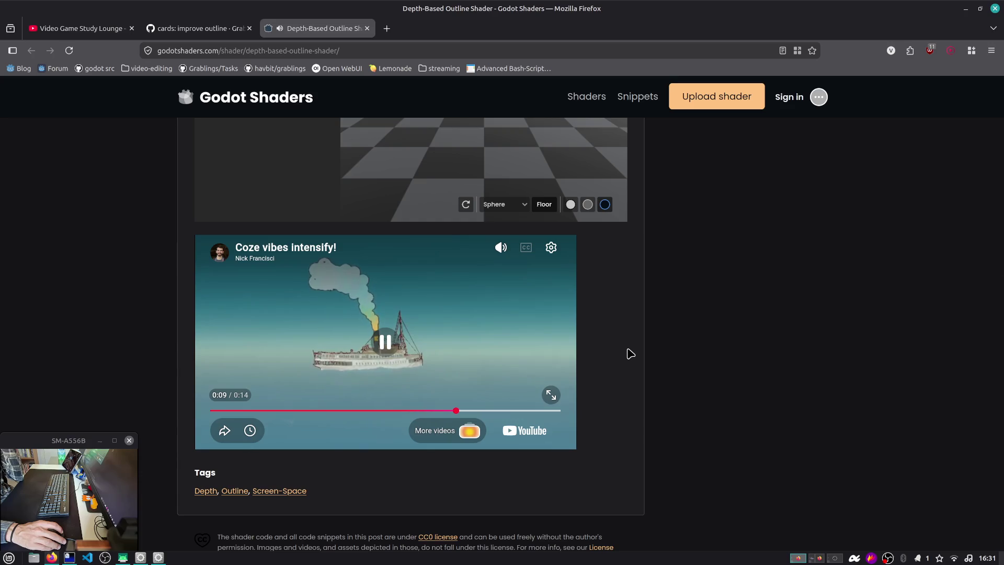
left_click(551, 395)
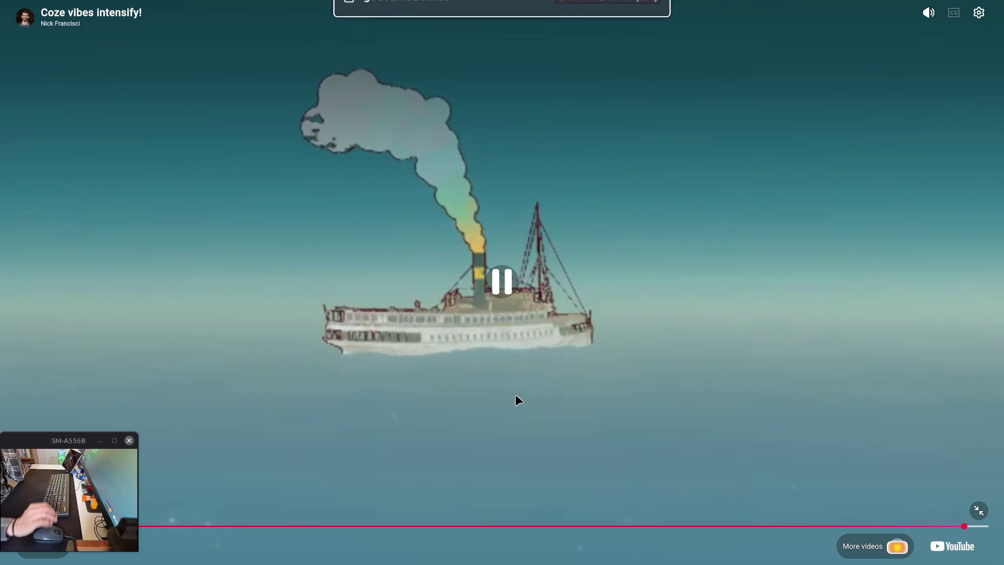
key("Escape")
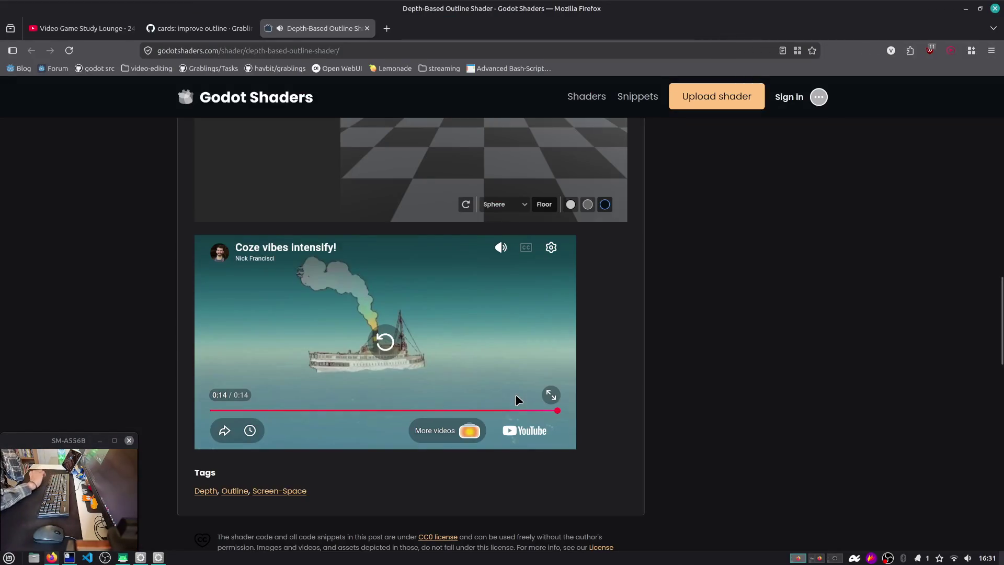
scroll(516, 398, "down", 2)
scroll(448, 396, "up", 5)
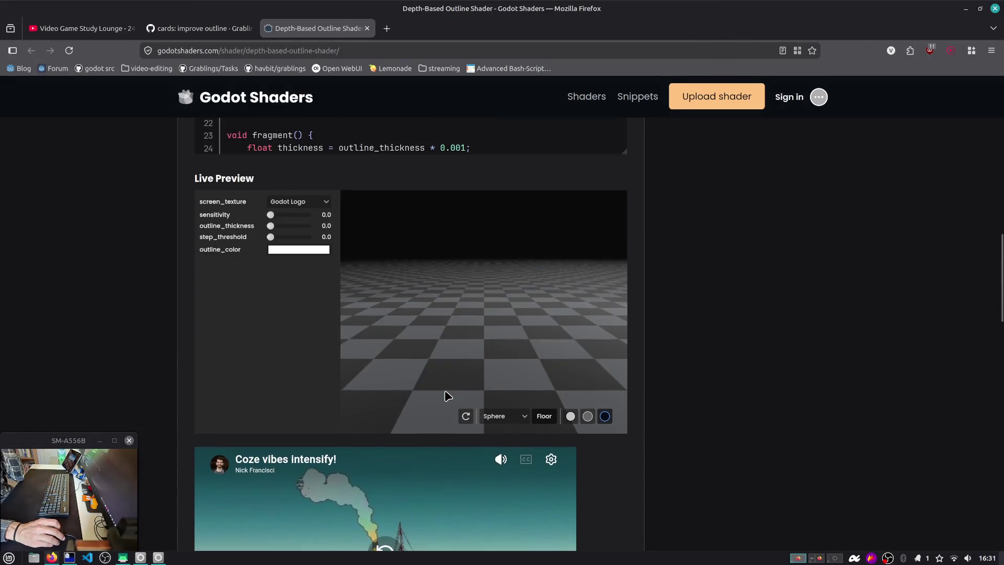
scroll(396, 365, "up", 2)
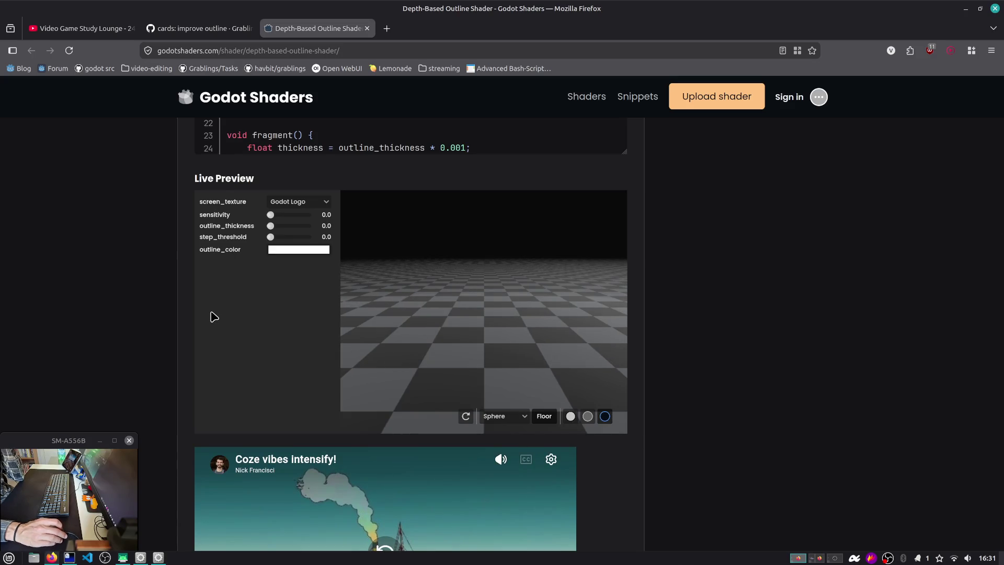
scroll(152, 287, "up", 5)
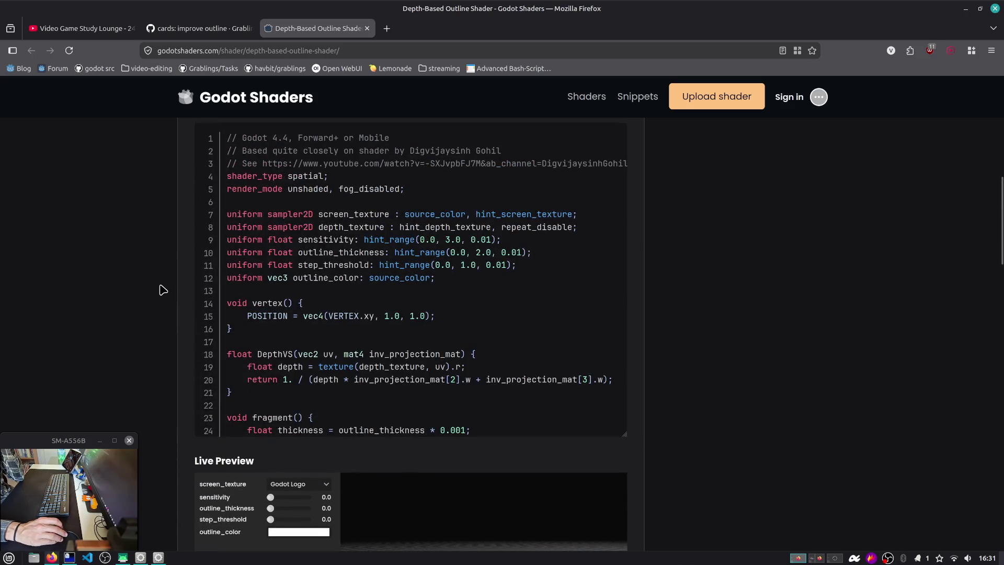
scroll(220, 309, "up", 1)
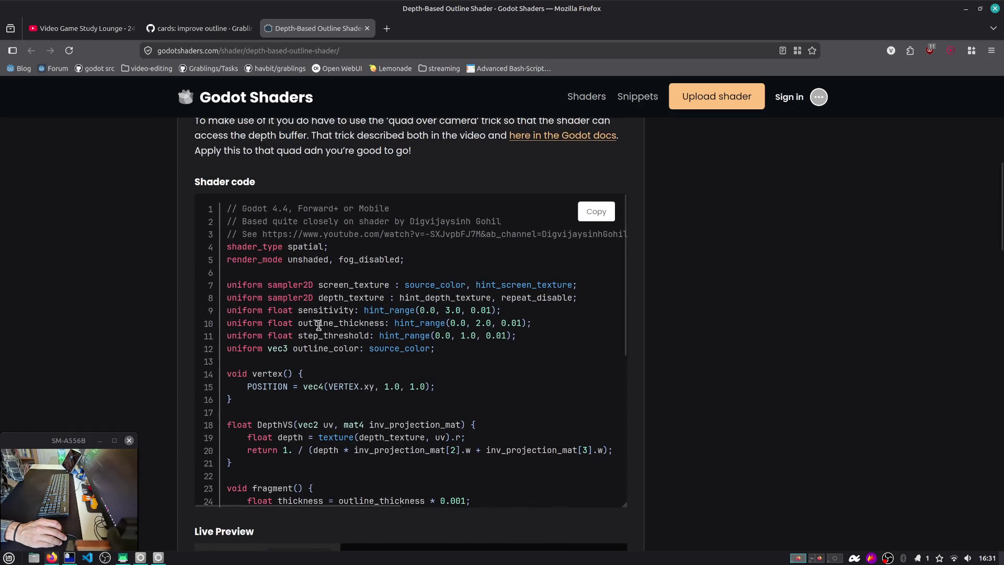
scroll(319, 326, "up", 3)
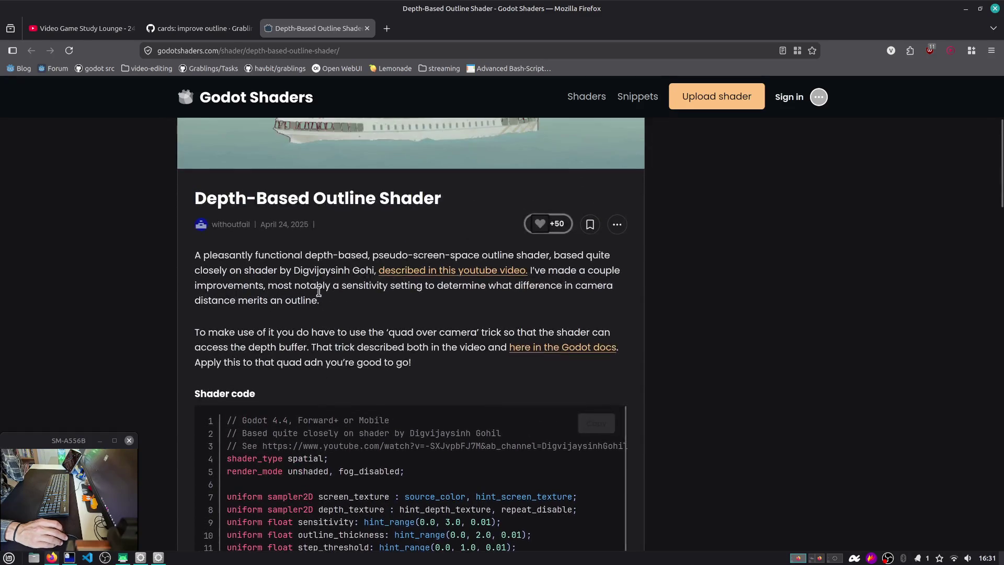
scroll(230, 335, "down", 1)
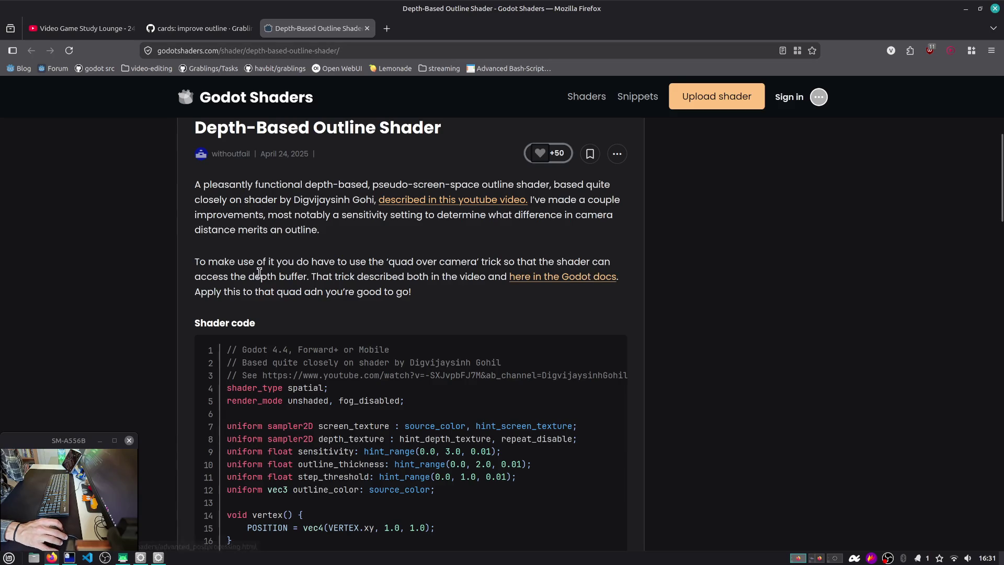
left_click_drag(322, 277, 455, 291)
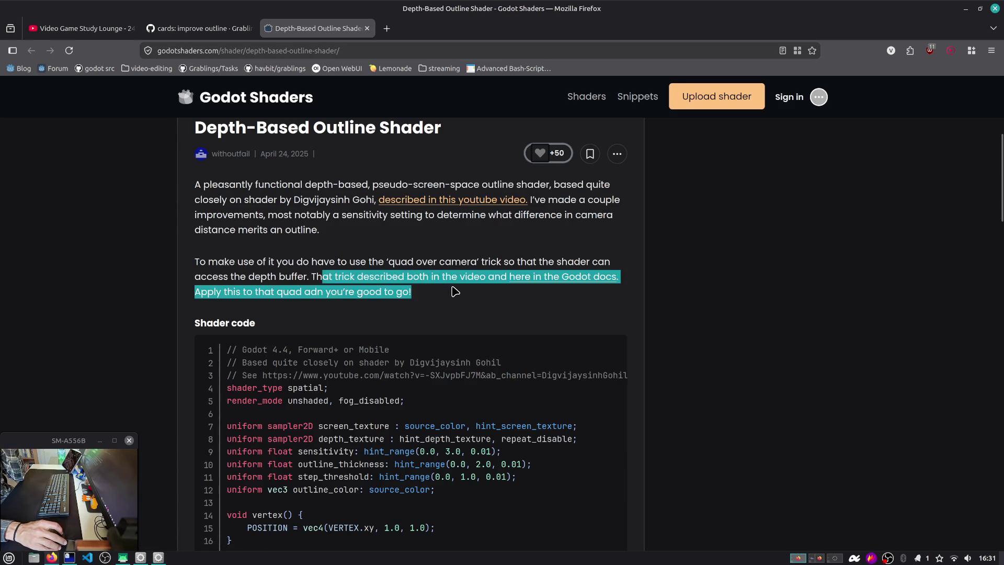
left_click(492, 250)
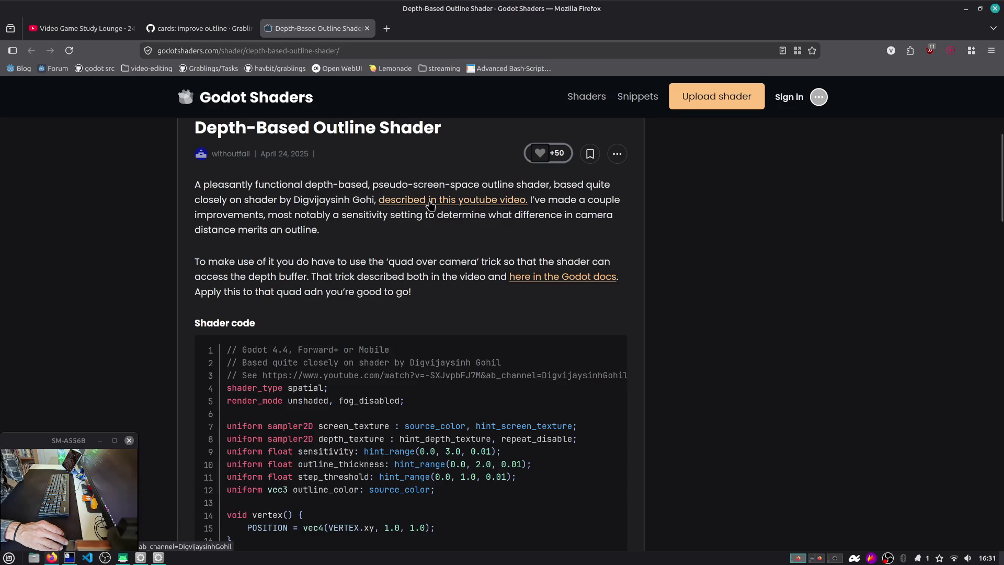
left_click(429, 204)
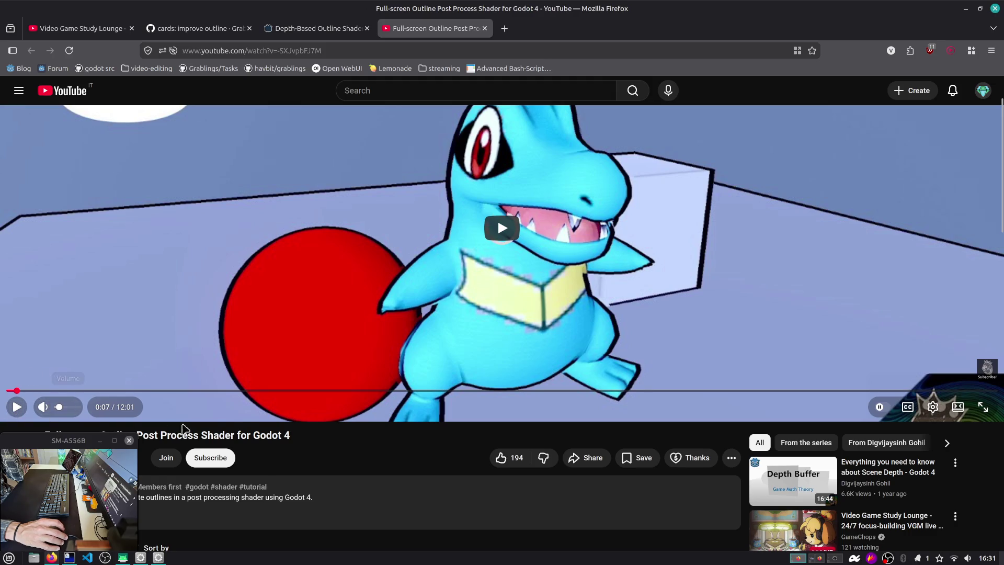
Replay the tutorial and seek to its step creating a shader for the Outline mesh, then pause.
scroll(499, 473, "up", 2)
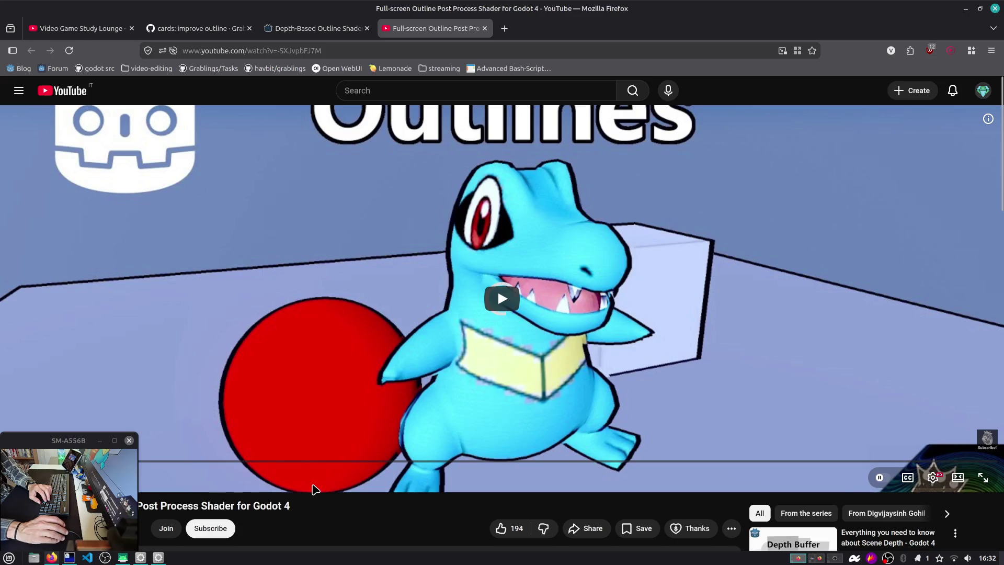
left_click(316, 488)
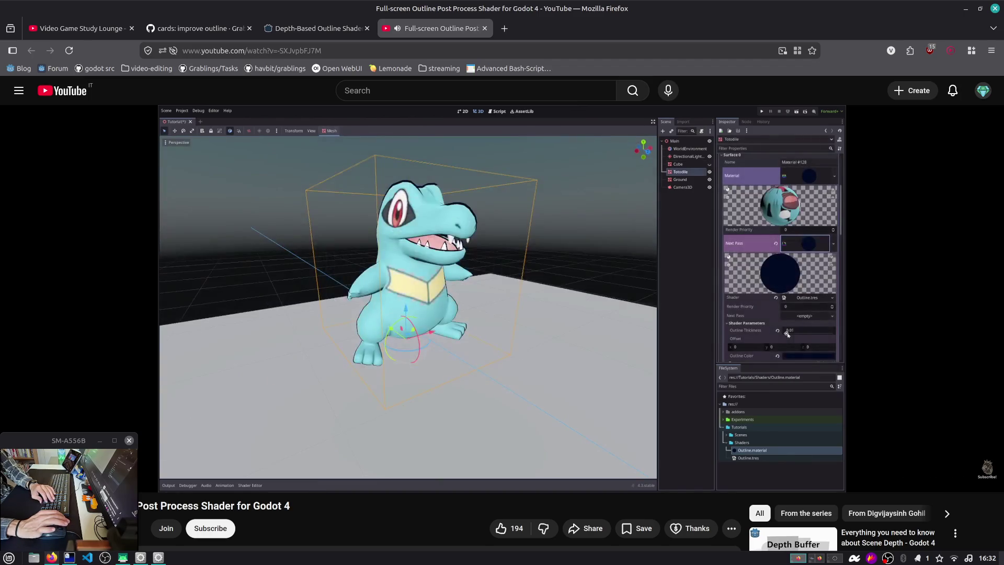
key("Right")
key("Right")
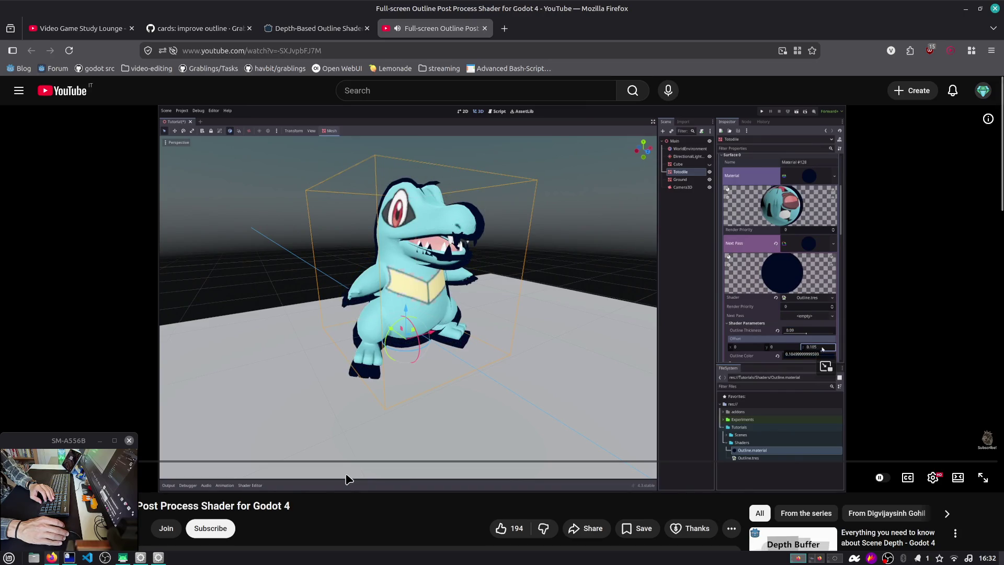
key("Right")
key("Right")
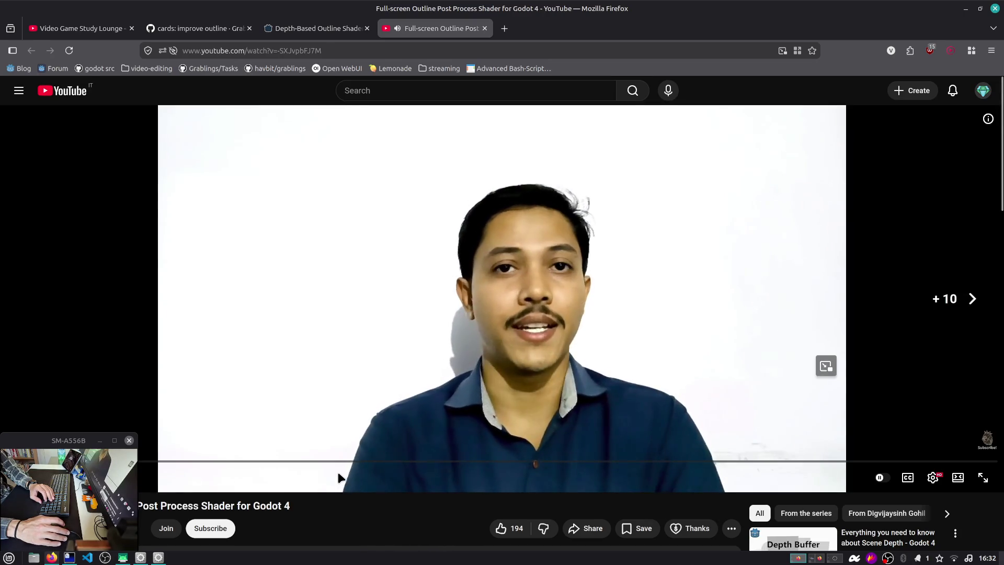
key("Left")
key("Left")
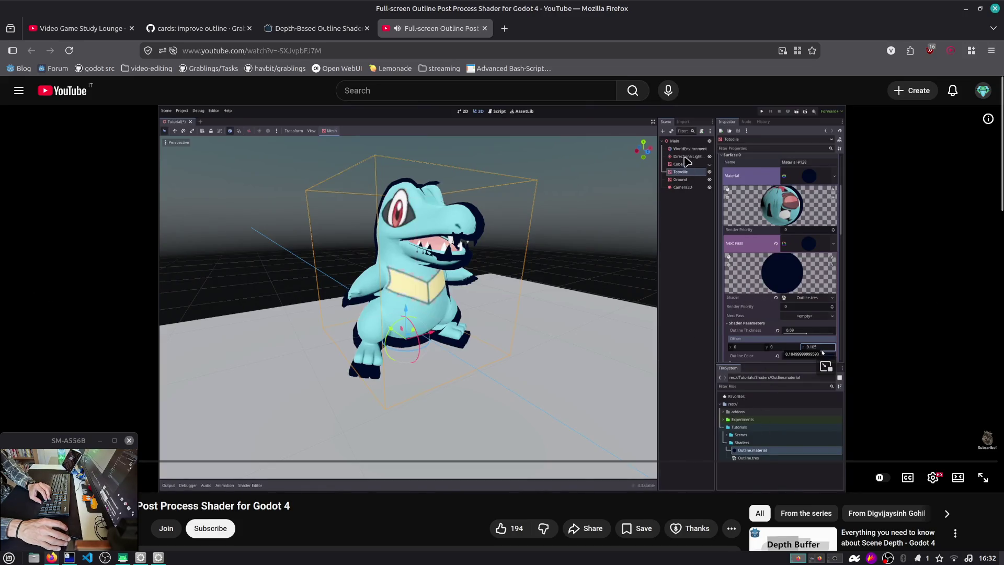
key("Right")
key("Right")
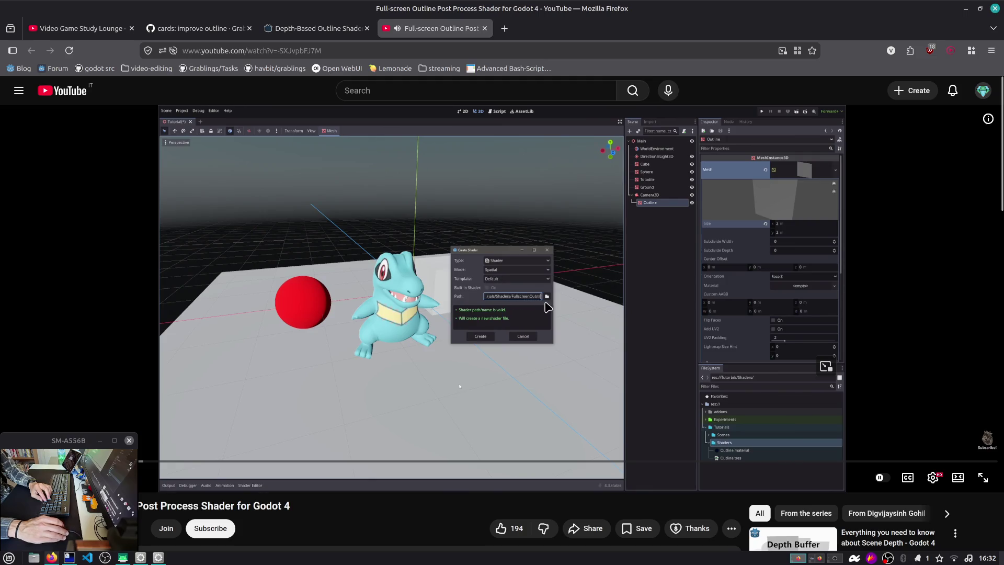
left_click(540, 321)
In Godot, filter the FileSystem for 'fullsc' and open fullscreen_quad.gd.
key("alt+Tab")
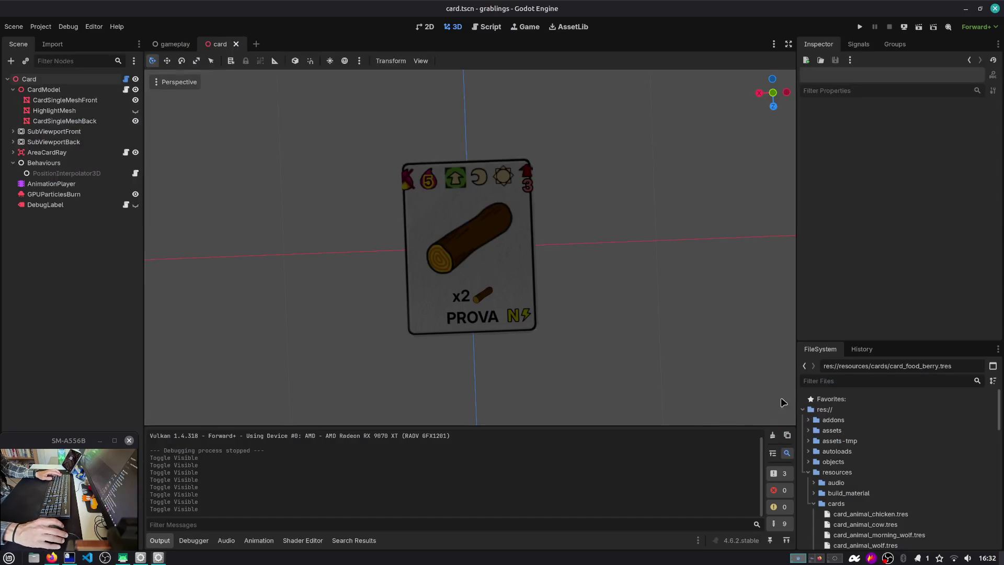
left_click(841, 380)
type("fullsc")
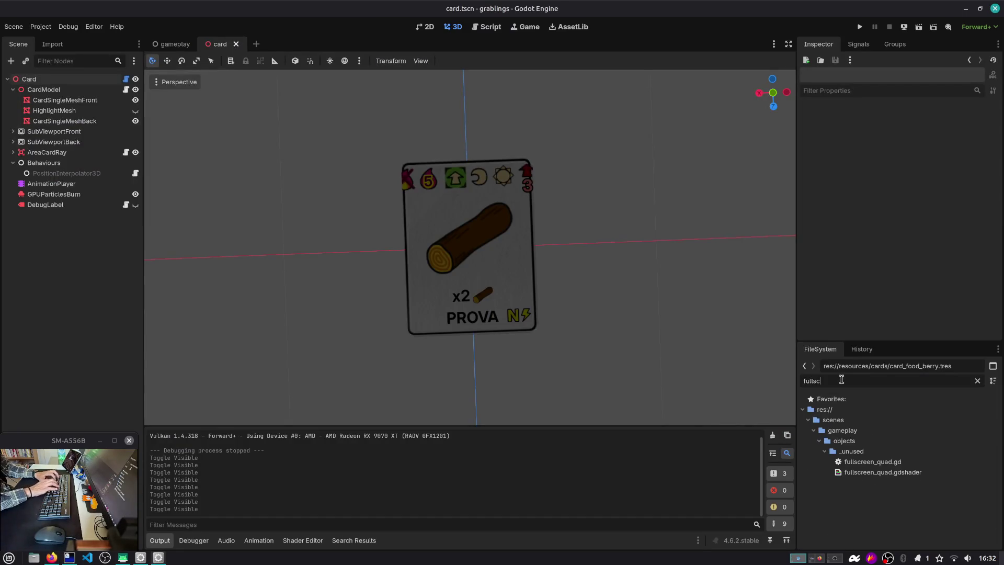
double_click(871, 462)
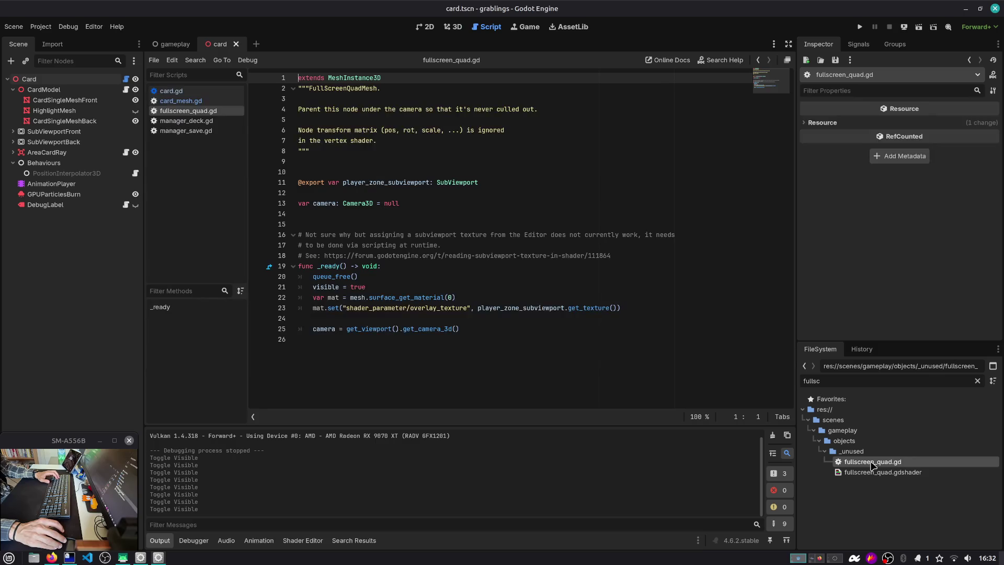
Read the script's camera-parenting and transform notes and overlay_texture parameter, then open fullscreen_quad.gdshader.
left_click_drag(299, 109, 471, 108)
left_click(471, 109)
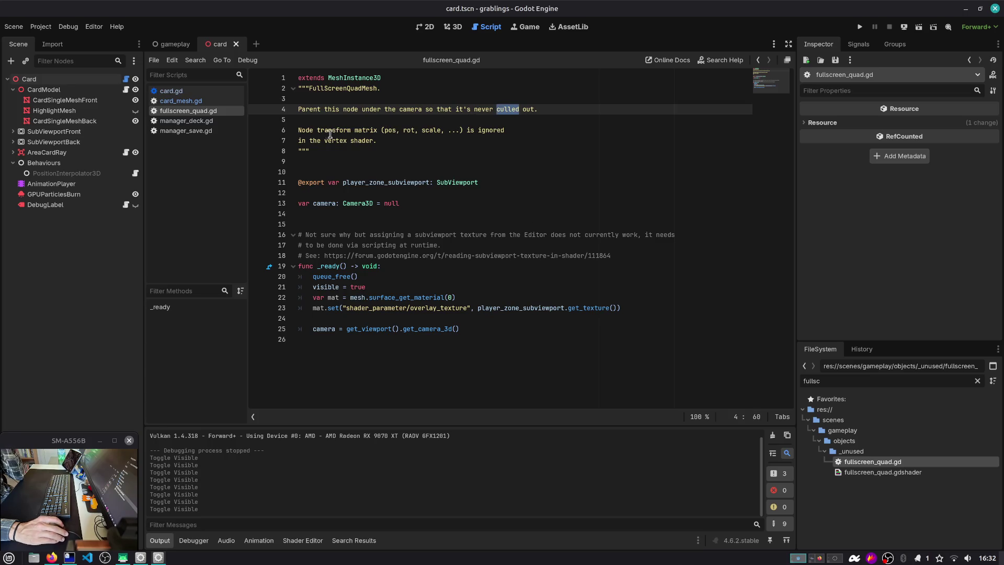
left_click_drag(299, 131, 497, 142)
left_click(497, 142)
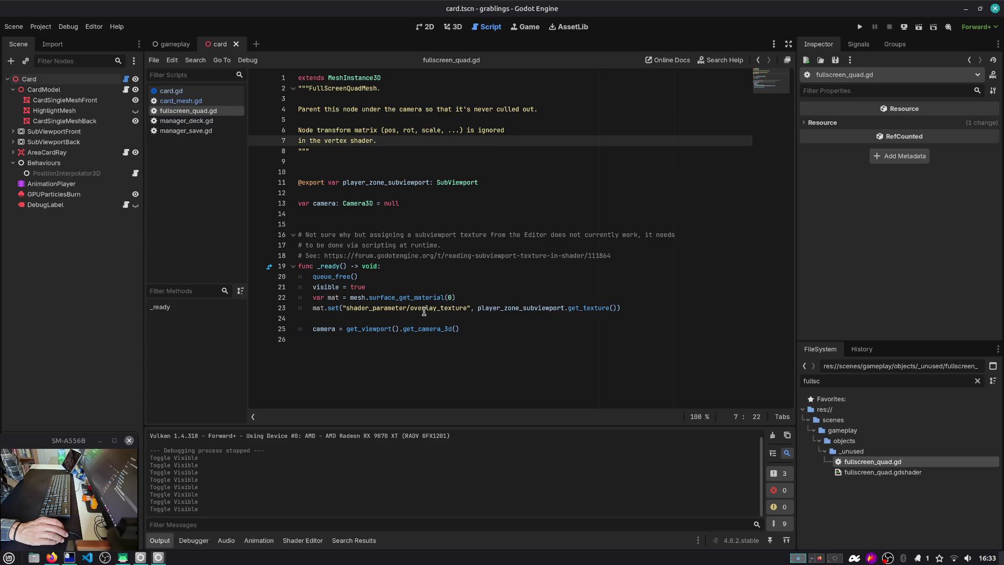
double_click(435, 308)
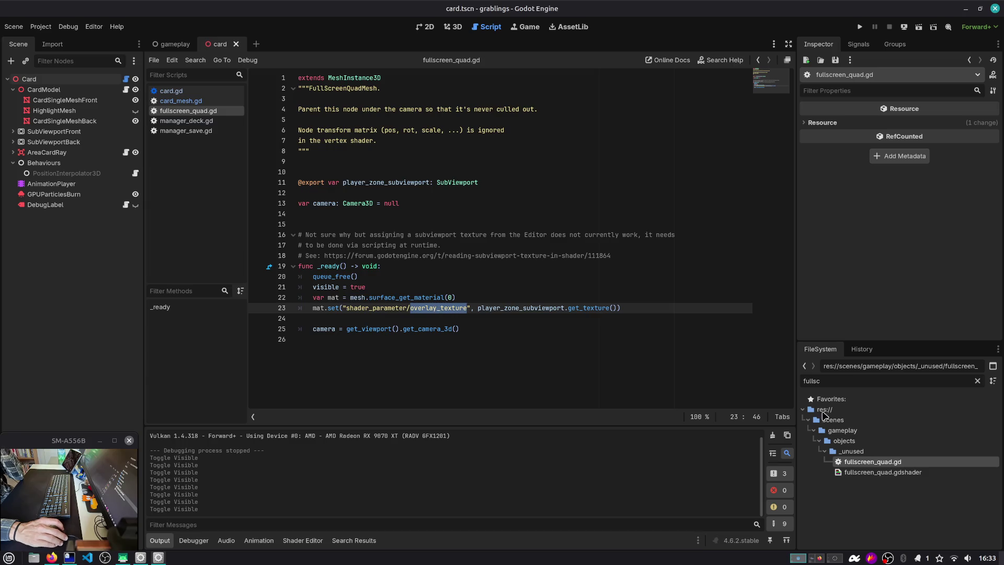
double_click(852, 472)
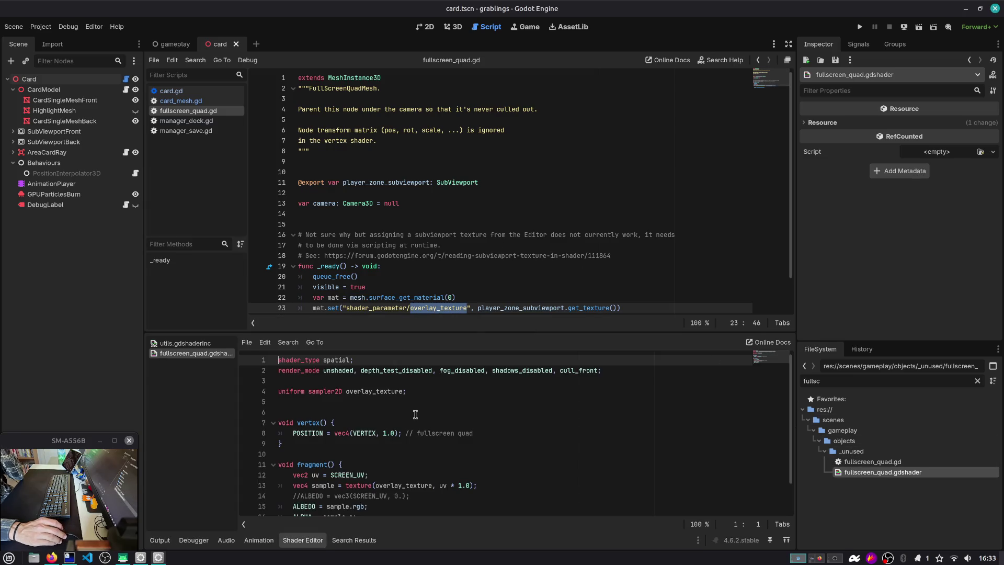
Review the shader's vertex() function and overlay_texture uniform, then return to the tutorial in Firefox.
scroll(415, 415, "down", 2)
left_click_drag(327, 412, 253, 387)
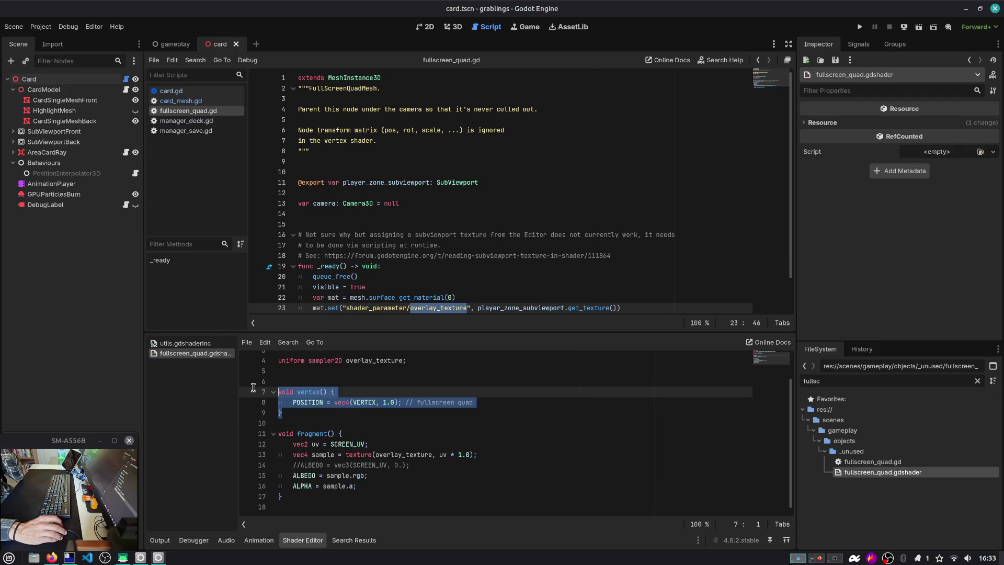
double_click(401, 455)
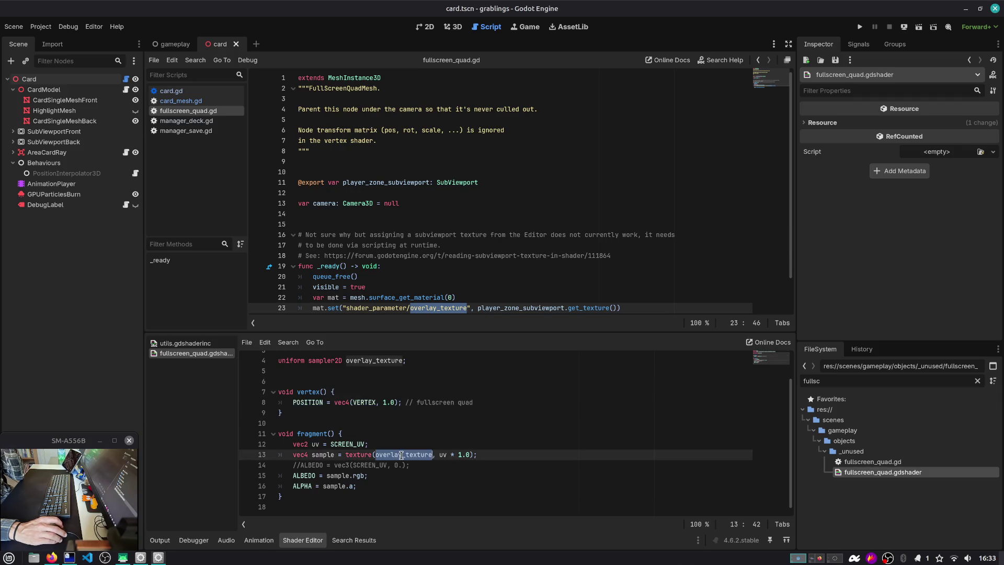
key("alt+Tab")
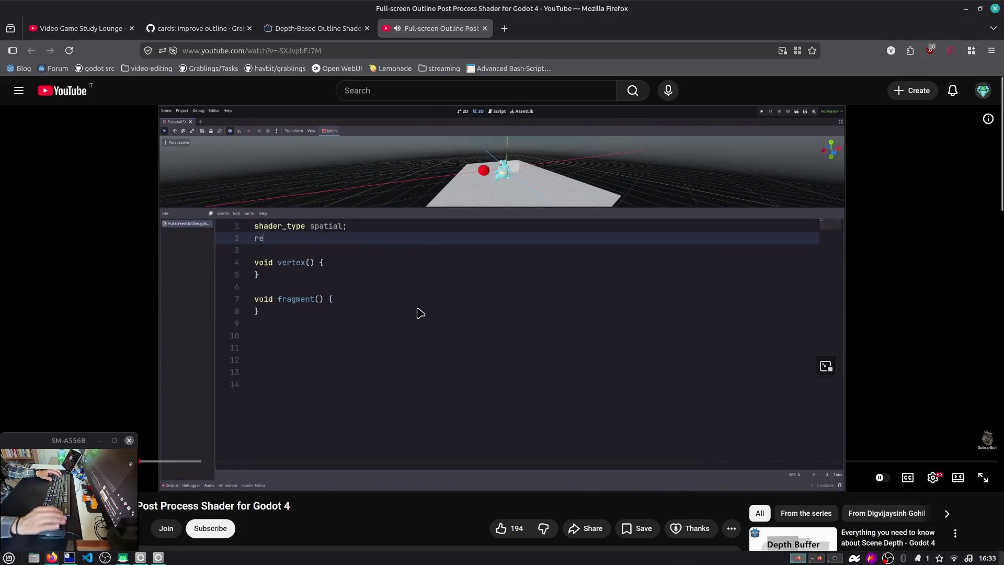
Pause the tutorial at its render_mode line and switch back to Godot.
left_click(402, 378)
key("alt+Tab")
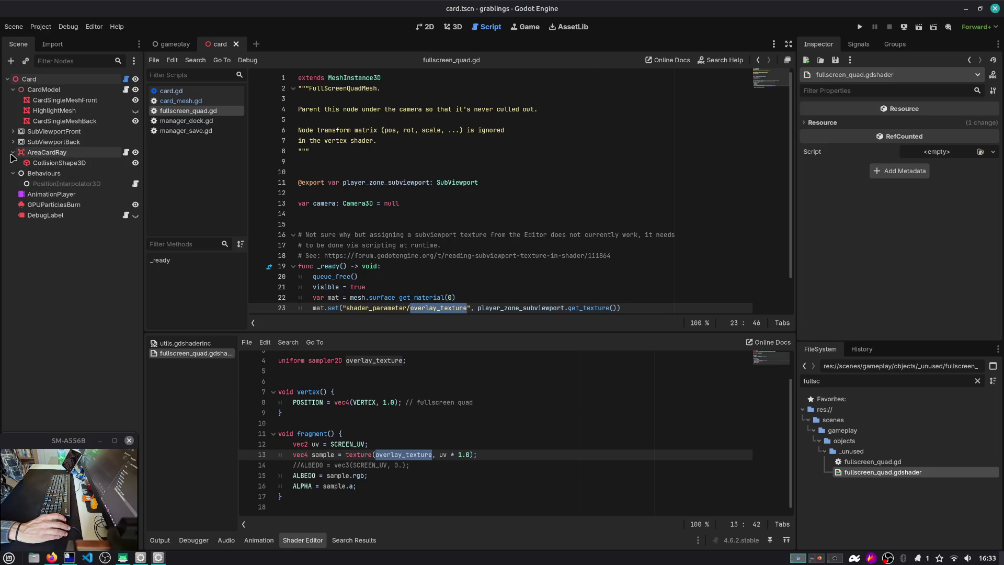
Collapse the Behaviours node and view the card scene from above in 3D.
left_click(13, 173)
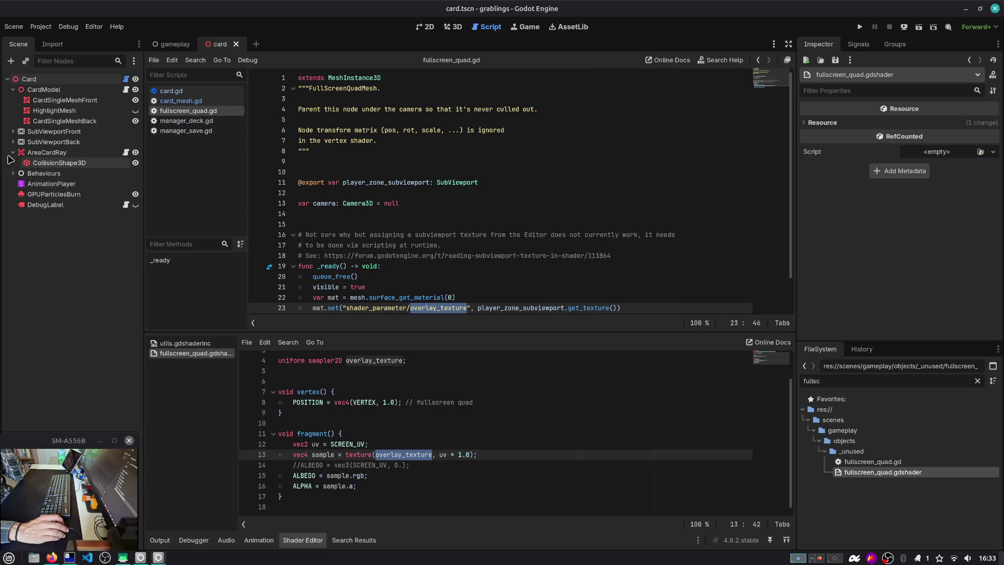
left_click(452, 27)
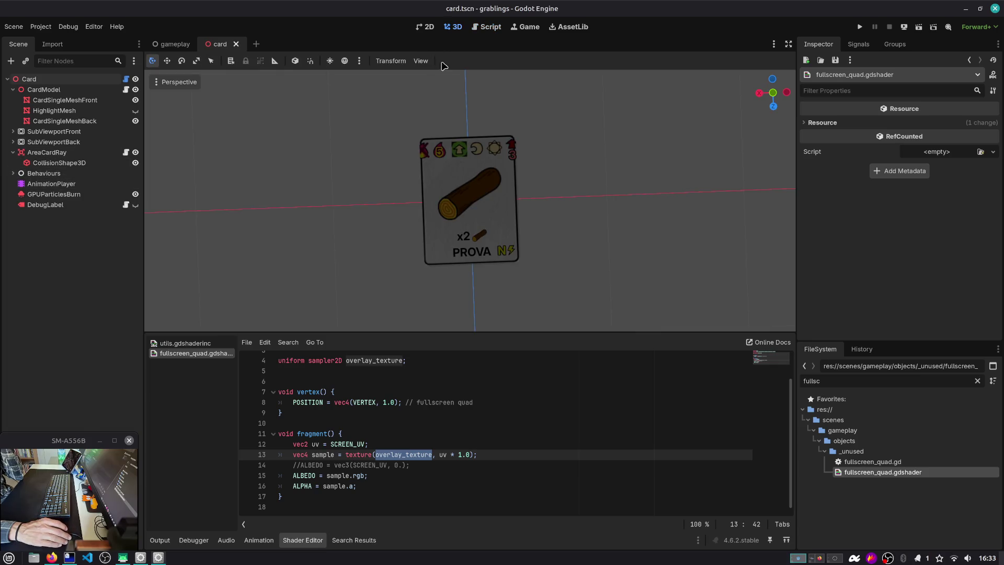
mouse_move(442, 65)
left_mouse_down()
mouse_move(439, 135)
mouse_move(354, 168)
left_mouse_up()
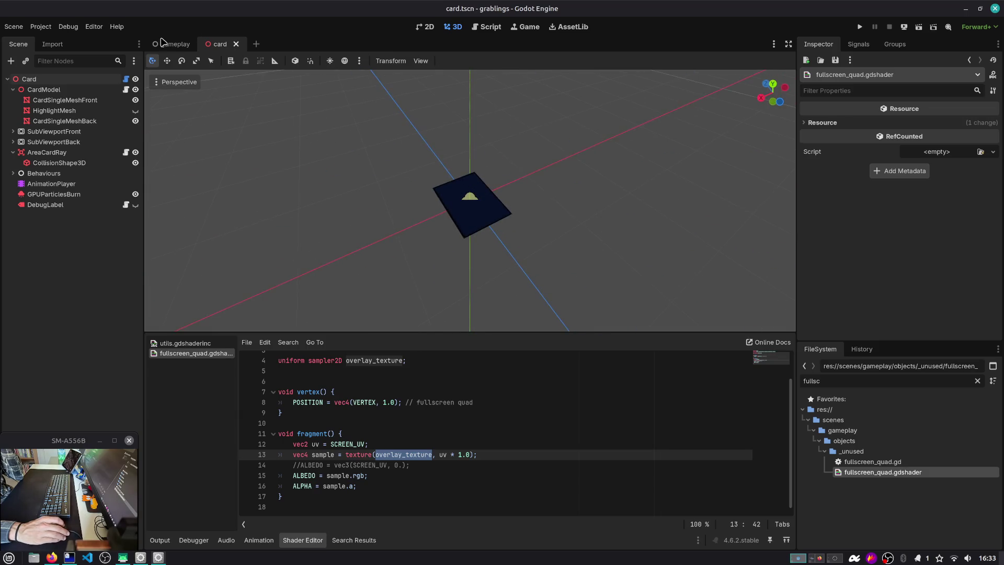
In the gameplay scene, collapse the DeckManager, Managers and LayerUI_Lv1 nodes.
left_click(162, 43)
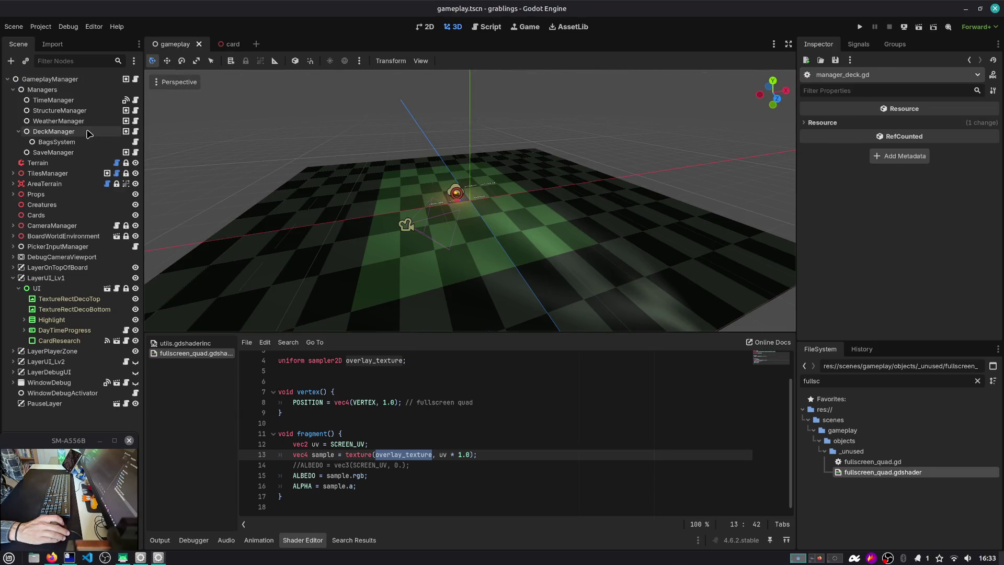
left_click(18, 131)
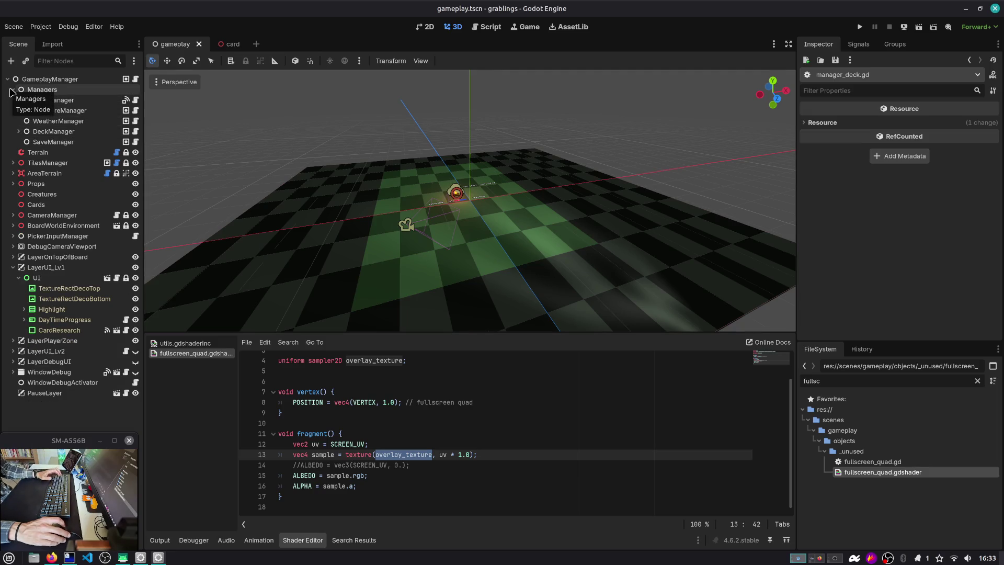
left_click(13, 90)
left_click(13, 215)
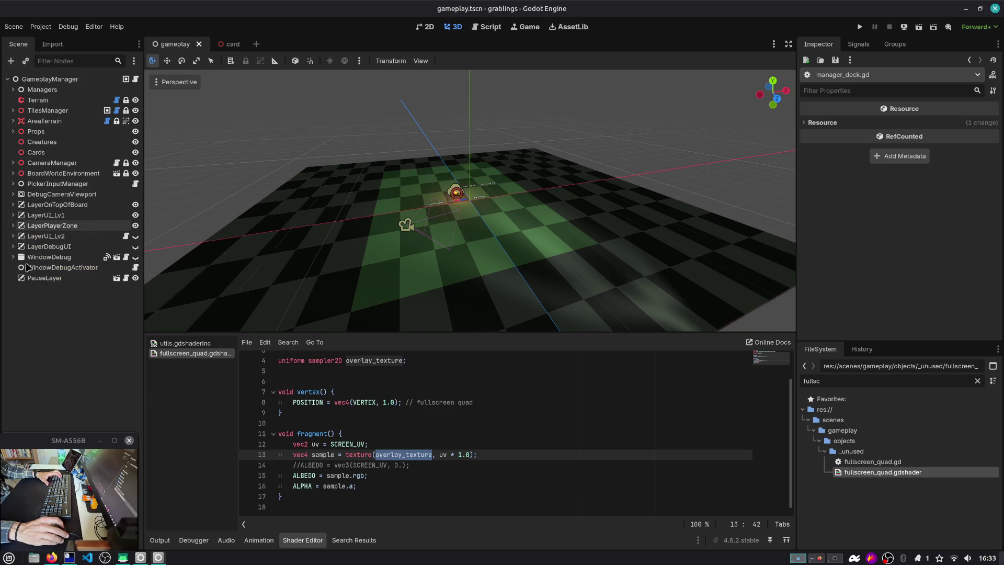
key("alt+Tab")
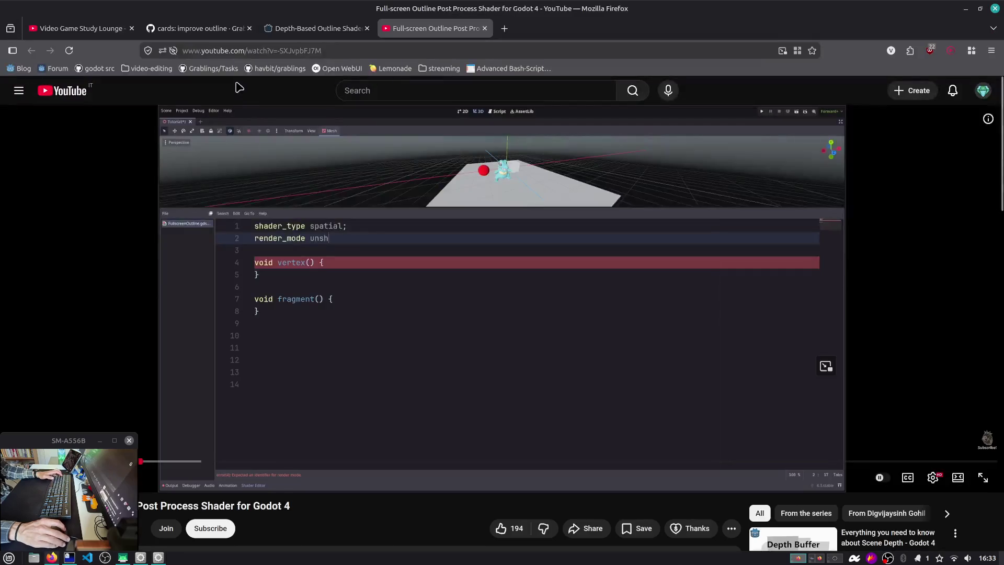
left_click(81, 29)
key("alt+Tab")
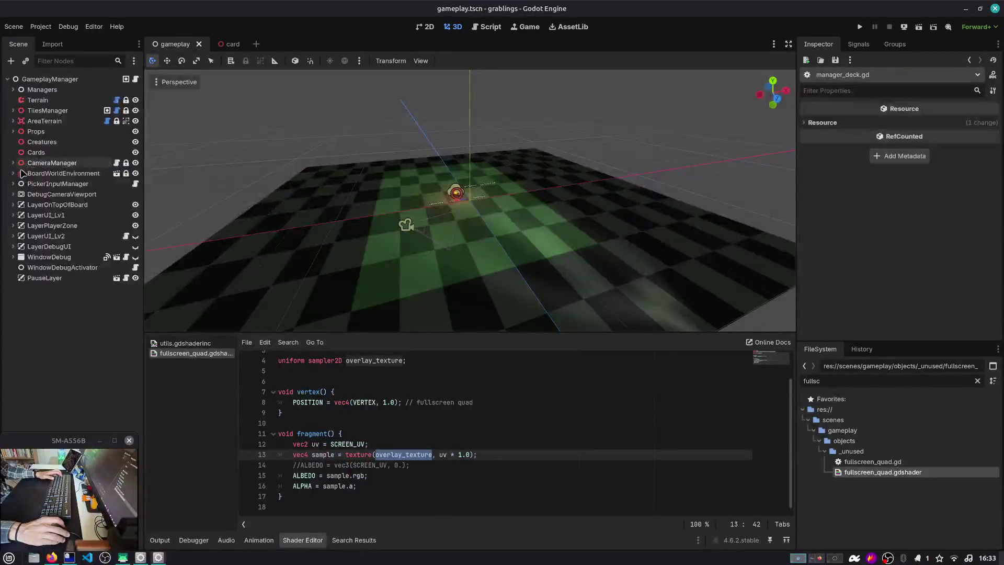
Expand CameraManager and LayerPlayerZone, then open CameraMain's scene in its own tab.
left_click(12, 162)
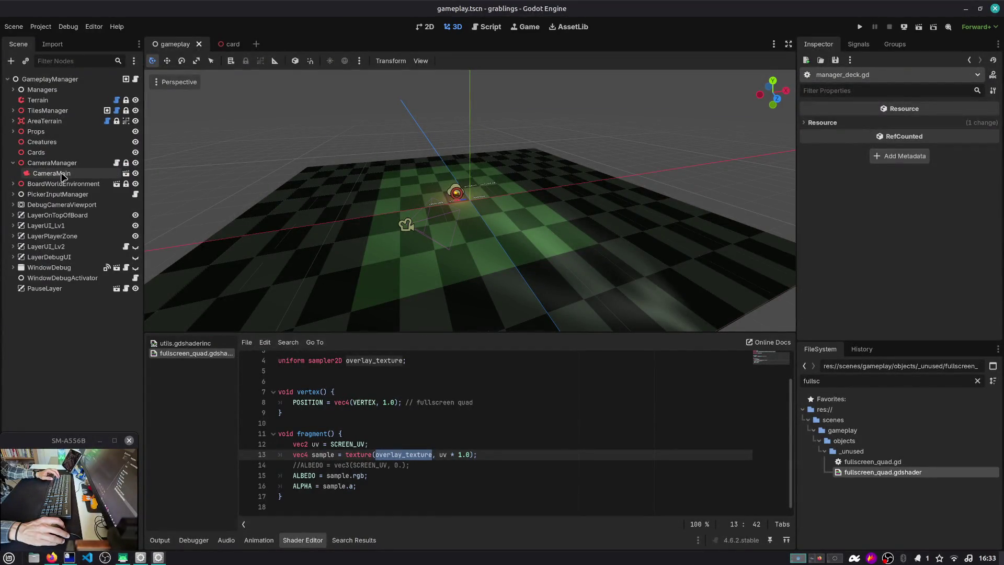
left_click(13, 184)
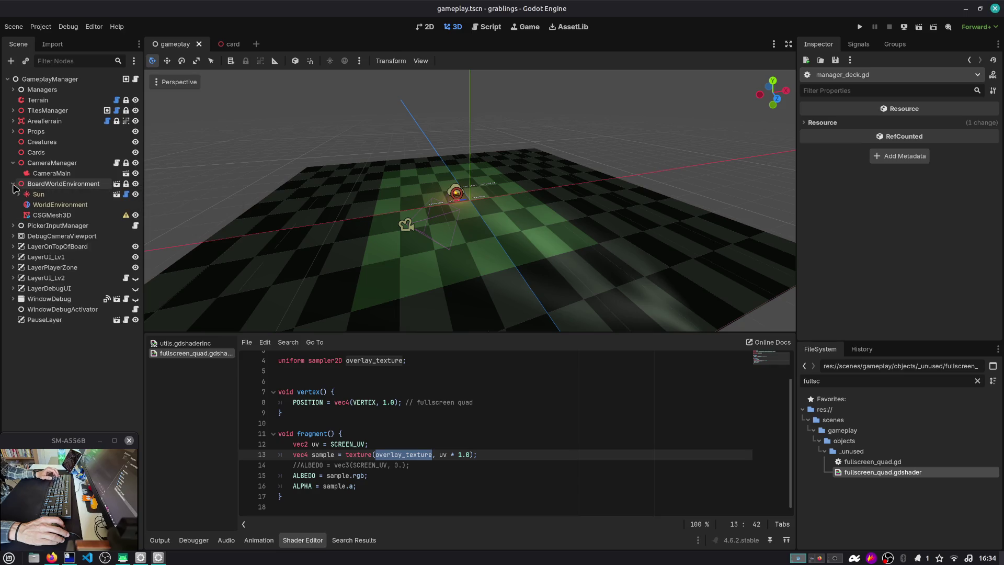
left_click(13, 184)
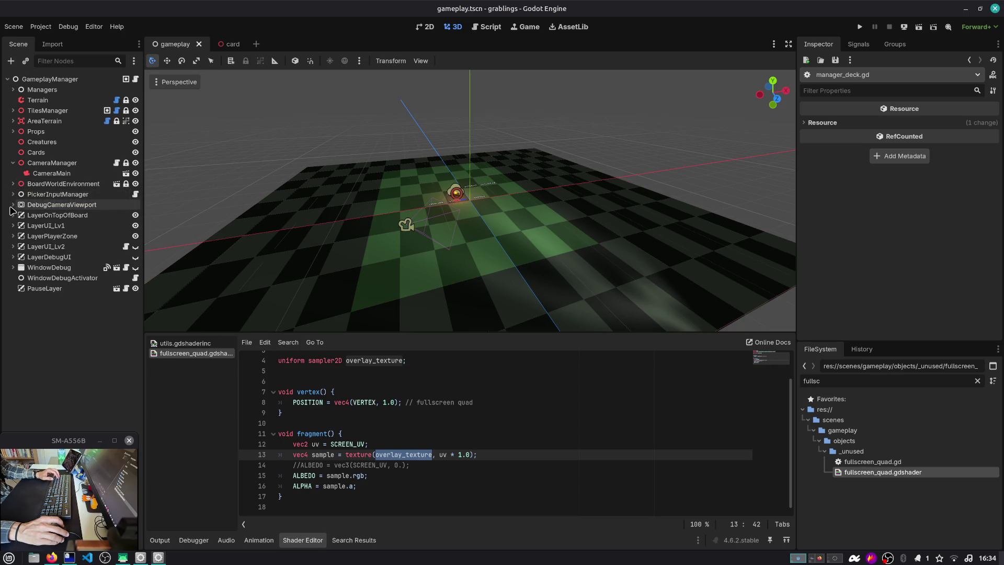
left_click(13, 236)
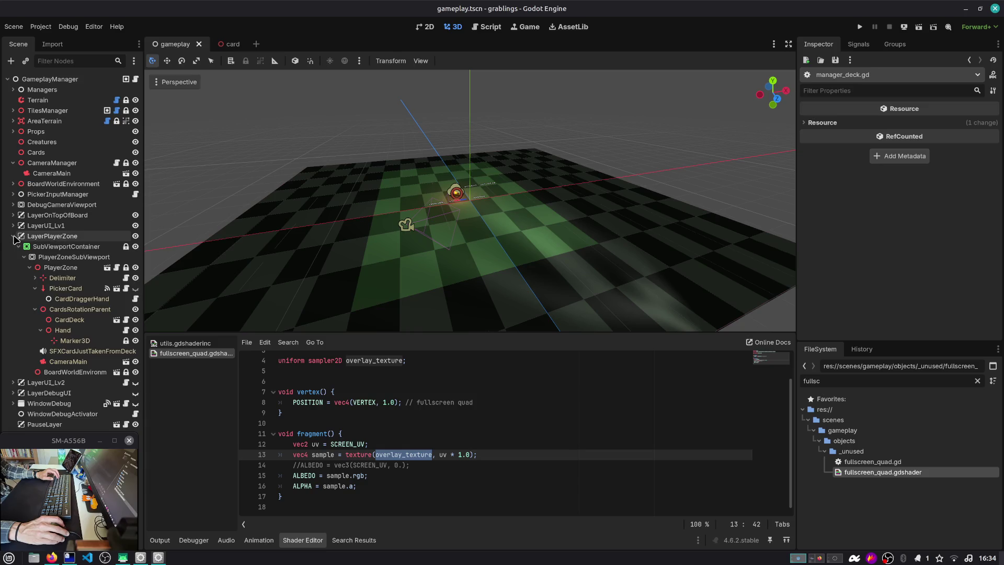
left_click(79, 268)
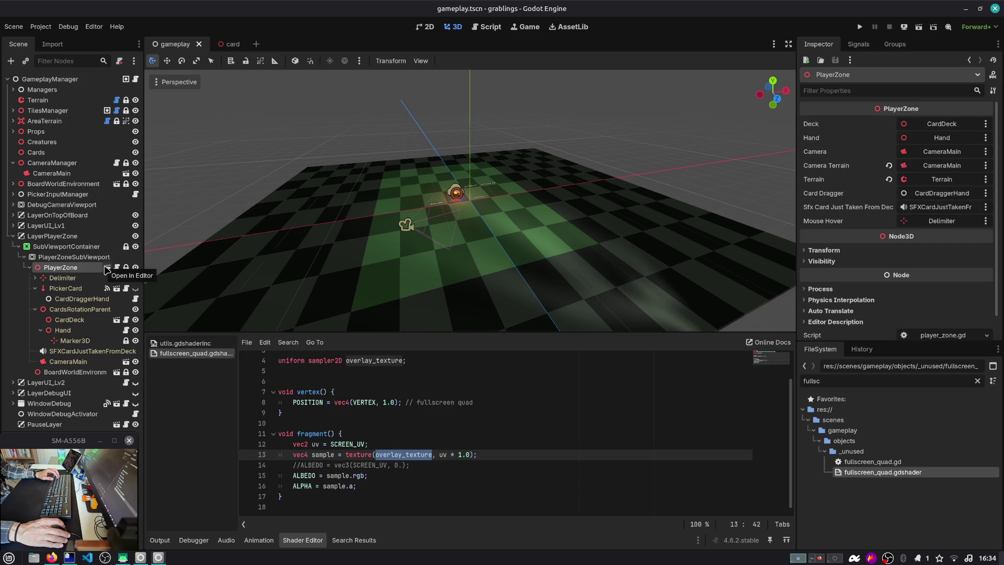
left_click(126, 362)
left_click(59, 81)
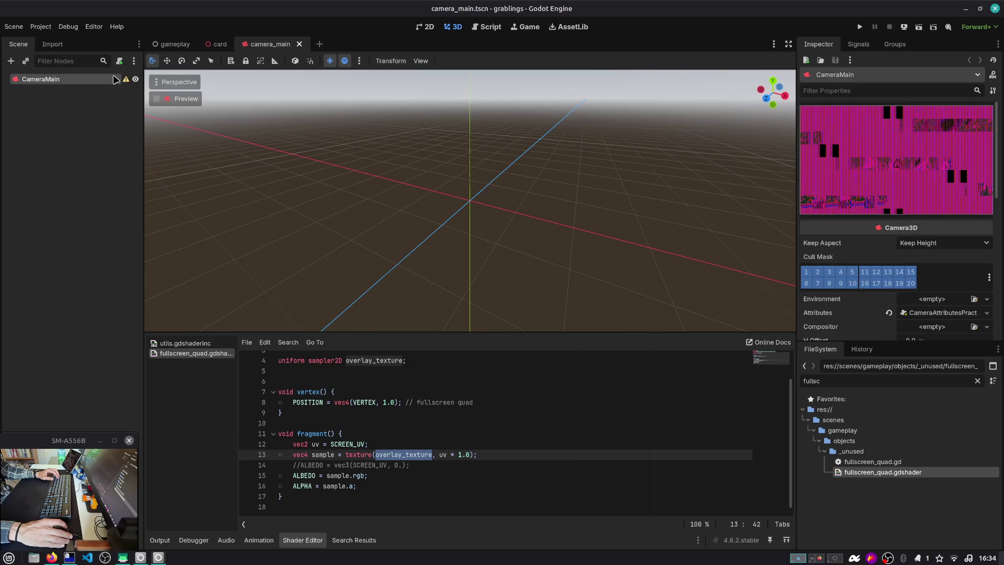
Add a MeshInstance3D under CameraMain with a 2 m QuadMesh and save the scene.
key("ctrl+a")
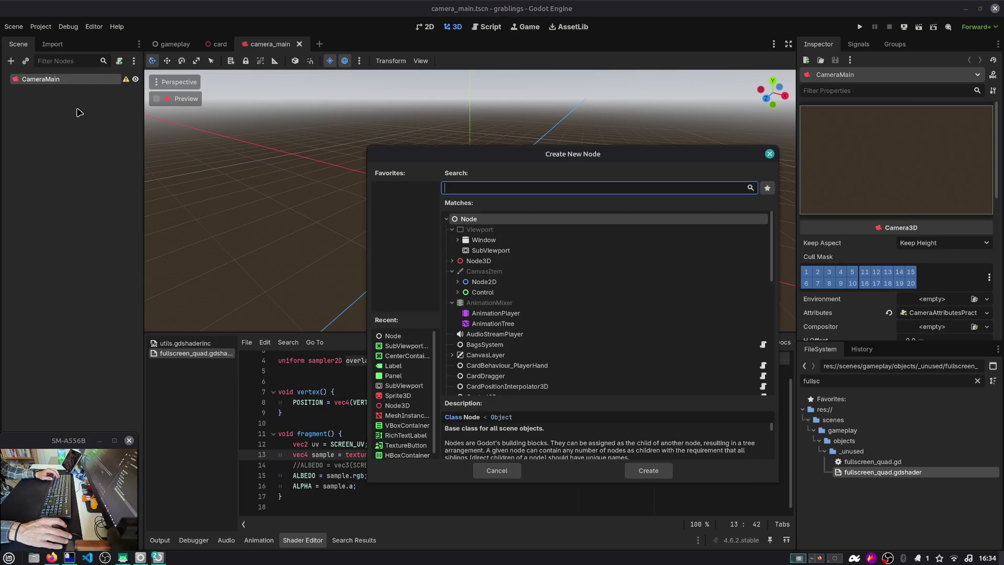
type("meshin")
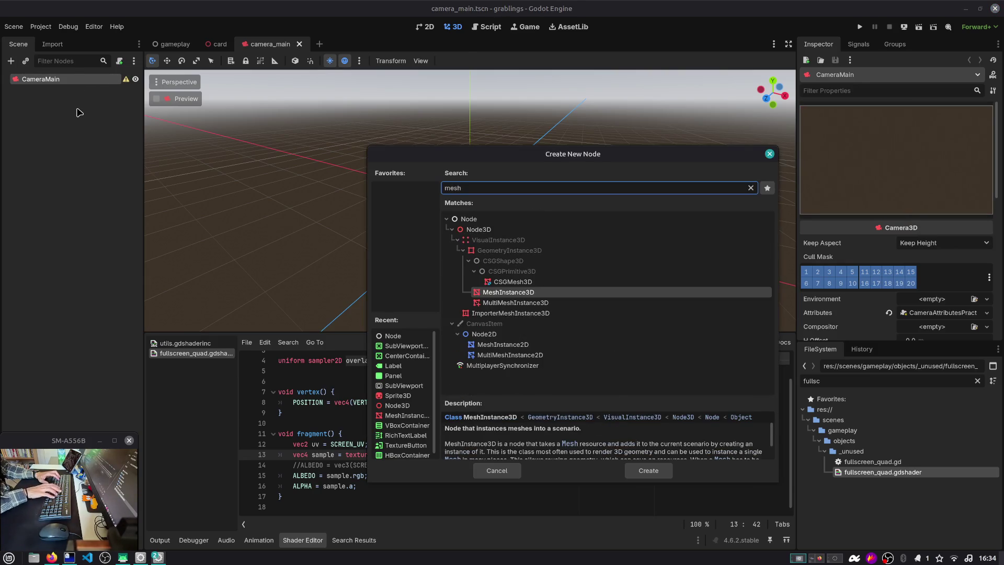
key("Return")
left_click(950, 124)
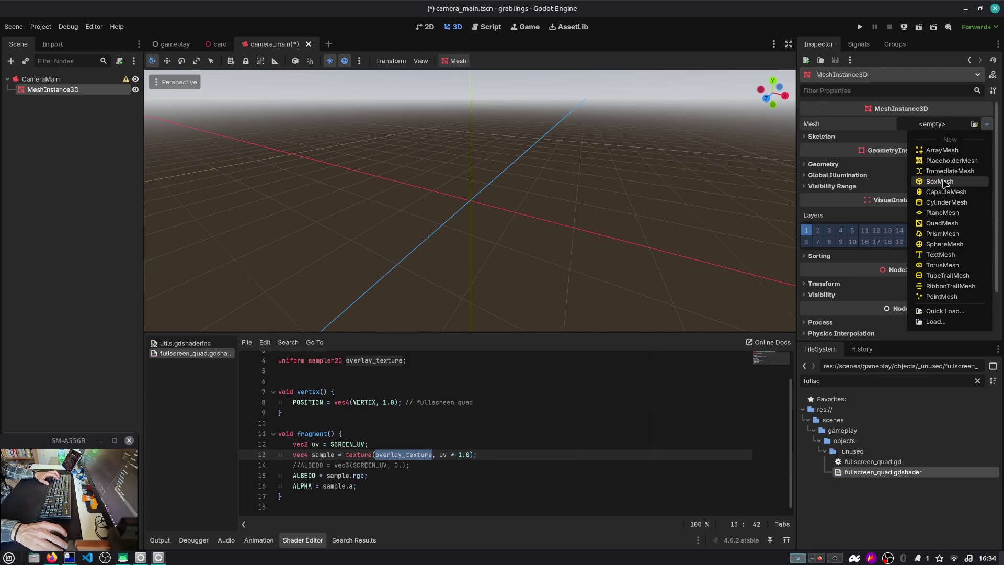
left_click(940, 223)
left_click(918, 128)
left_click(920, 225)
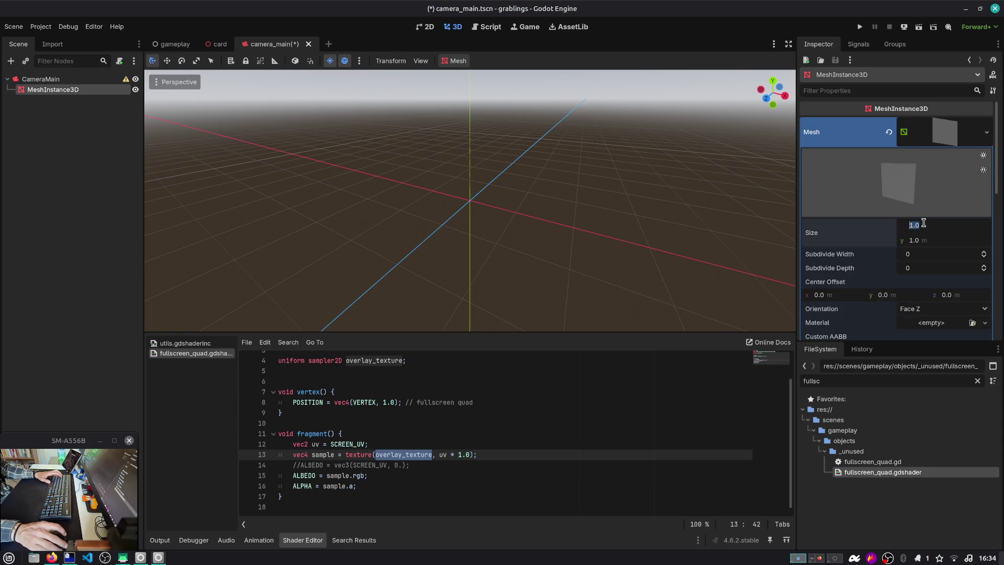
type("2")
key("Tab")
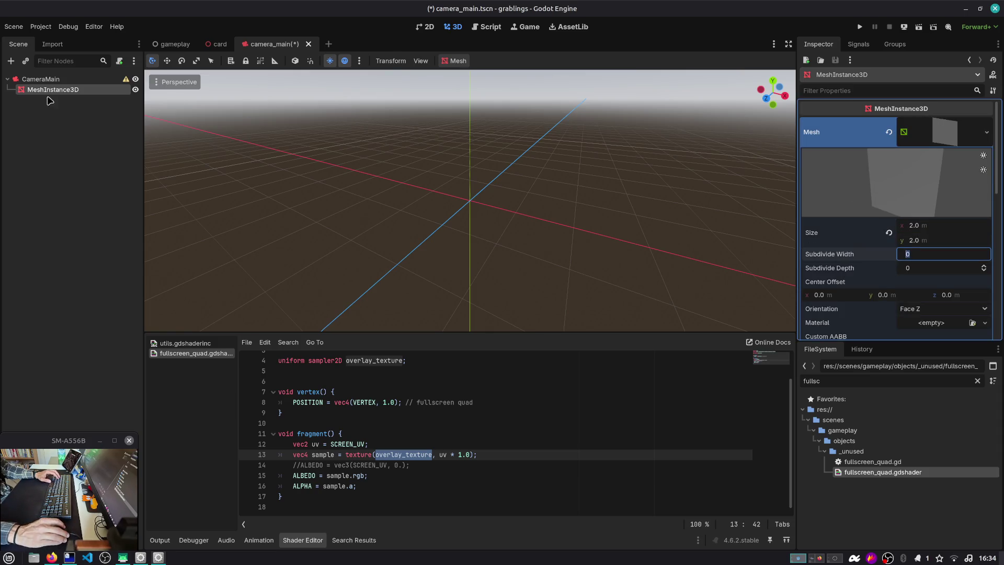
key("ctrl+s")
Rename the quad node to FullscreenOutlinePass and save camera_main.
scroll(412, 153, "up", 3)
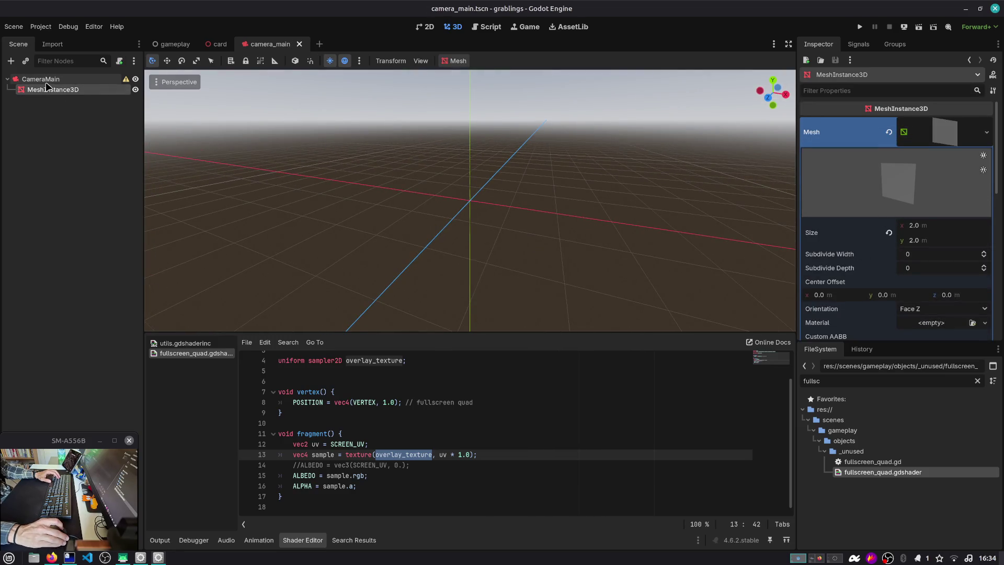
double_click(58, 90)
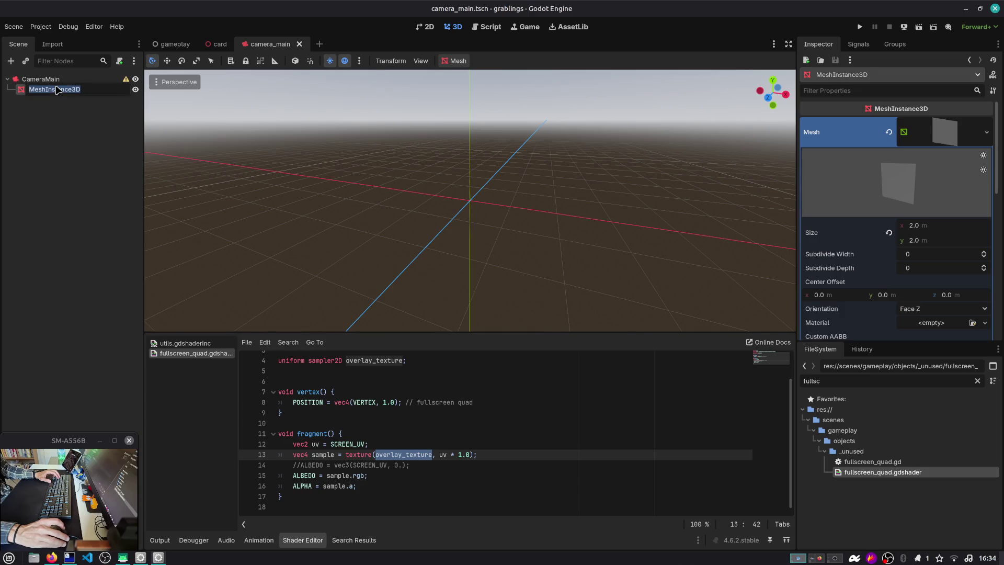
type("Fullscreen")
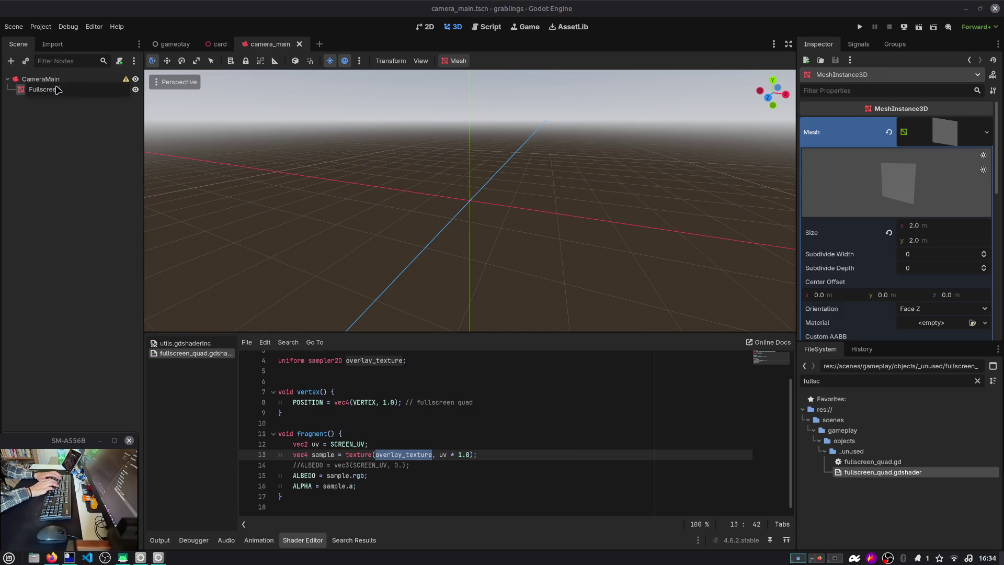
type("Pas")
key("Return")
double_click(58, 90)
type("1")
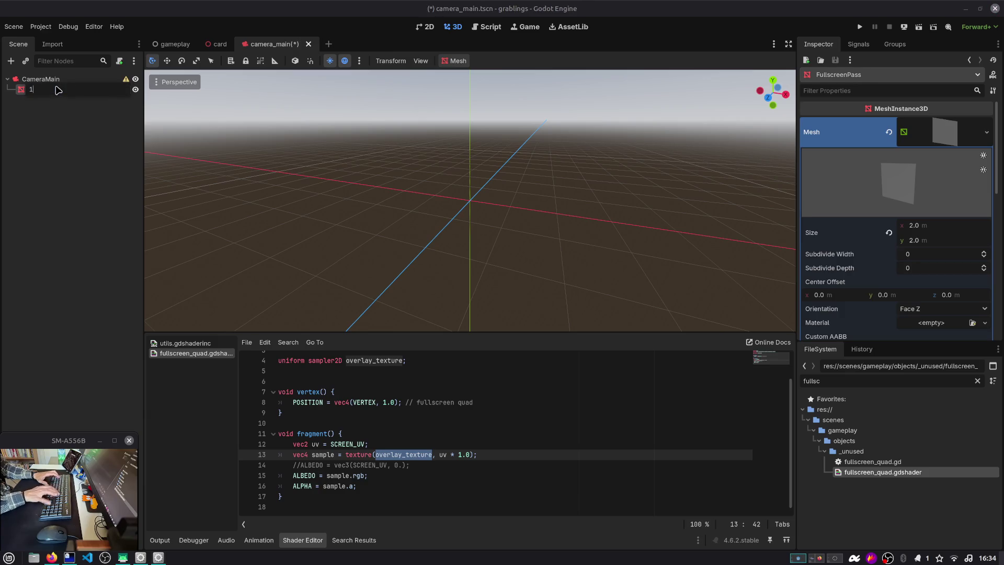
key("ctrl+z")
key("BackSpace")
type("FullscreenOutline")
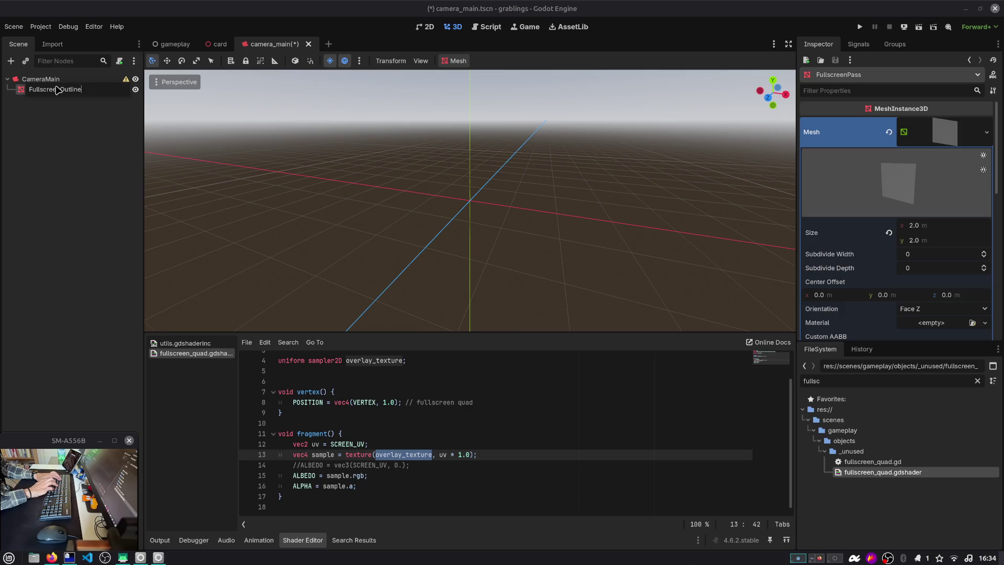
type("Pass")
key("Return")
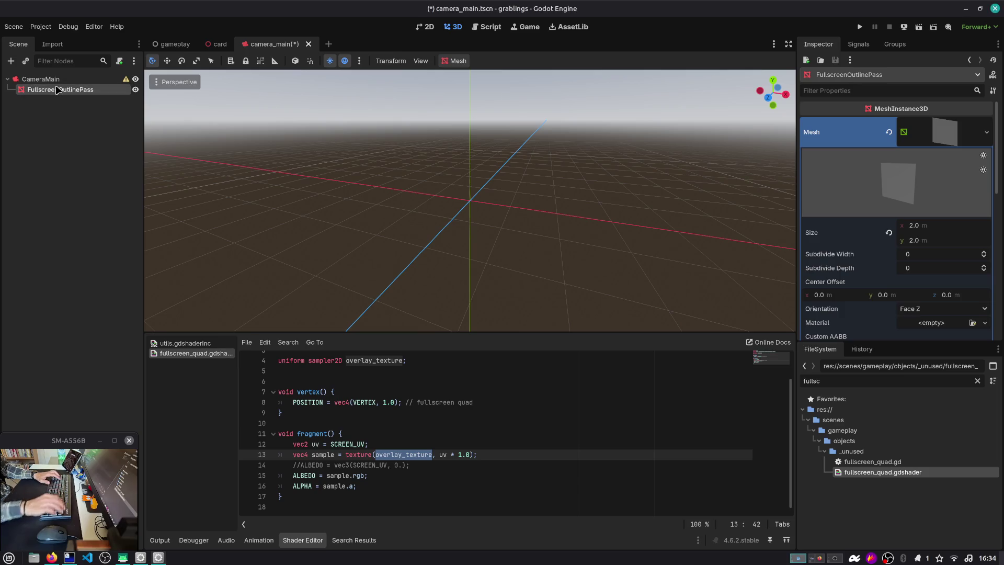
key("ctrl+s")
key("alt+Tab")
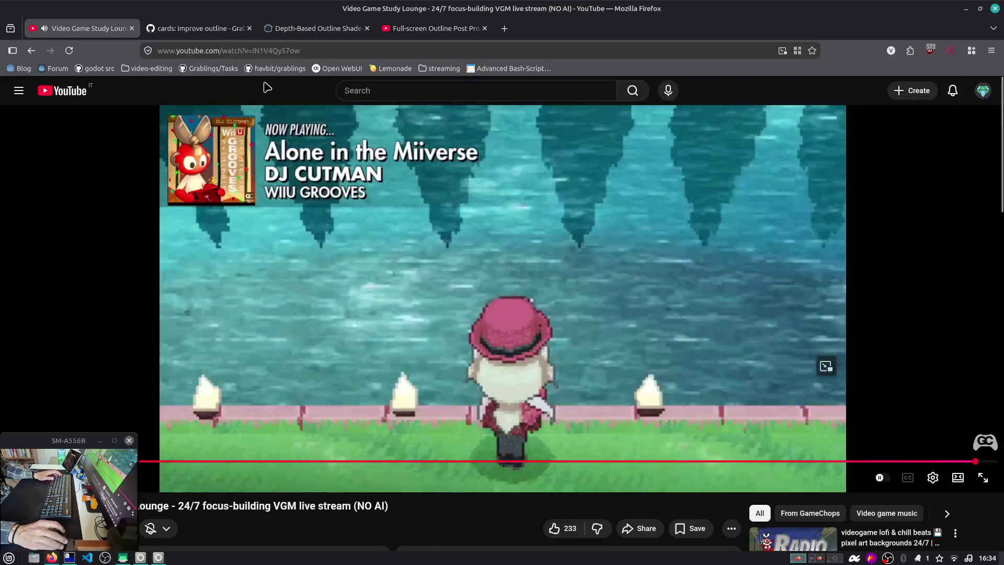
Read through the Depth-Based Outline Shader code and reader comments on Godot Shaders.
left_click(313, 28)
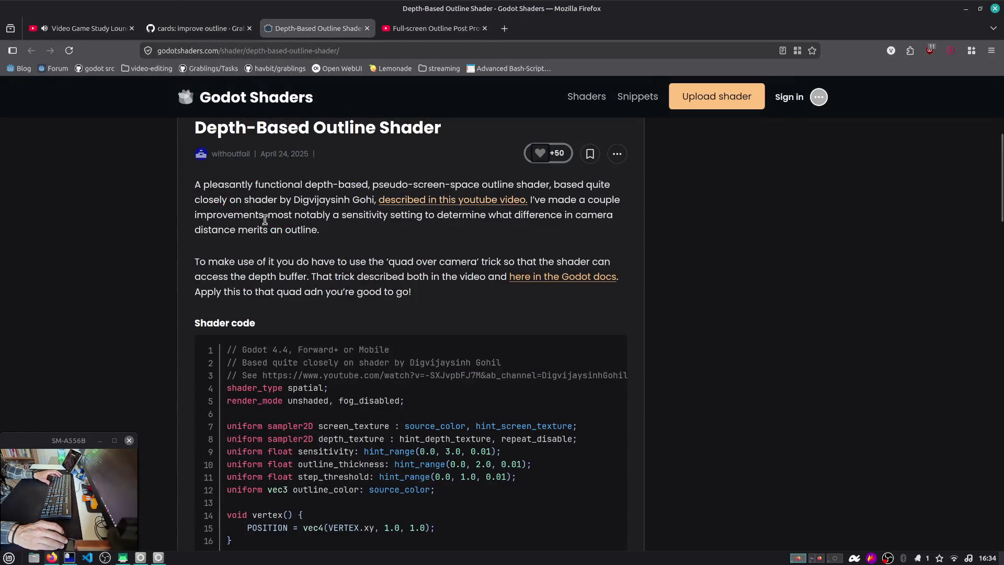
scroll(238, 253, "down", 5)
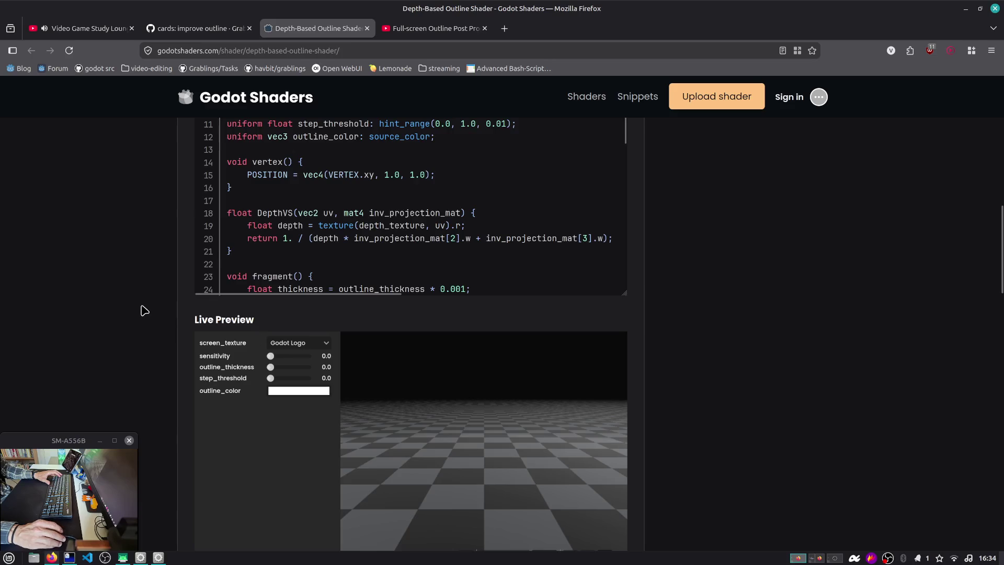
scroll(145, 310, "down", 10)
scroll(145, 305, "up", 15)
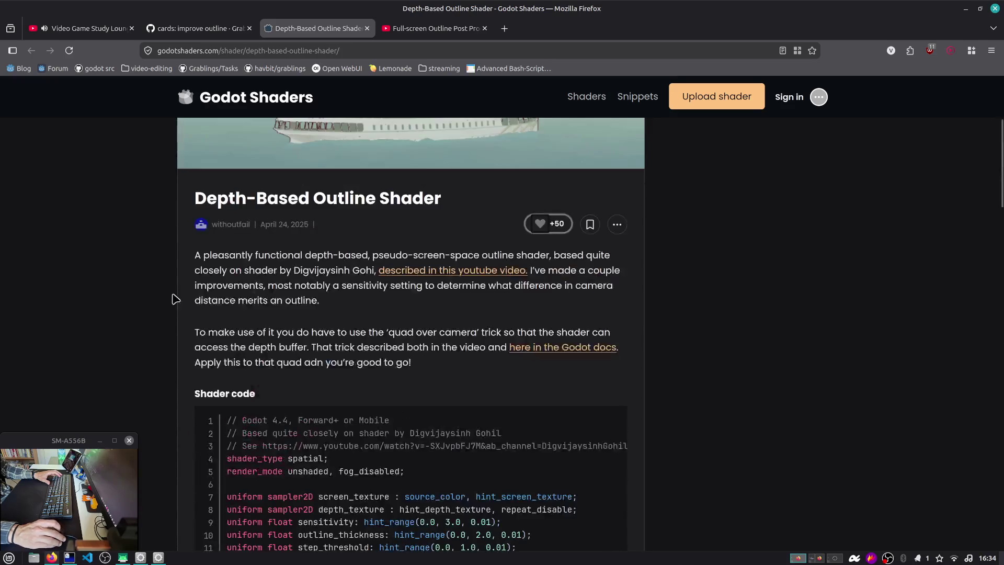
scroll(335, 367, "down", 3)
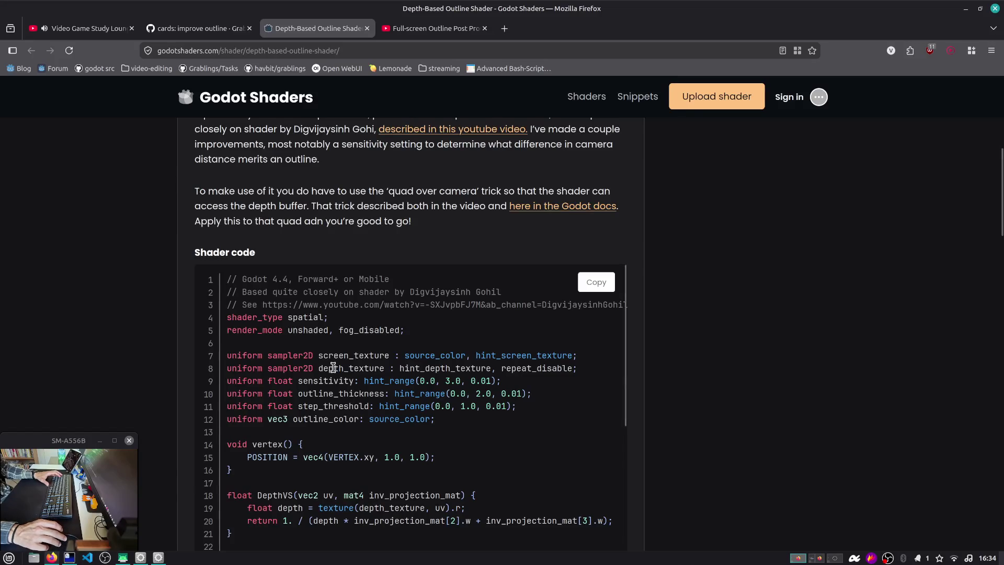
scroll(325, 379, "down", 5)
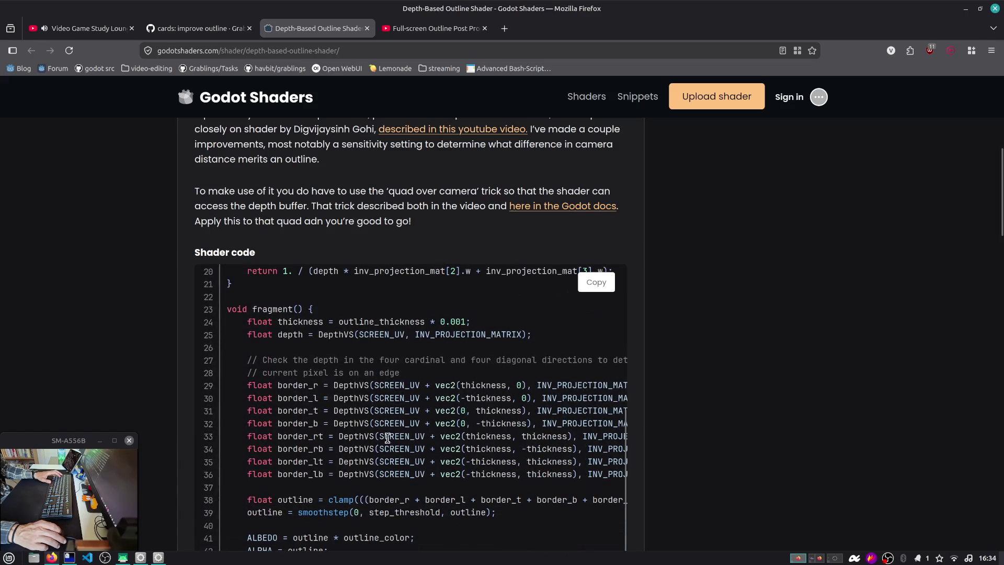
scroll(394, 443, "right", 5)
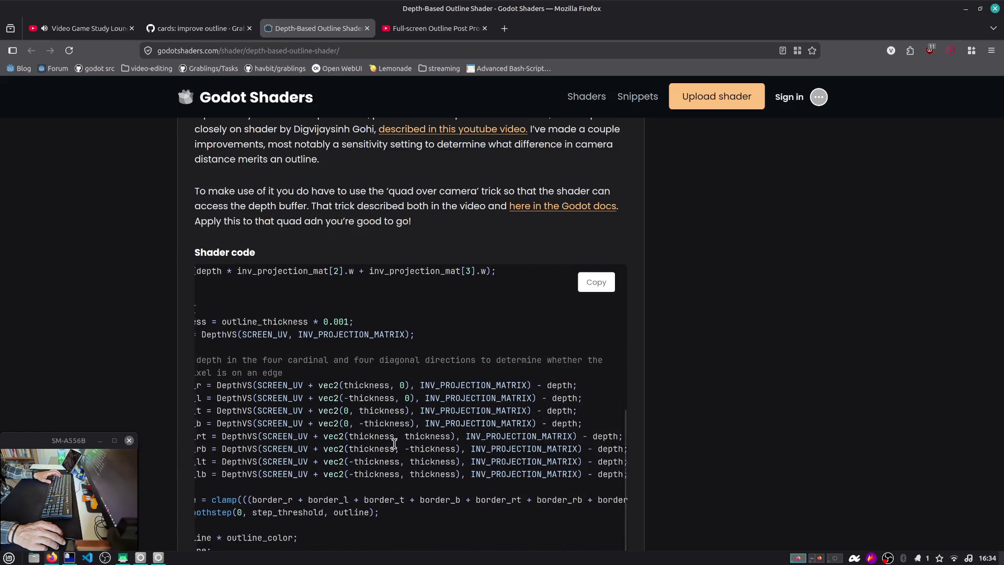
scroll(394, 443, "left", 5)
scroll(152, 377, "down", 3)
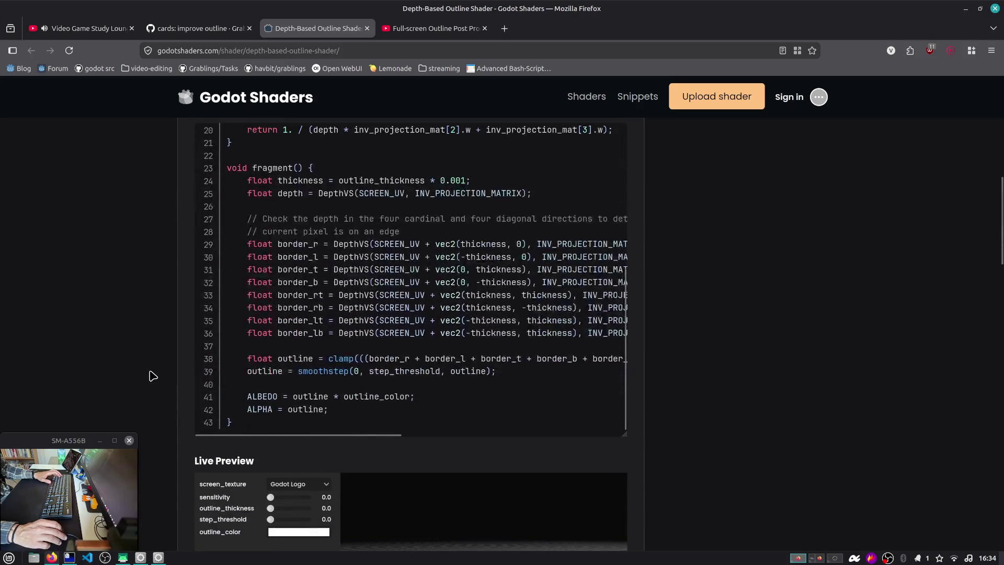
scroll(381, 410, "right", 12)
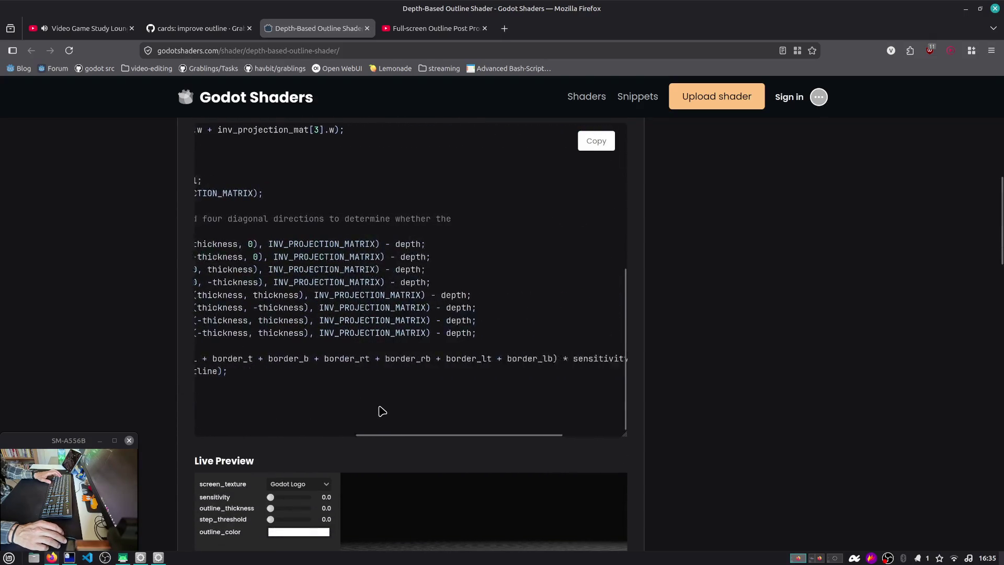
scroll(381, 410, "left", 12)
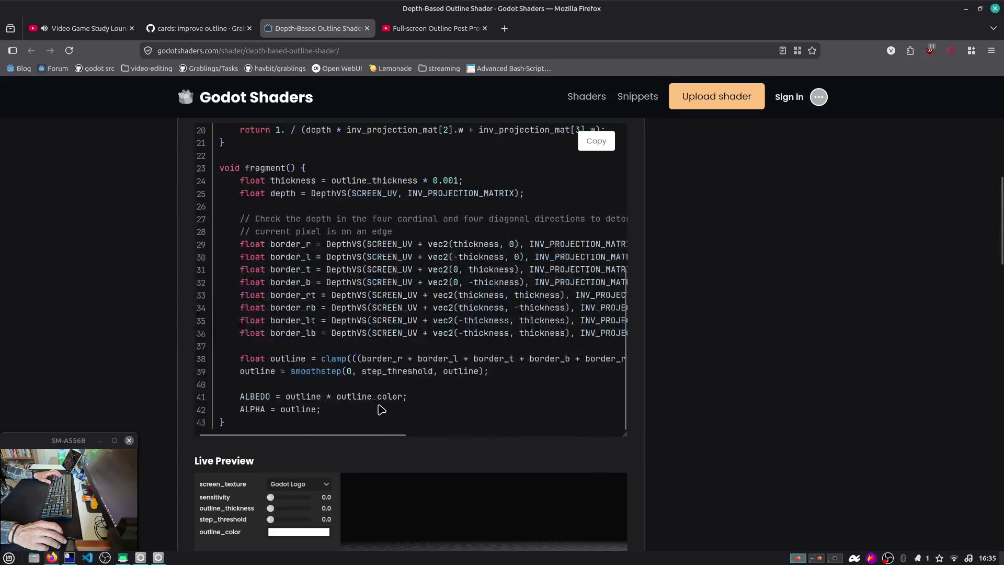
Check the linked full-screen outline video at its shader-writing part, then return to the shader page.
left_click(410, 28)
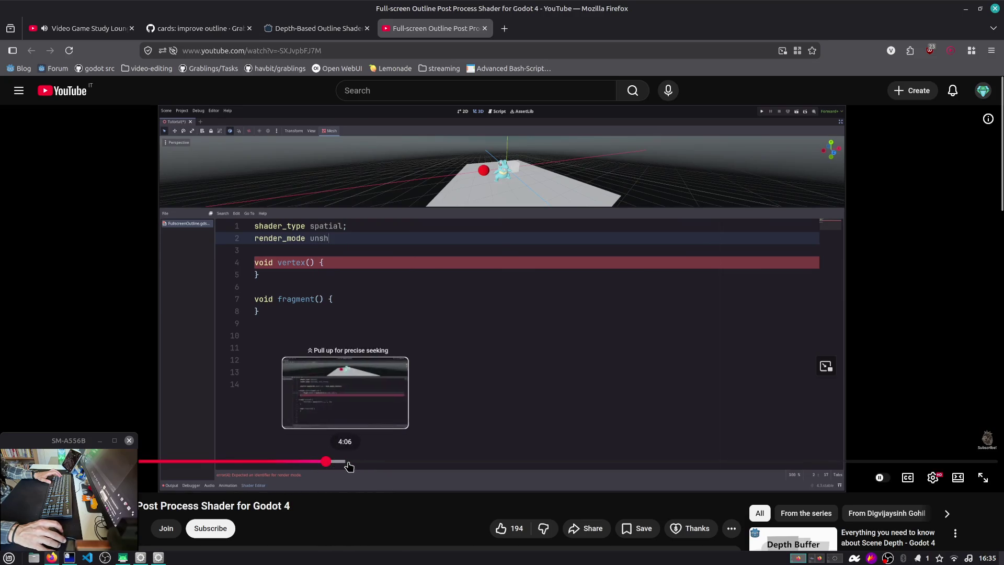
left_click(354, 462)
left_click_drag(379, 466, 525, 466)
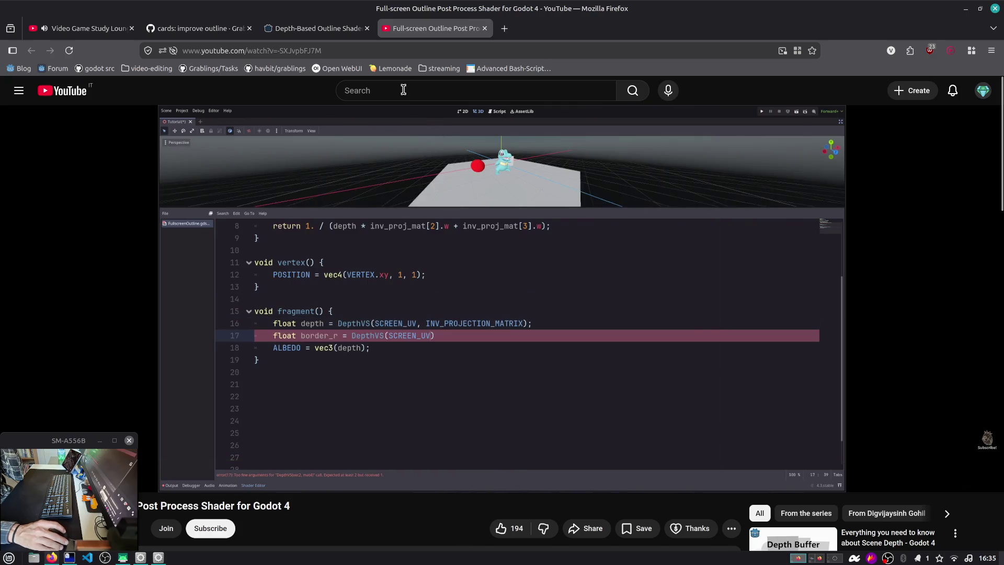
left_click(320, 30)
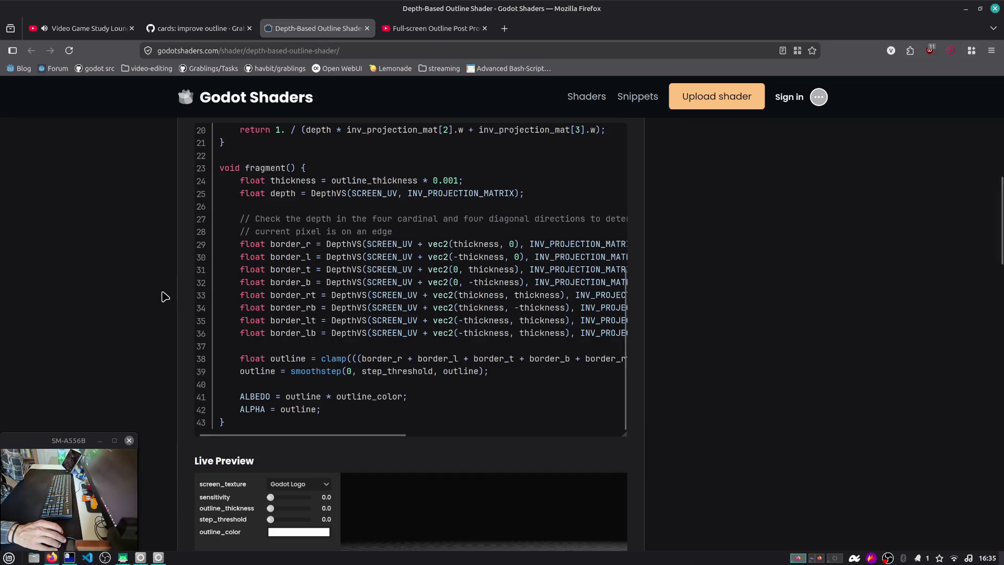
Copy the whole outline shader code and go back to Godot.
scroll(416, 267, "up", 5)
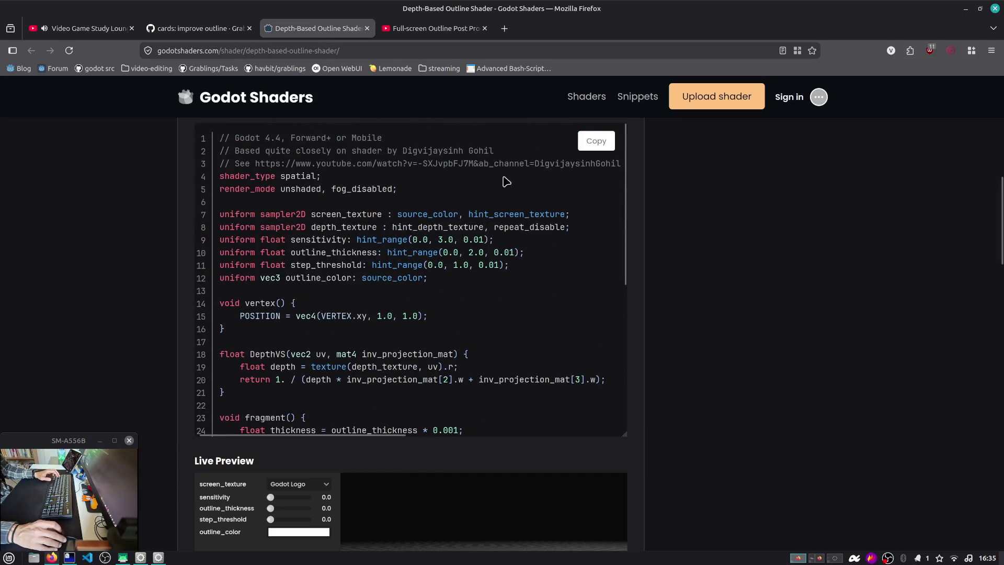
scroll(201, 247, "up", 5)
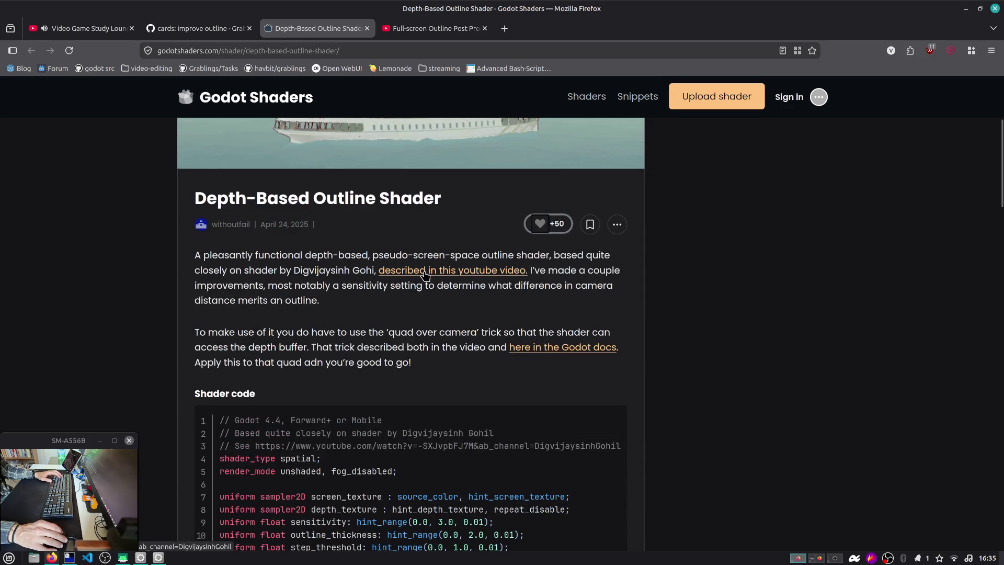
scroll(706, 298, "up", 4)
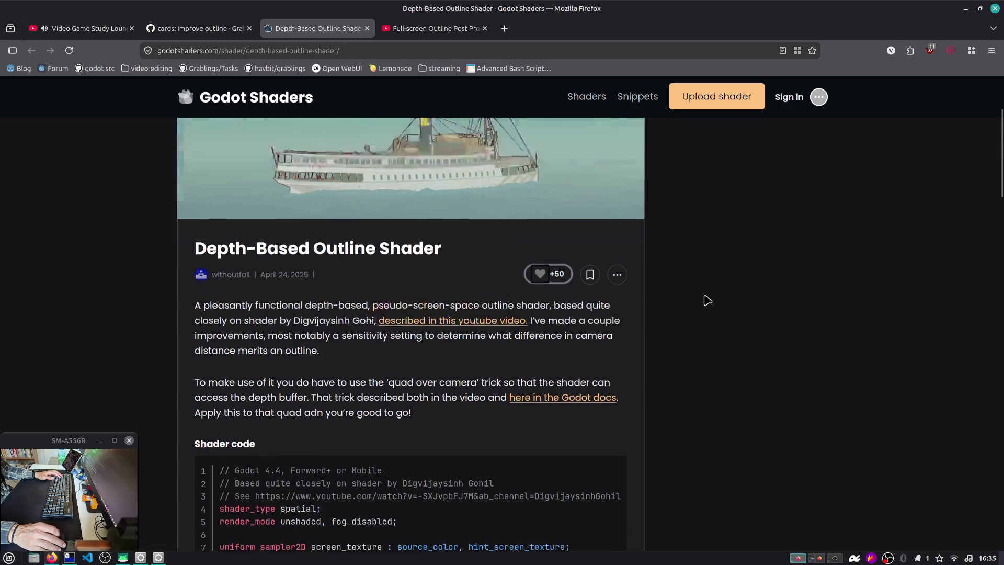
scroll(705, 298, "down", 5)
scroll(570, 351, "down", 3)
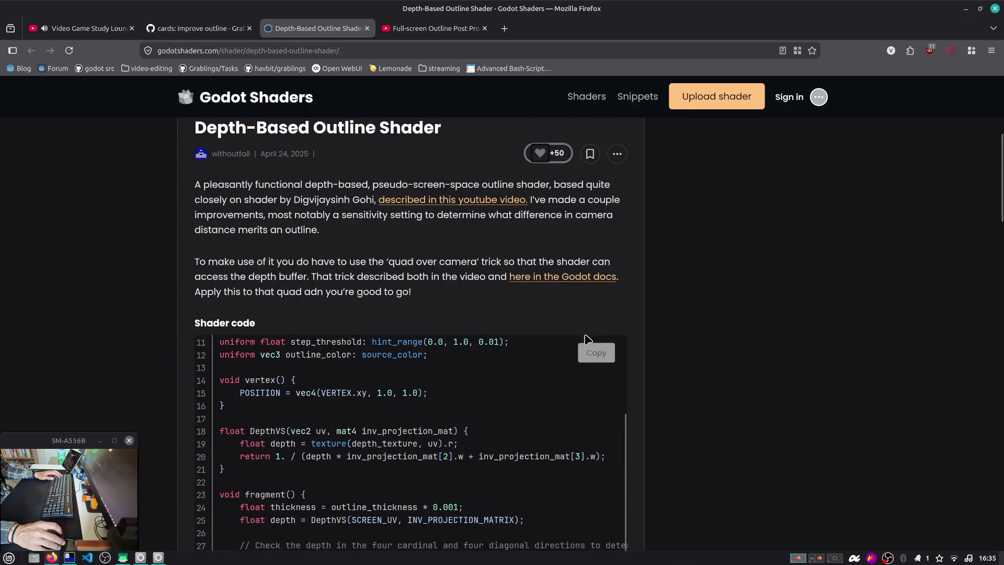
left_click(593, 353)
scroll(670, 336, "down", 10)
scroll(673, 337, "down", 20)
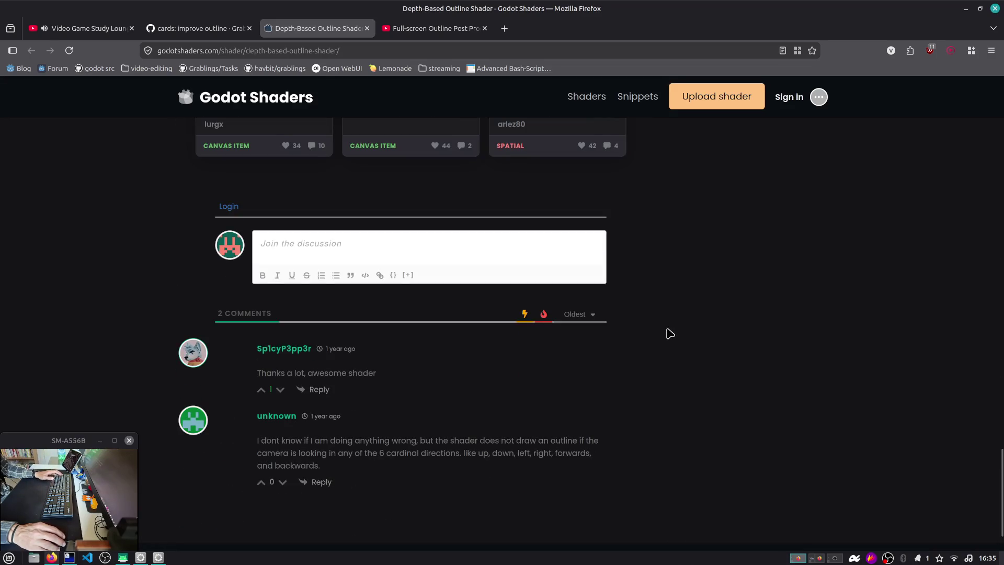
key("alt+Tab")
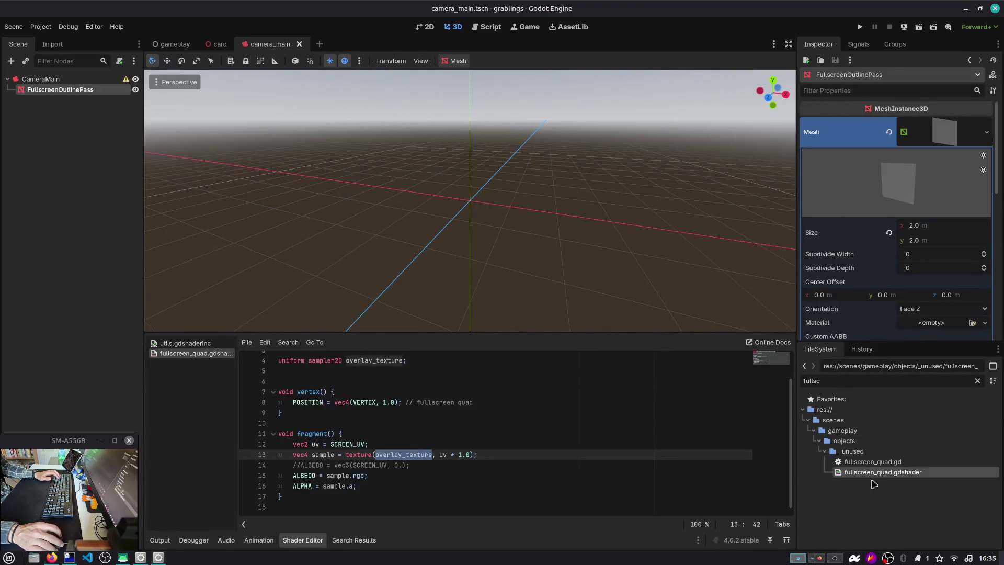
Give the quad a new ShaderMaterial and start creating a new shader for it.
left_click(873, 483)
scroll(899, 257, "down", 2)
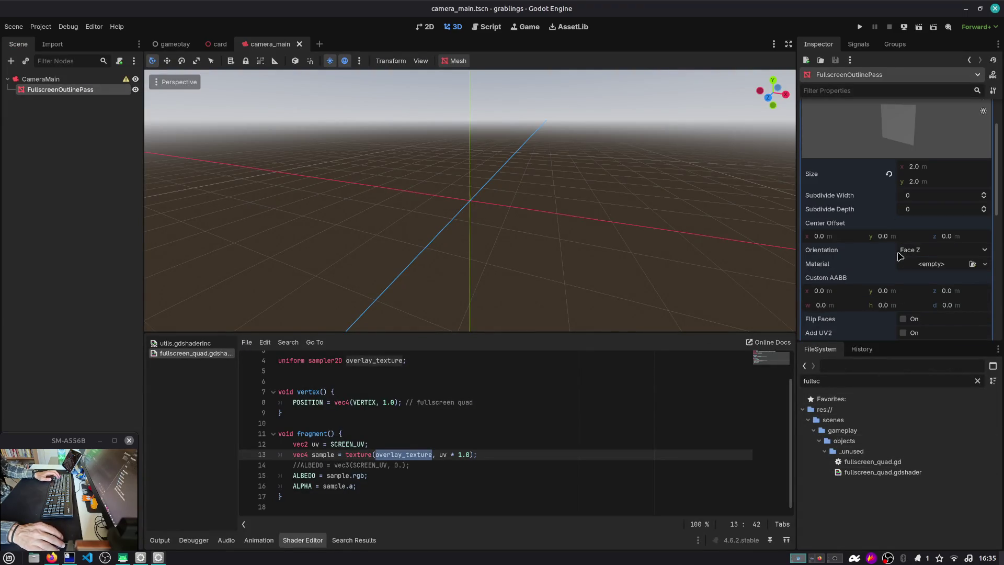
left_click(929, 266)
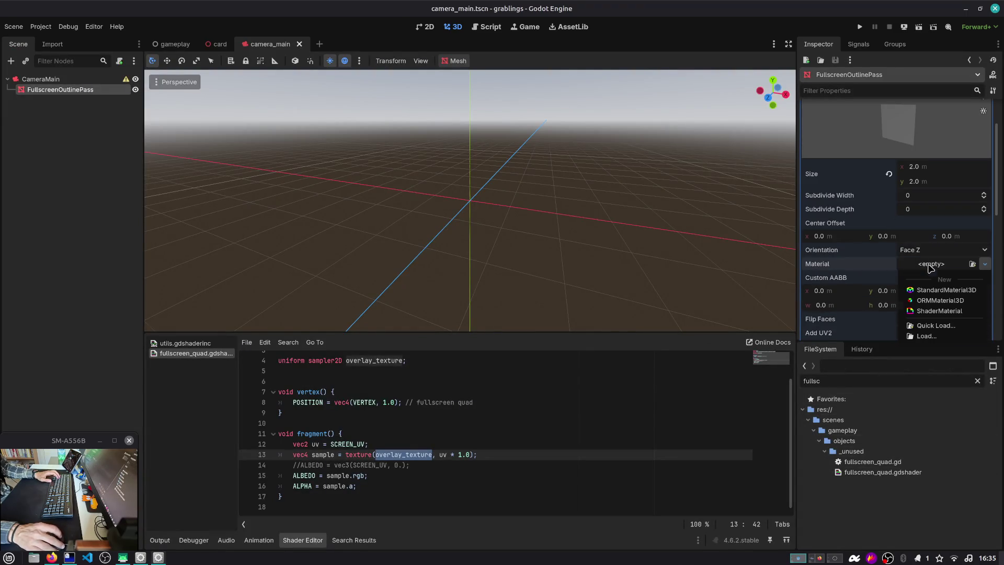
left_click(940, 312)
scroll(947, 270, "down", 2)
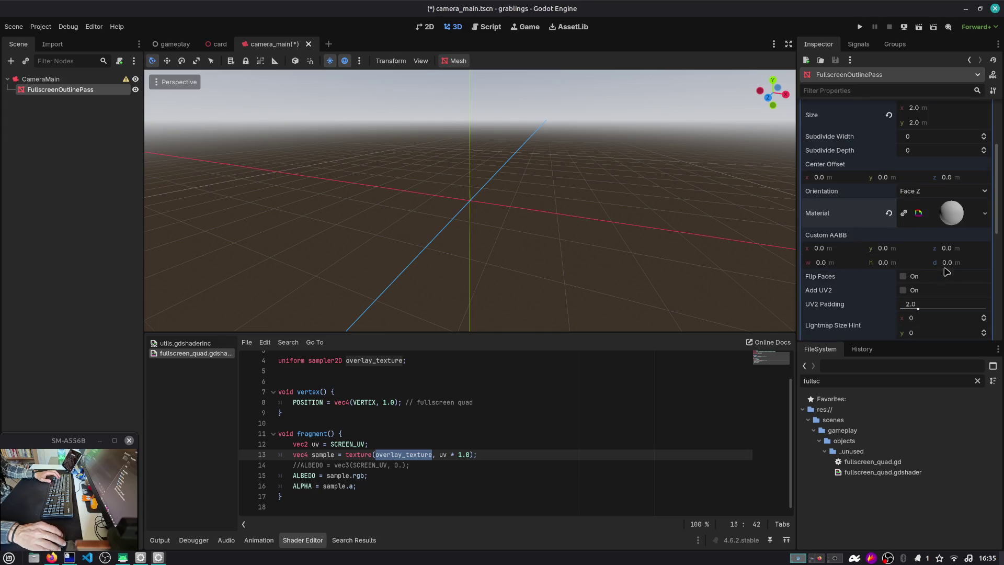
scroll(947, 217, "down", 2)
scroll(946, 217, "down", 1)
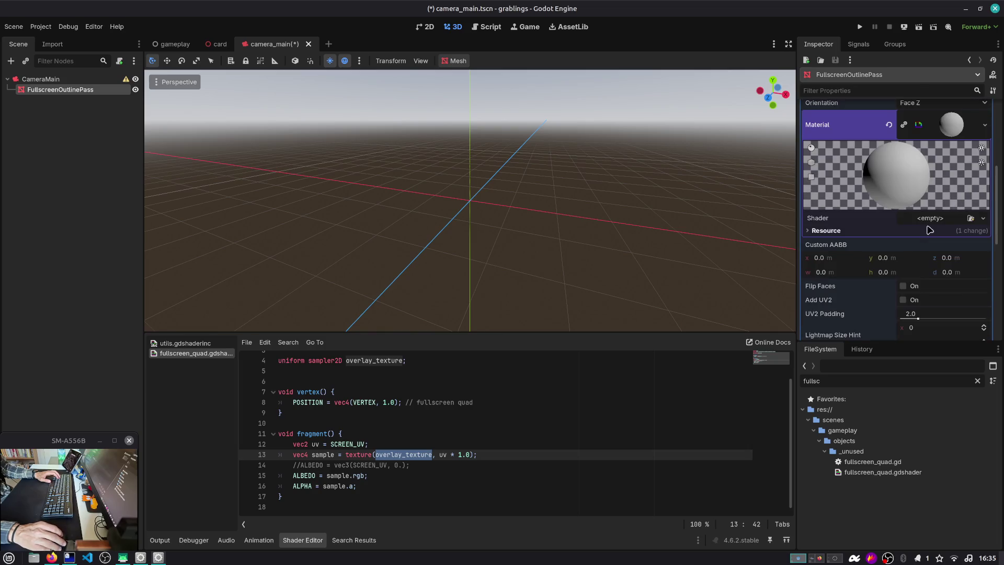
left_click(931, 218)
left_click(936, 232)
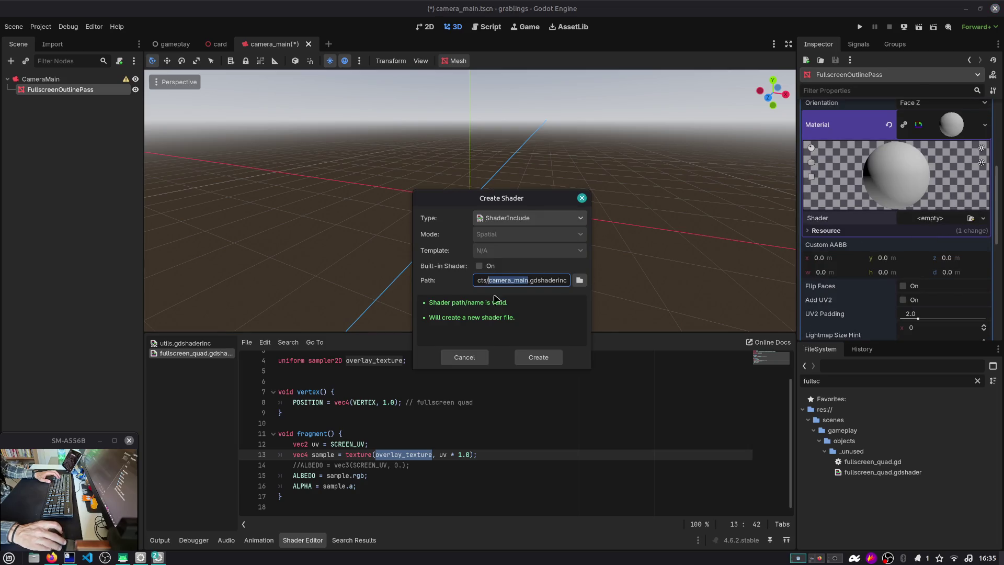
Save the new shader include as fullscreen_outline_pass.gdshaderinc in res://shaders.
left_click(579, 281)
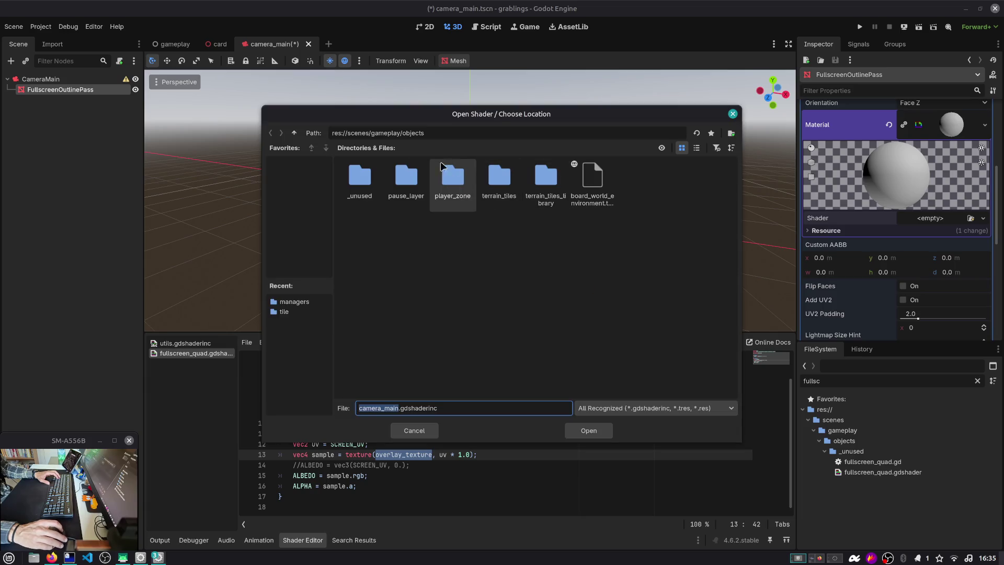
left_click(294, 133)
left_click(294, 133)
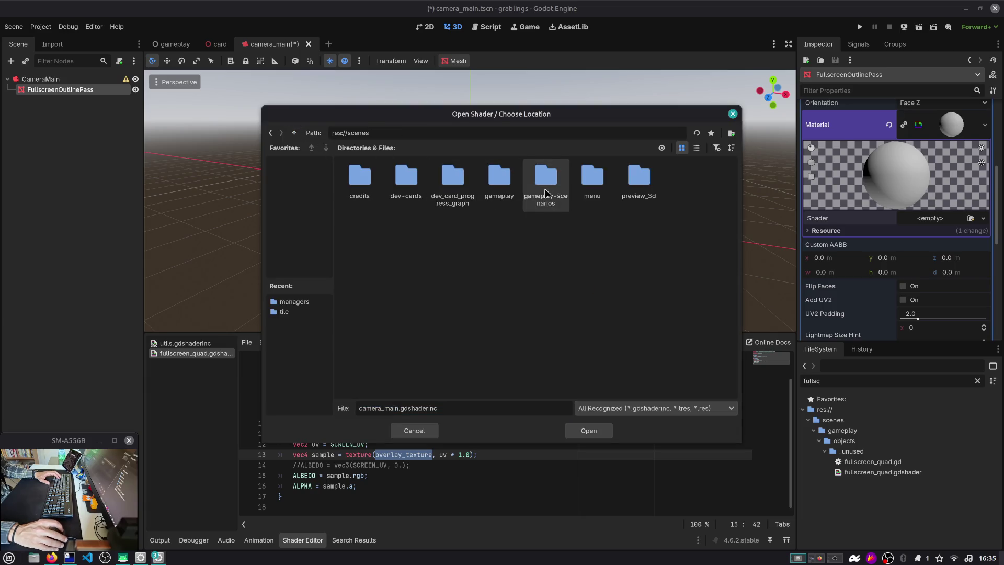
left_click(294, 133)
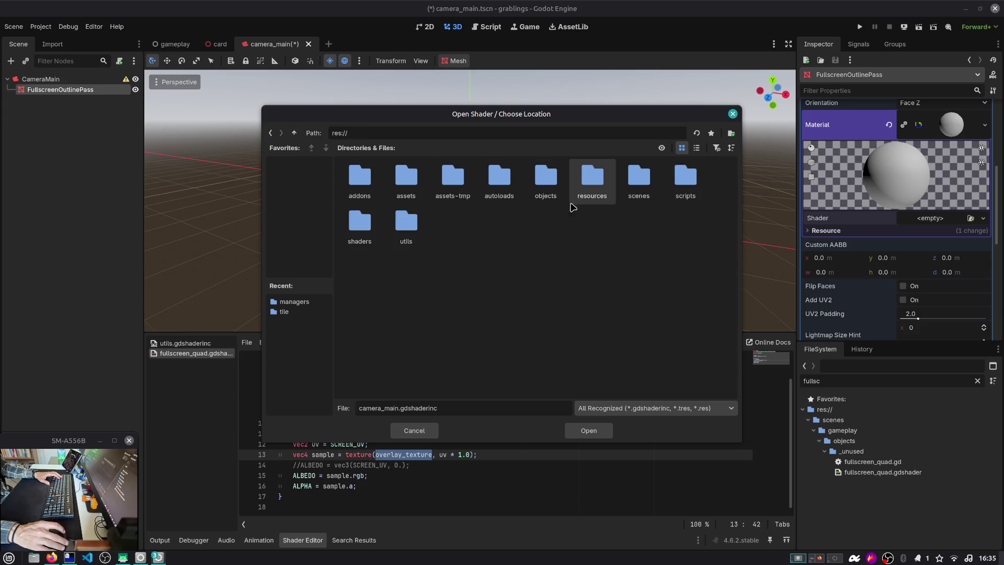
double_click(360, 224)
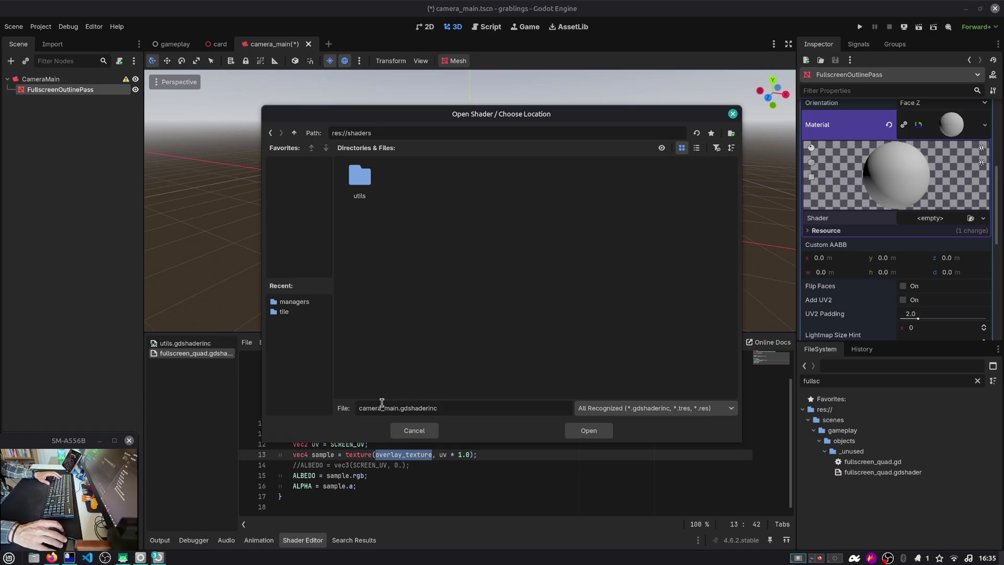
type("outline_pass")
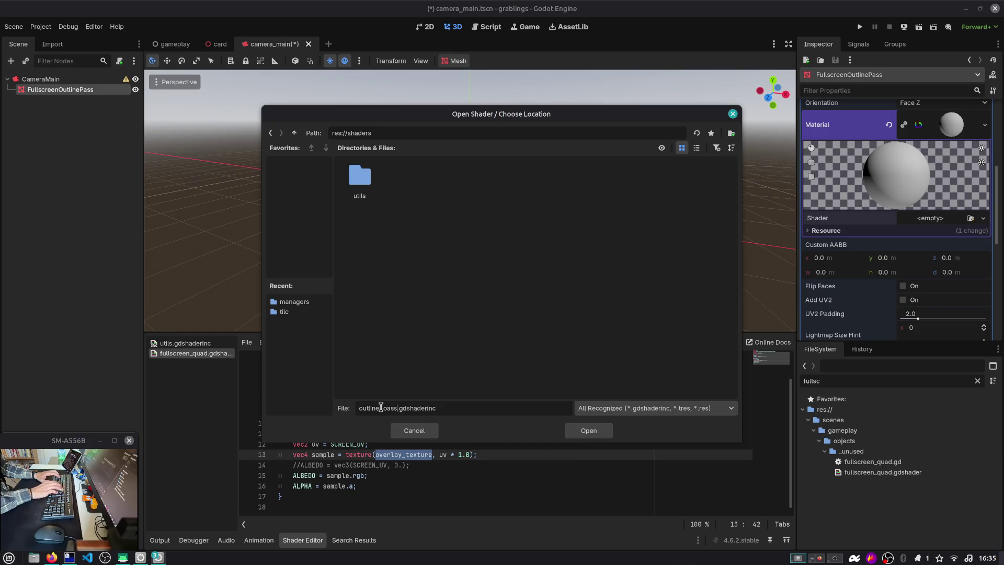
key("Left")
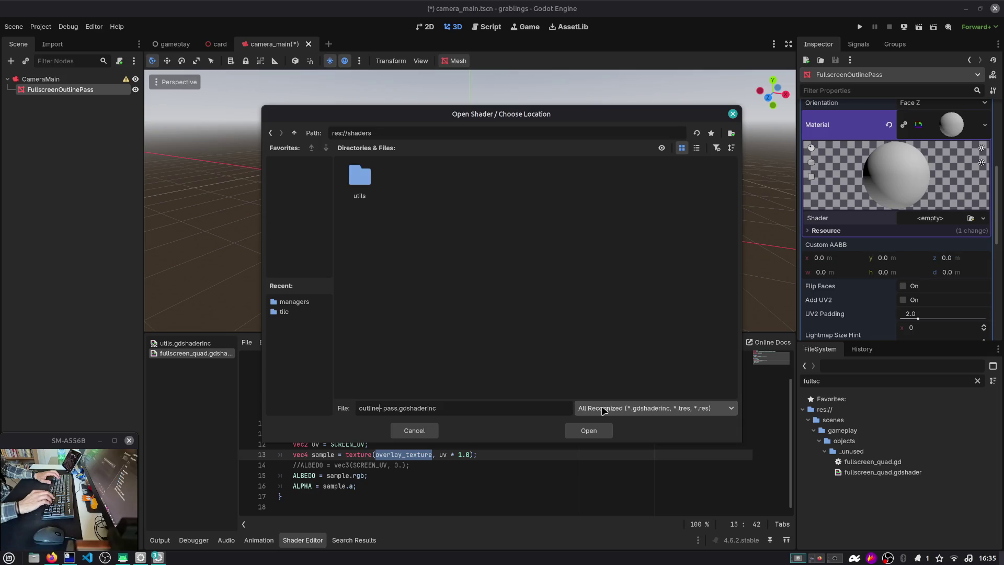
key("BackSpace")
type("_")
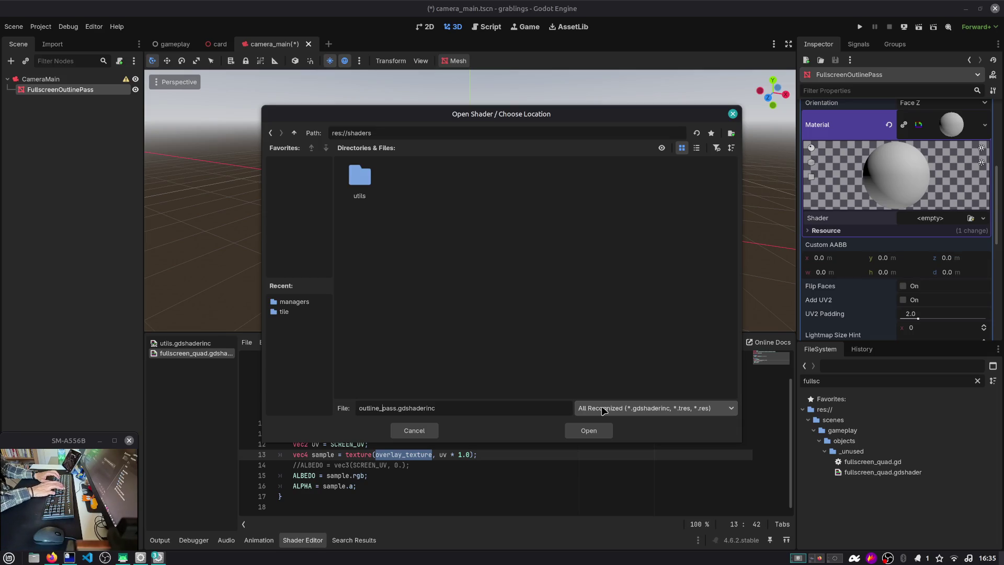
key("Home")
type("fullscreen_")
key("Return")
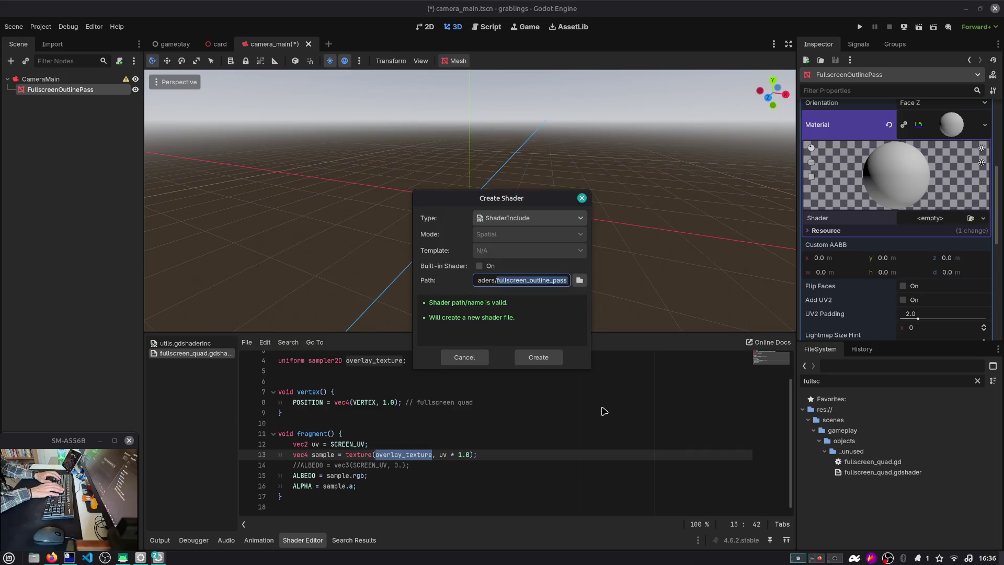
left_click(549, 361)
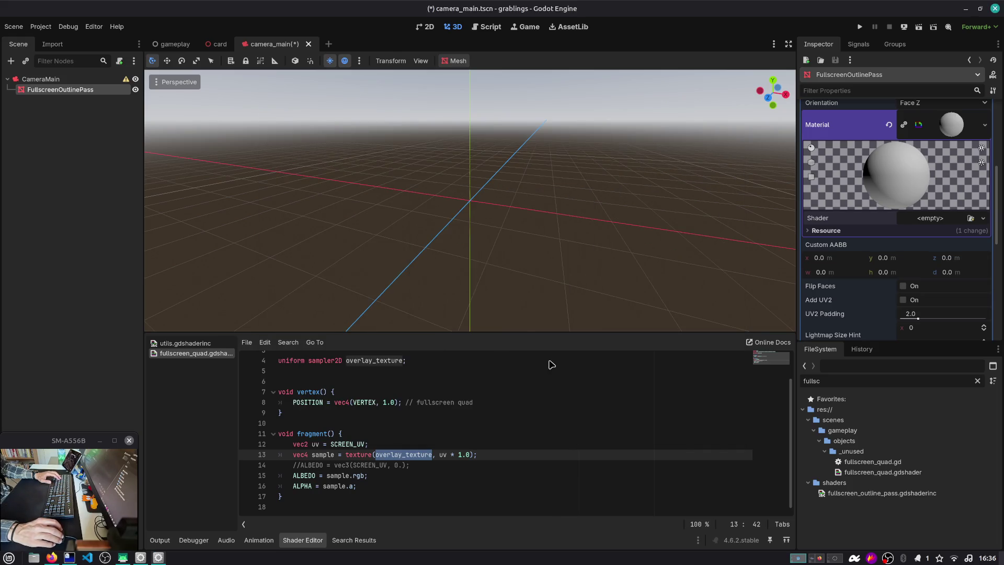
Paste the copied depth-based outline shader code into fullscreen_outline_pass.gdshaderinc and save it.
double_click(903, 496)
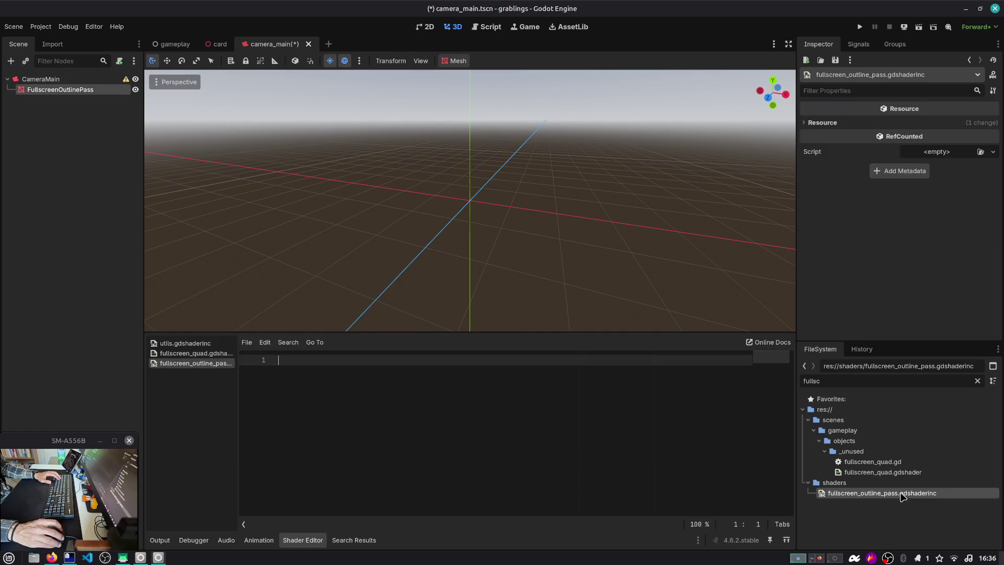
key("ctrl+v")
left_click(448, 423)
key("ctrl+s")
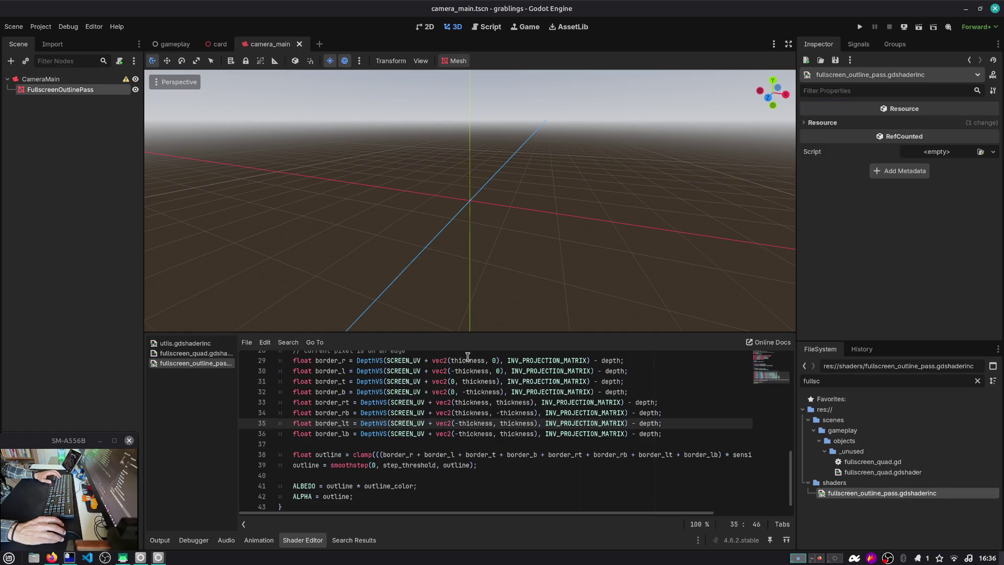
Delete the duplicate 'shader_type spatial;' line from the pasted code.
left_click(787, 540)
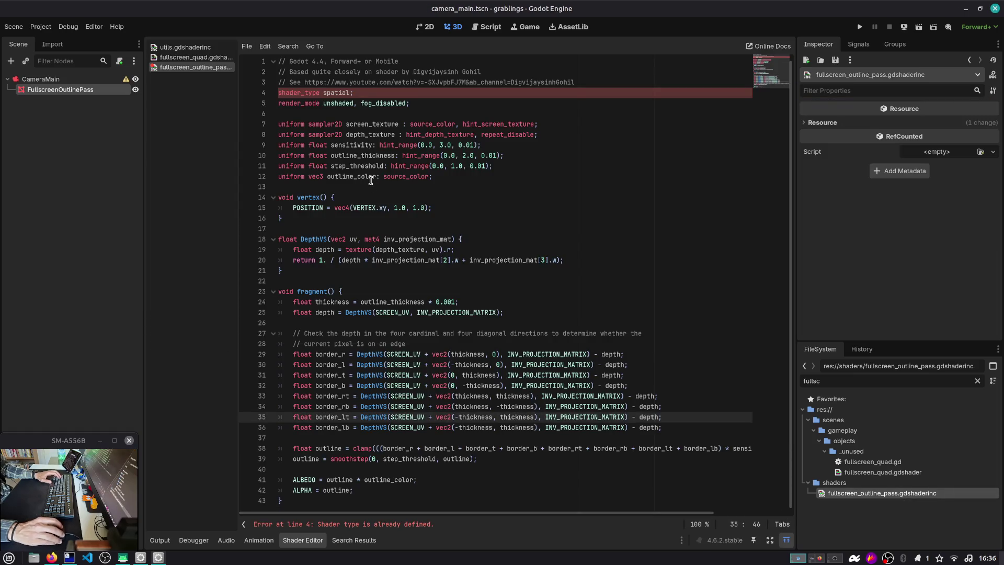
scroll(371, 180, "up", 1)
left_click(368, 96)
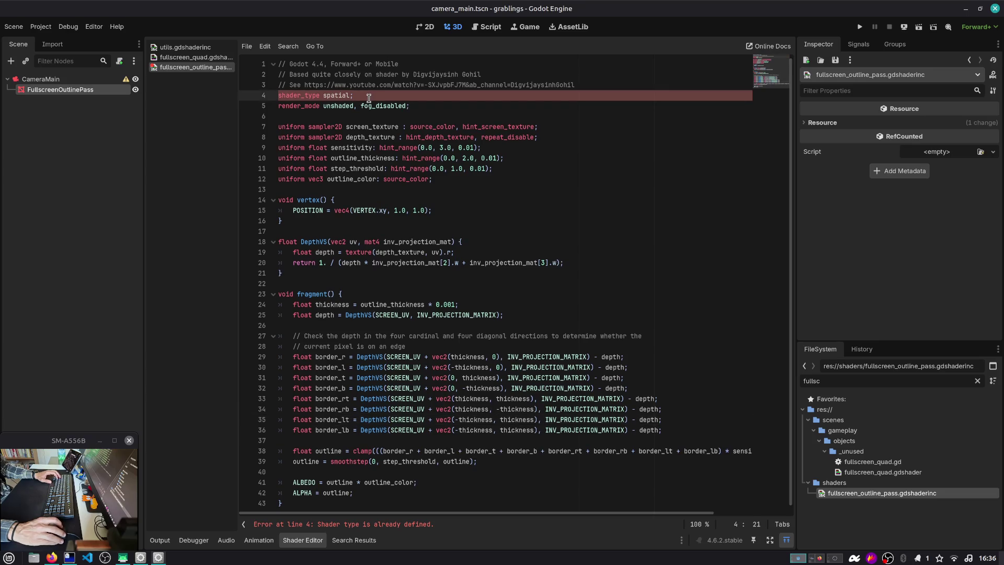
key("ctrl+shift+k")
left_click(369, 109)
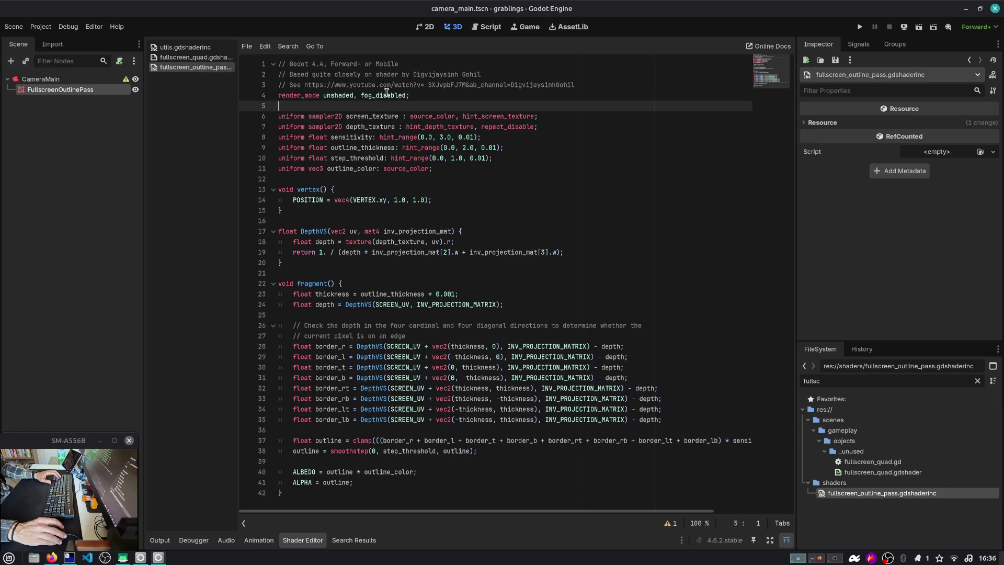
left_click(431, 94)
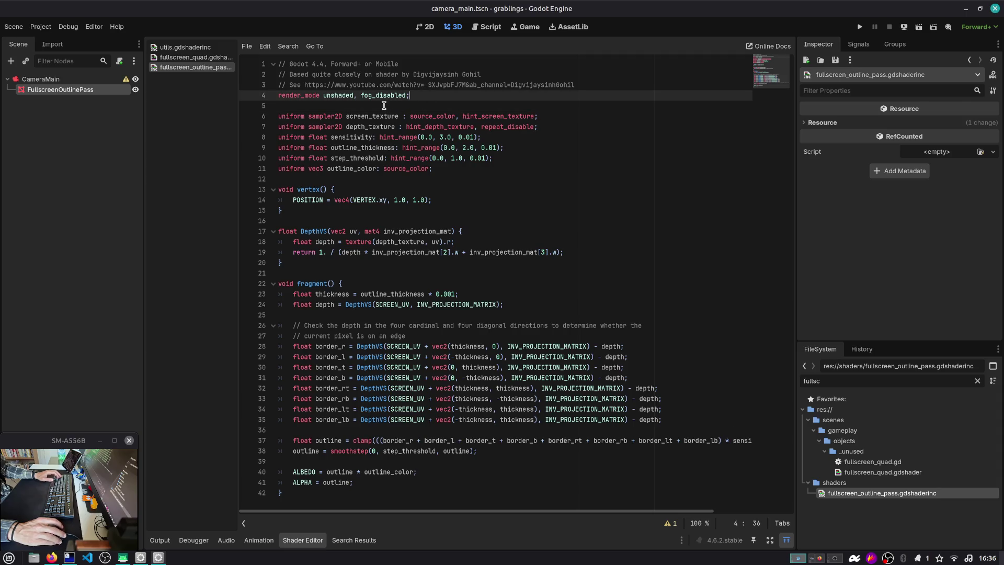
Add the godotshaders.com source URL as a // comment on line 1, then review the screen_texture uniform.
key("alt+Tab")
left_click(353, 51)
key("alt+Tab")
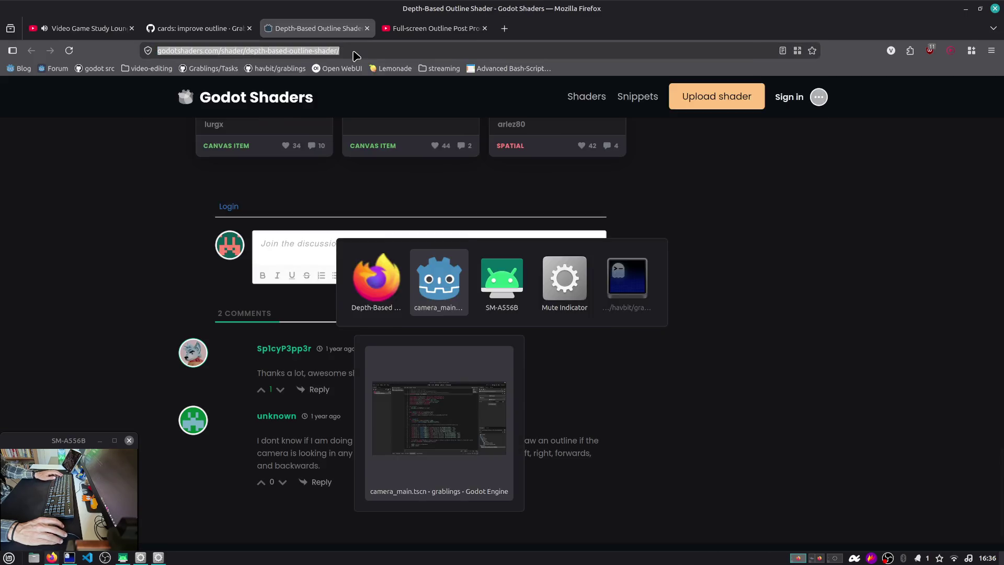
left_click(367, 64)
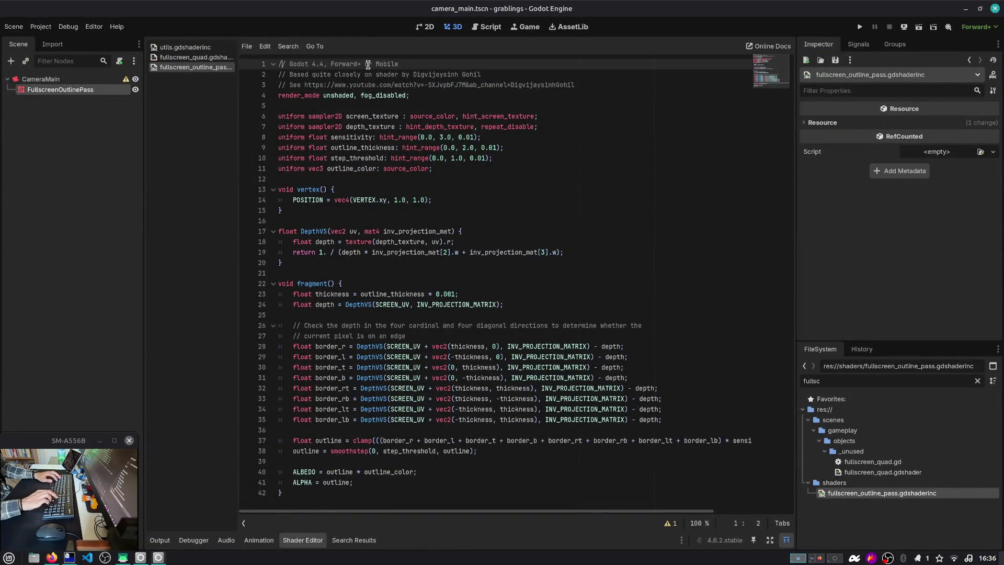
key("ctrl+v")
key("Return")
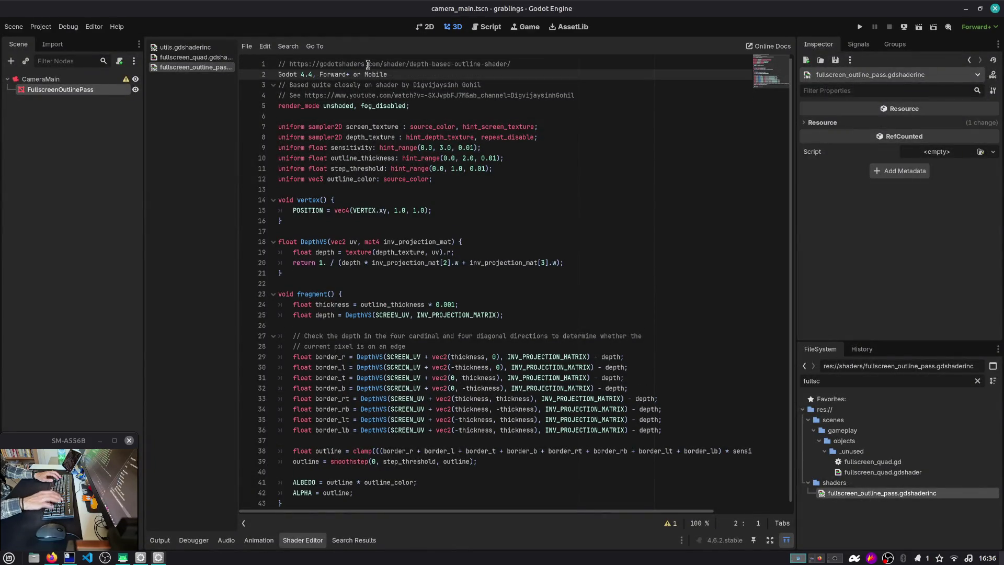
type("//")
key("Down")
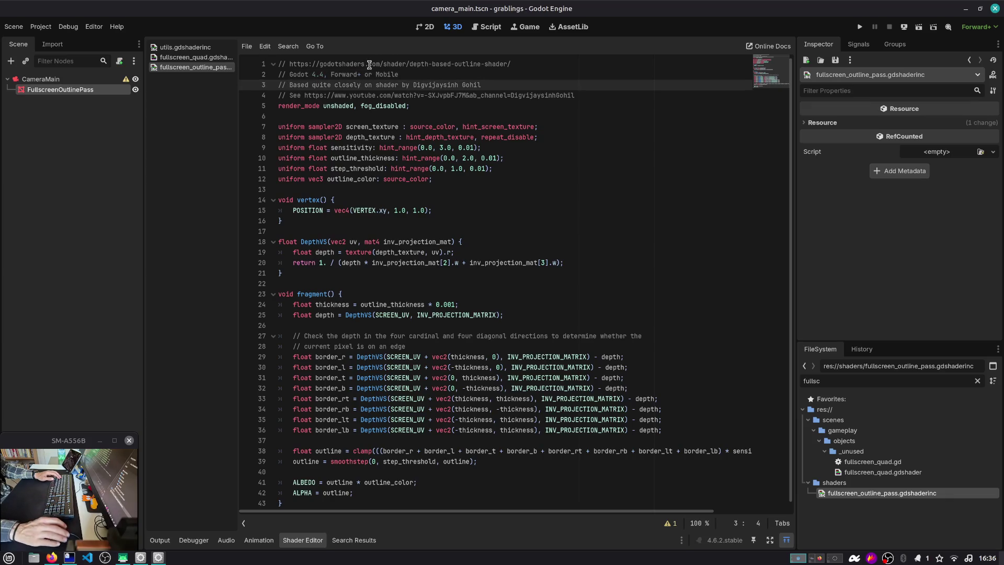
double_click(368, 123)
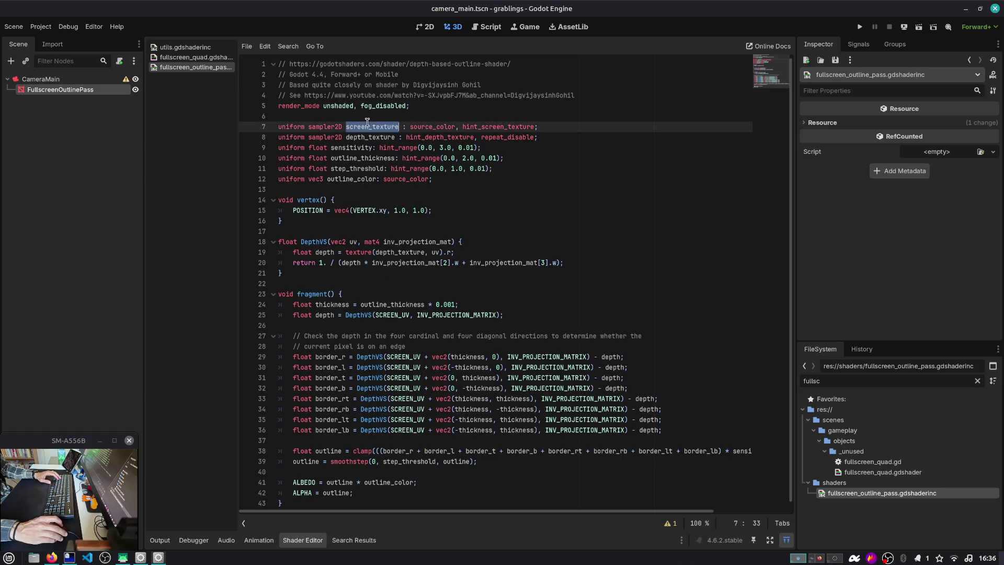
double_click(487, 127)
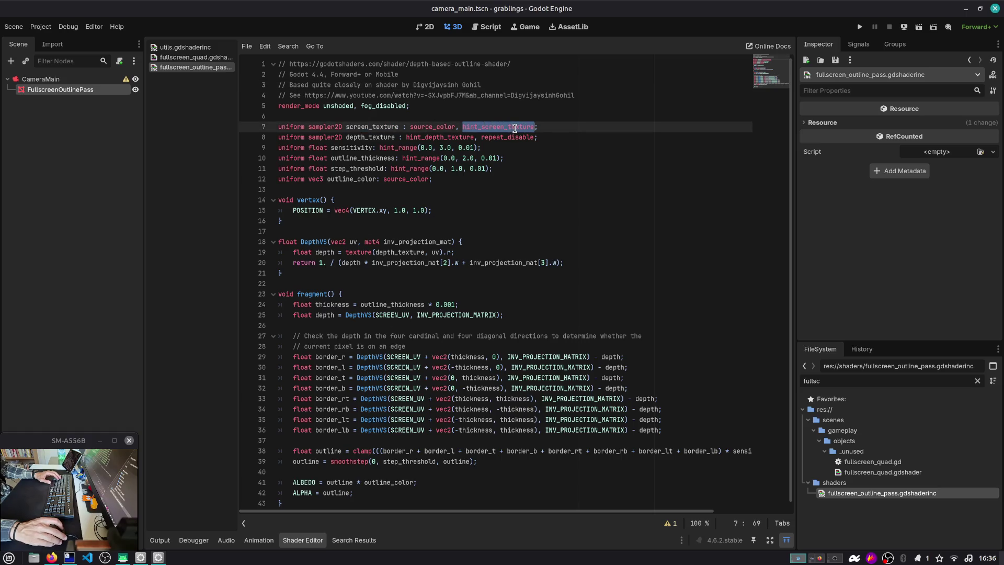
double_click(365, 128)
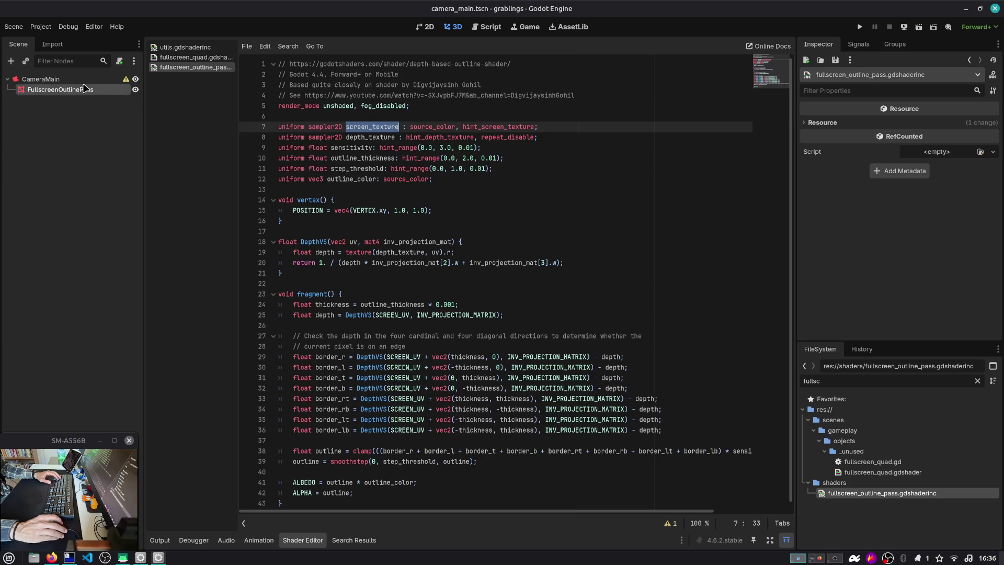
Try dragging the .gdshaderinc file into the FullscreenOutlinePass material's Shader slot, without success.
left_click(851, 126)
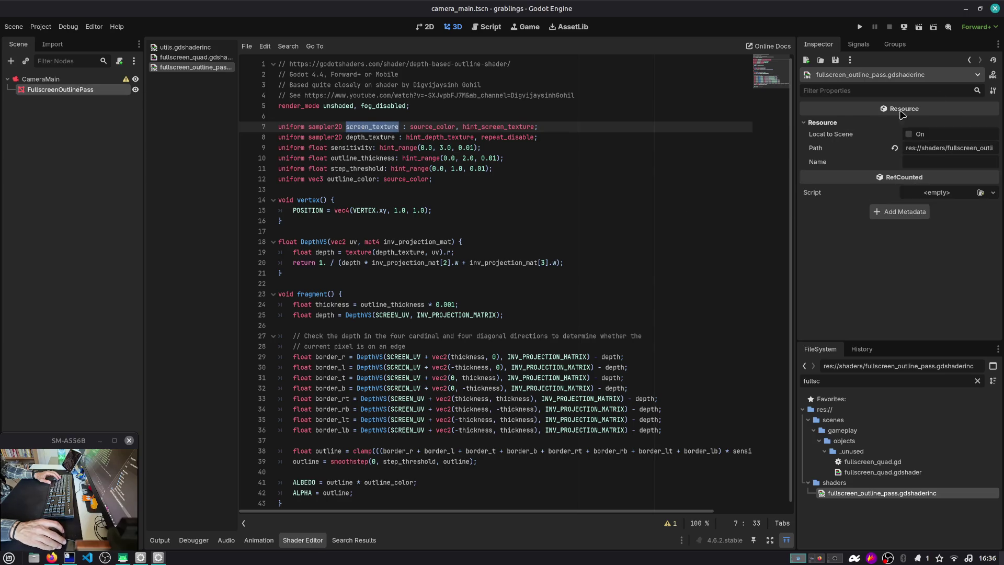
left_click(969, 61)
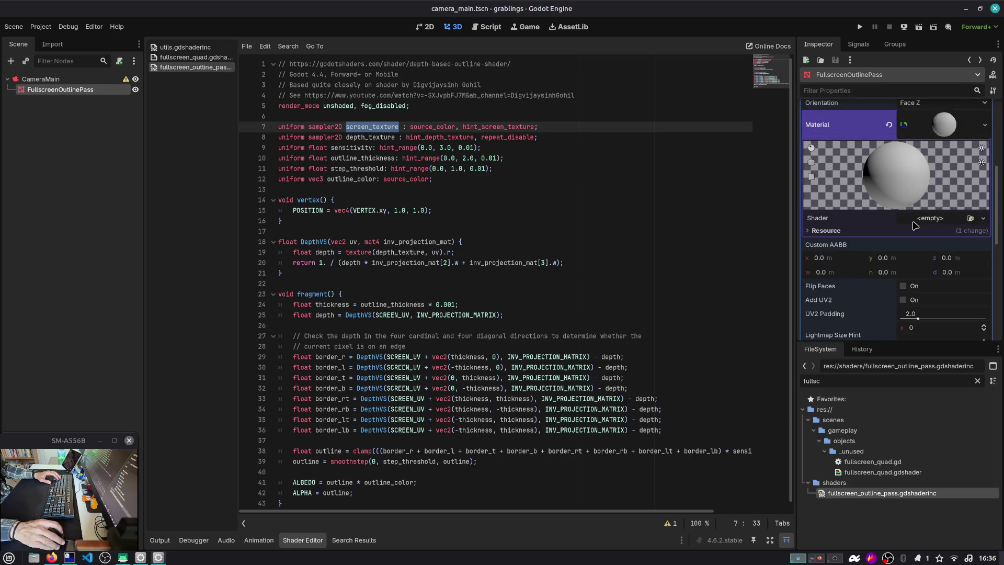
left_click_drag(882, 493, 929, 212)
left_click(929, 211)
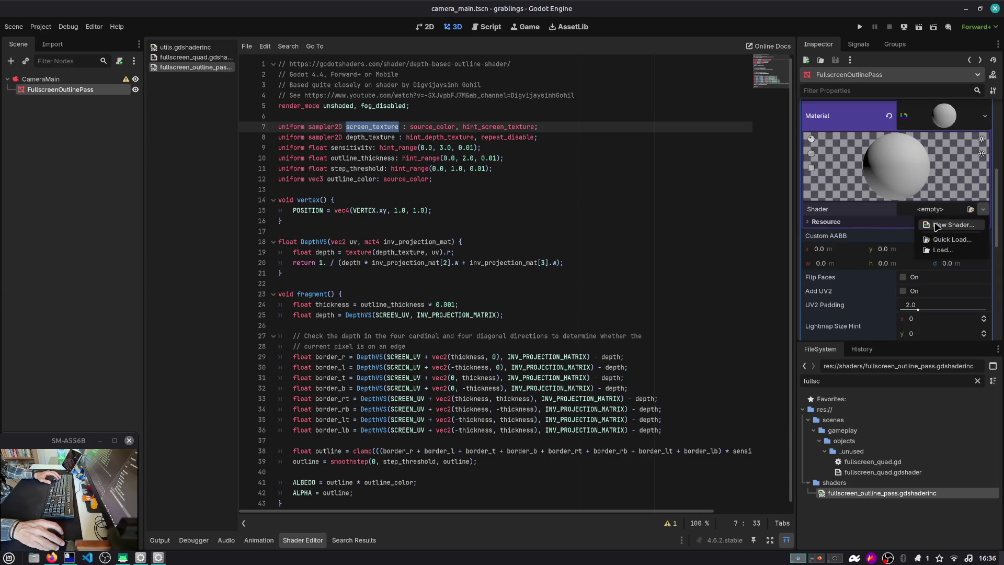
left_click(933, 133)
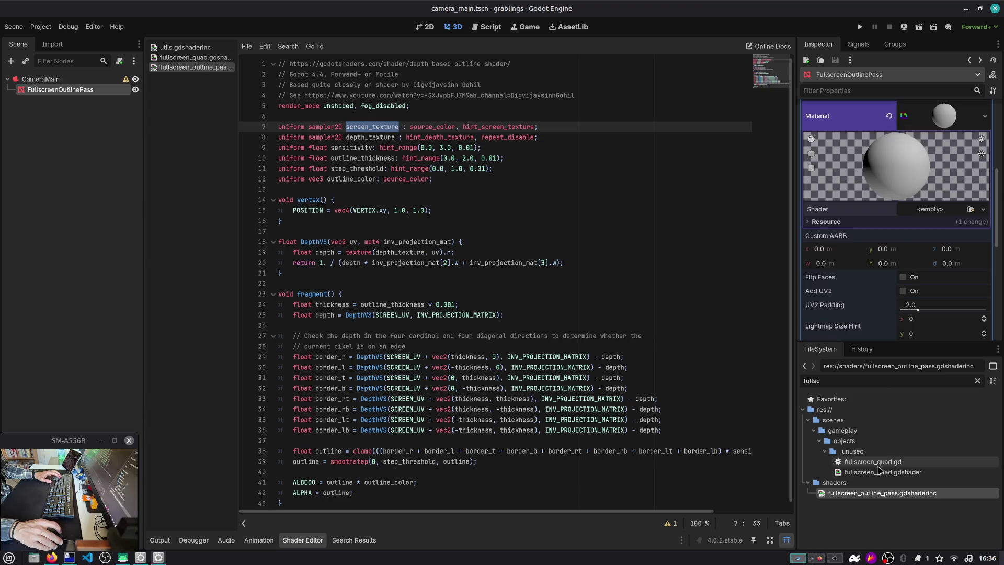
Restore the header comment's line break and rename the shader file from .gdshaderinc to .gdshader.
right_click(895, 497)
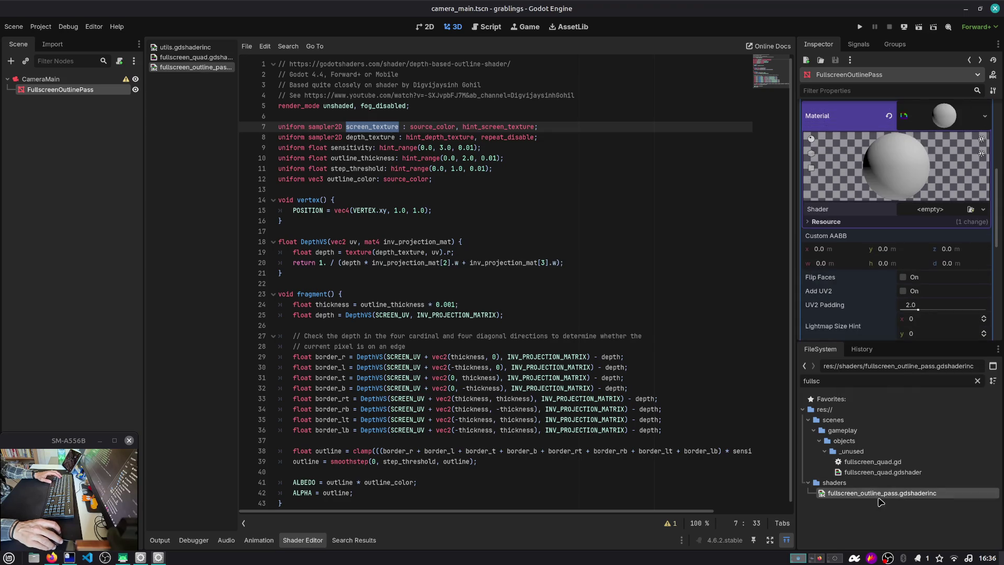
right_click(895, 497)
left_click(515, 241)
key("ctrl+z")
key("BackSpace")
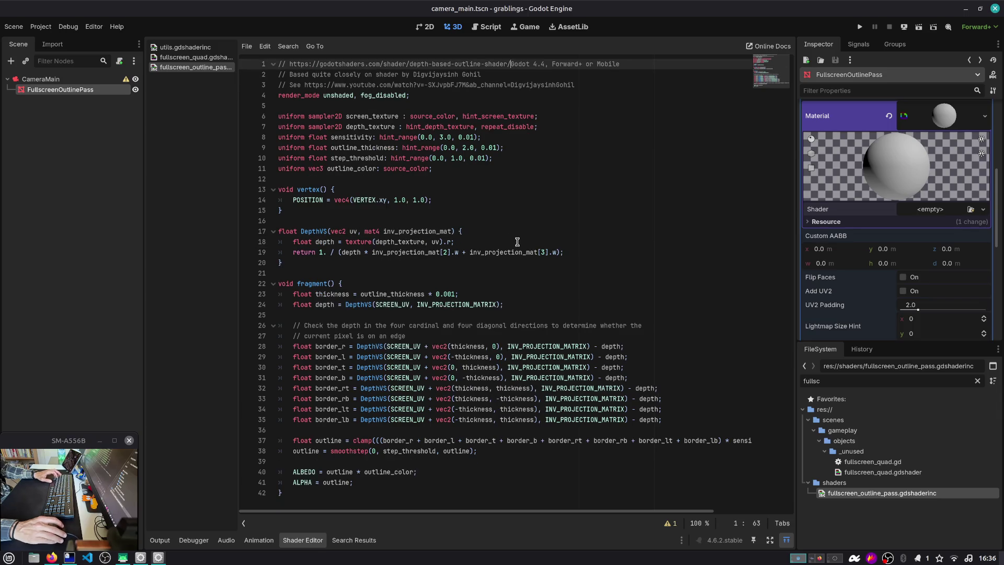
key("Return")
type("//")
right_click(923, 496)
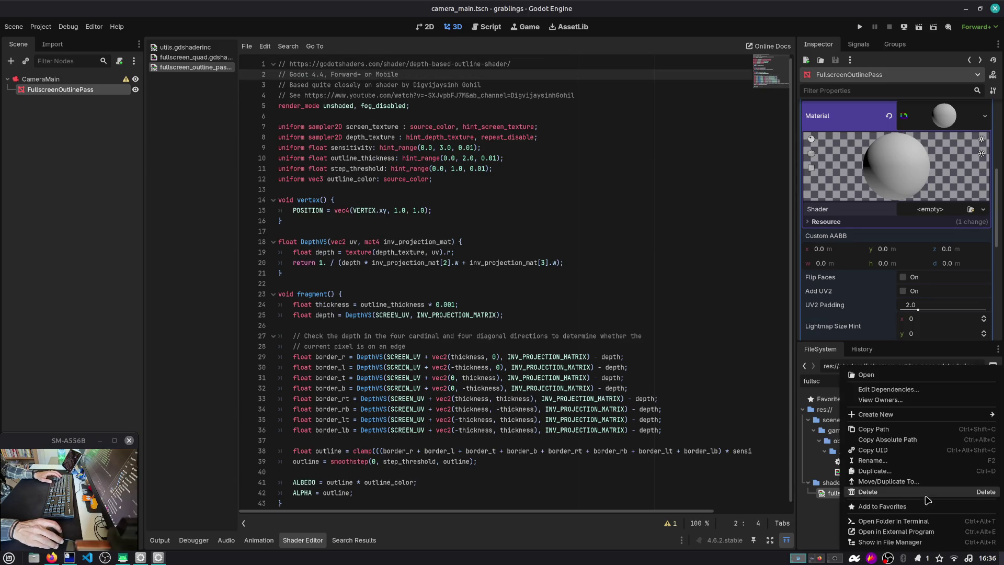
key("Escape")
right_click(923, 496)
left_click(926, 465)
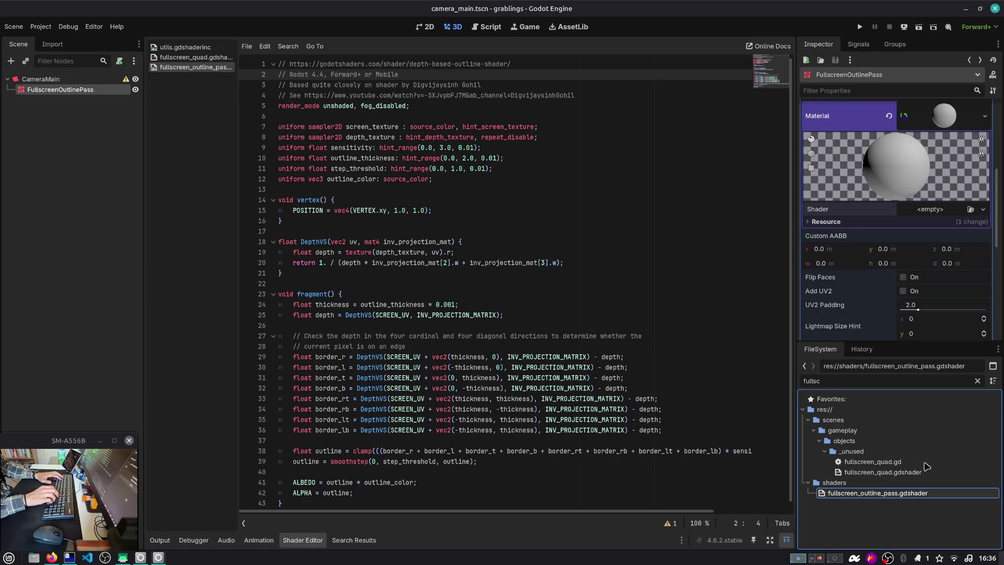
Try assigning the renamed .gdshader file to the material's Shader slot, then clear the FileSystem filter.
left_click(357, 93)
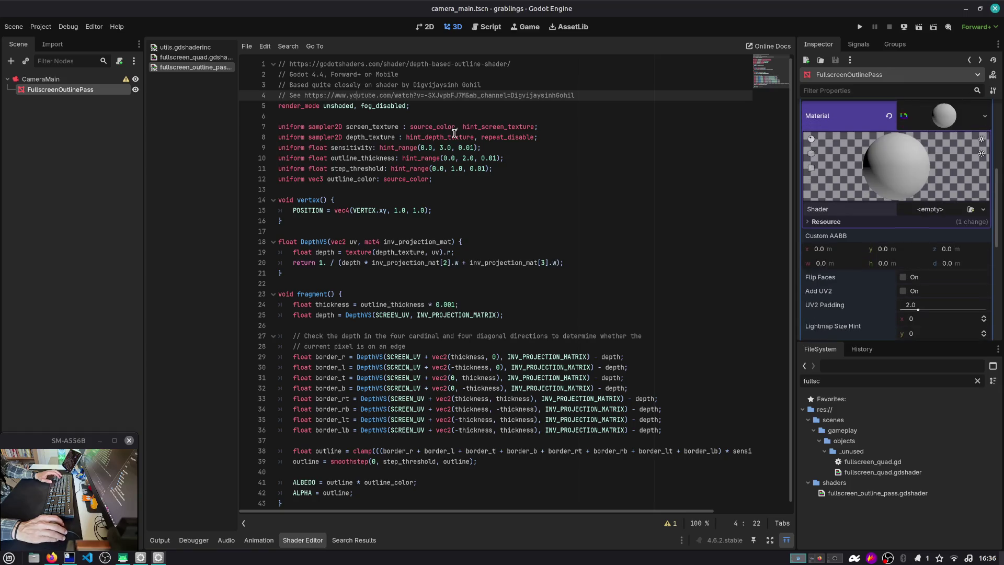
mouse_move(857, 493)
left_mouse_down()
mouse_move(915, 225)
mouse_move(929, 206)
left_mouse_up()
left_click(928, 207)
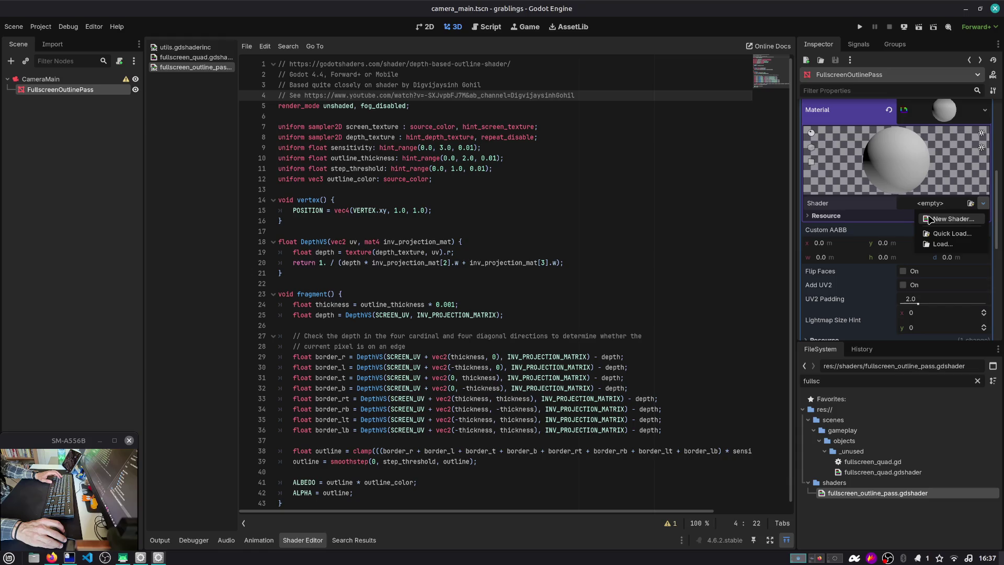
left_click(976, 381)
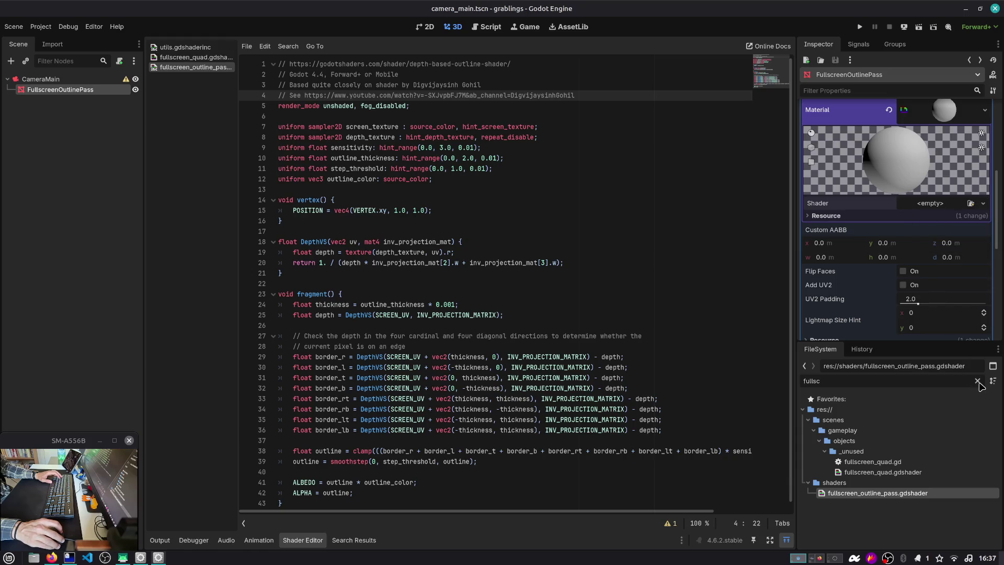
left_click(976, 382)
scroll(897, 454, "down", 2)
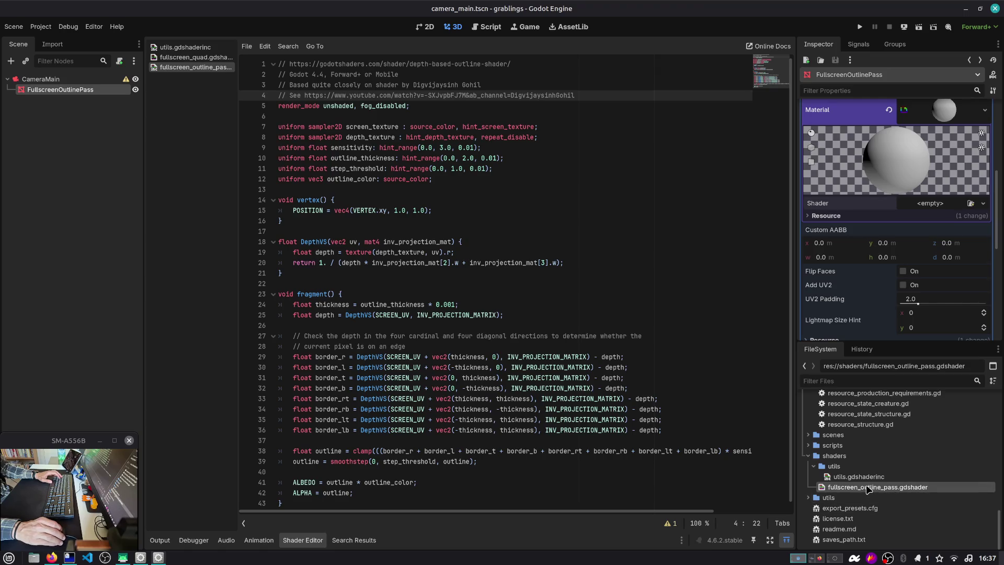
Browse existing shaders for the material without picking one, then run the game with F5.
left_click(869, 489)
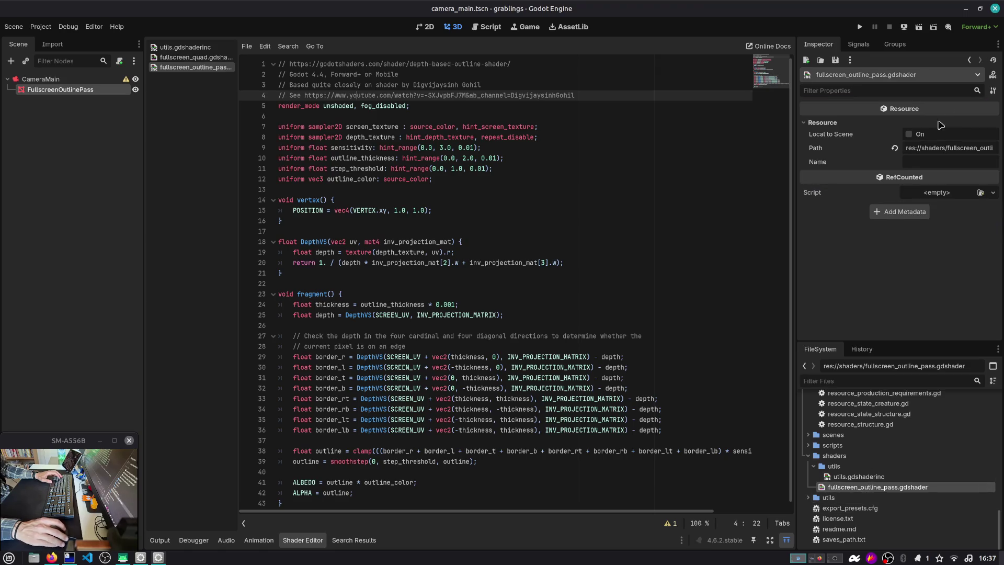
left_click(969, 61)
left_click(971, 204)
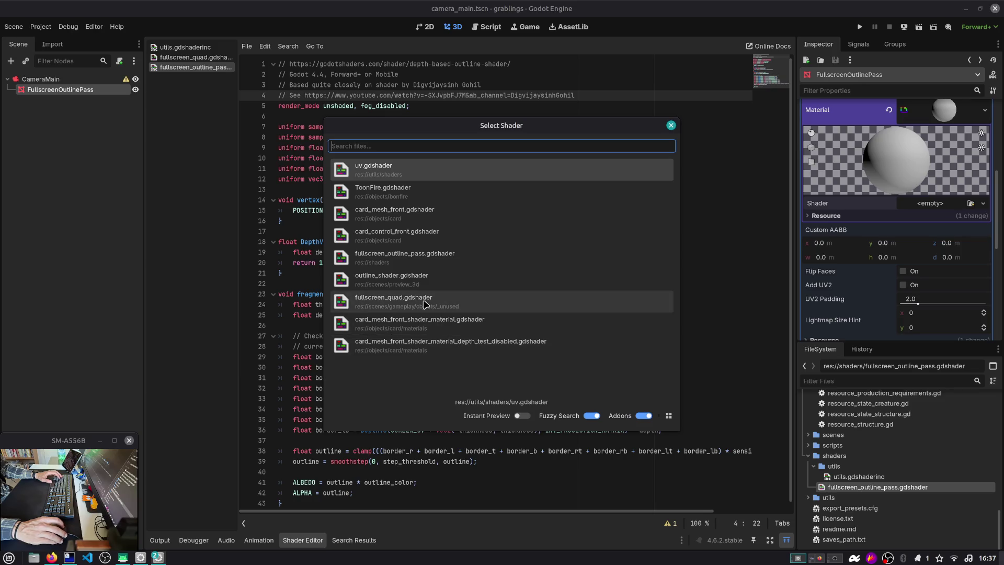
left_click(410, 260)
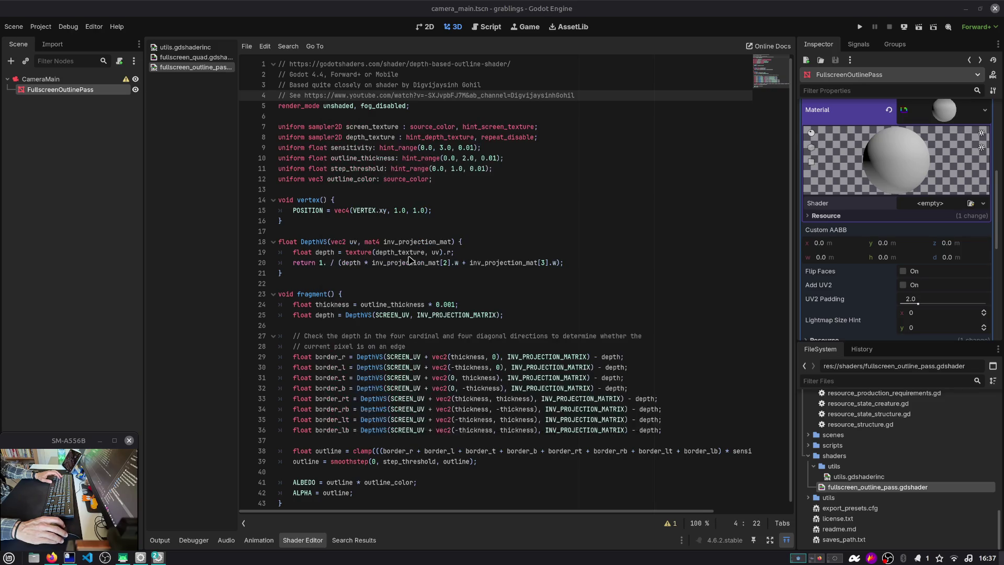
key("F5")
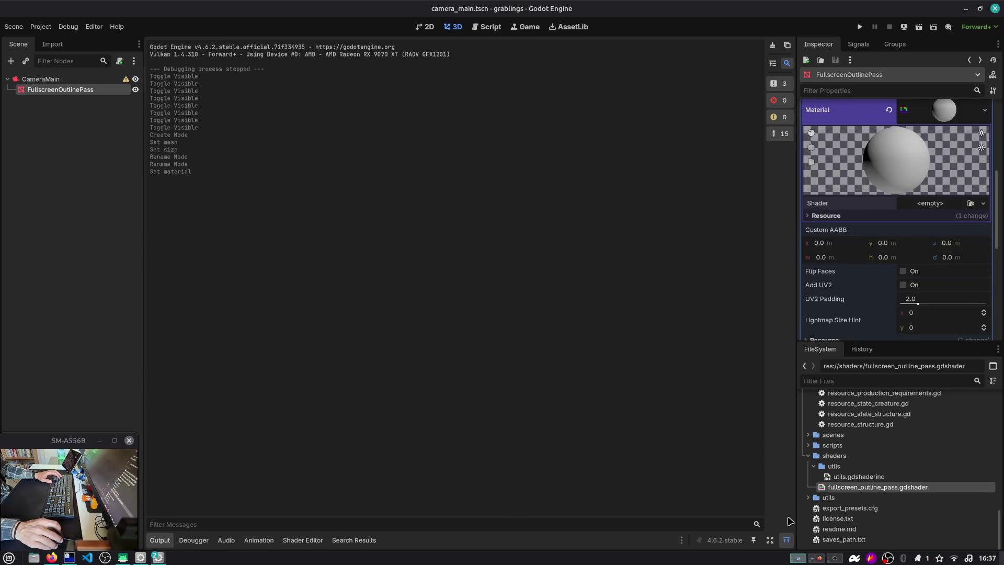
Restore the 3D viewport and start a New Shader on the material's Shader slot, then cancel it.
left_click(786, 540)
scroll(923, 193, "up", 1)
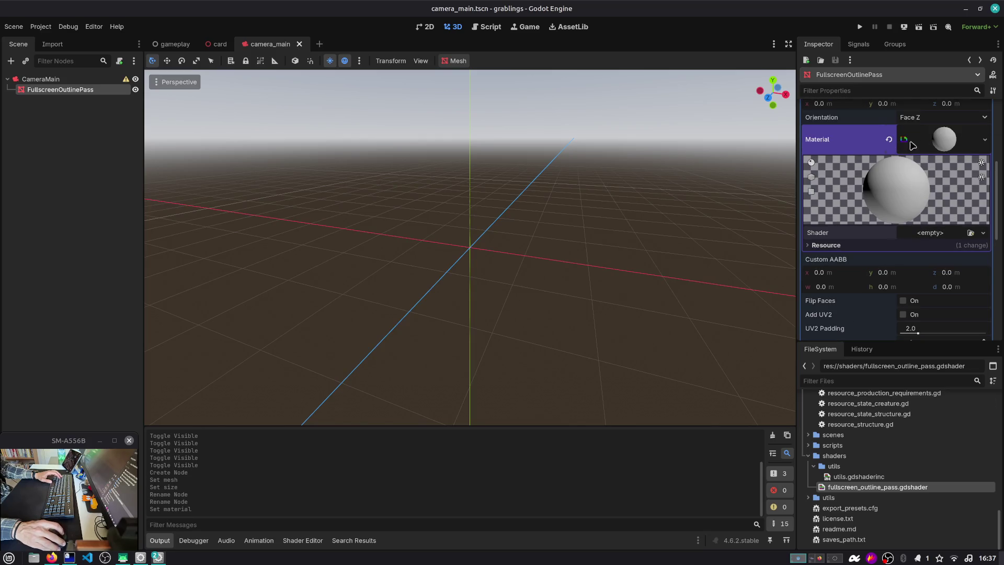
left_click(949, 232)
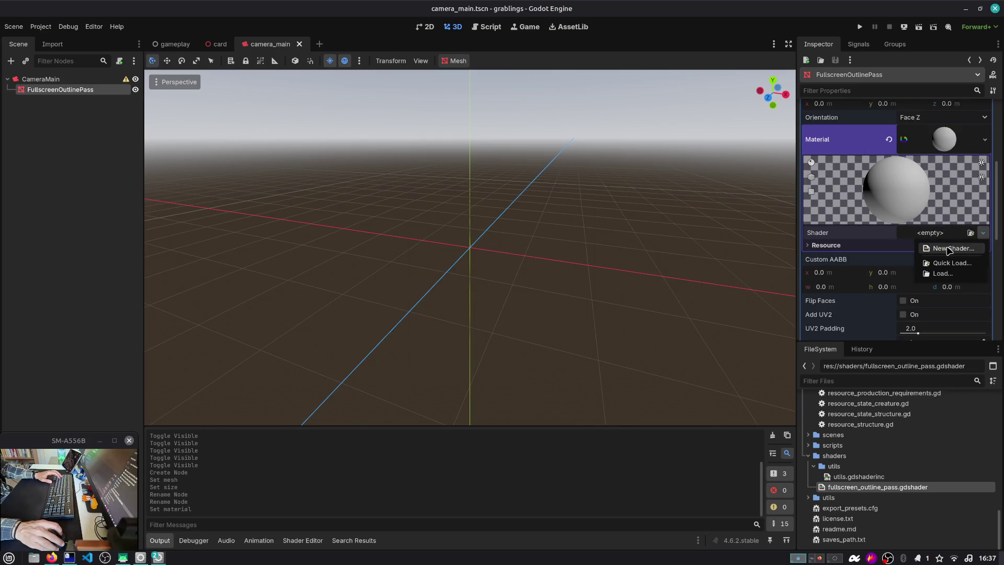
left_click(949, 249)
left_click(521, 215)
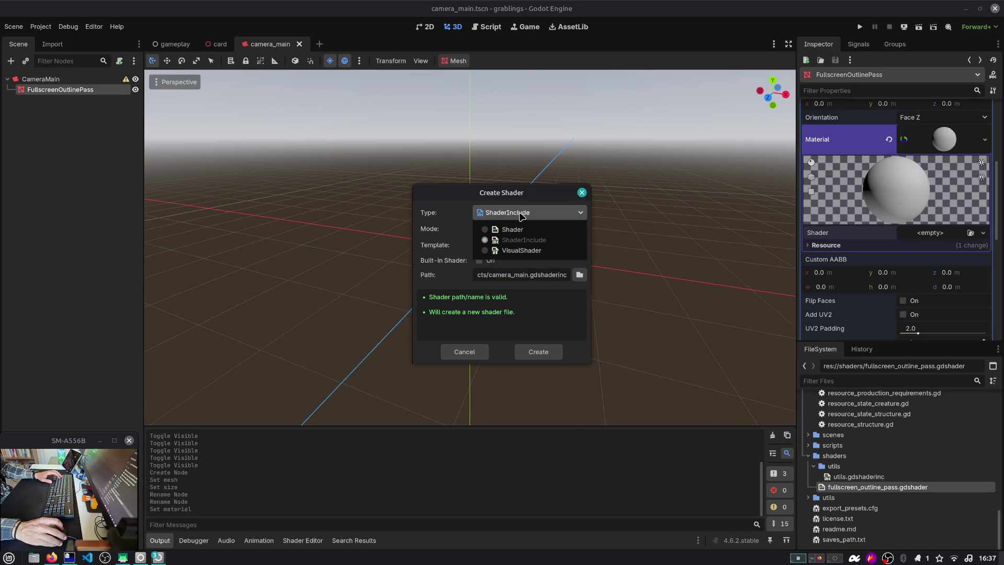
key("Escape")
key("Escape")
right_click(875, 487)
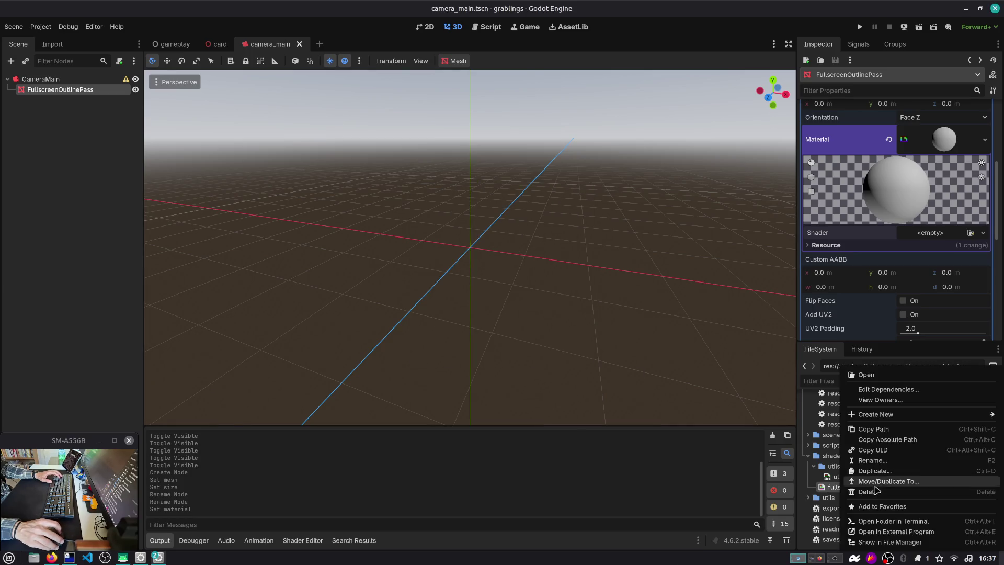
key("Escape")
right_click(878, 487)
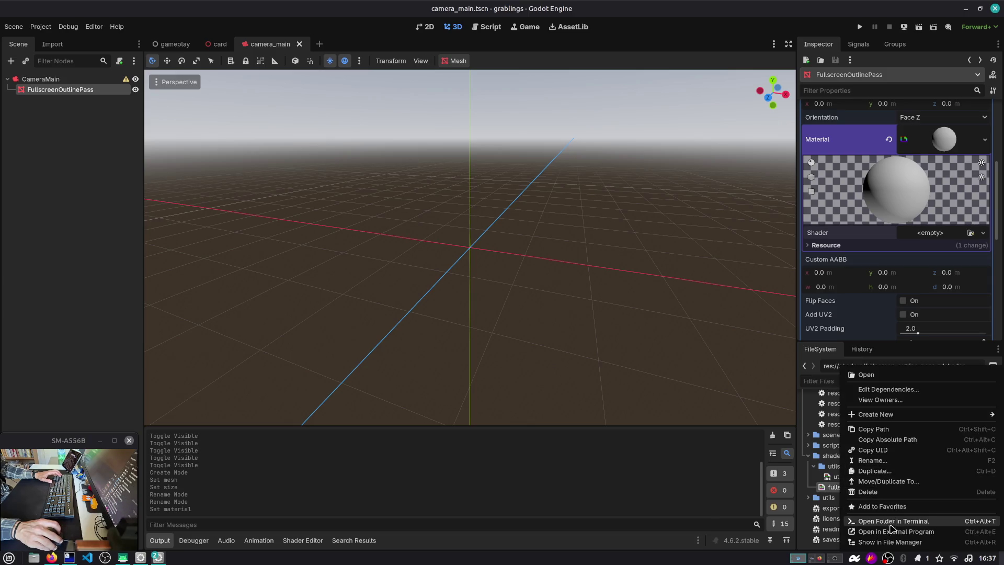
key("Escape")
Retry New Shader, clearing the path and choosing the regular Shader type, then cancel the dialog.
left_click(936, 233)
left_click(941, 246)
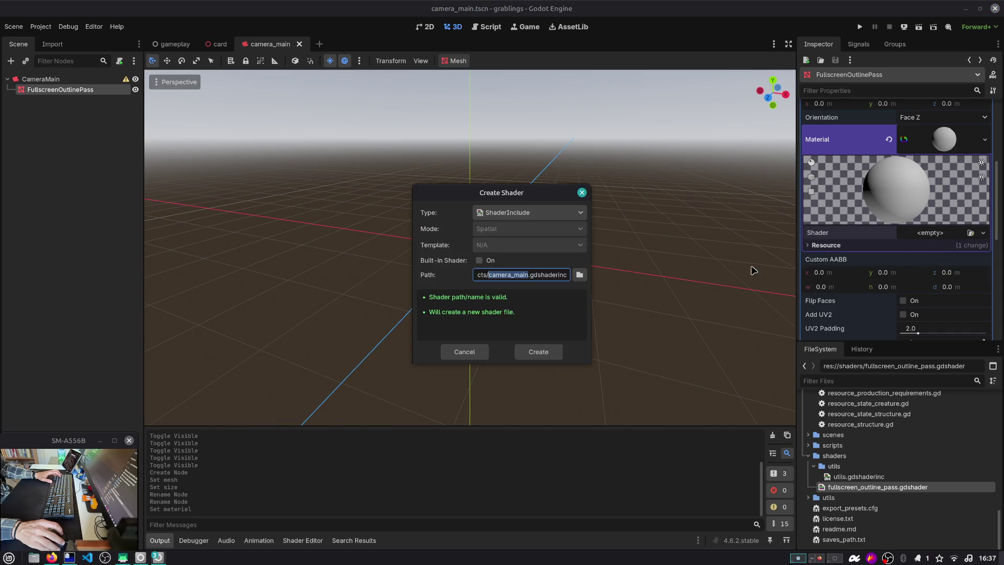
left_click(568, 274)
key("BackSpace")
key("BackSpace")
key("BackSpace")
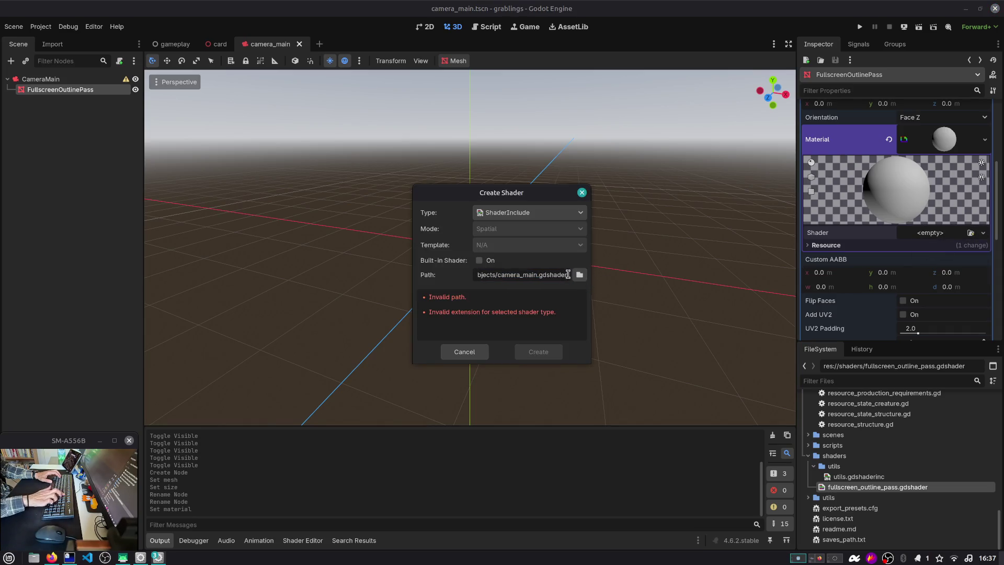
key("BackSpace")
key("BackSpace")
key("BackSpace")
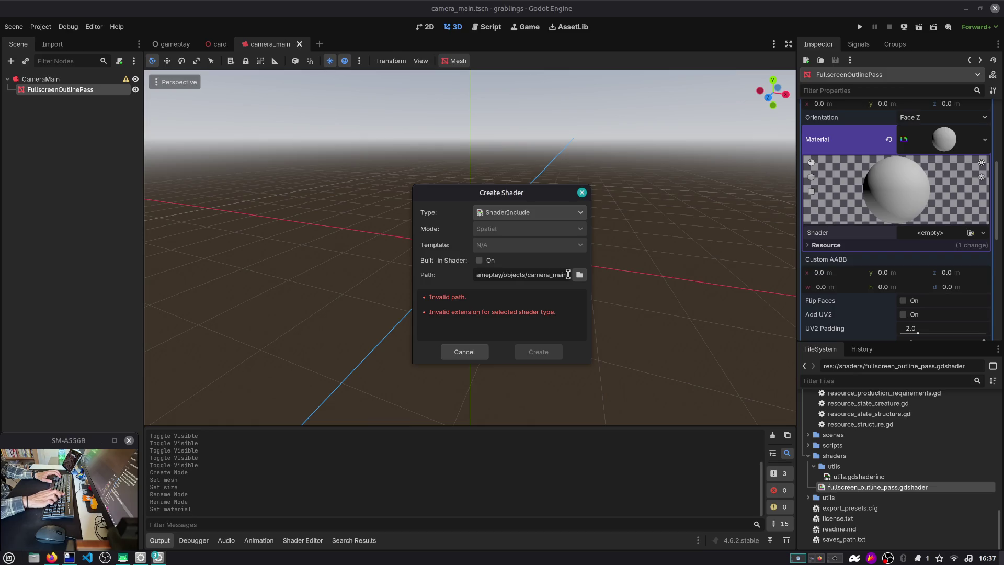
left_click(499, 214)
left_click(497, 225)
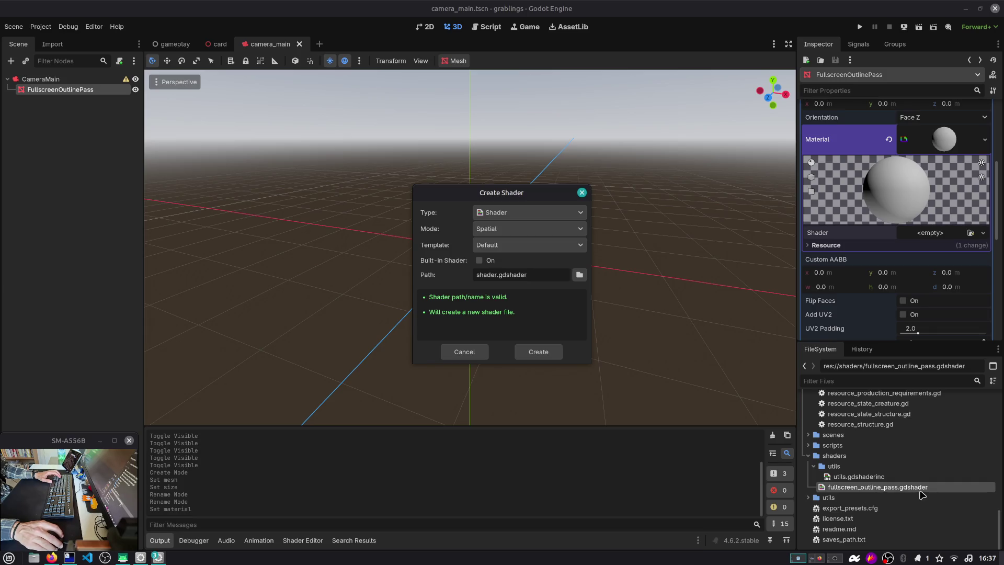
key("Escape")
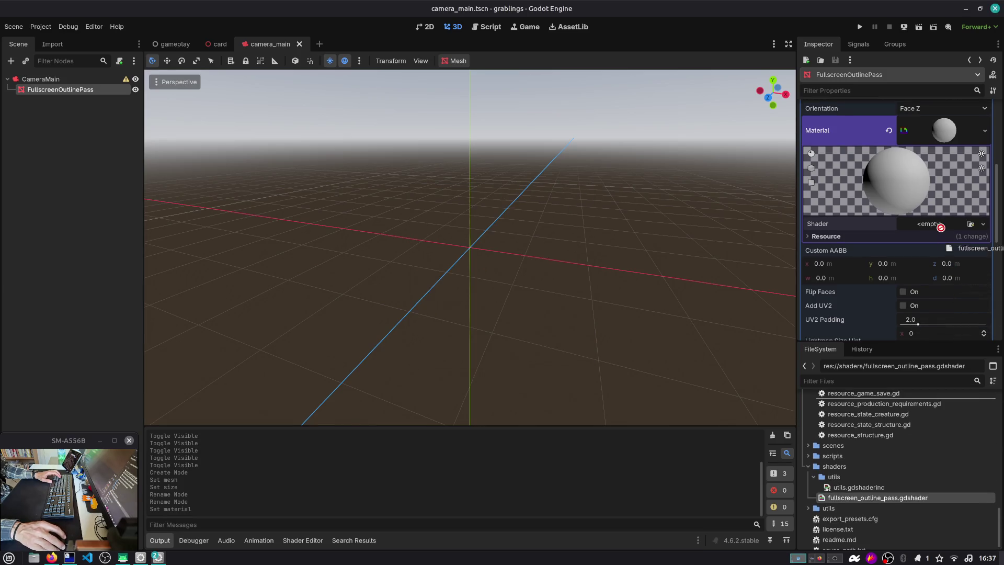
Open fullscreen_outline_pass.gdshader and experiment with a render_mode spatial line at the top.
double_click(895, 499)
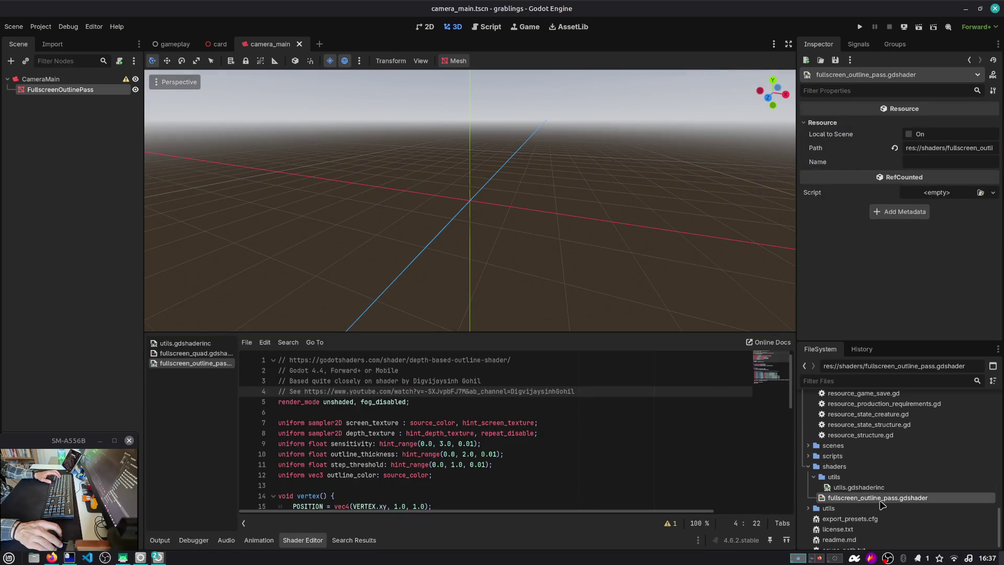
left_click(383, 382)
key("ctrl+Home")
key("Return")
key("Up")
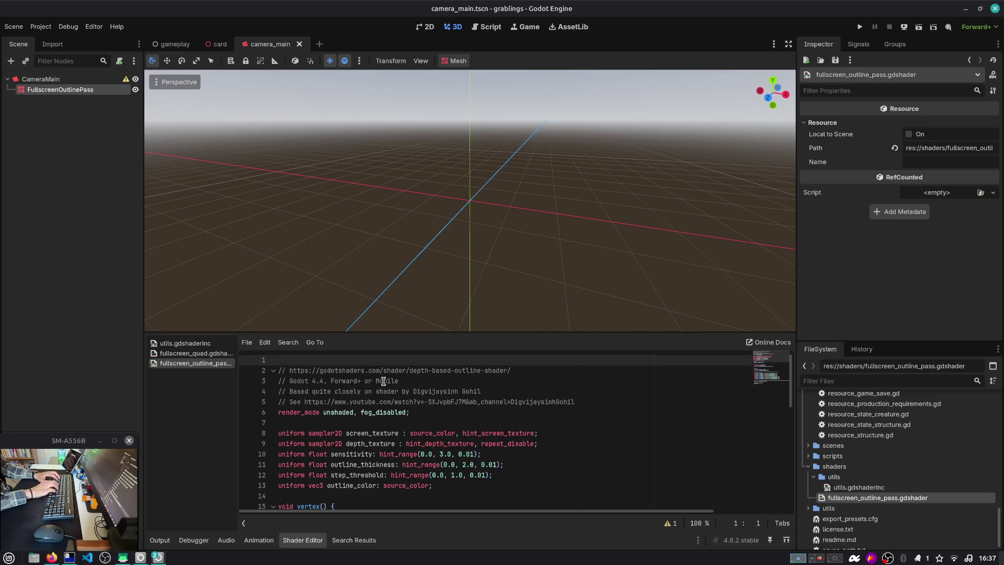
type("render_mode spt")
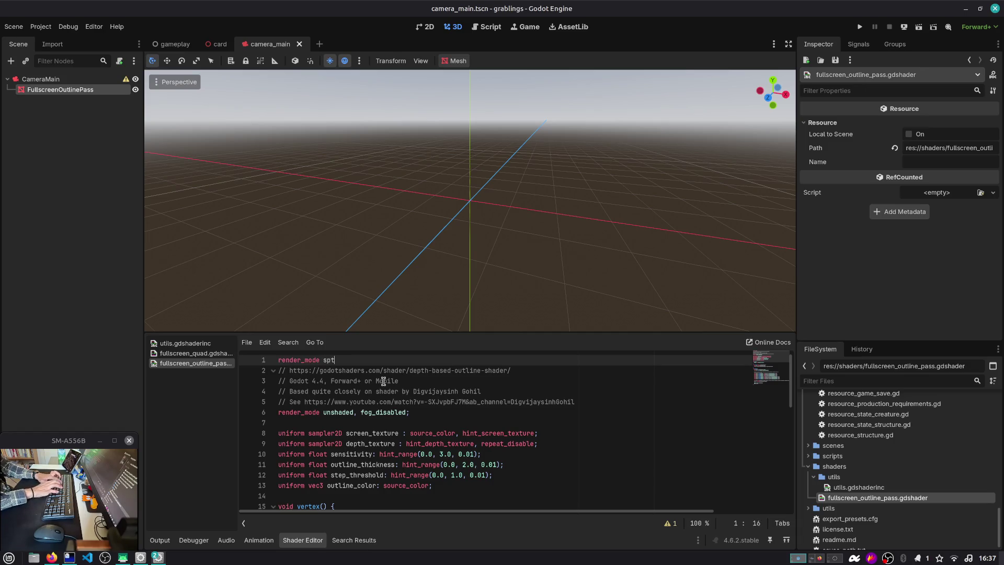
key("Return")
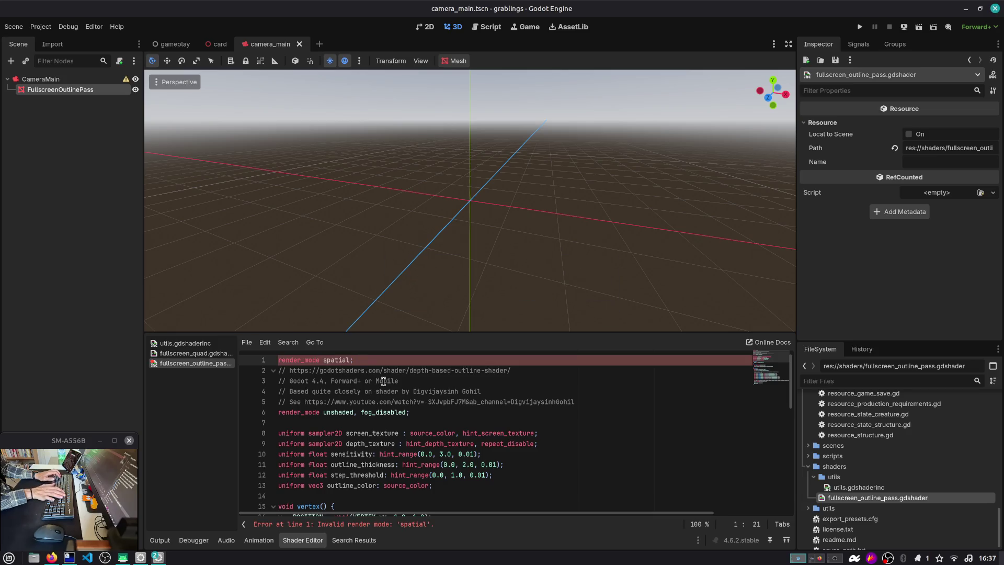
key("ctrl+shift+Left")
key("Home")
key("ctrl+shift+Right")
key("Delete")
key("shift+End")
key("Delete")
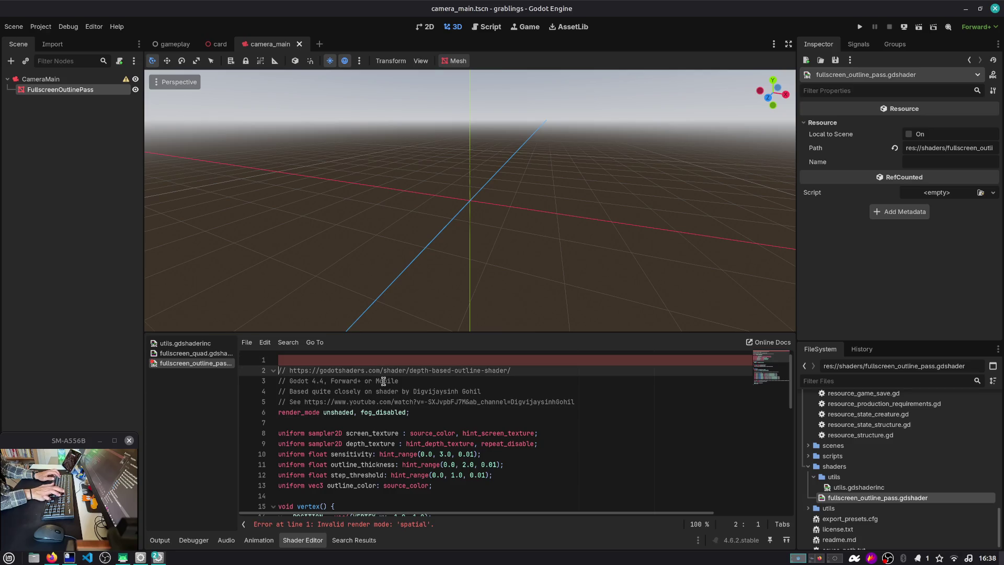
type("rende")
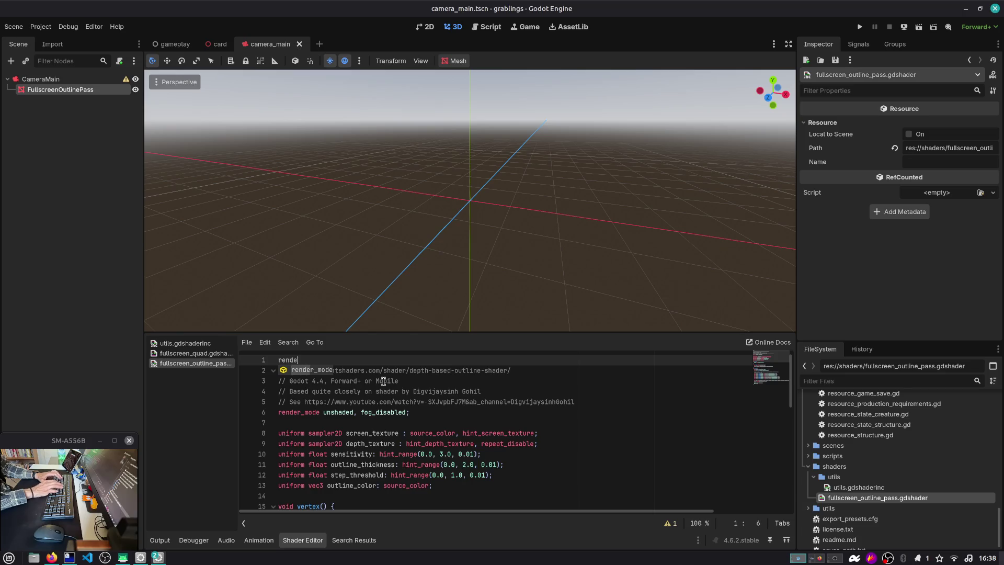
Search all project files for 'spatial' and return to the shader code editor.
key("ctrl+a")
key("Up")
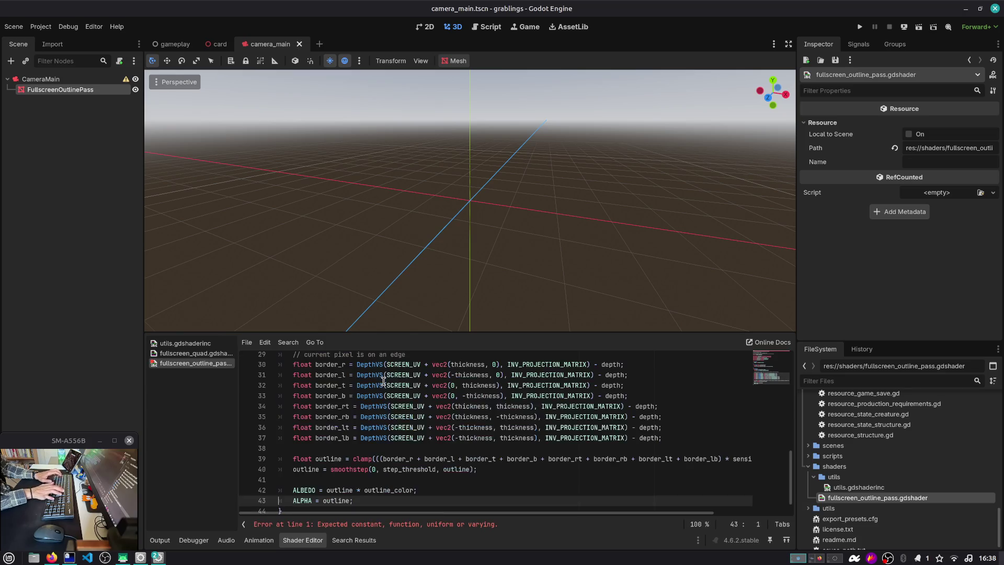
key("Page_Up")
key("Page_Up")
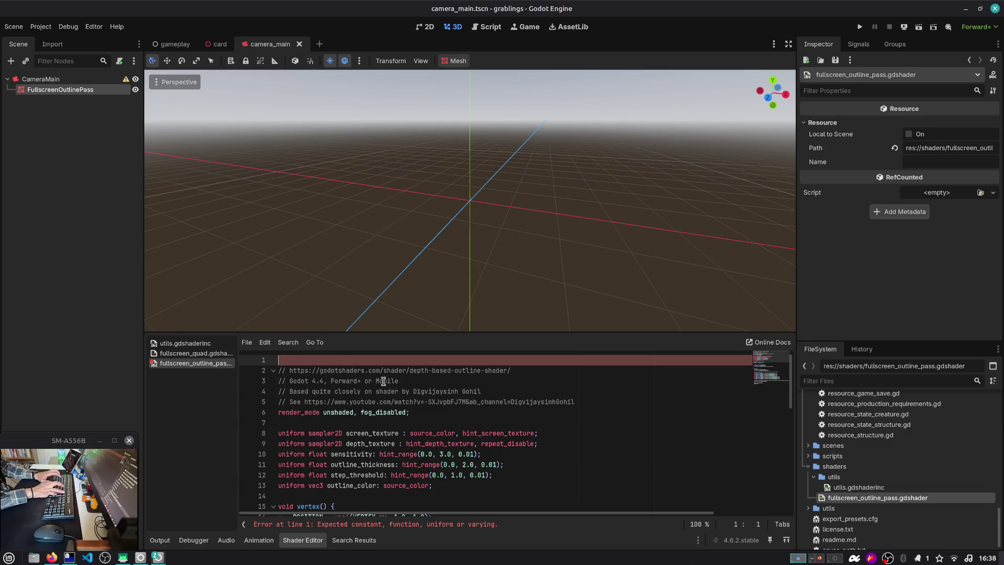
key("ctrl+shift+f")
type("spatial")
key("Return")
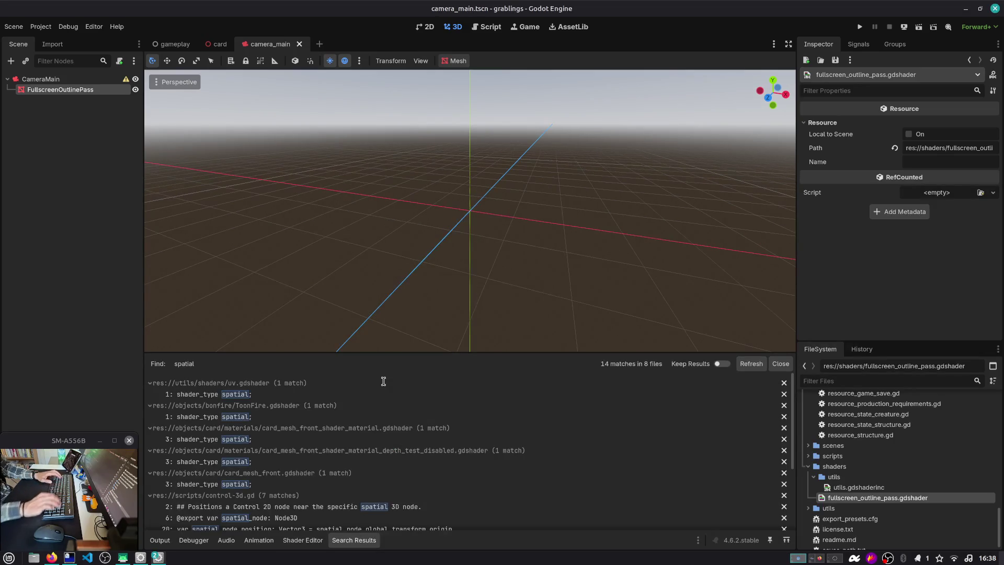
left_click(781, 364)
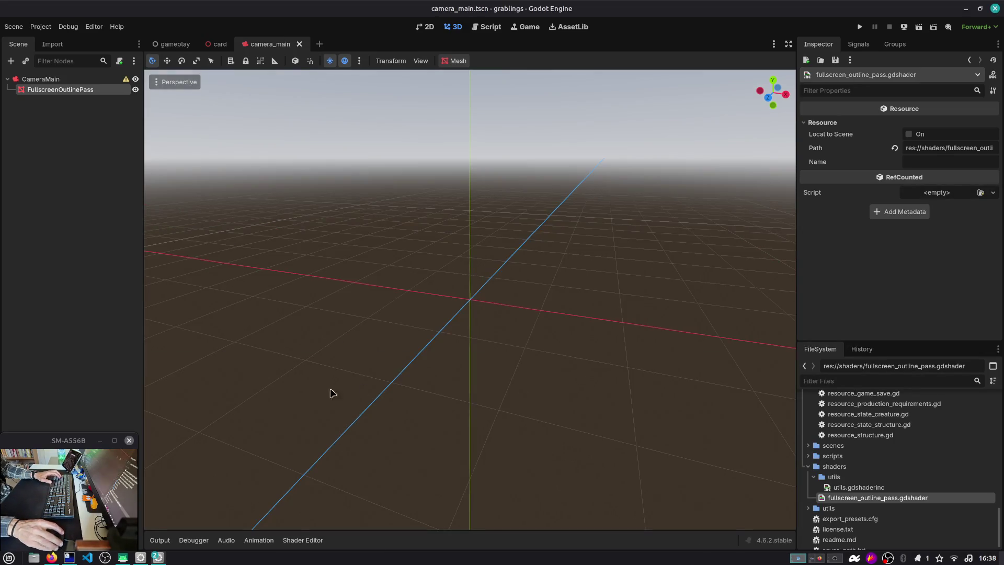
double_click(877, 497)
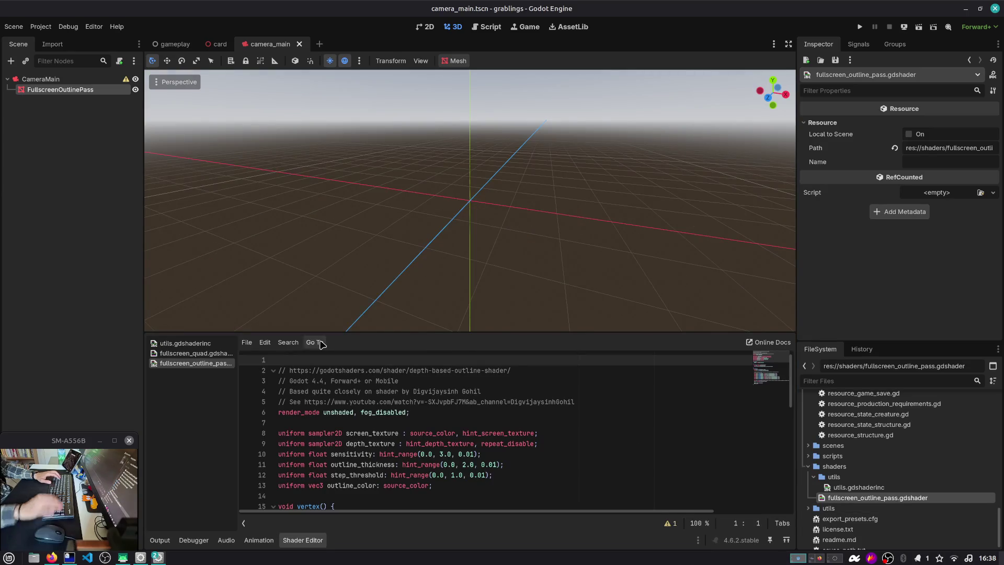
type("shader_typ")
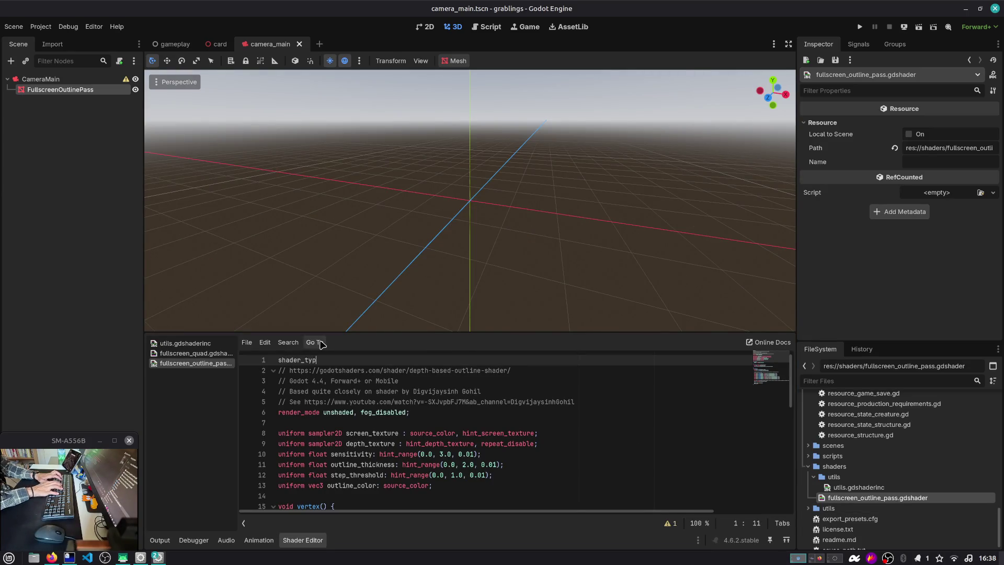
type("al")
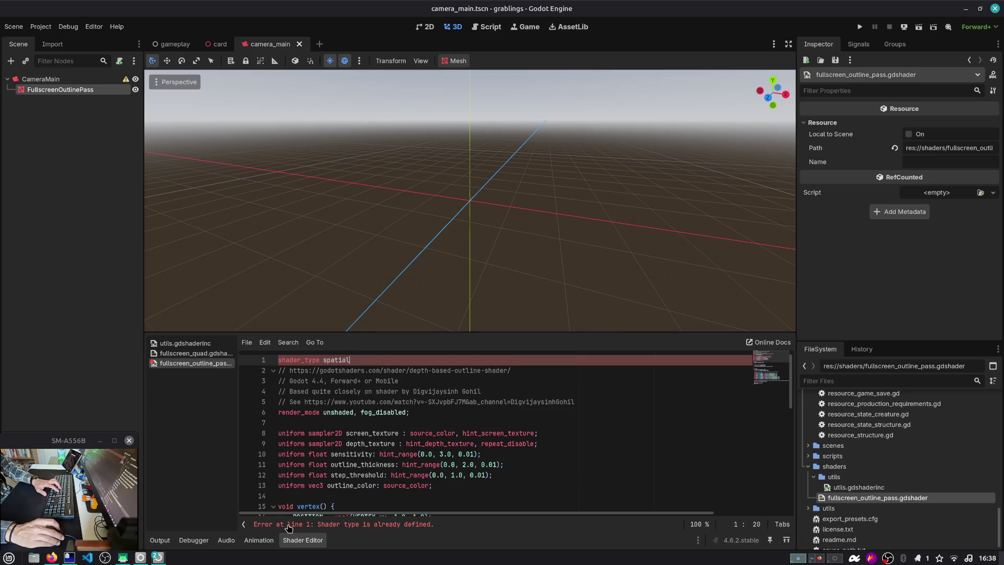
Close the fullscreen_outline_pass, fullscreen_quad and utils shader tabs, then reopen fullscreen_outline_pass.gdshader.
left_click(190, 354)
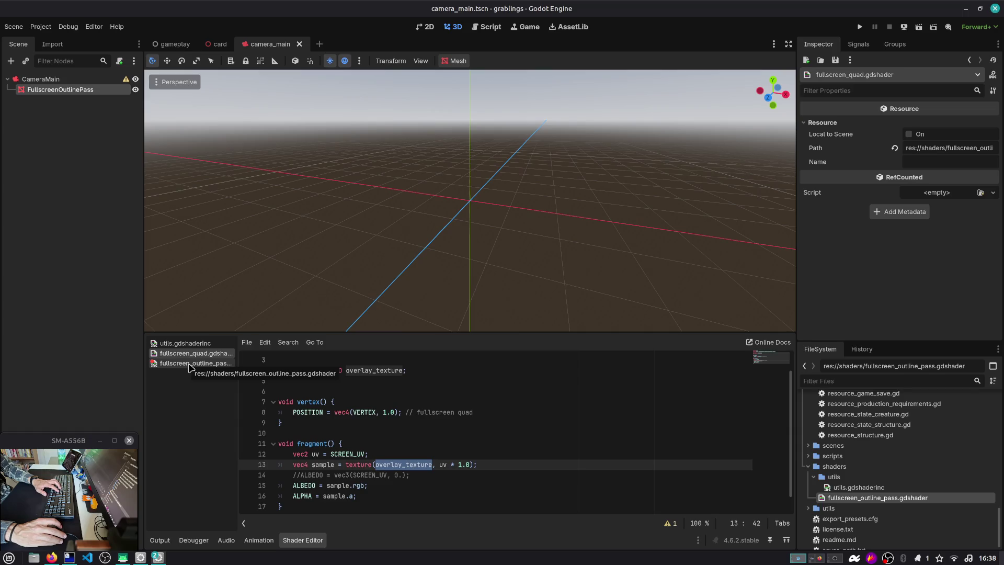
right_click(189, 365)
left_click(205, 400)
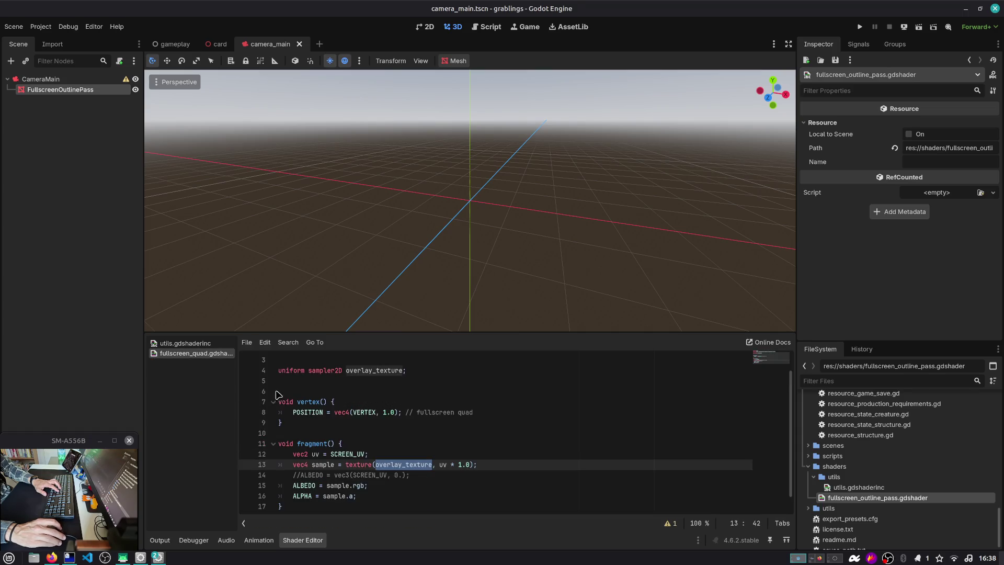
scroll(277, 395, "up", 1)
left_click(367, 381)
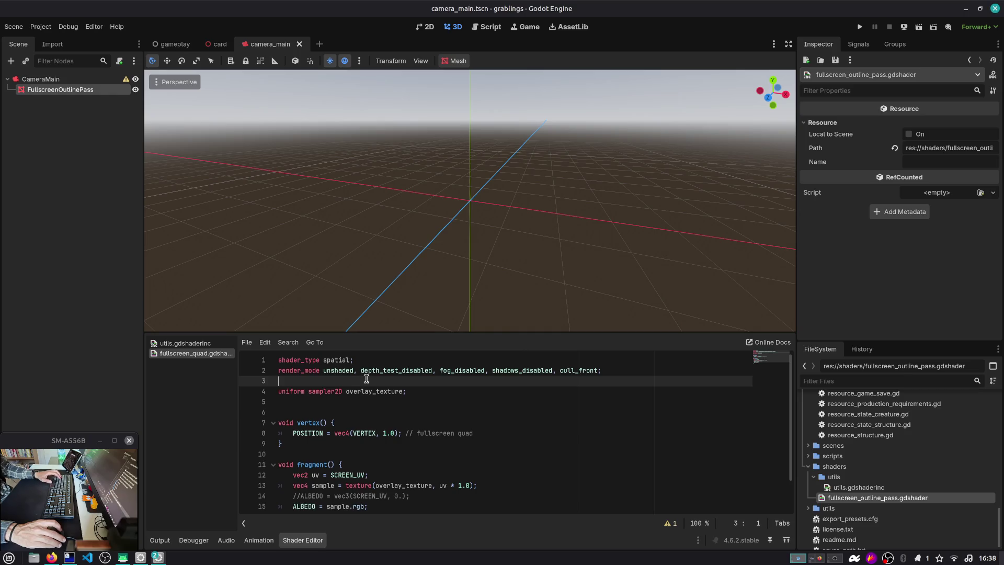
middle_click(190, 353)
middle_click(191, 343)
double_click(874, 497)
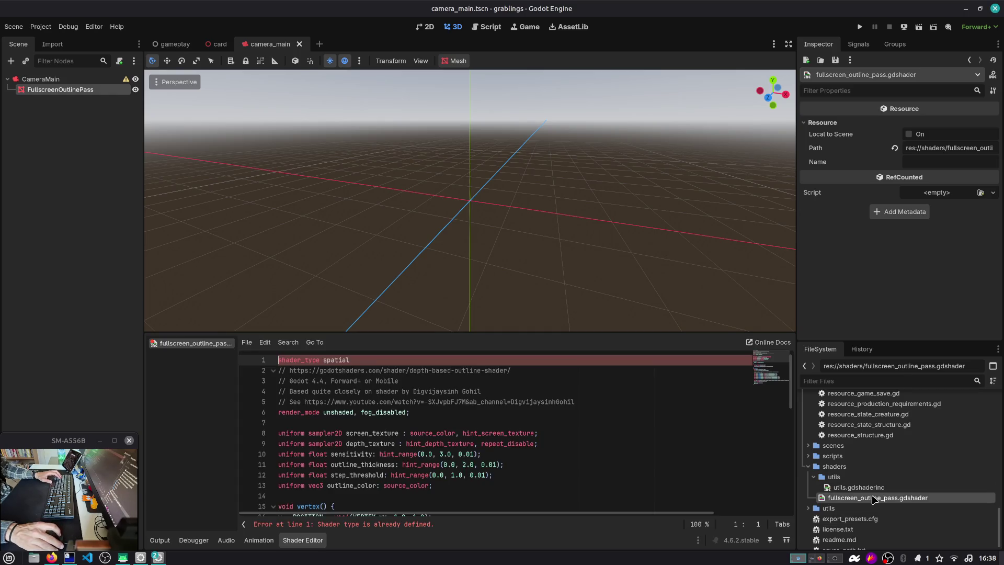
Delete fullscreen_outline_pass.gdshader from the shaders folder.
right_click(898, 499)
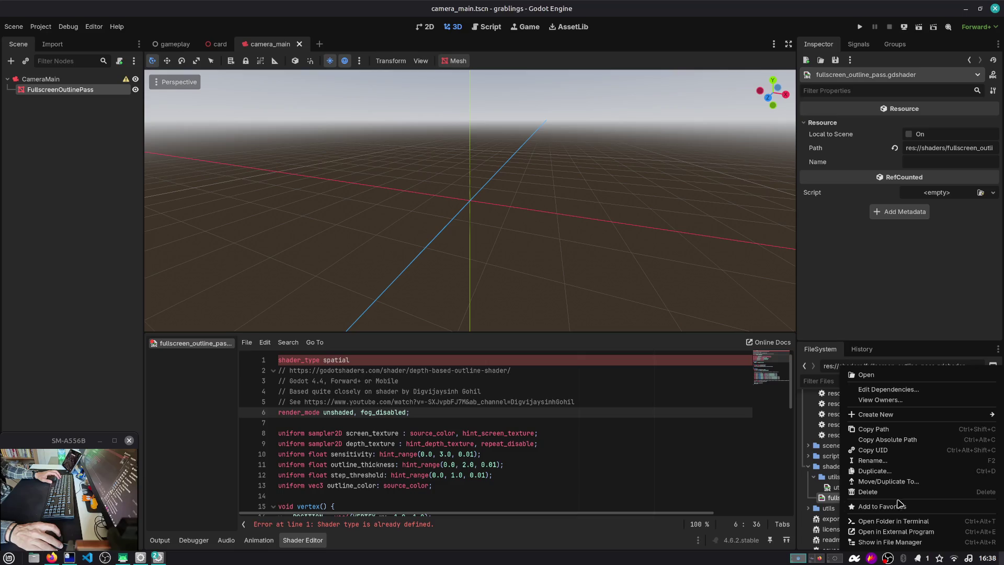
left_click(869, 492)
left_click(575, 324)
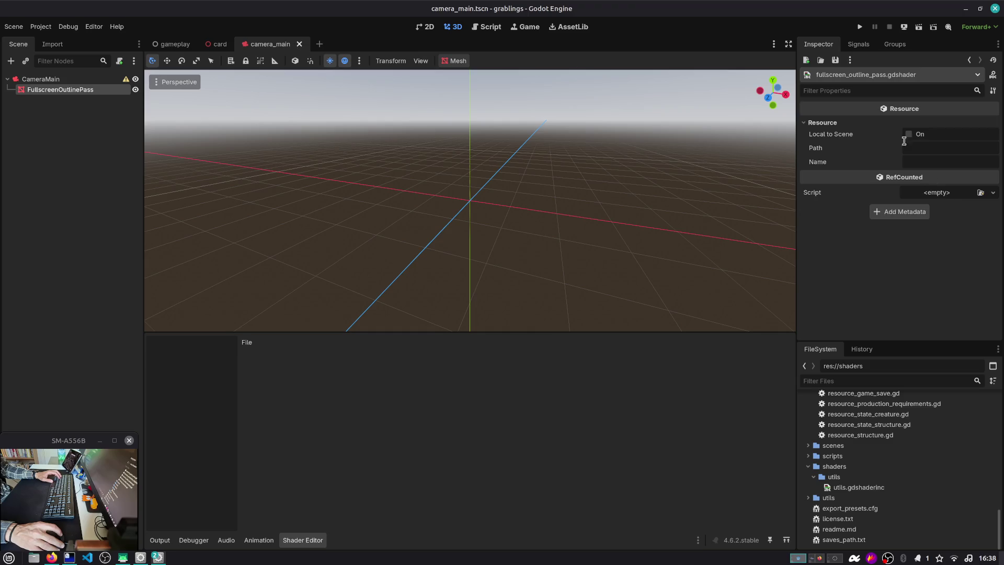
Close the leftover unsaved shader tab and select the FullscreenOutlinePass node.
left_click(969, 60)
left_click(972, 62)
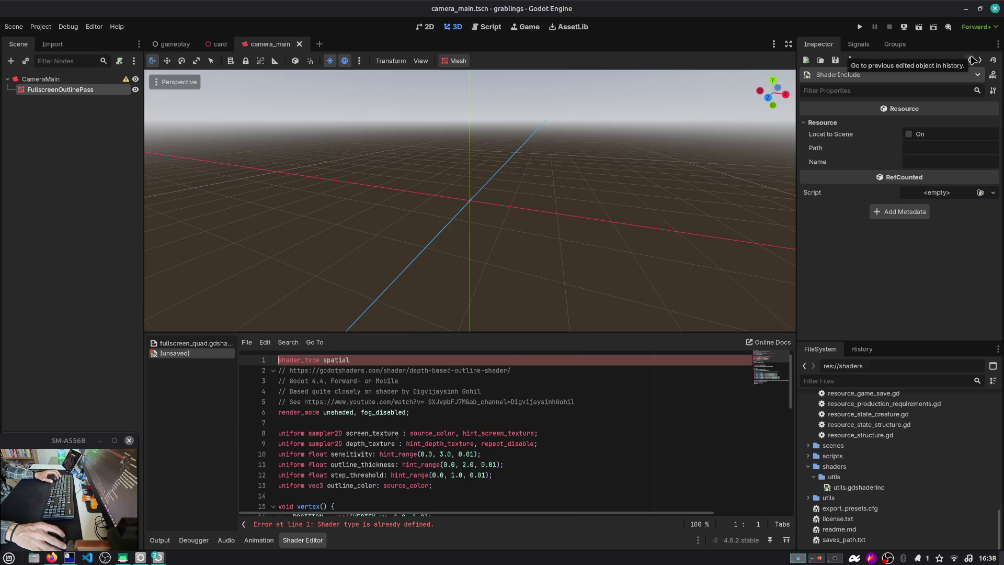
key("ctrl+x")
left_click(219, 359)
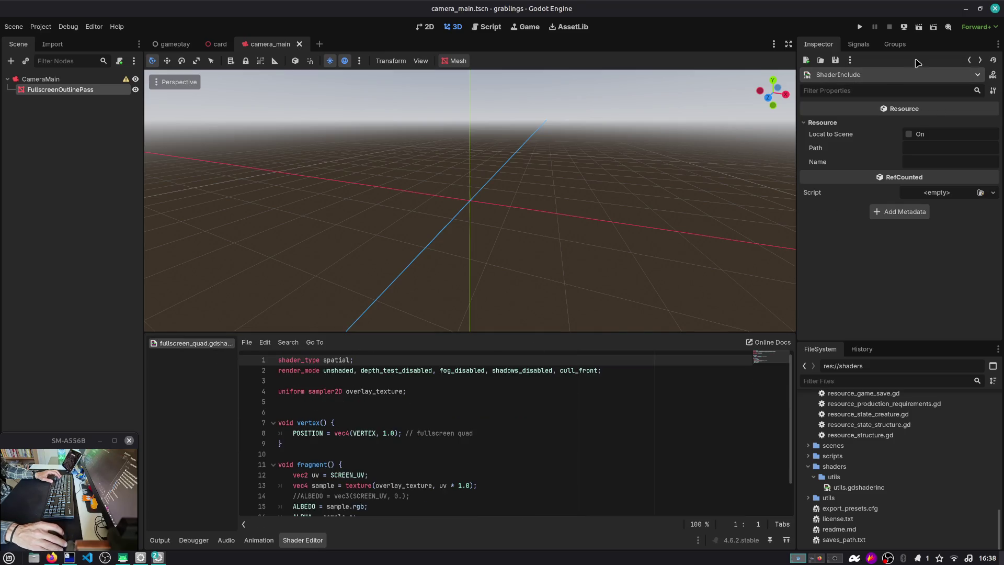
left_click(61, 89)
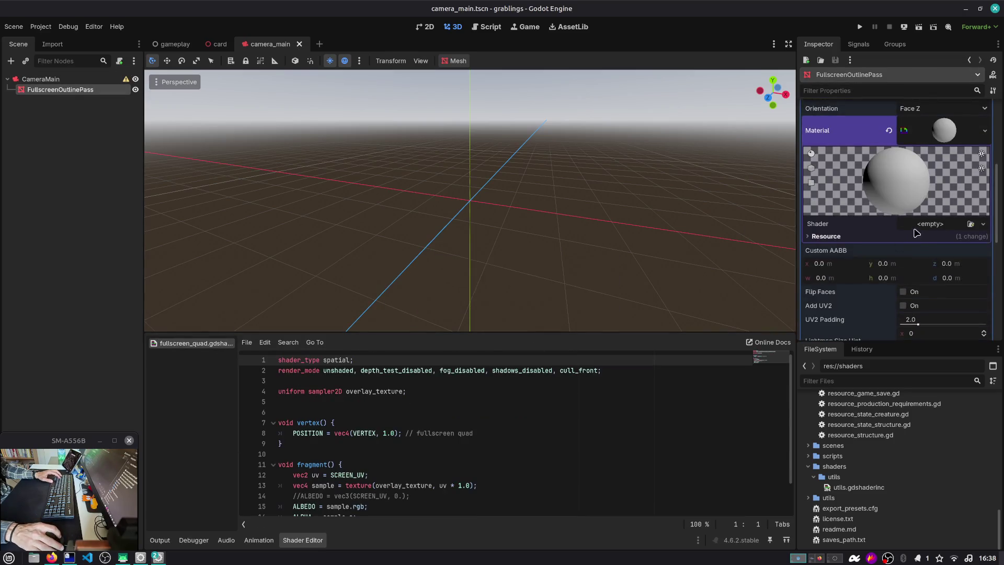
Create fullscreen-outline-pass.gdshader in res://shaders as a new shader on the material's Shader slot.
left_click(928, 225)
left_click(928, 239)
left_click(580, 277)
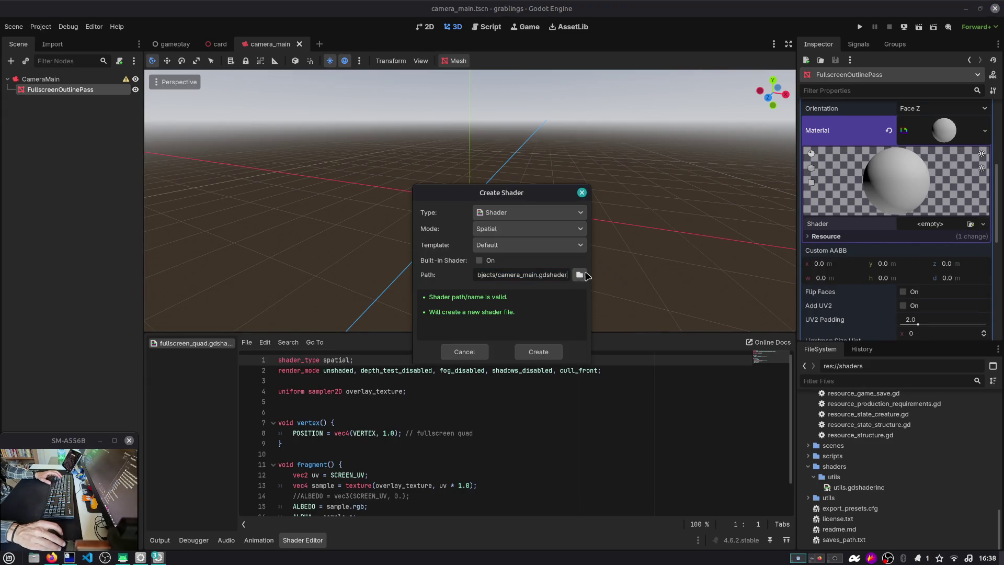
left_click(580, 275)
left_click(294, 132)
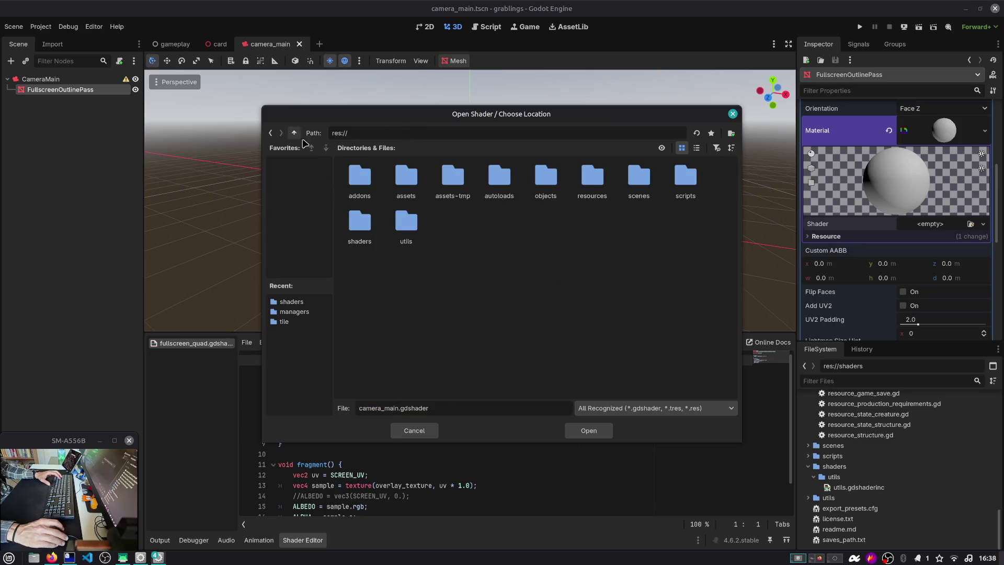
double_click(366, 227)
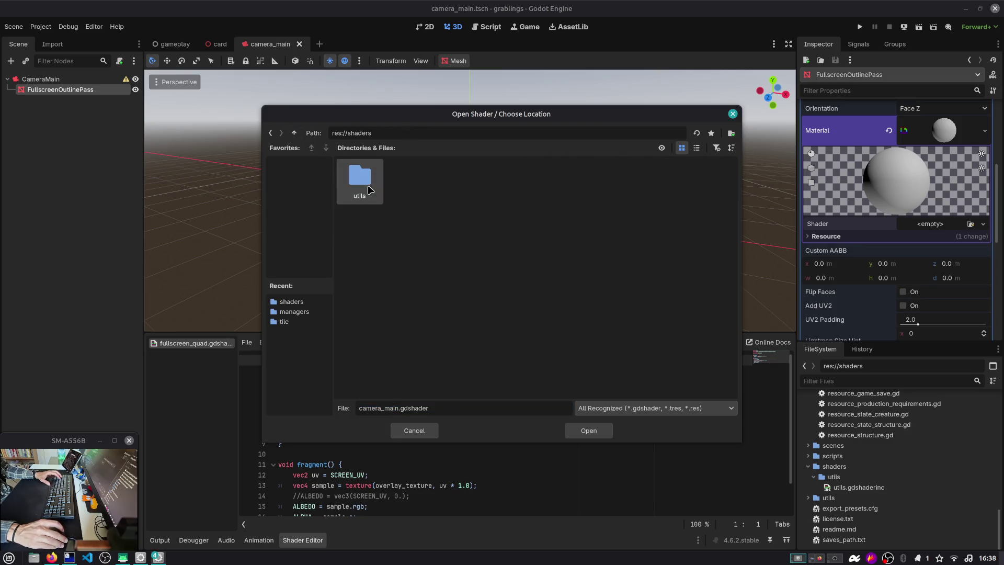
double_click(382, 409)
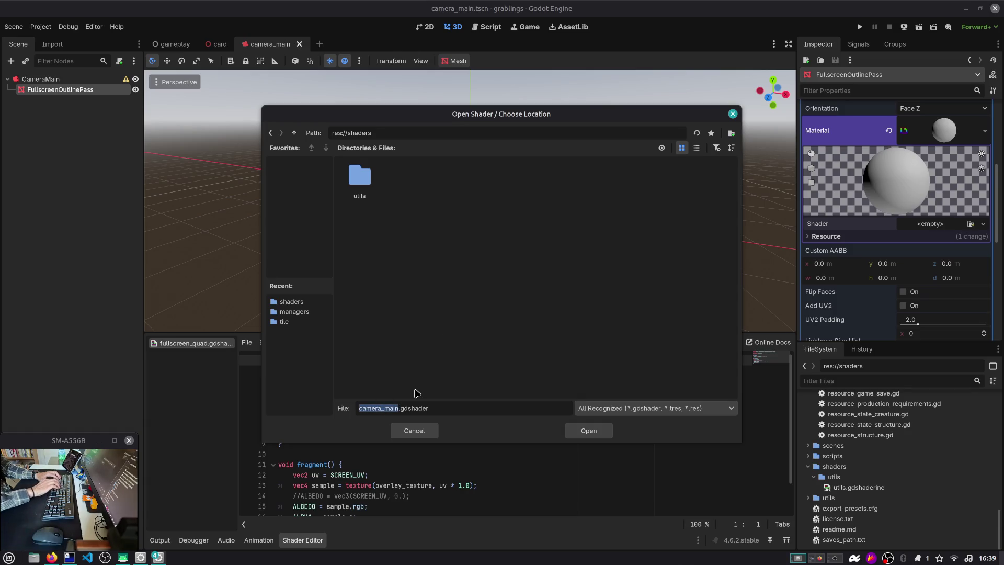
type("fullscreen0")
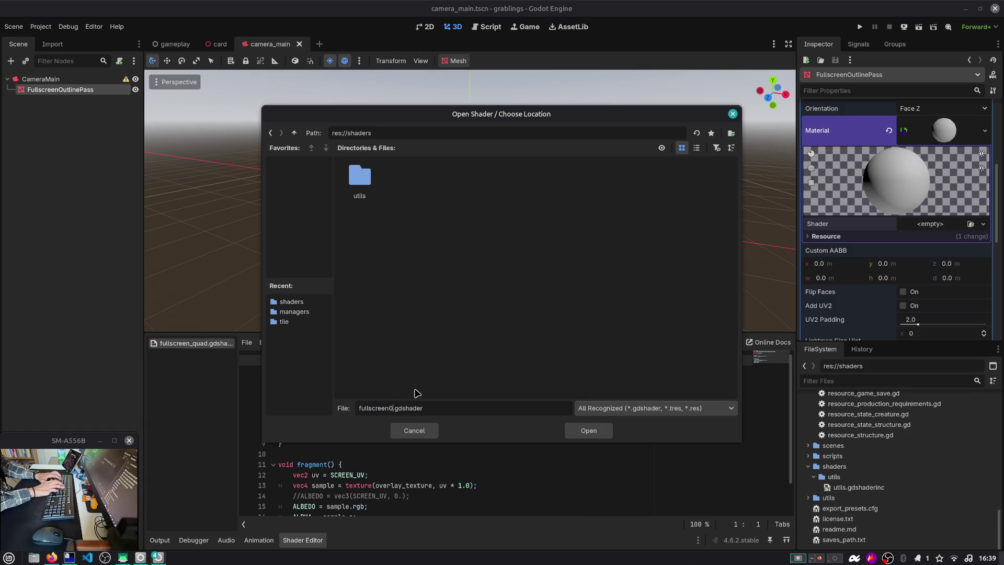
type("utline-pass")
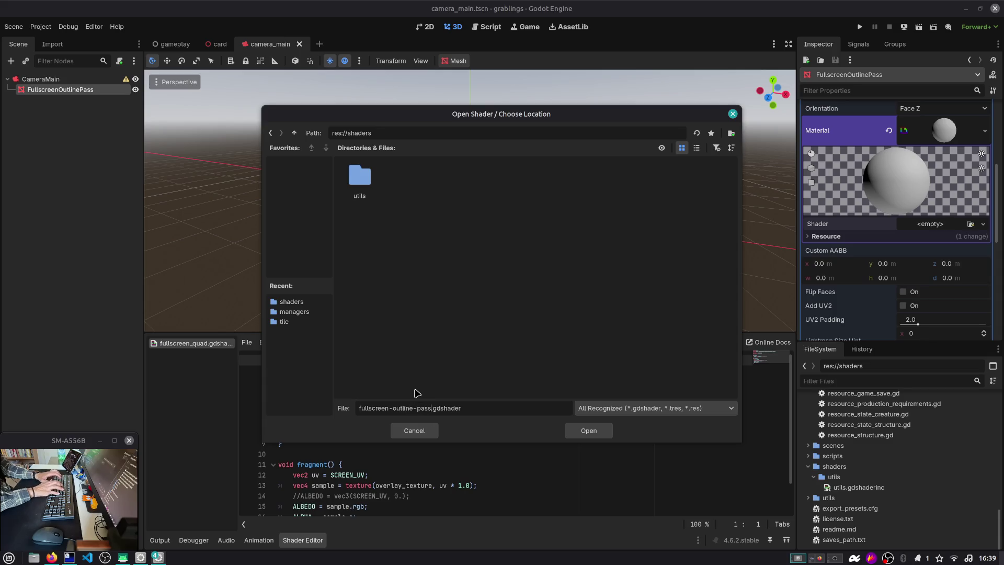
left_click(588, 431)
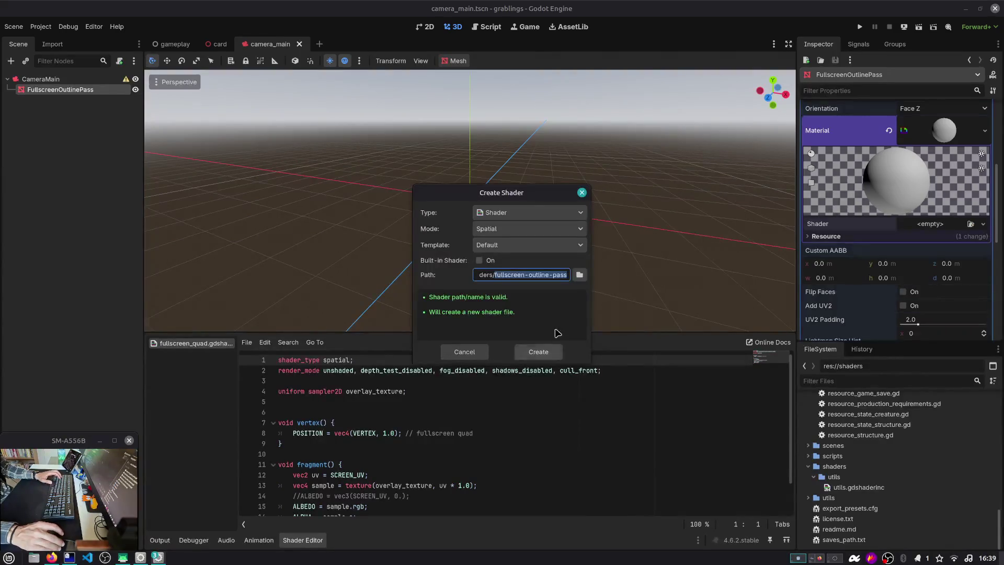
left_click(550, 275)
key("End")
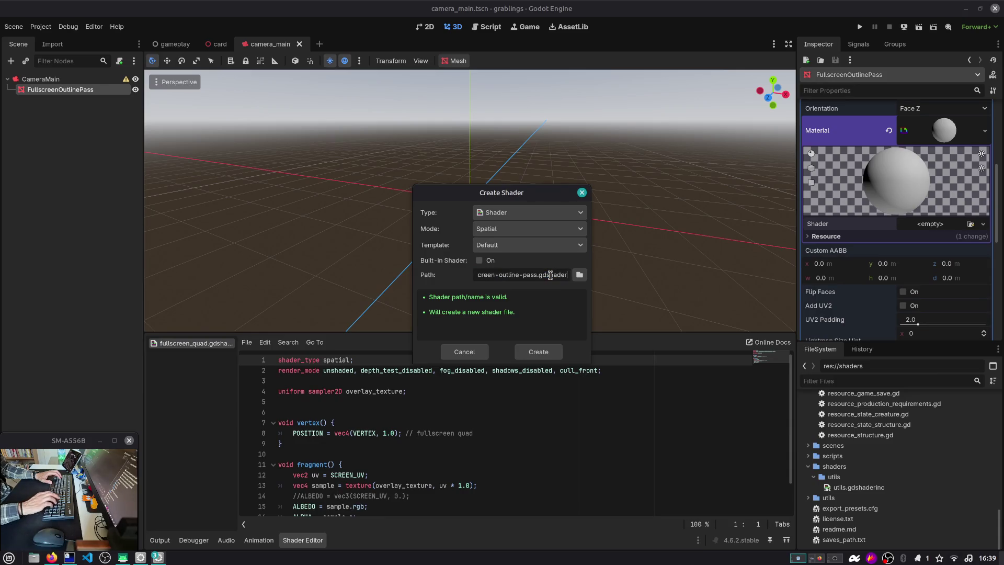
left_click(543, 354)
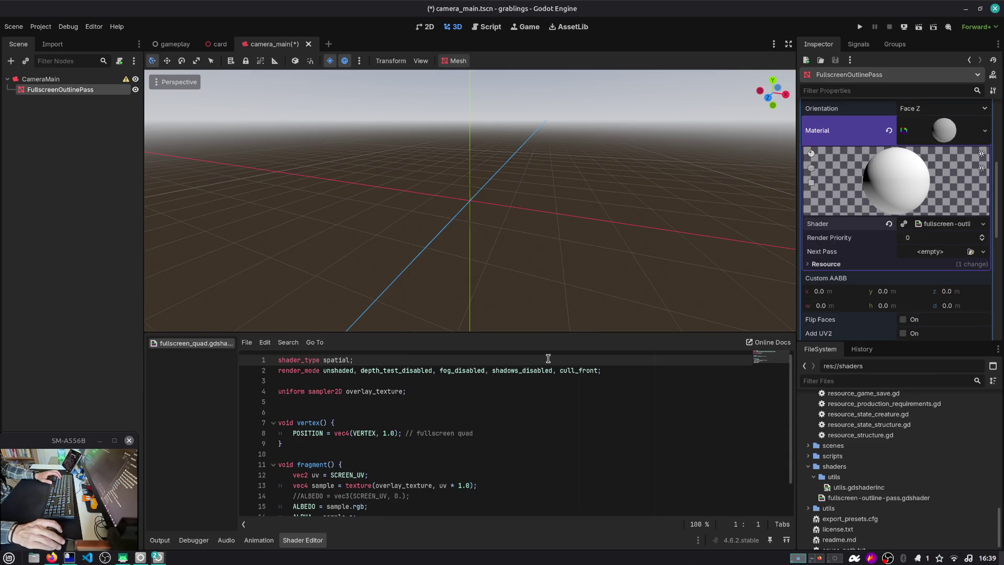
Widen the Inspector, open fullscreen-outline-pass.gdshader and save camera_main.tscn.
left_click_drag(797, 222, 738, 225)
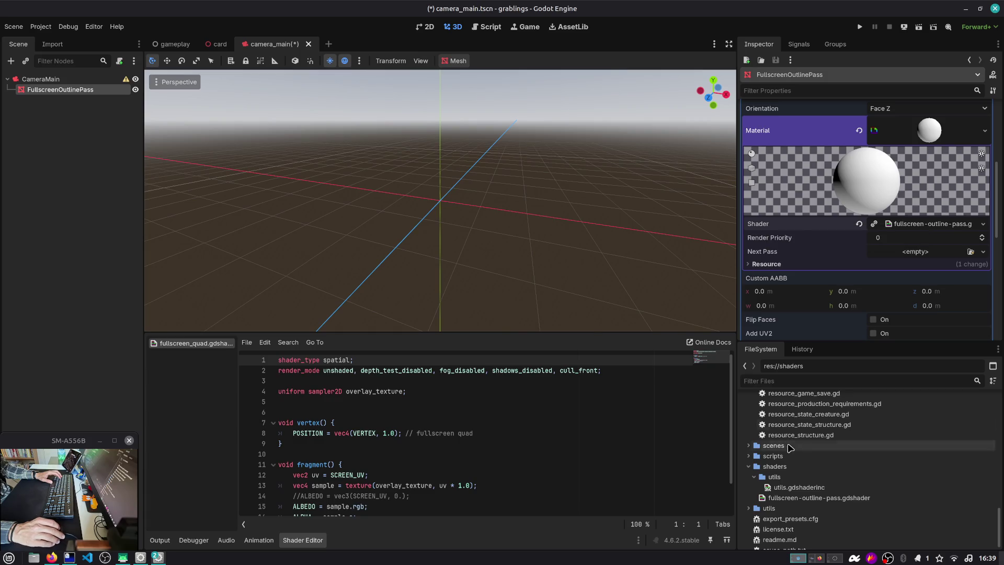
double_click(835, 498)
key("ctrl+s")
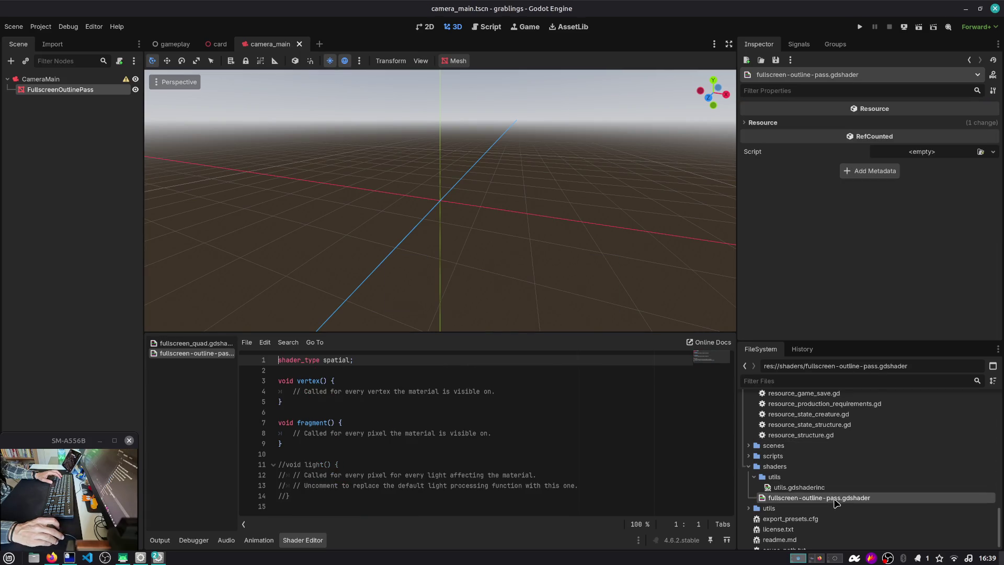
Copy the Depth-Based Outline Shader code from the browser and select all template code in Godot.
key("alt+Tab")
key("alt+Tab")
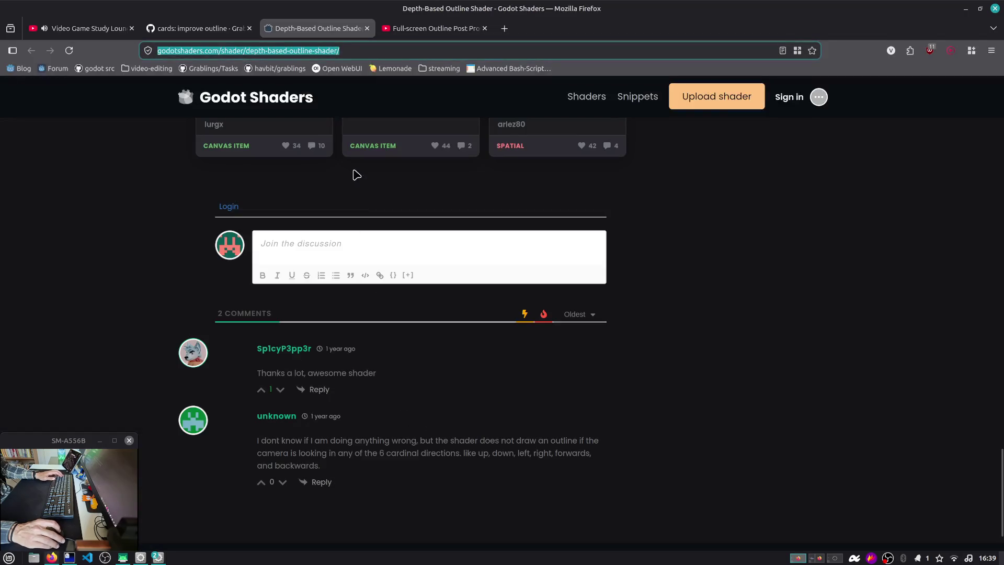
scroll(349, 238, "up", 10)
scroll(349, 238, "up", 20)
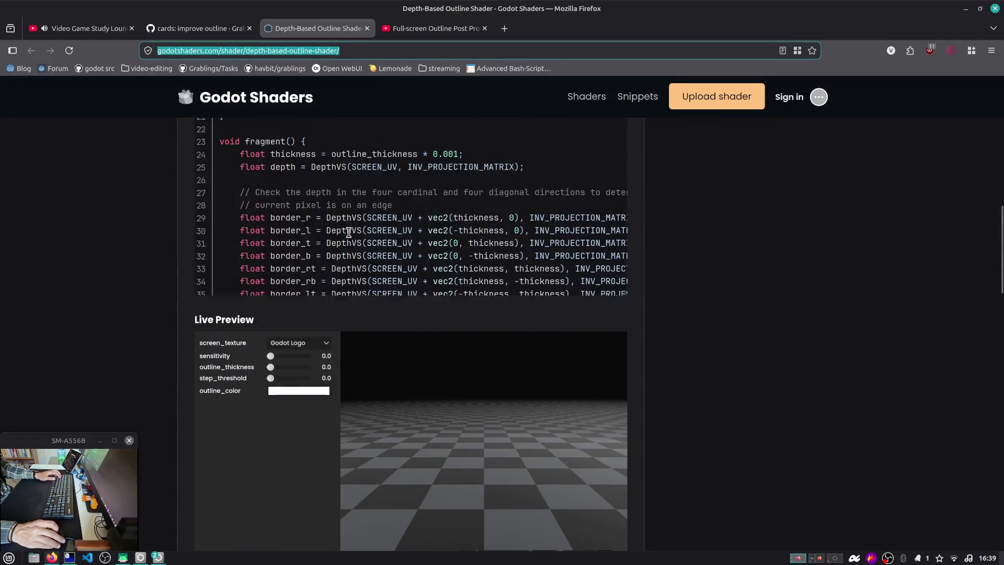
left_click(595, 350)
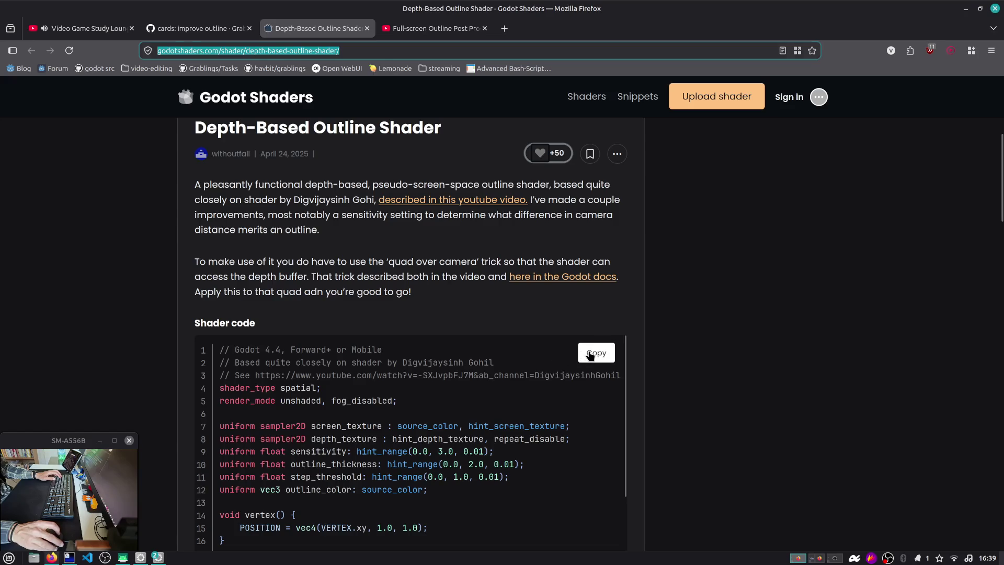
key("alt+Tab")
left_click(582, 391)
key("ctrl+a")
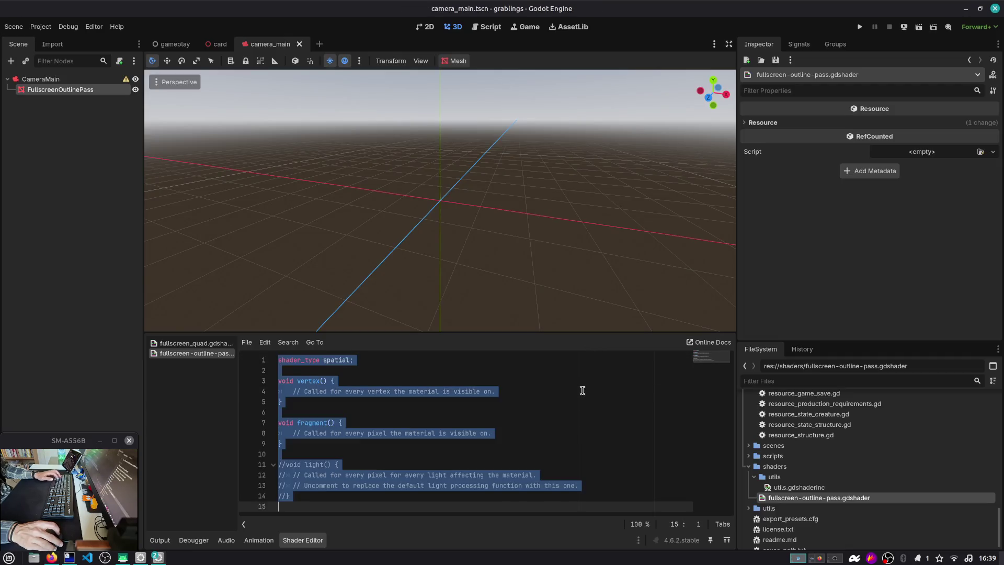
Replace the default template with the pasted depth-based outline code and scroll through to check it.
key("ctrl+v")
left_click(582, 391)
scroll(356, 403, "up", 10)
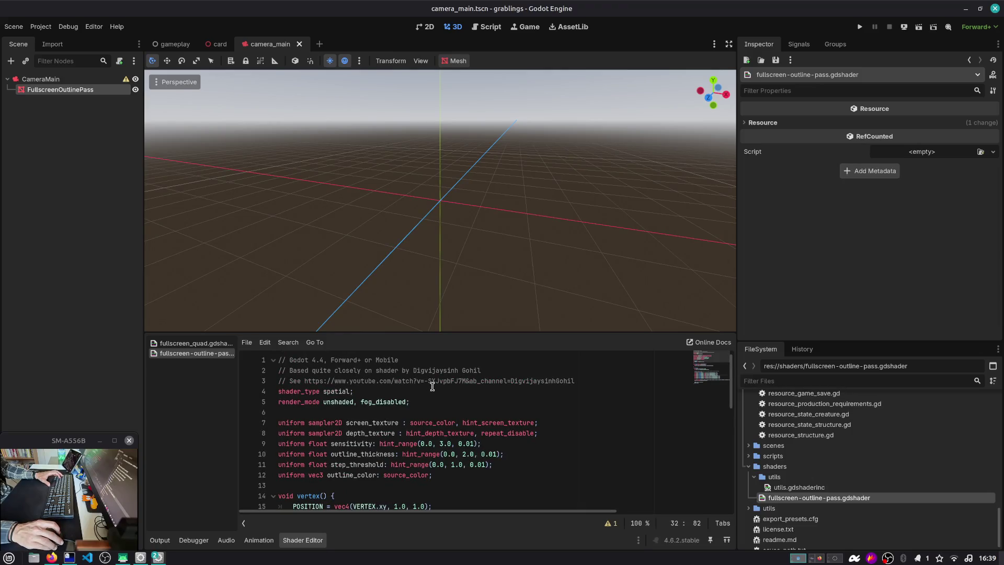
scroll(401, 413, "down", 10)
scroll(398, 411, "up", 10)
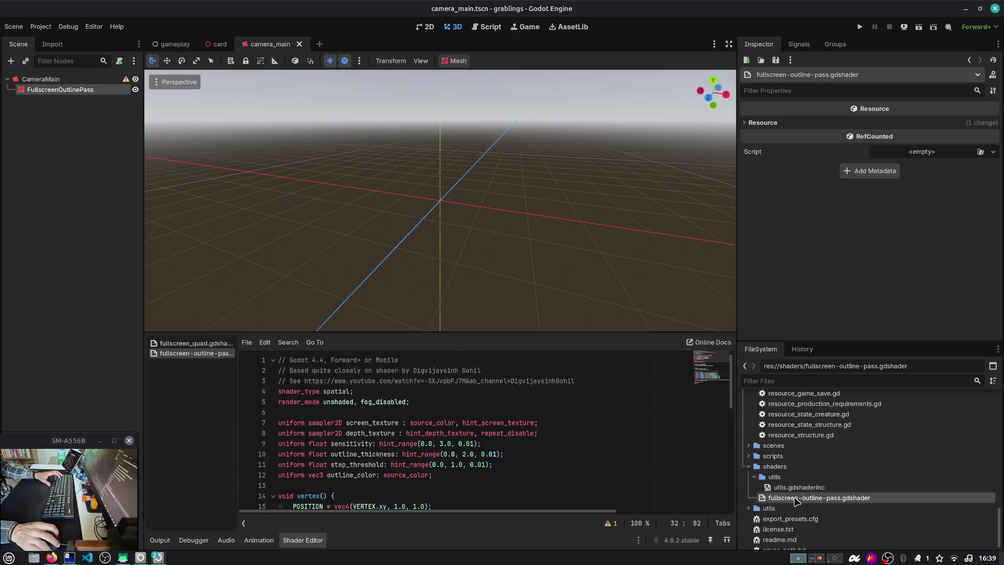
double_click(336, 391)
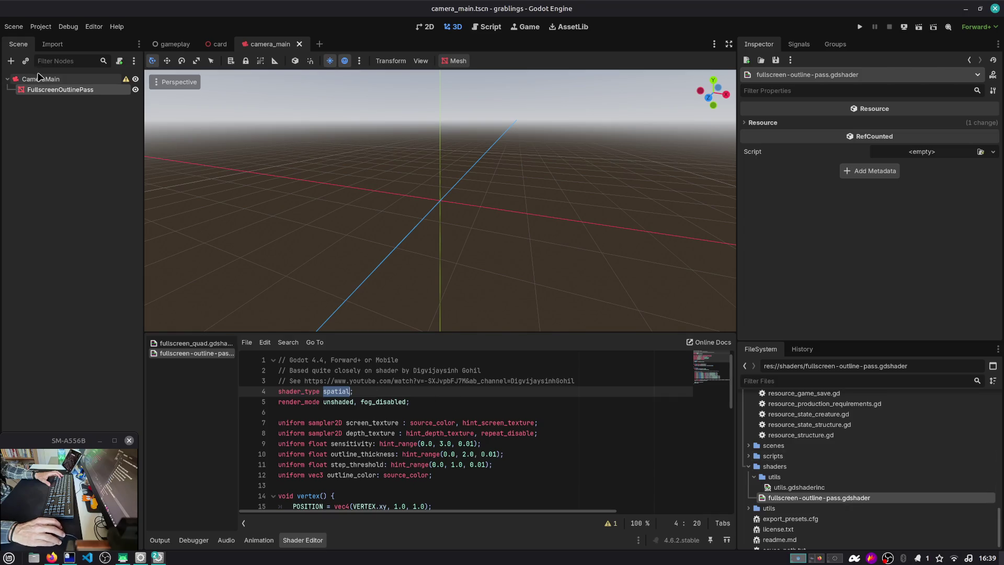
left_click(63, 90)
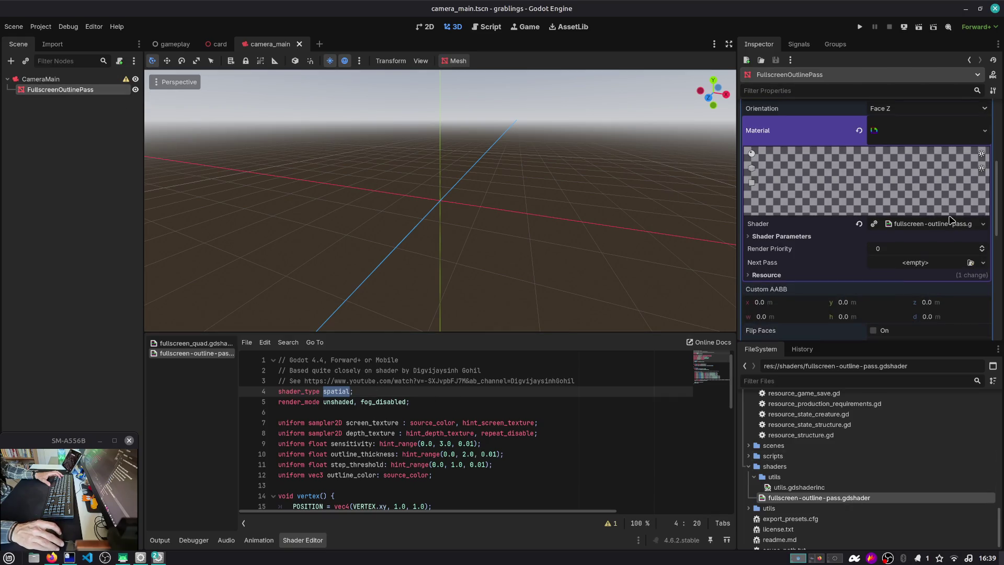
Set Outline Thickness to 0.05 in the material's shader parameters and save camera_main.tscn.
left_click(795, 238)
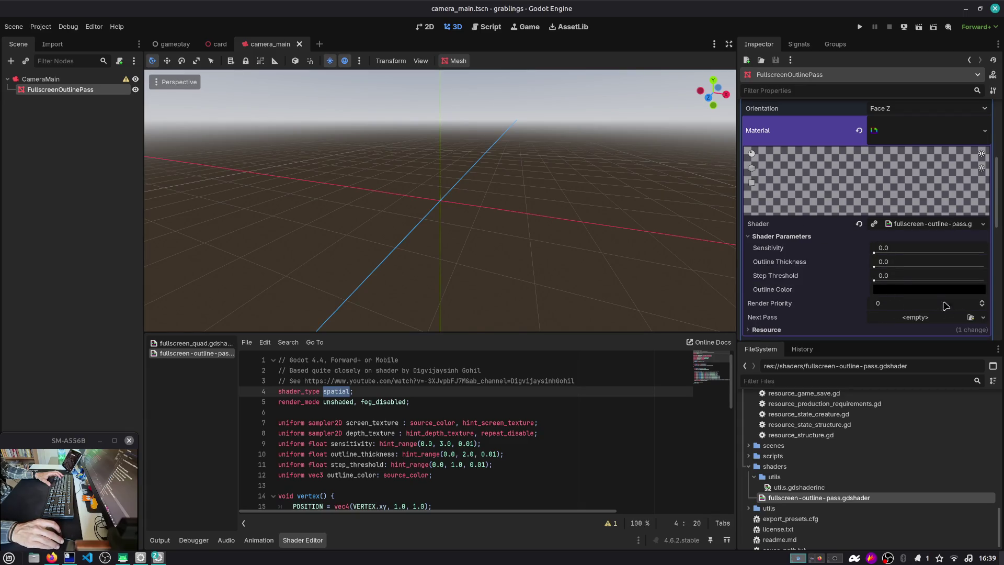
left_click(884, 291)
left_click(894, 291)
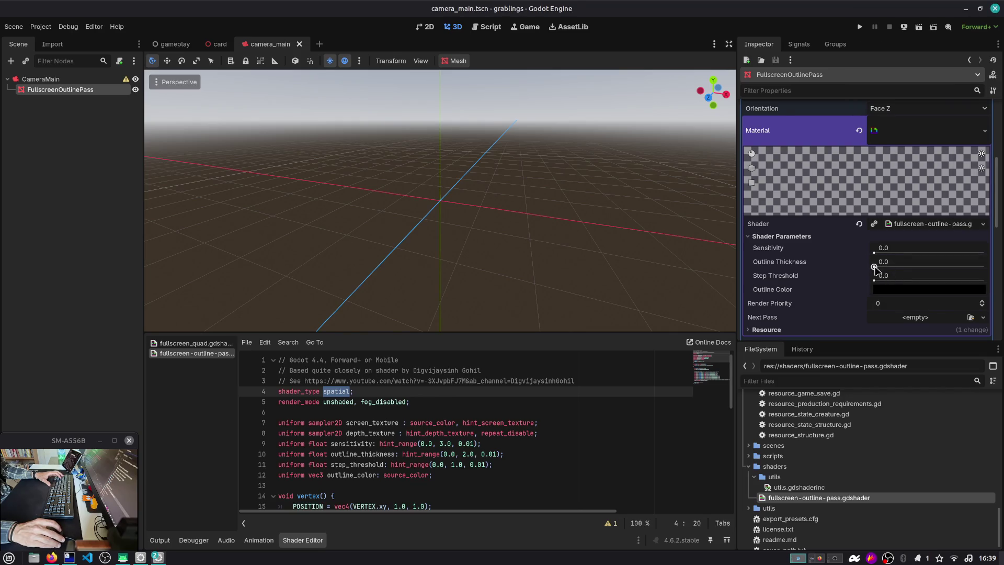
left_click(875, 267)
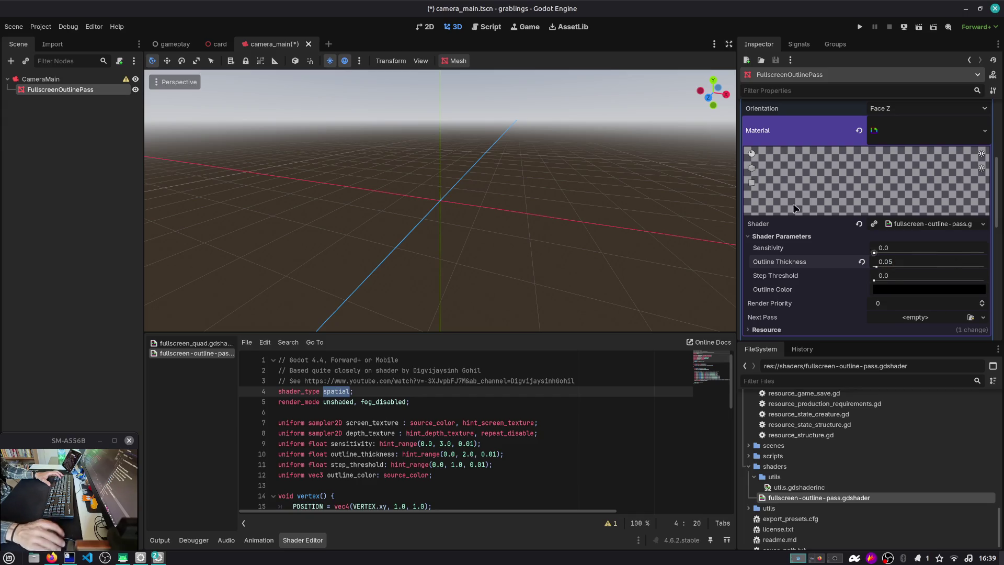
key("ctrl+s")
left_click(220, 44)
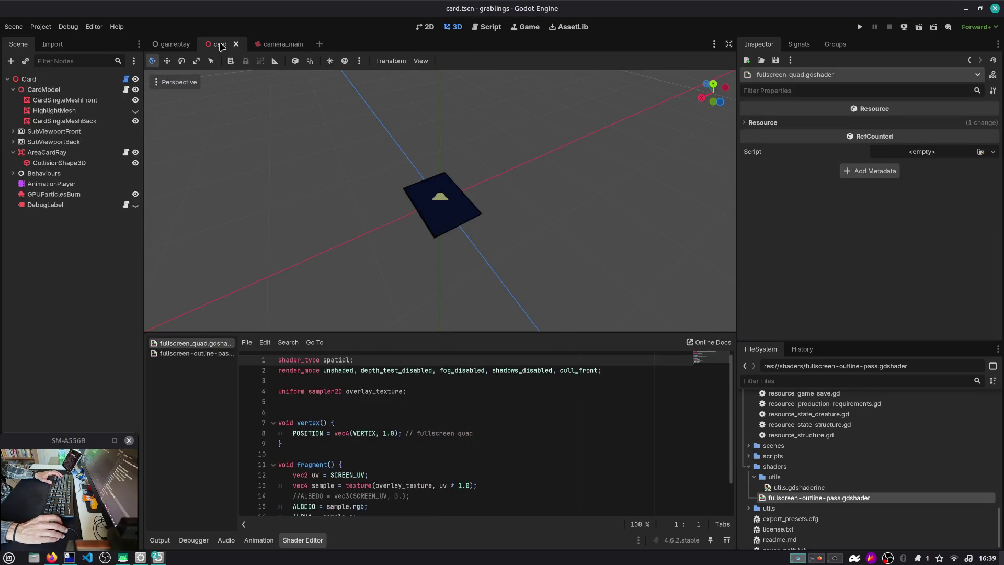
Orbit the card face-on, run the project and dismiss the Warning popup.
scroll(353, 176, "up", 8)
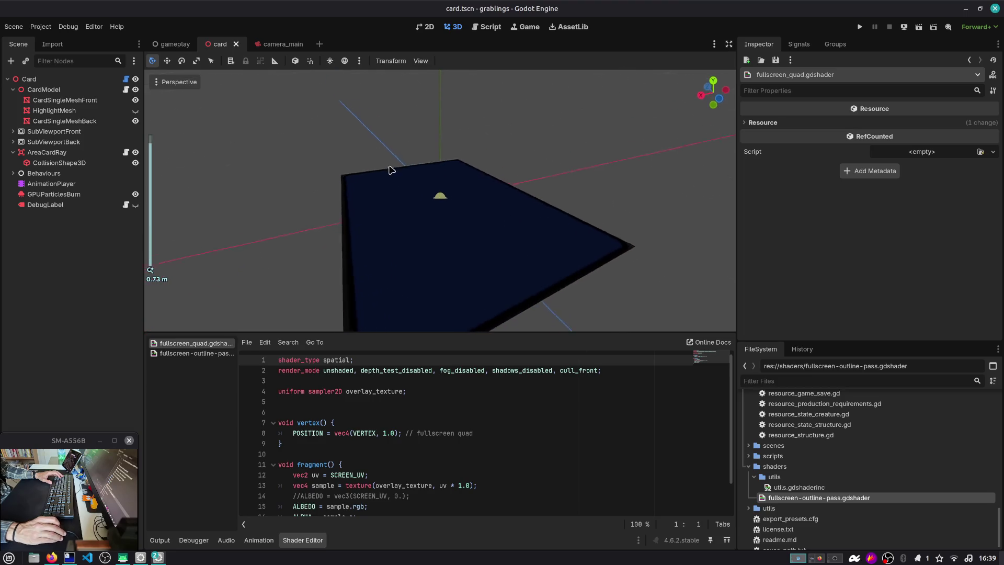
left_click_drag(384, 118, 389, 331)
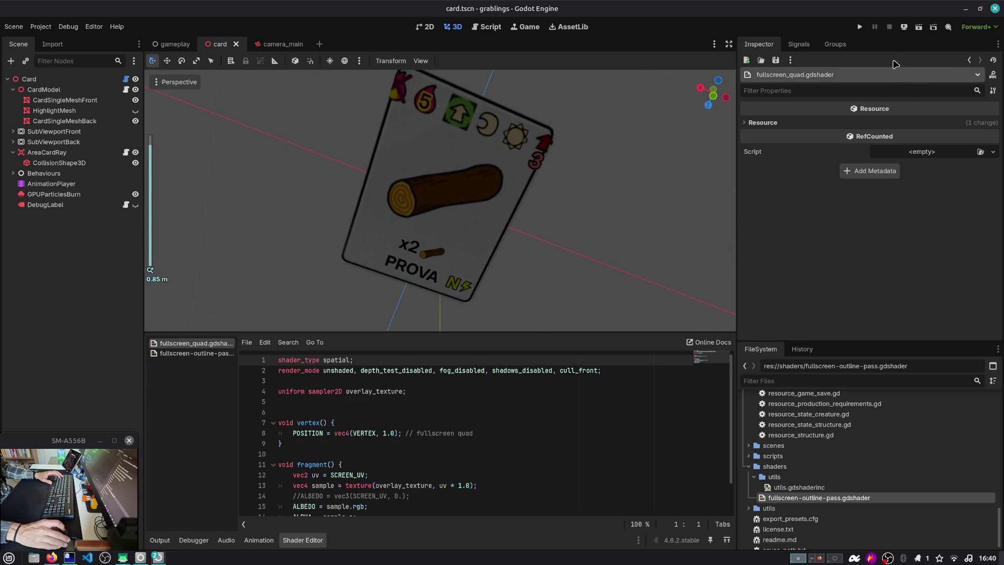
left_click(859, 27)
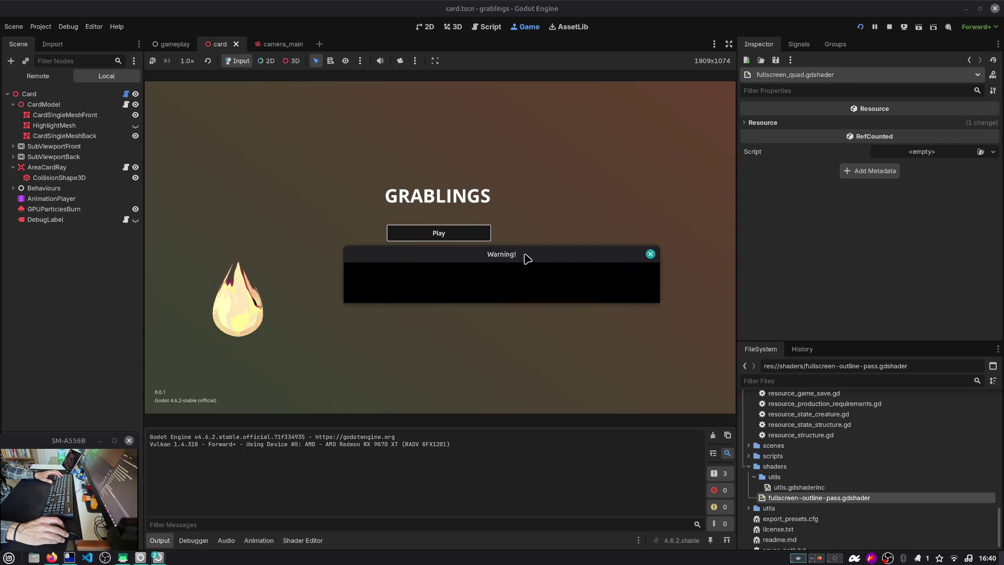
mouse_move(585, 260)
left_mouse_down()
mouse_move(711, 331)
mouse_move(534, 184)
mouse_move(585, 177)
left_mouse_up()
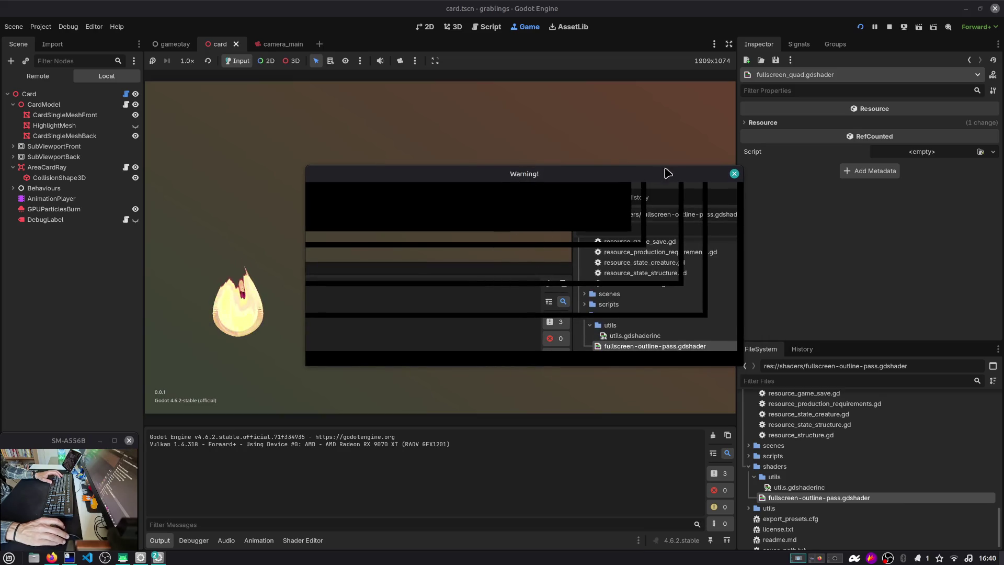
left_click_drag(667, 172, 796, 134)
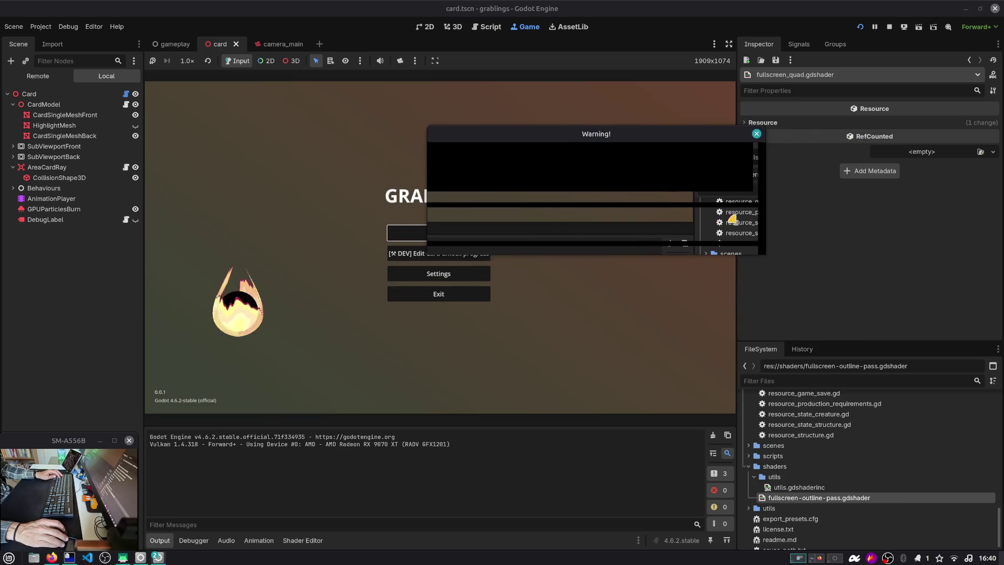
left_click_drag(732, 218, 756, 218)
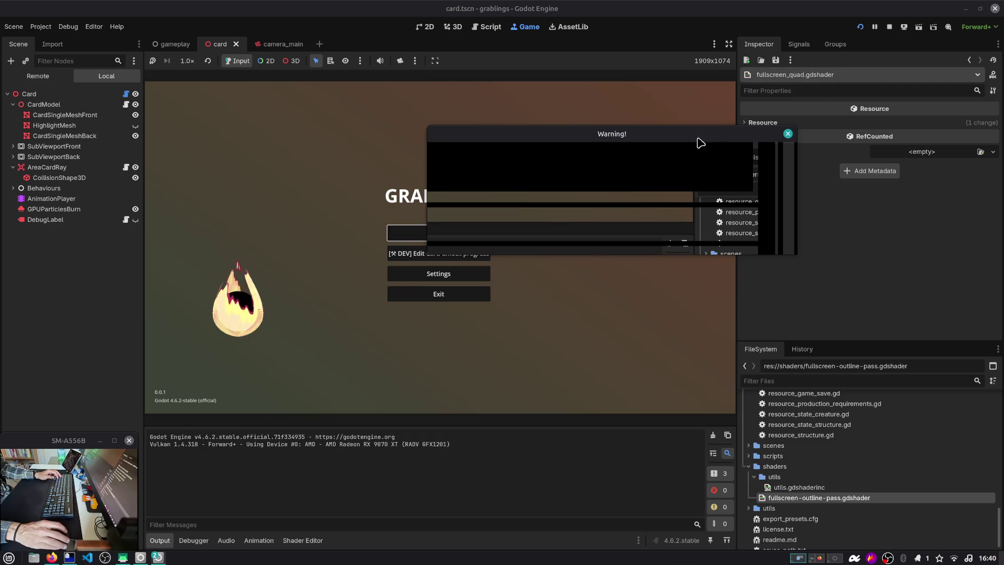
left_click(788, 136)
Start the game from save Slot 1 and return to the camera_main scene.
left_click(448, 238)
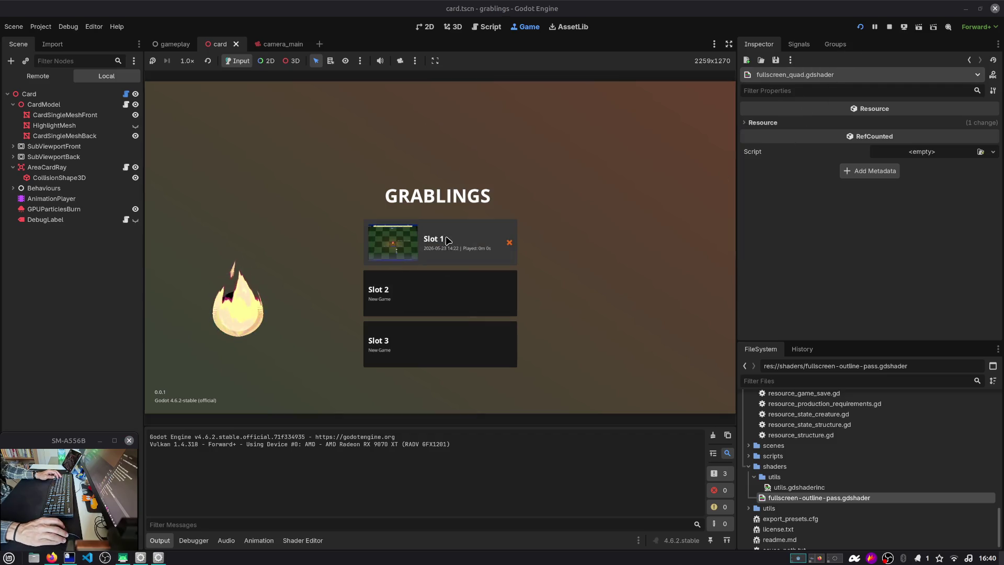
left_click(445, 251)
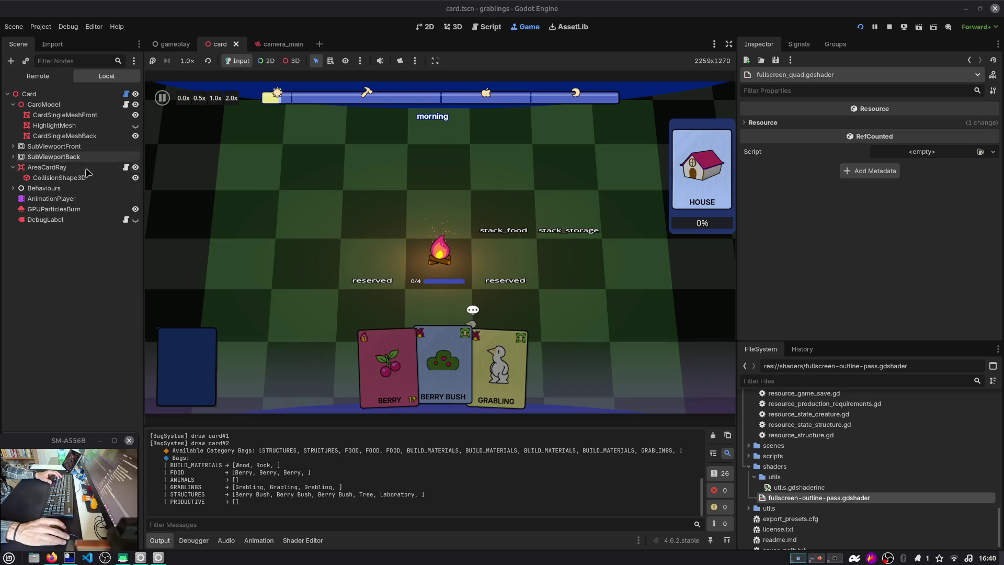
scroll(370, 256, "up", 2)
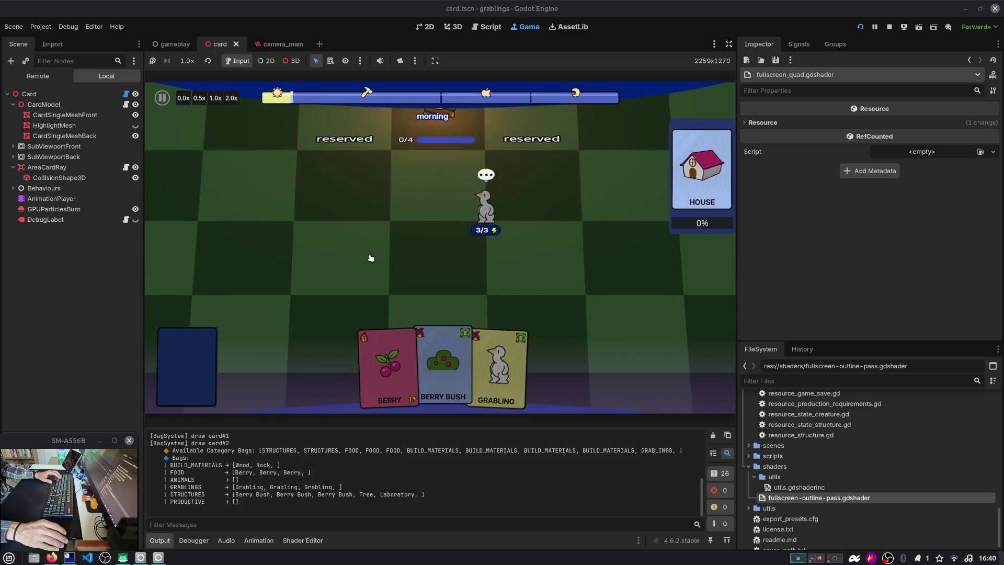
left_click(269, 43)
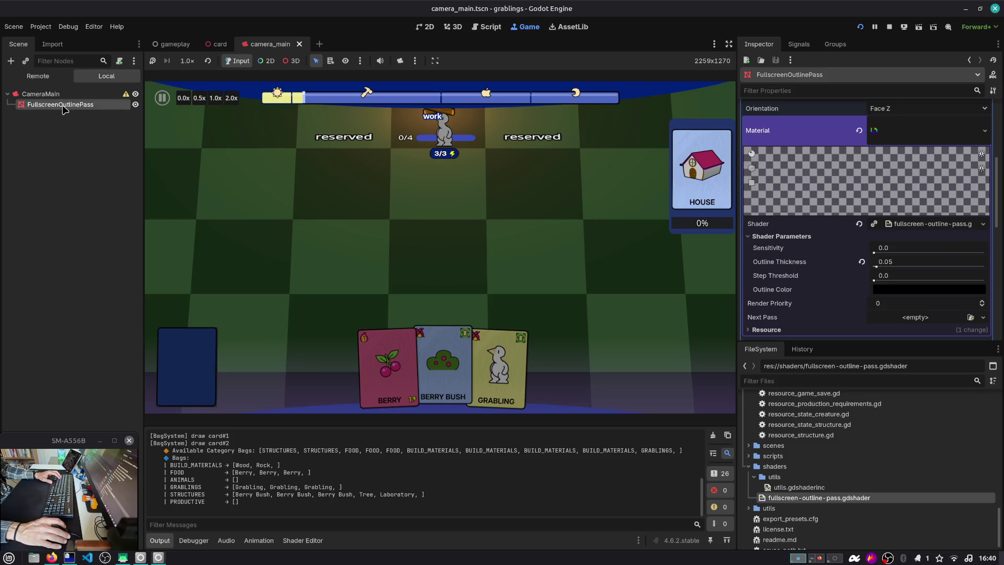
Adjust the outline shader sliders to Sensitivity 1.2, Thickness 1.21, Step Threshold 0.19 and Render Priority 3.
left_click_drag(896, 268, 984, 267)
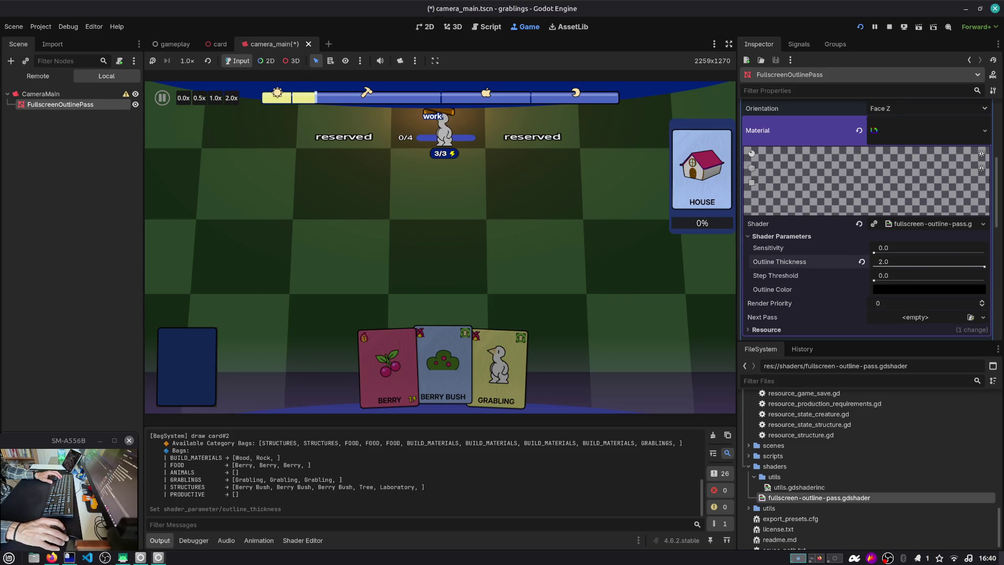
mouse_move(882, 247)
left_mouse_down()
mouse_move(919, 247)
mouse_move(884, 267)
mouse_move(908, 281)
mouse_move(885, 280)
mouse_move(895, 281)
left_mouse_up()
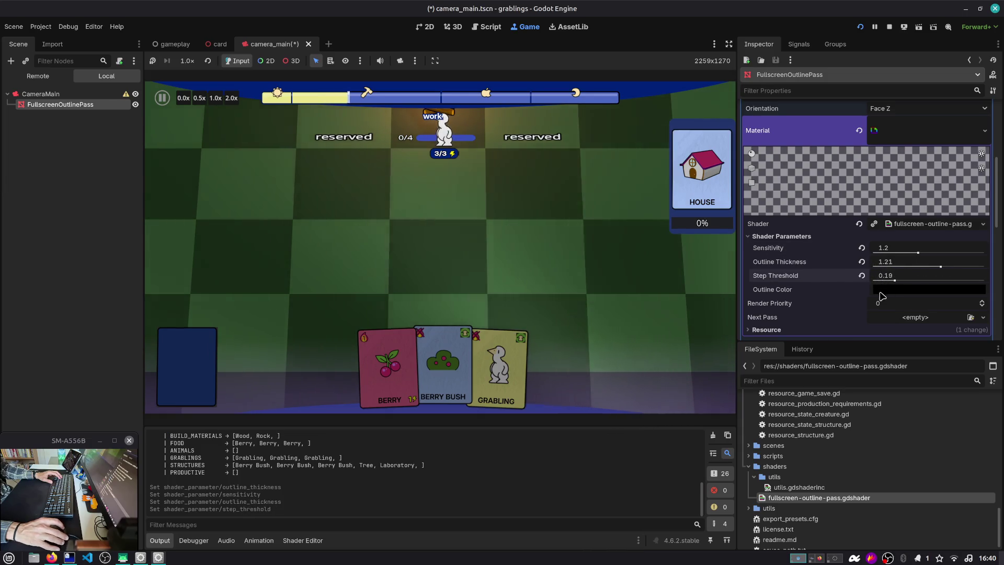
left_click(981, 302)
left_click(981, 301)
left_click(981, 301)
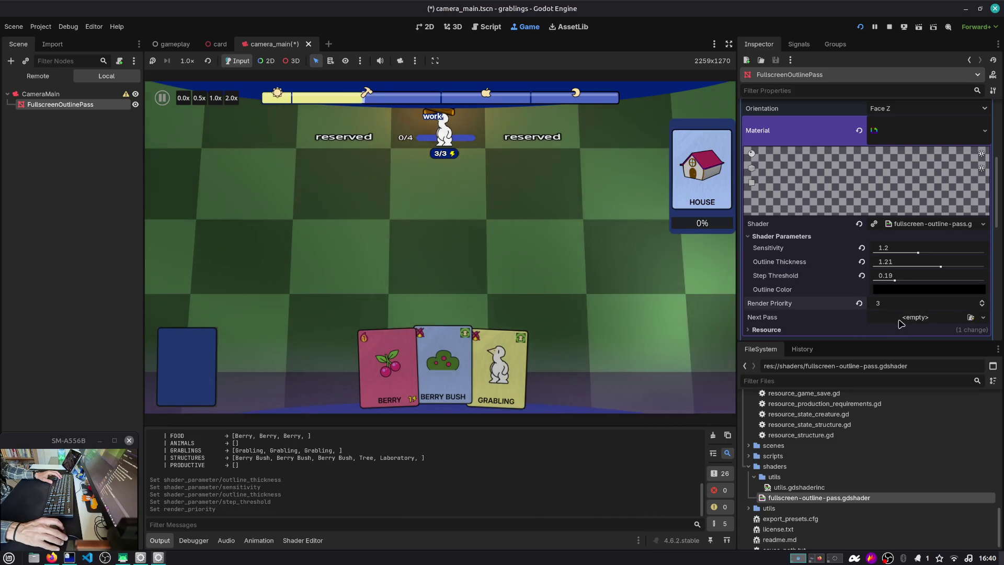
scroll(901, 323, "down", 2)
scroll(909, 303, "up", 6)
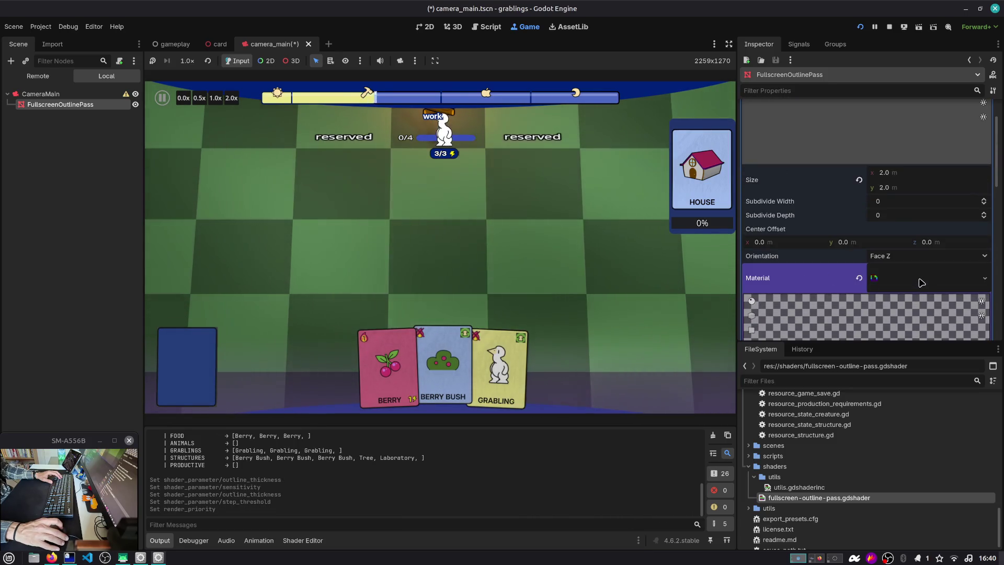
scroll(920, 280, "up", 1)
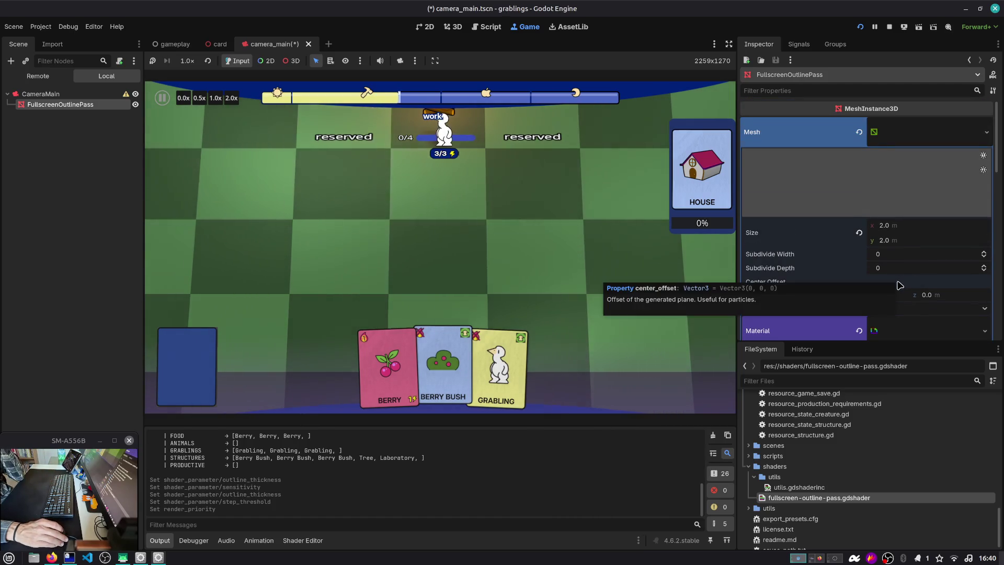
scroll(889, 313, "down", 3)
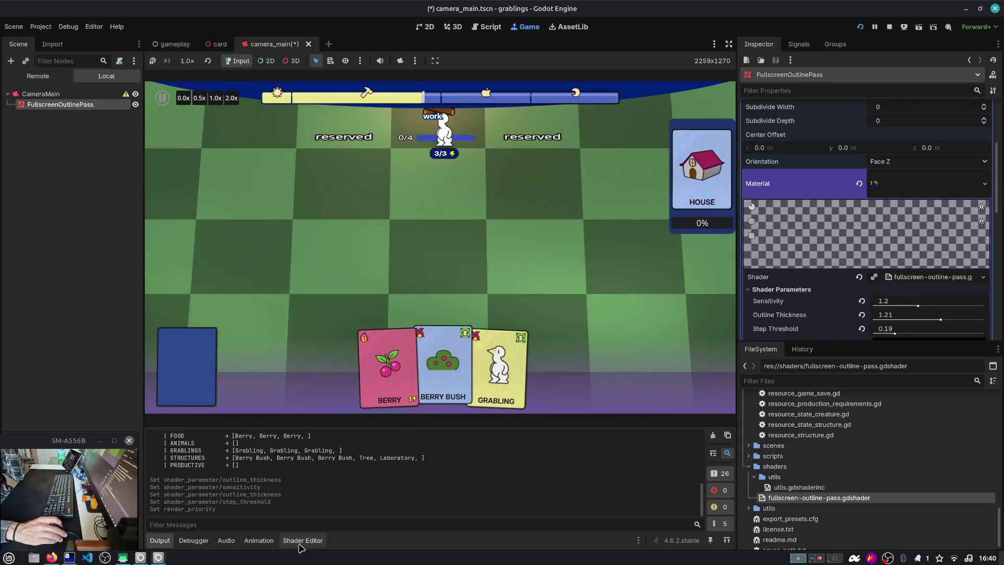
Add 'ALBEDO.r = 1.;' after the albedo line in the outline shader and save it.
double_click(819, 497)
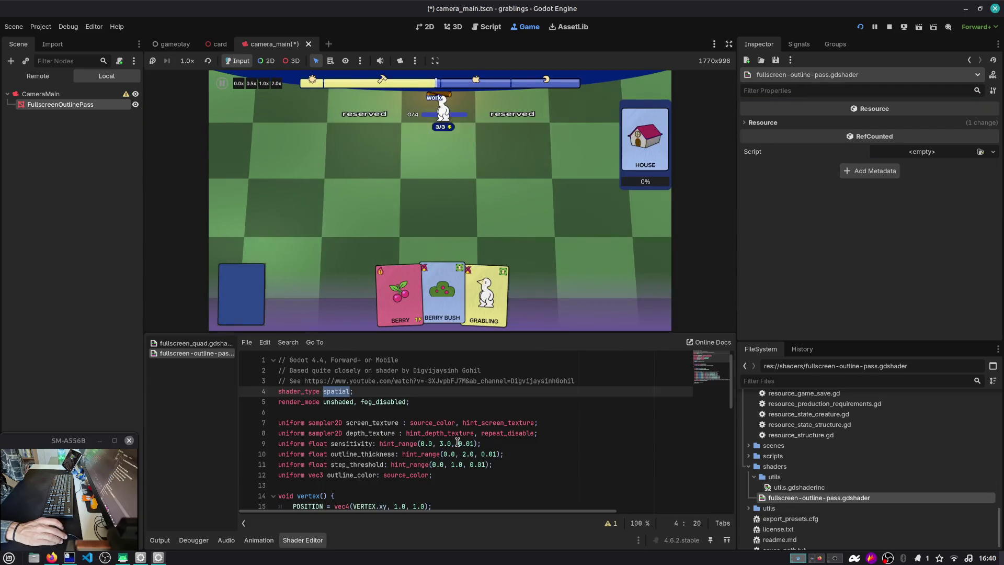
scroll(458, 443, "down", 10)
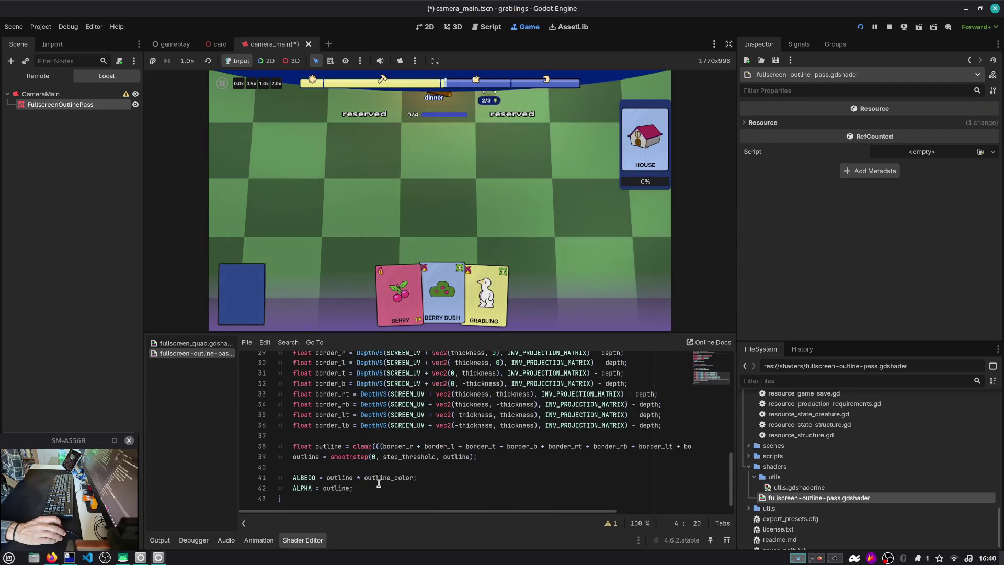
left_click(446, 473)
key("Return")
type("ALBEDO")
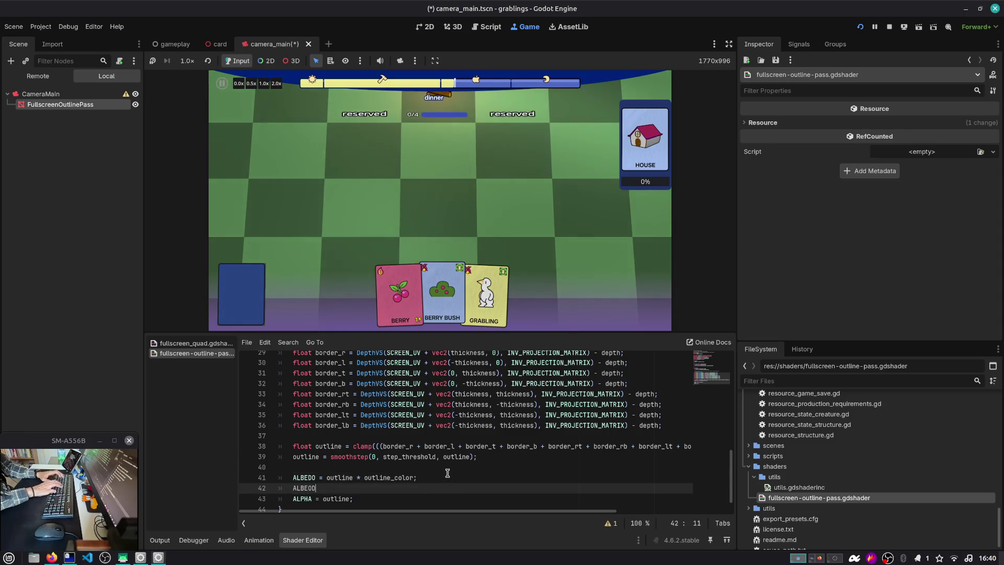
type(".r = 1.;")
key("ctrl+s")
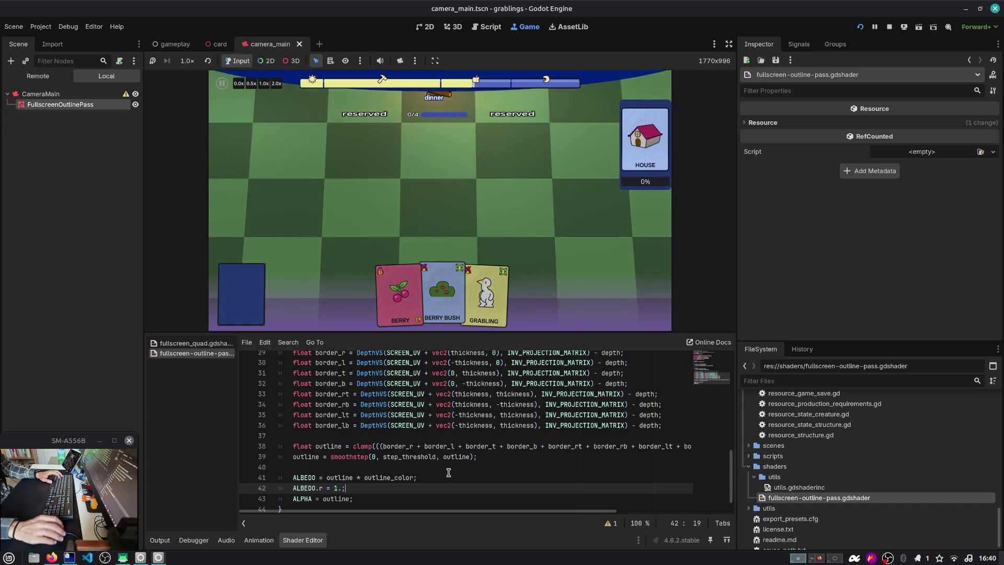
Stop the running game and reselect FullscreenOutlinePass.
left_click(890, 27)
left_click(107, 91)
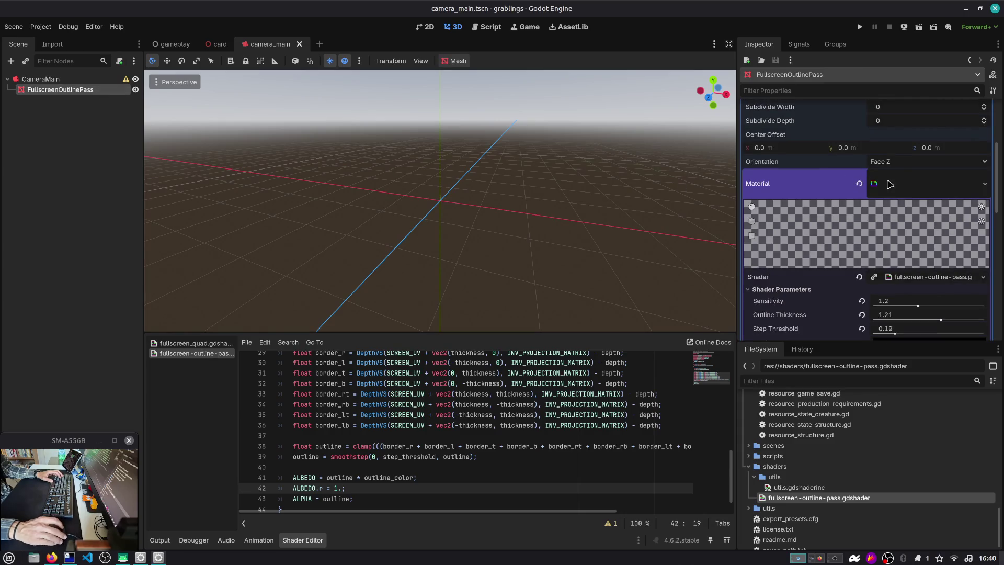
scroll(355, 442, "up", 5)
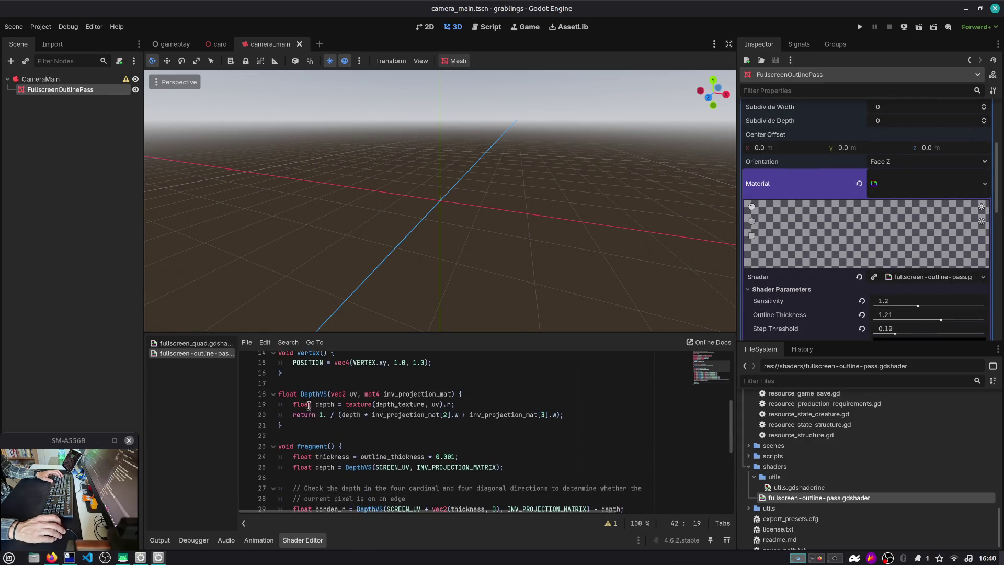
Review the shader's depth sampling, render_mode and outline_thickness lines, then collapse the shaders utils folder.
left_click(320, 406)
scroll(321, 408, "up", 5)
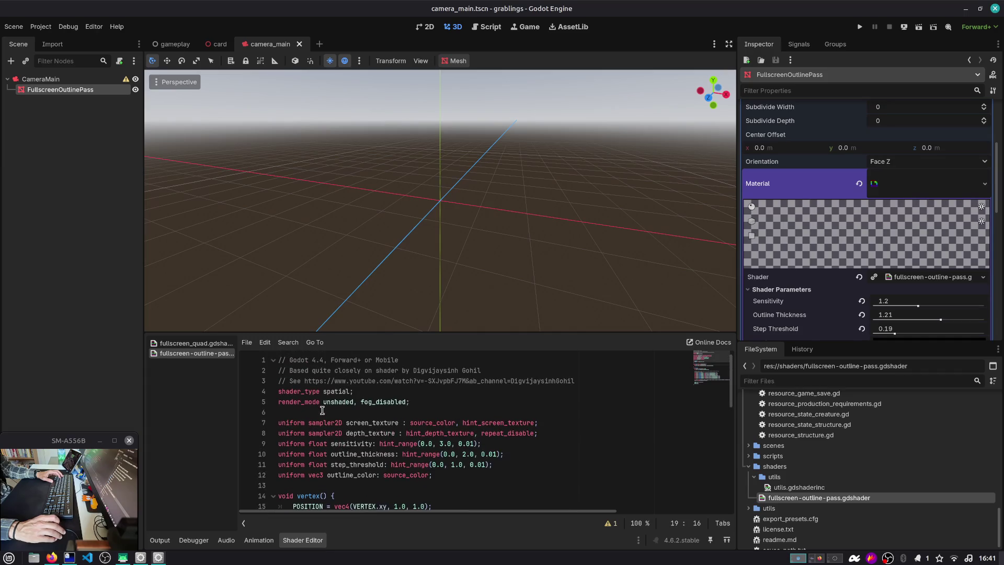
left_click(426, 403)
left_click(414, 454)
key("alt+Tab")
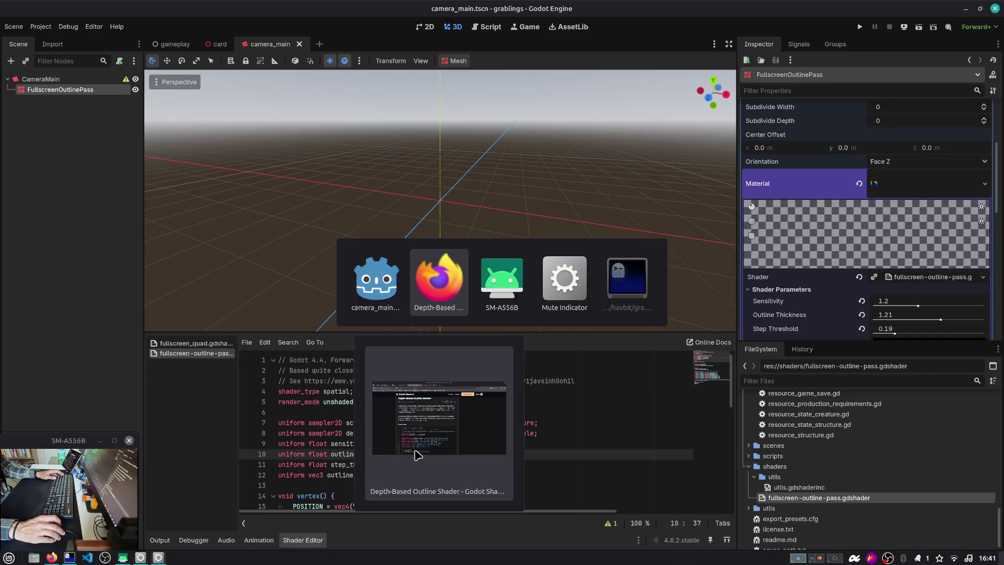
key("Escape")
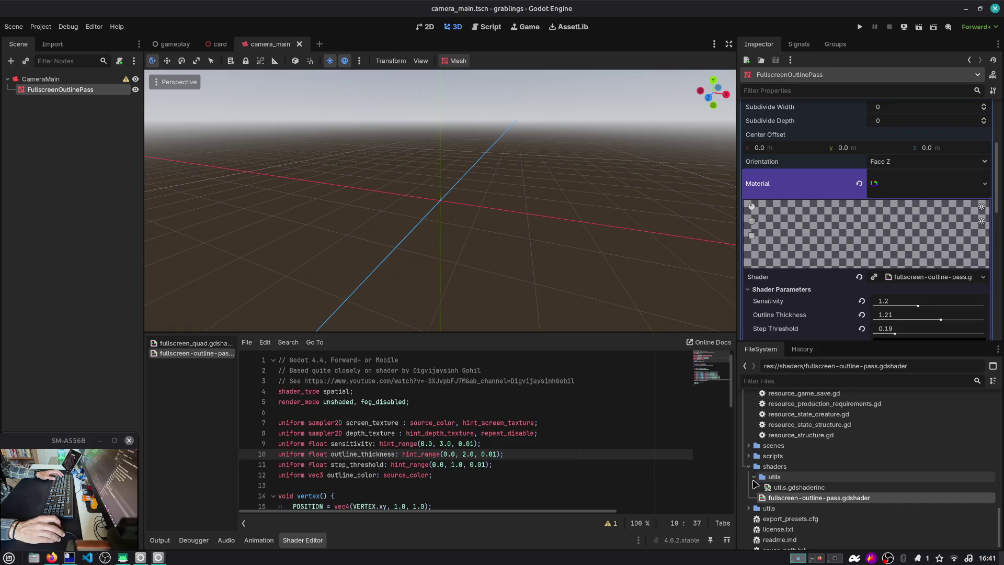
left_click(753, 477)
left_click(797, 394)
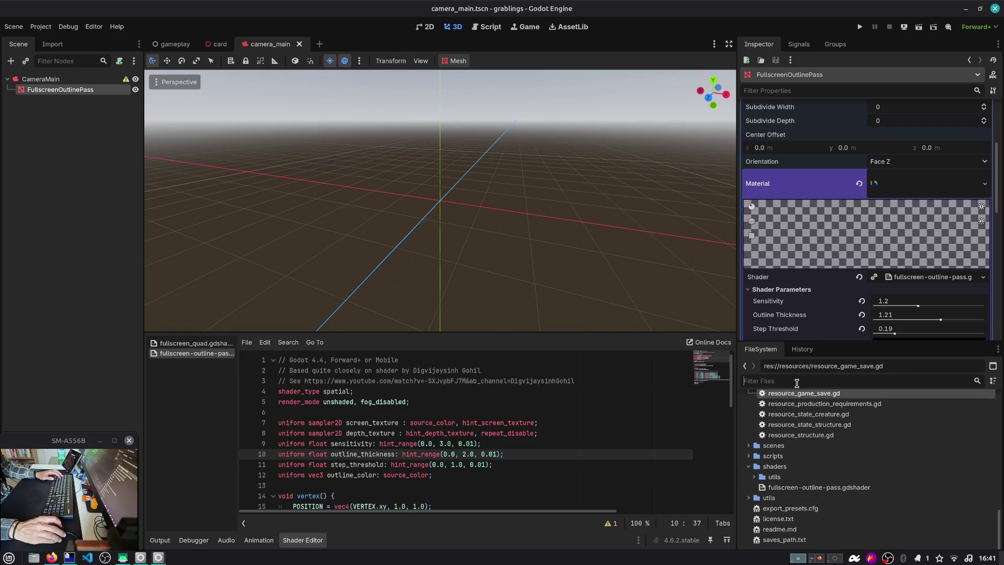
type("ful")
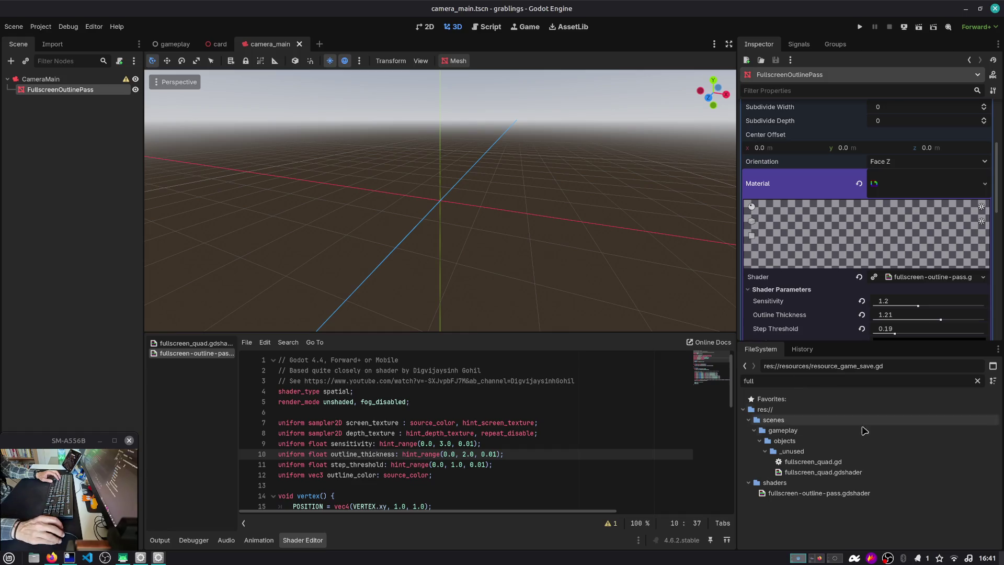
type("l")
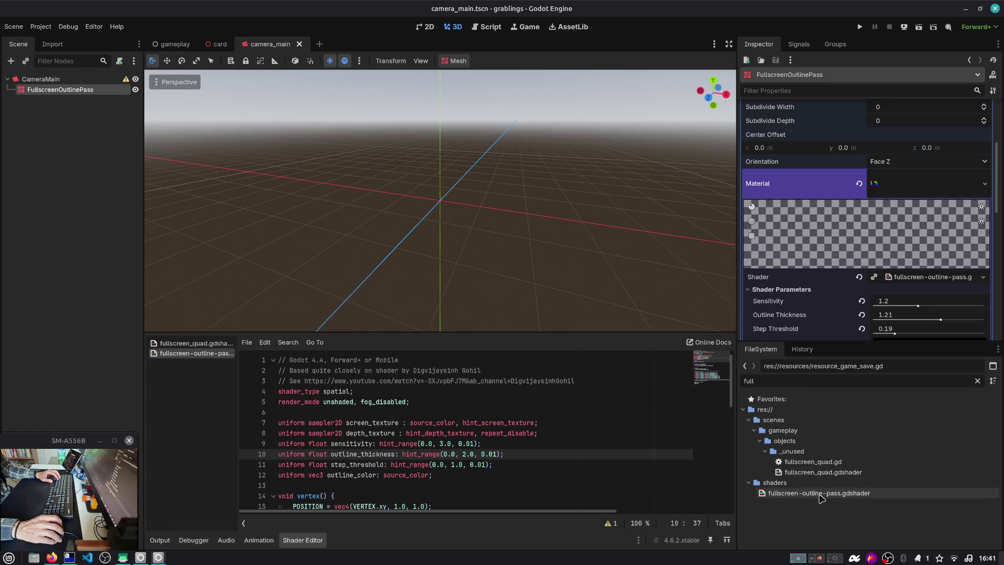
double_click(813, 461)
scroll(433, 171, "down", 1)
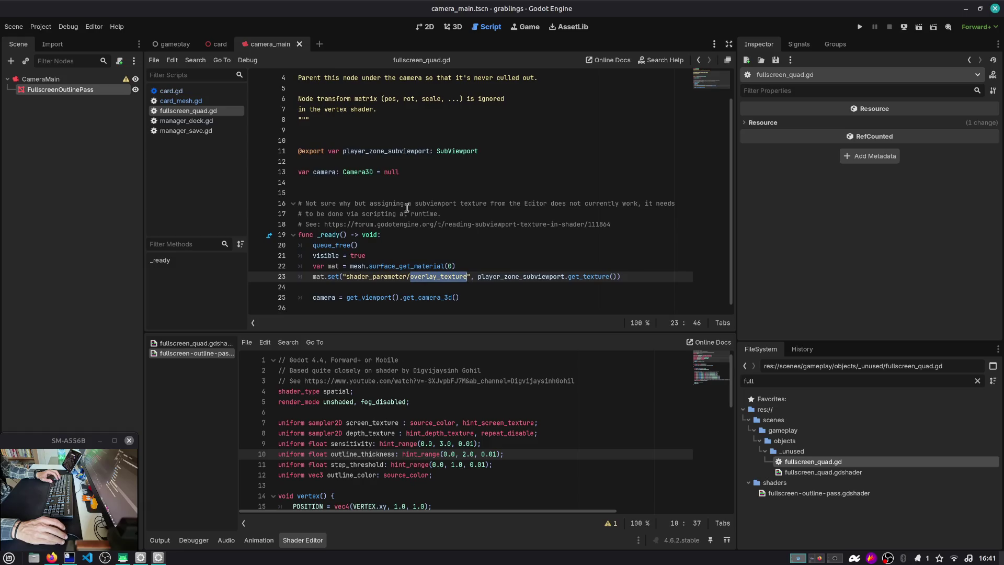
double_click(523, 276)
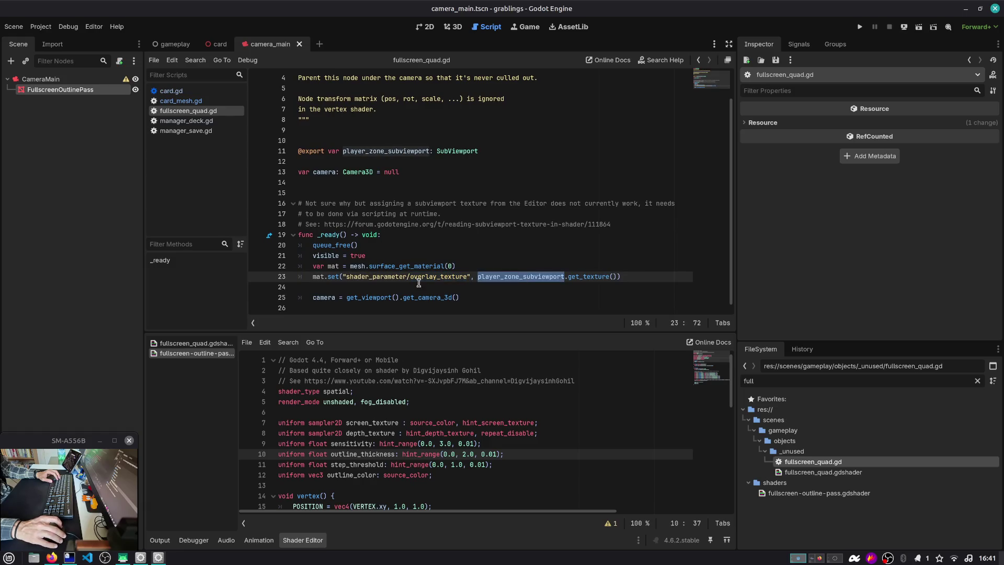
double_click(393, 276)
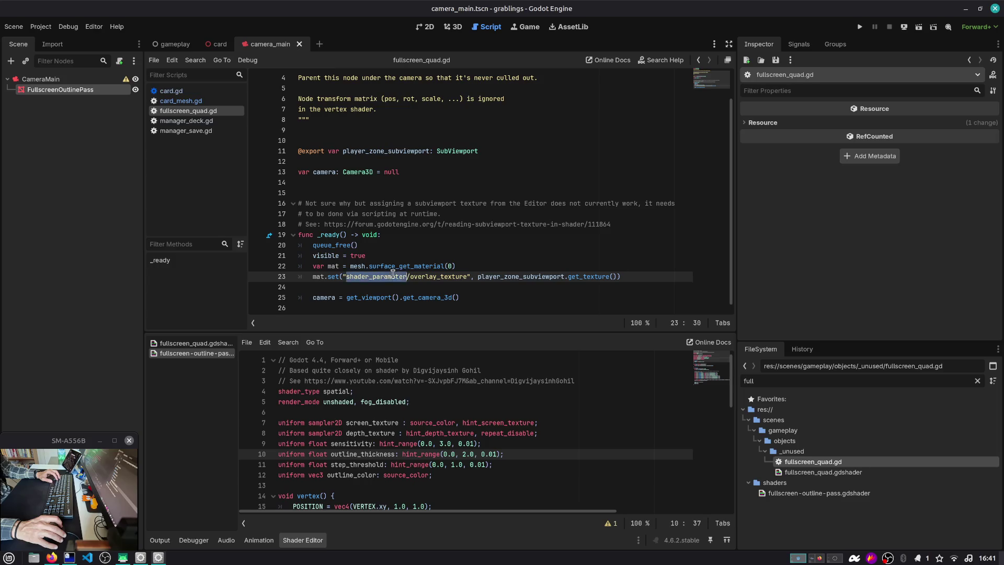
left_click(359, 287)
left_click(327, 298)
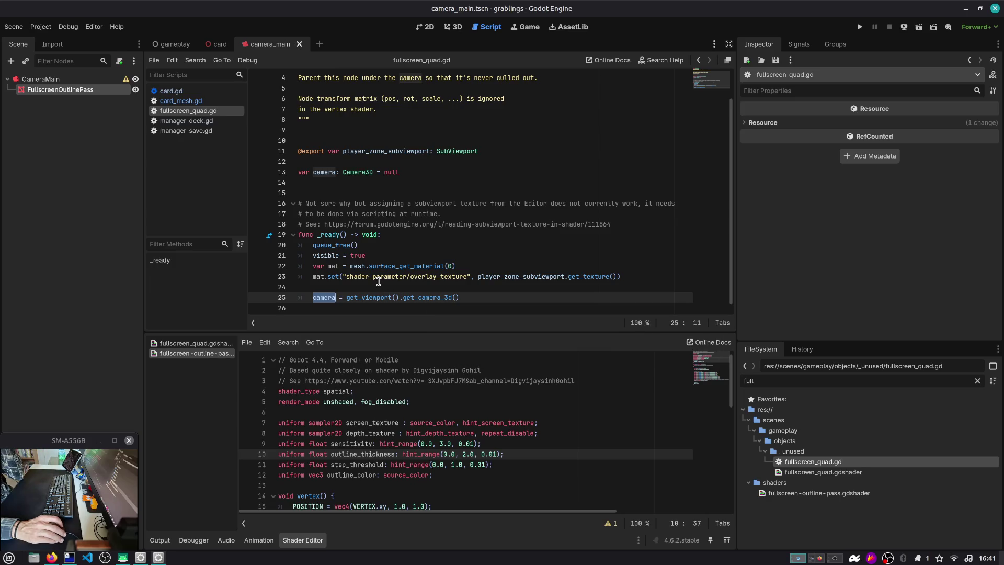
double_click(323, 171)
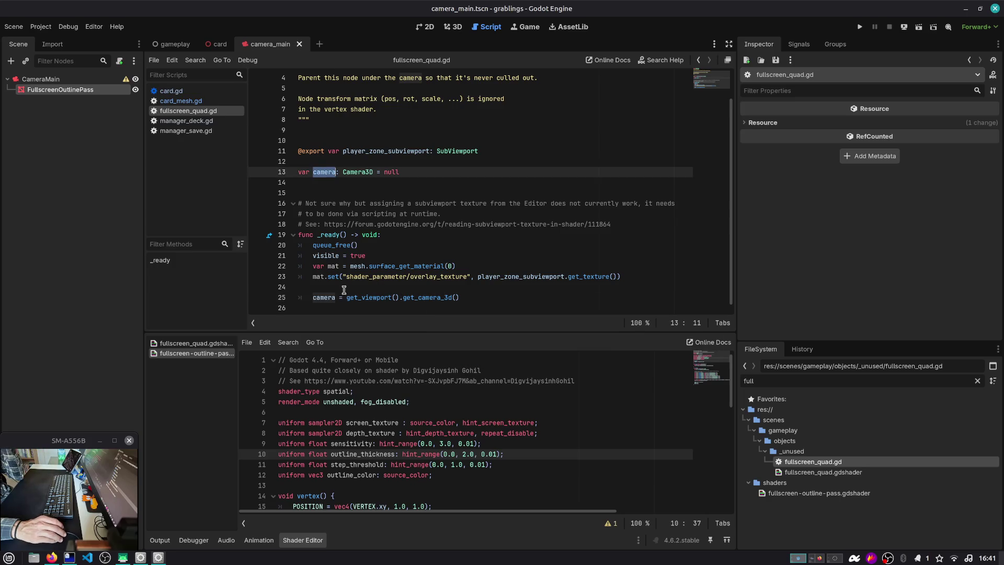
double_click(324, 255)
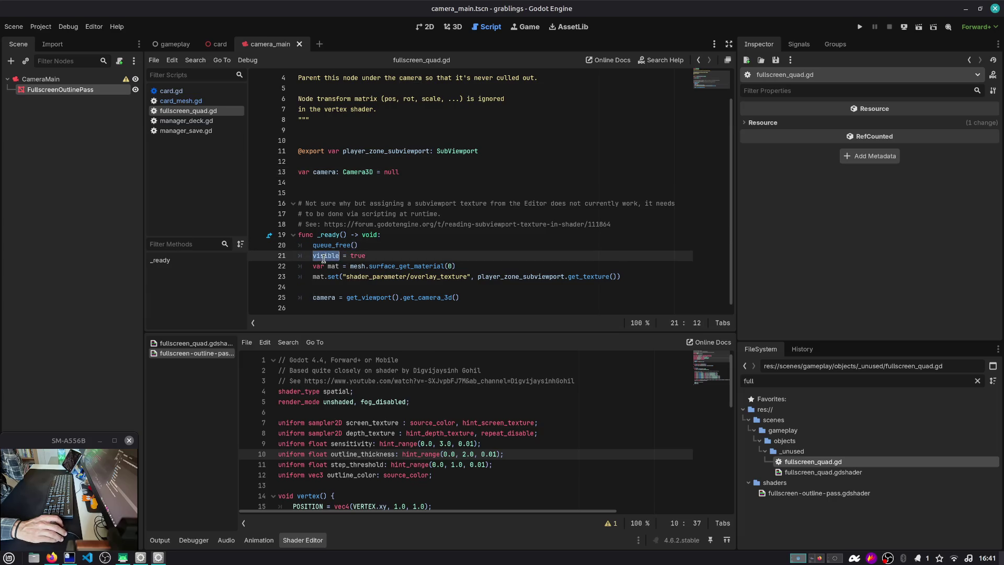
mouse_move(524, 204)
left_mouse_down()
mouse_move(615, 216)
mouse_move(376, 235)
mouse_move(358, 244)
left_mouse_up()
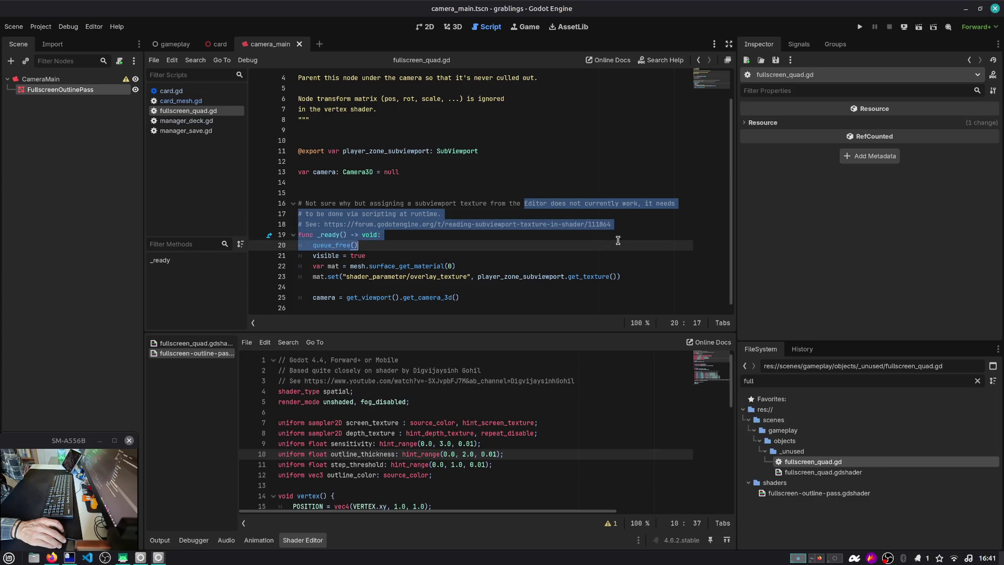
scroll(590, 239, "up", 1)
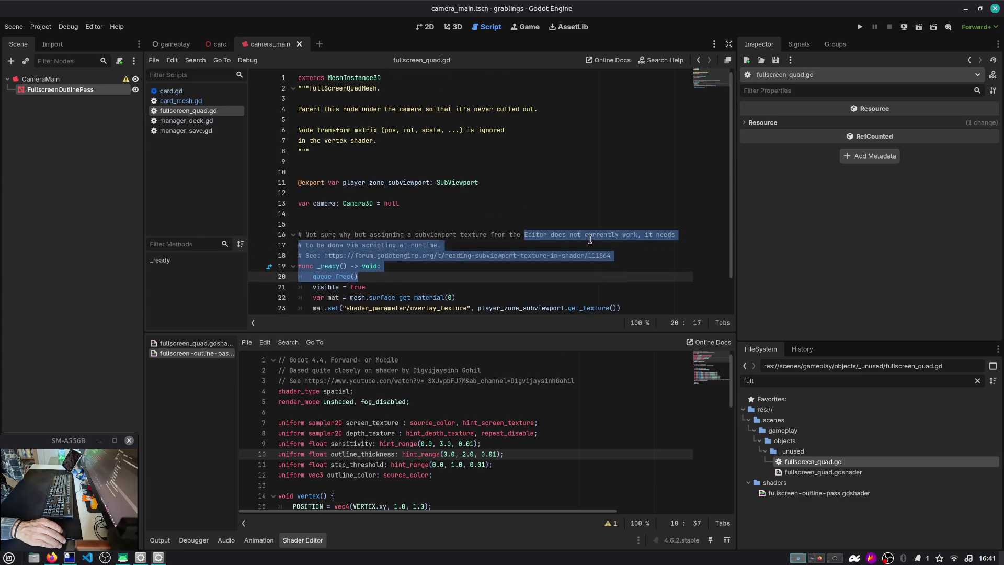
Inspect CameraMain and the FullscreenOutlinePass mesh, including Skeleton and Surface Material Override settings.
left_click(78, 80)
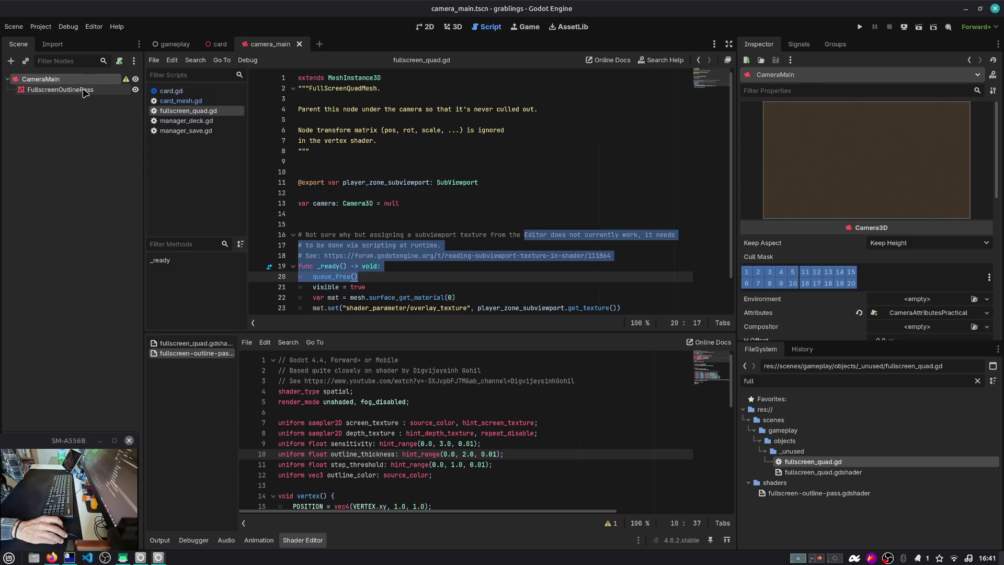
left_click(84, 91)
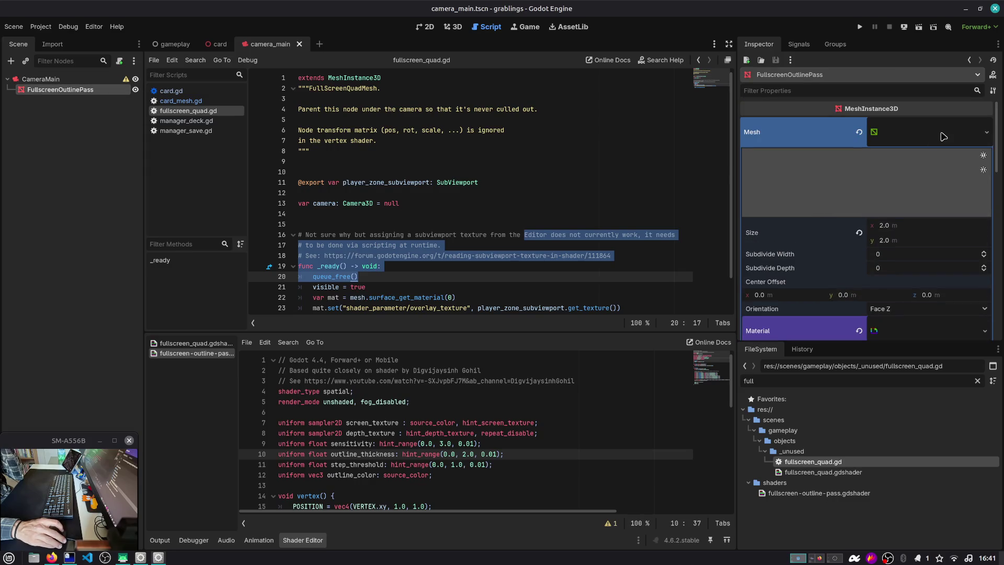
left_click(941, 136)
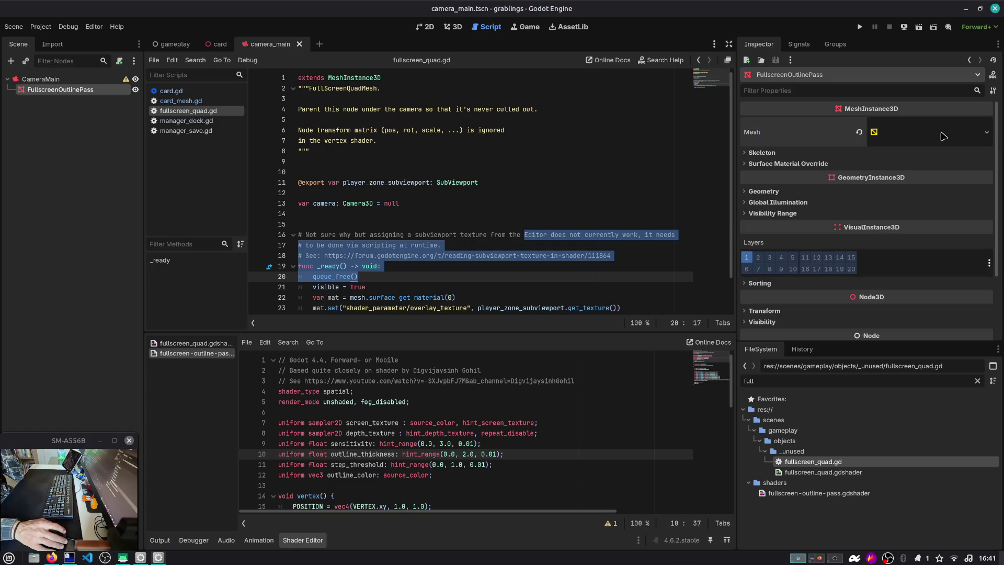
left_click(906, 152)
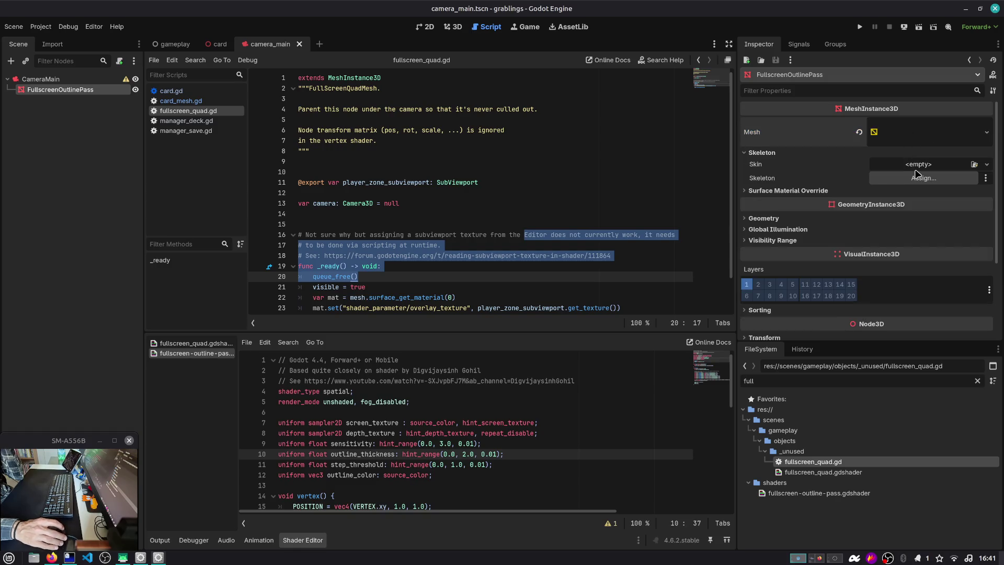
left_click(844, 190)
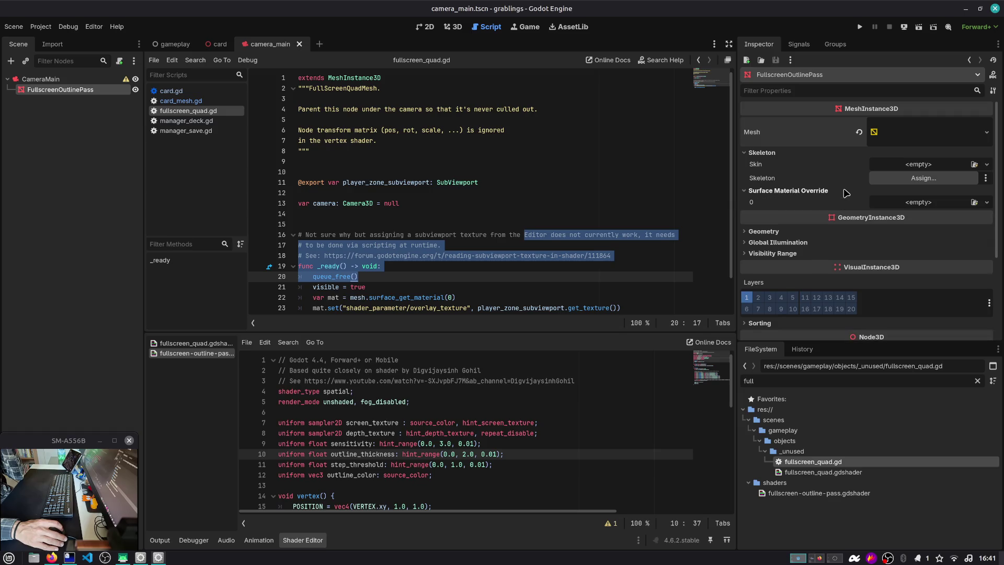
left_click(843, 192)
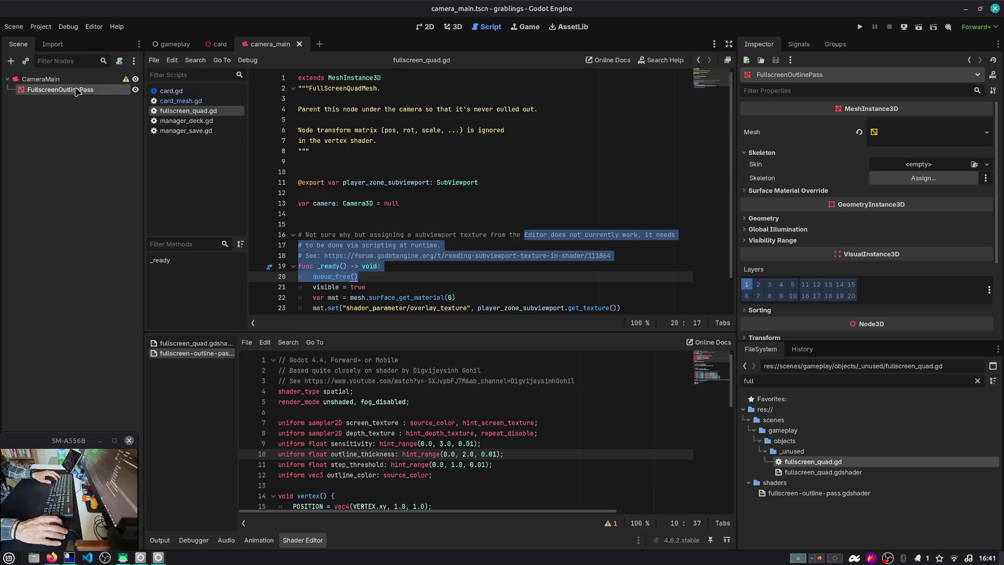
Check the CameraMain instance in the gameplay scene, then return to camera_main.
left_click(175, 44)
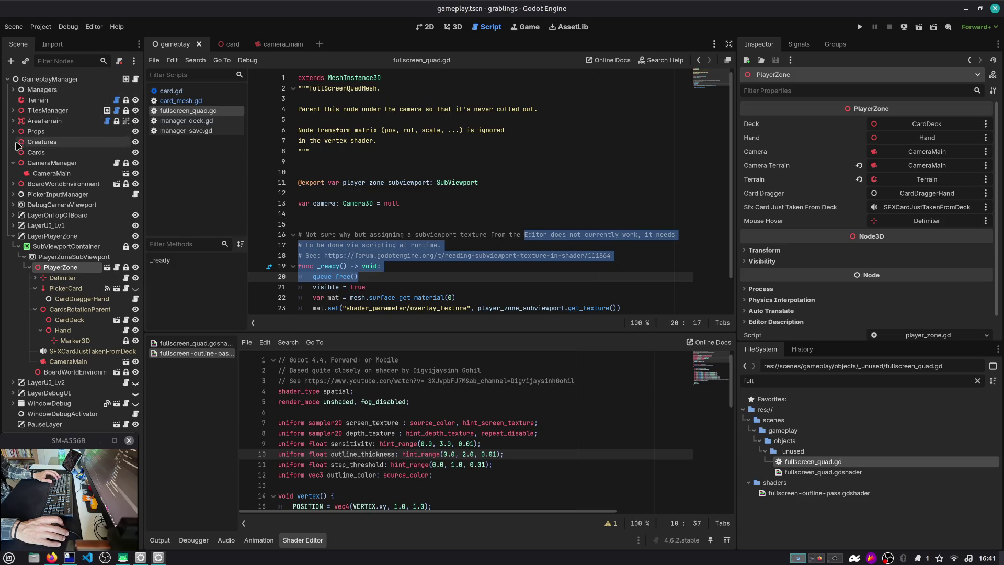
left_click(48, 174)
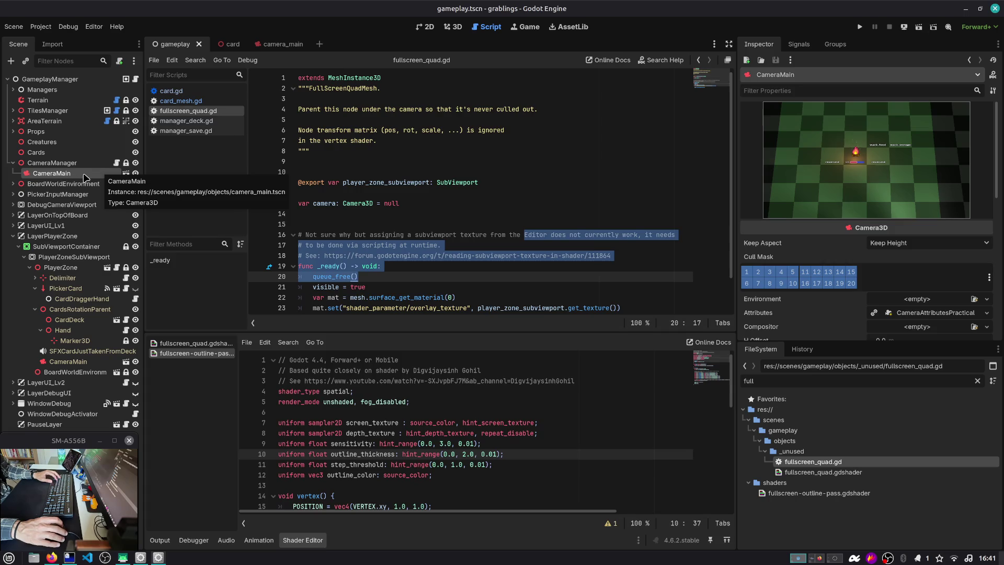
left_click(243, 43)
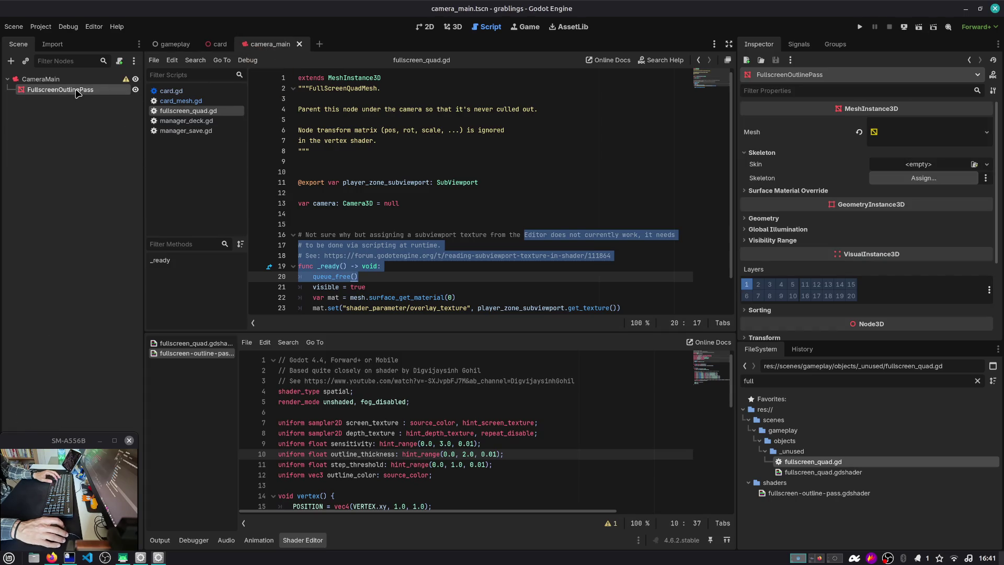
Delete FullscreenOutlinePass from camera_main, save the scene, then undo the deletion.
left_click(76, 92)
key("Delete")
key("Return")
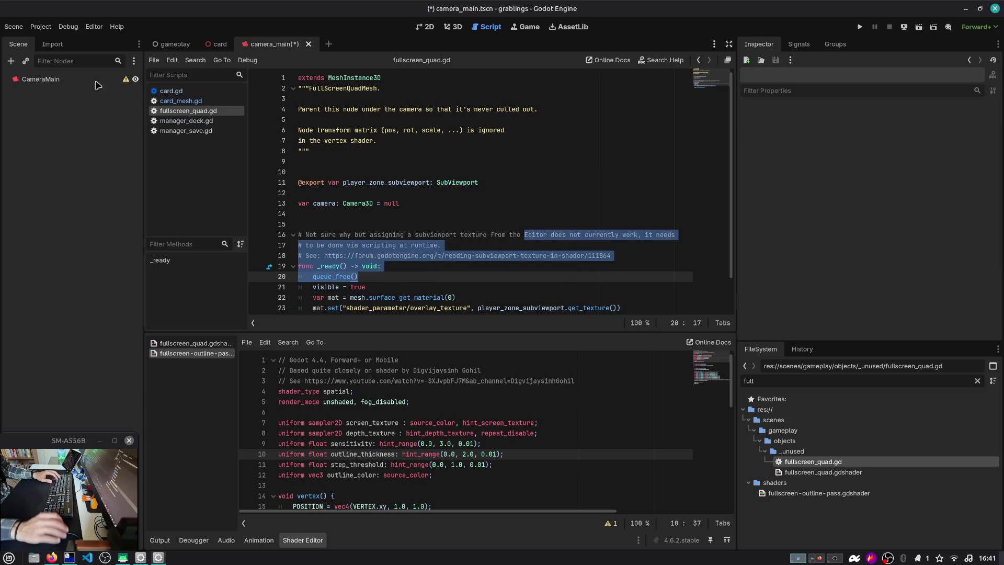
key("ctrl+s")
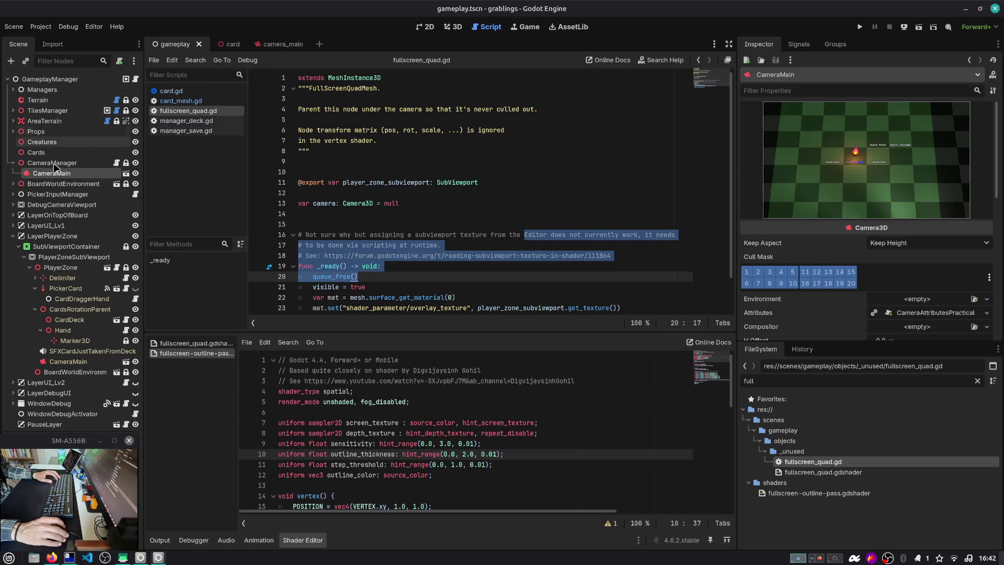
key("ctrl+z")
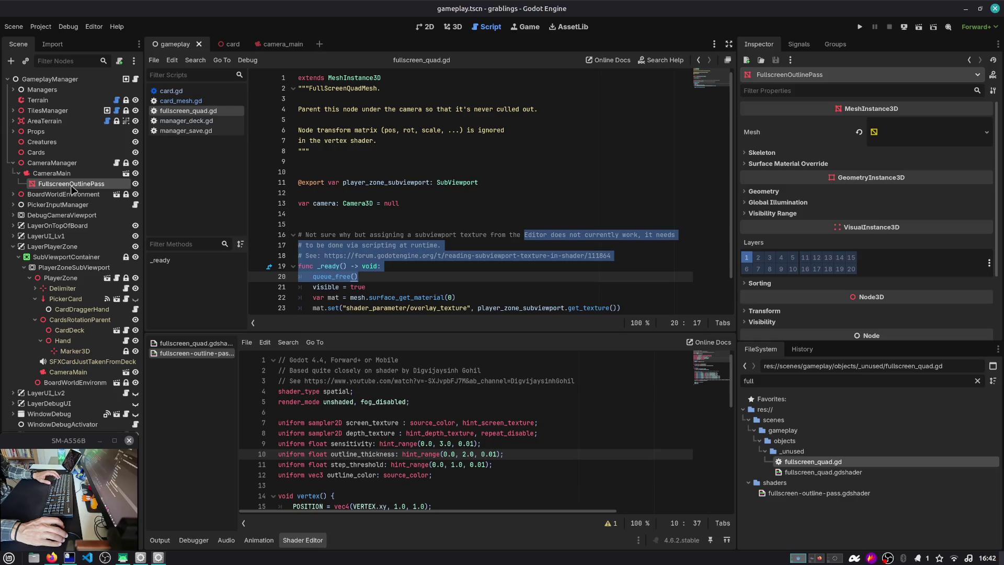
Inspect the quad mesh, outline material and shader resource of FullscreenOutlinePass.
left_click(926, 134)
scroll(828, 260, "down", 4)
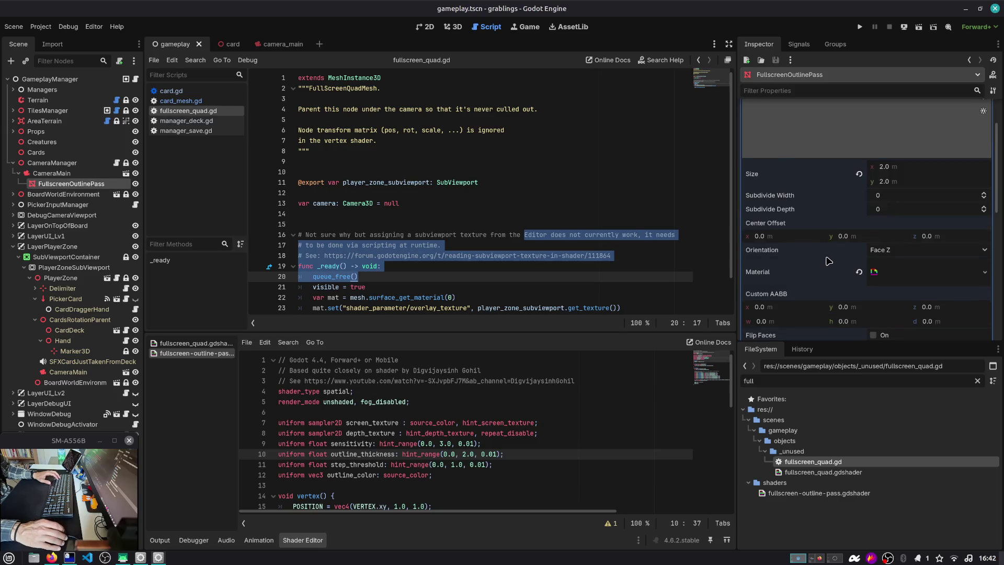
left_click(905, 246)
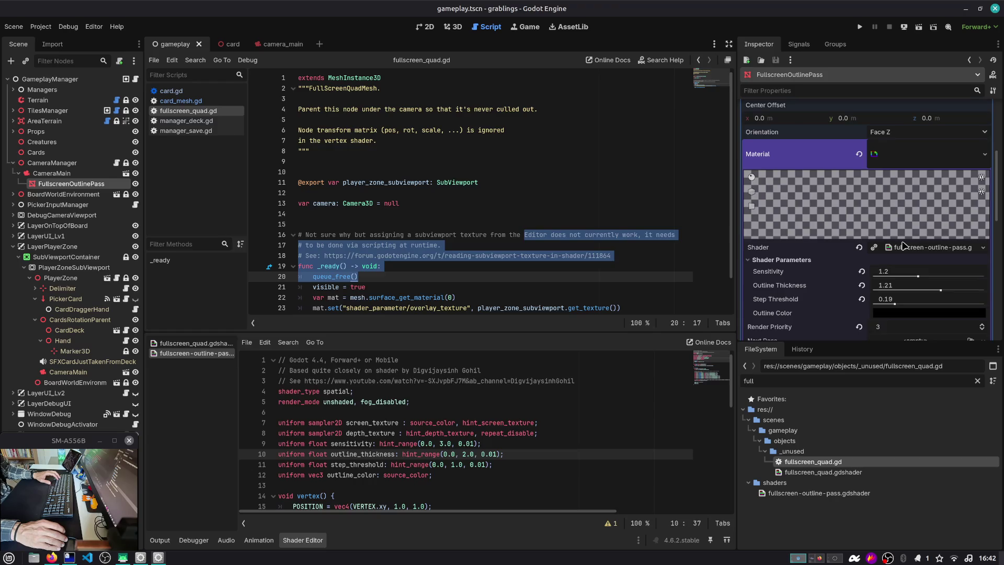
left_click(915, 252)
left_click(905, 261)
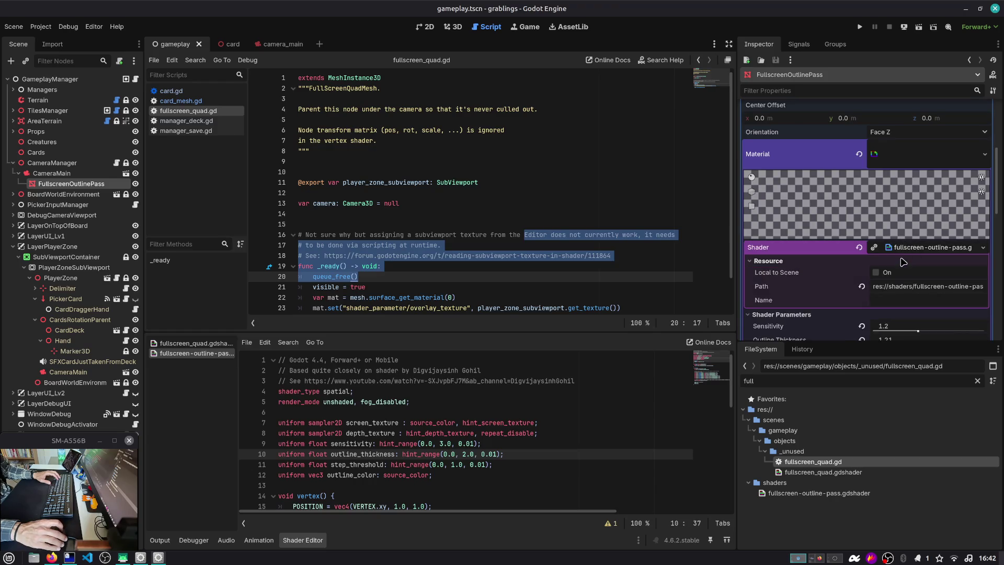
left_click(903, 264)
left_click(913, 249)
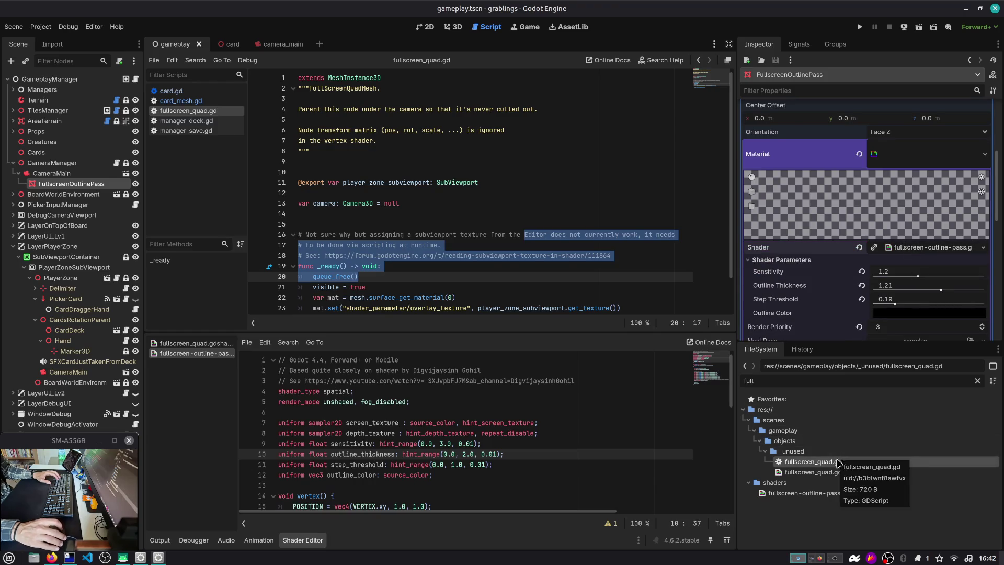
In fullscreen-outline-pass.gdshader, replace the outline value assigned to ALPHA with 1.
left_click(819, 493)
scroll(591, 457, "down", 10)
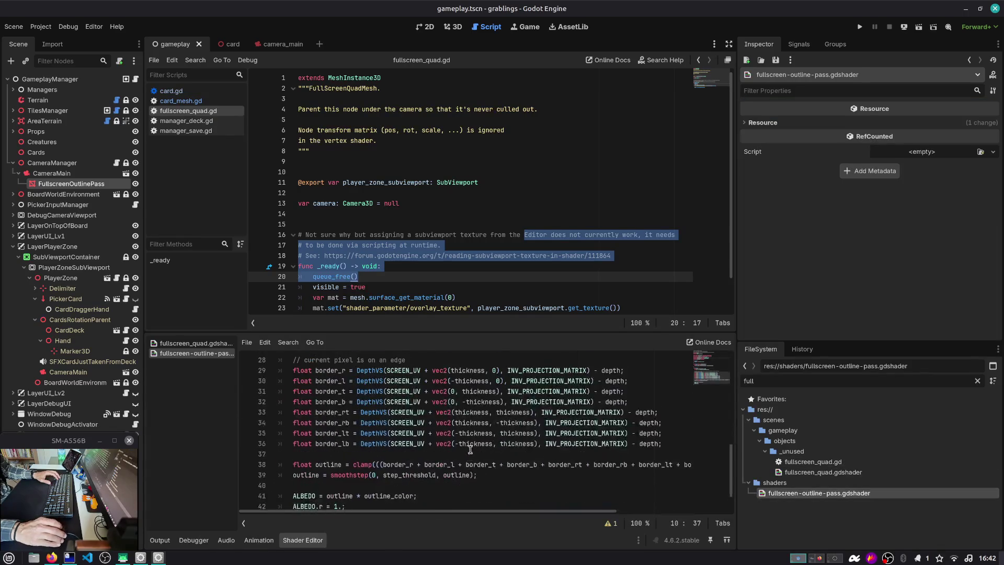
left_click(356, 480)
double_click(379, 489)
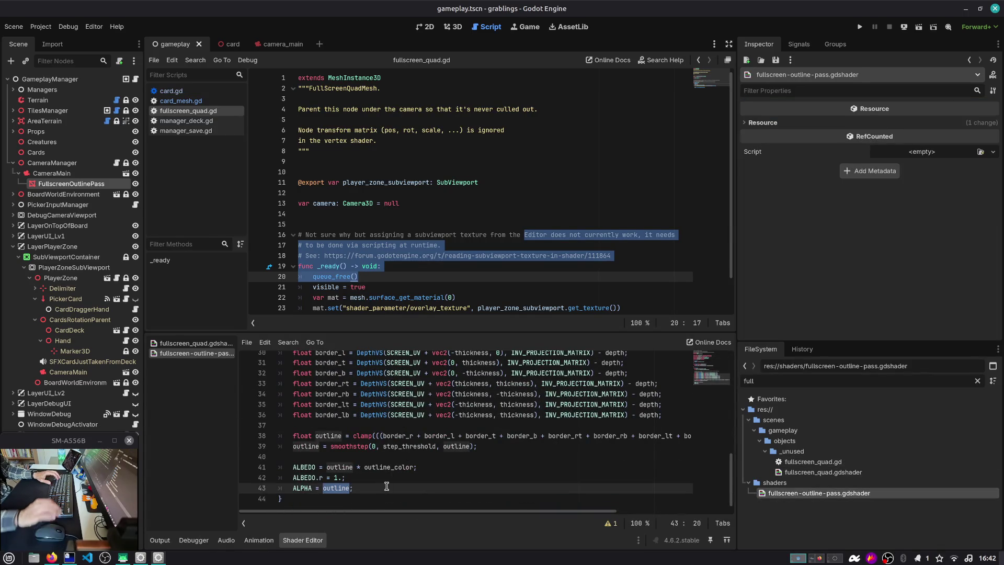
type("1.")
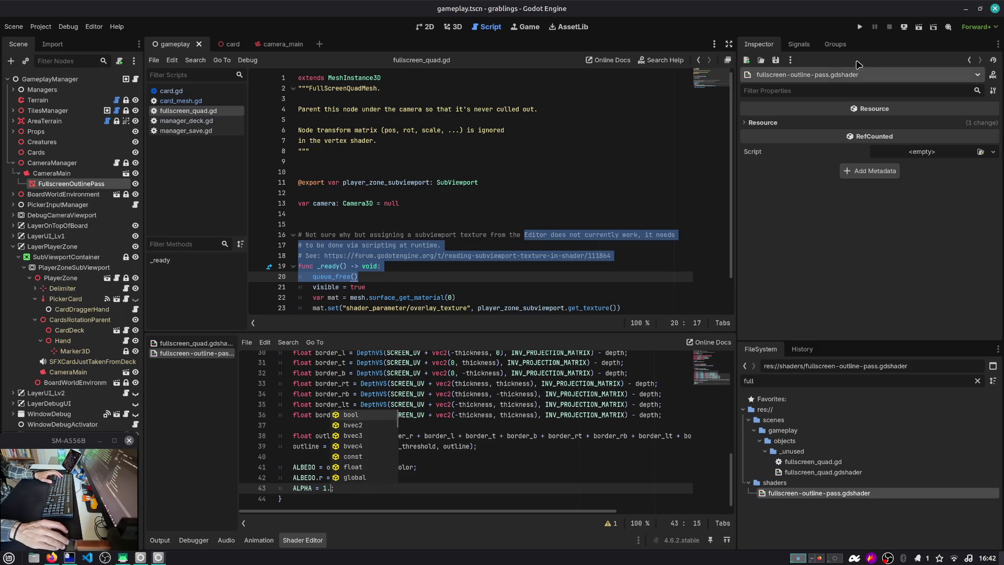
Run the project and load the saved game from Slot 1.
left_click(860, 27)
left_click(479, 232)
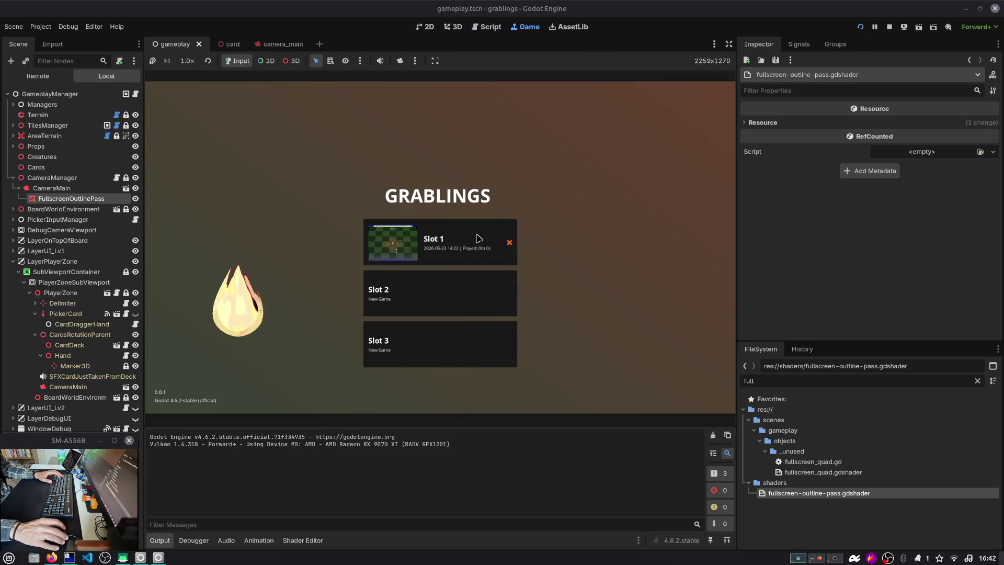
left_click(479, 238)
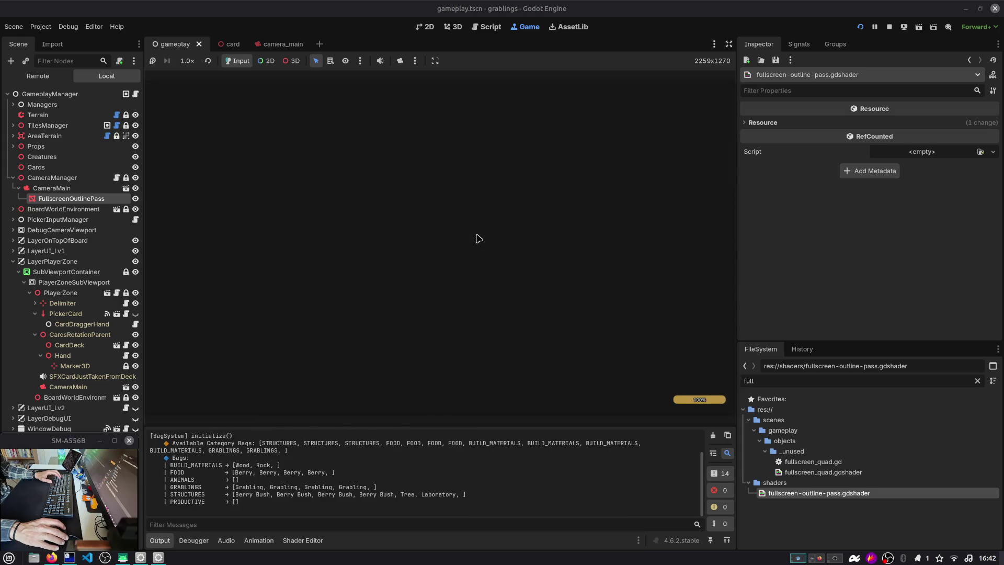
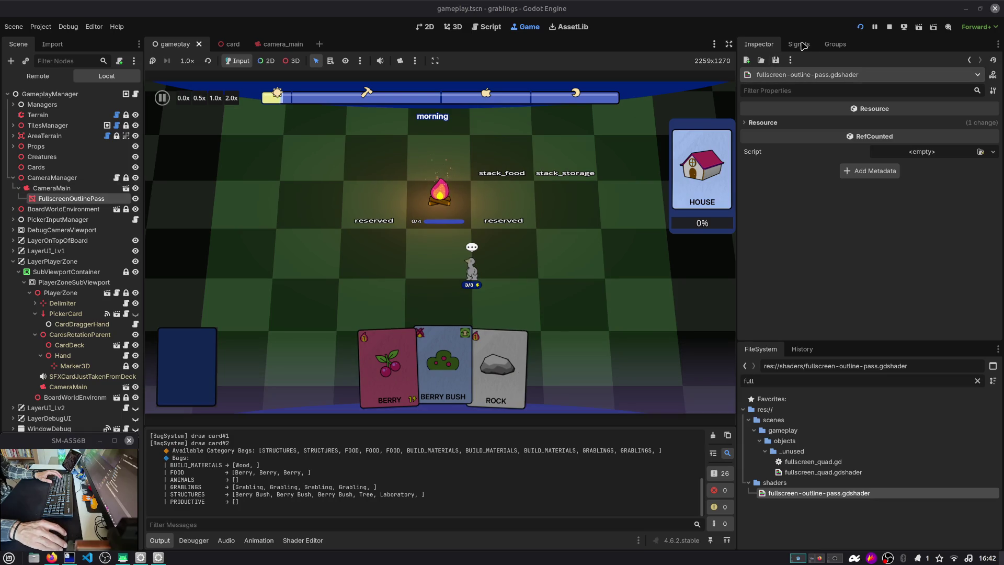
Check the node's groups and the project's global groups, then collapse the Material section.
left_click(835, 44)
left_click(58, 201)
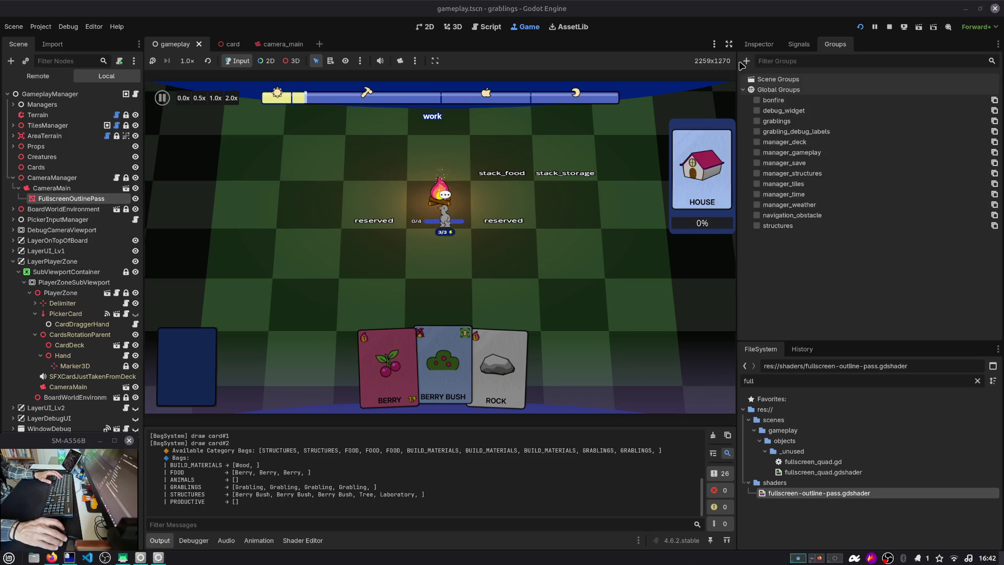
left_click(759, 44)
left_click(926, 154)
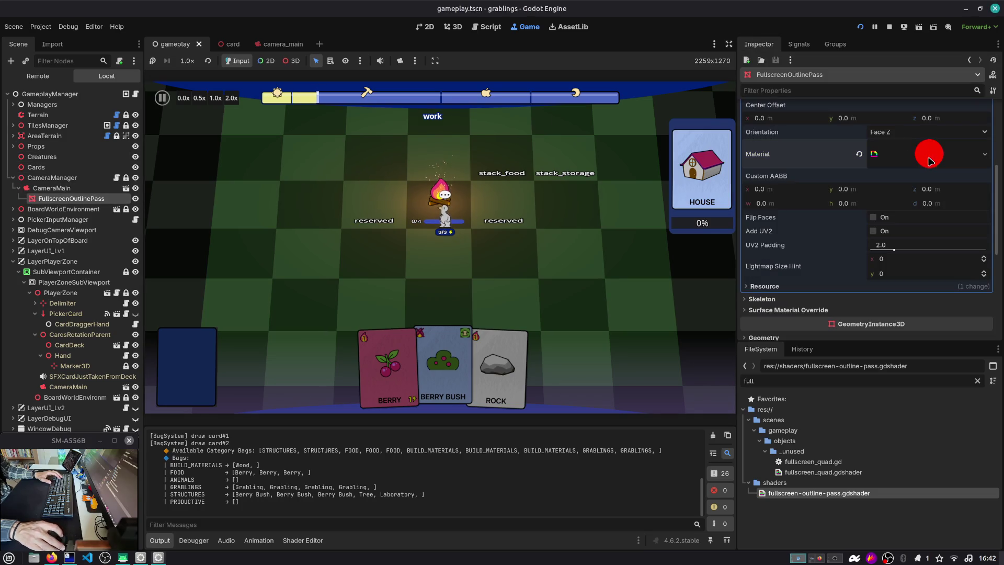
Drag the FullscreenOutlinePass Position z off the origin, to about -7.58.
left_click(787, 118)
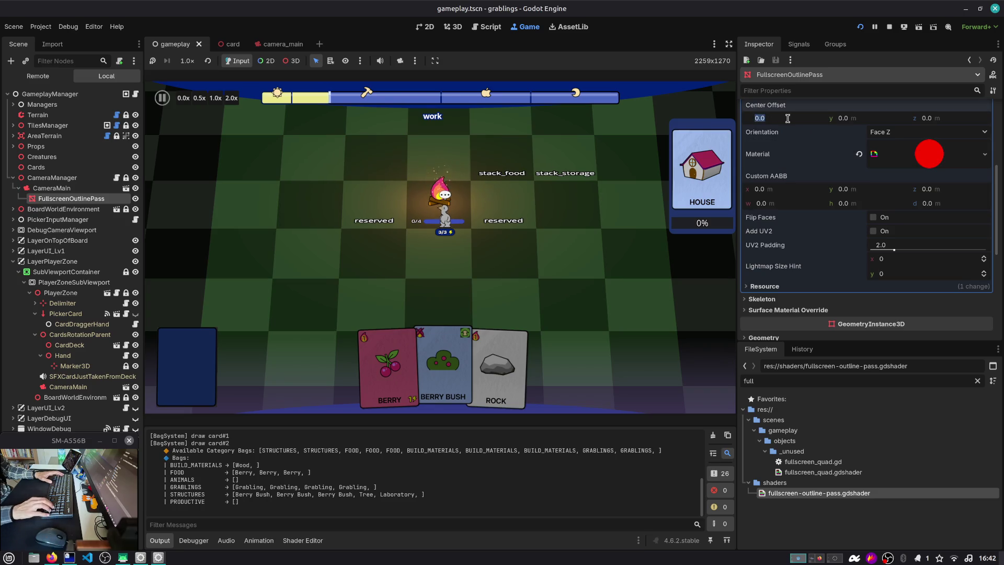
scroll(889, 195, "up", 5)
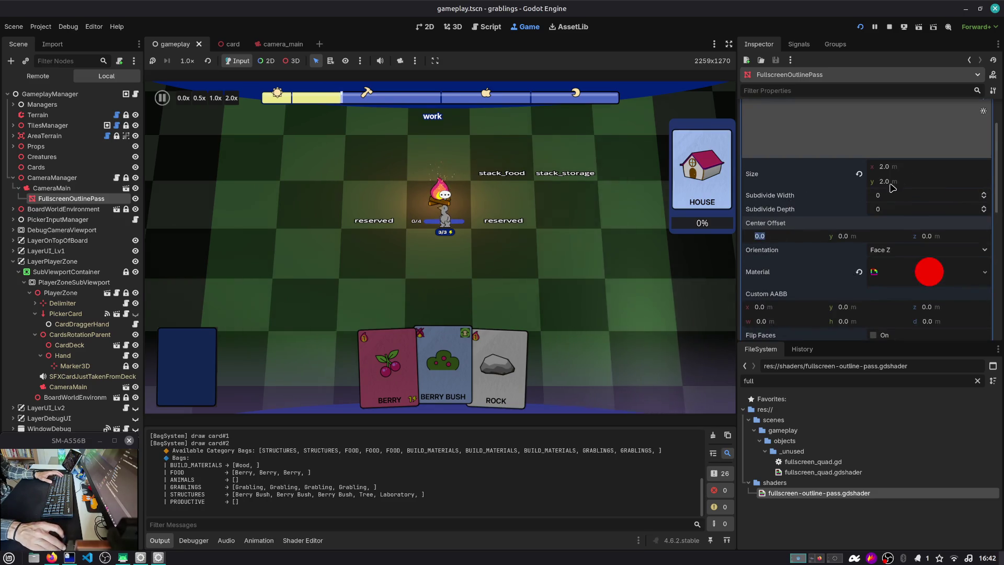
scroll(888, 195, "down", 10)
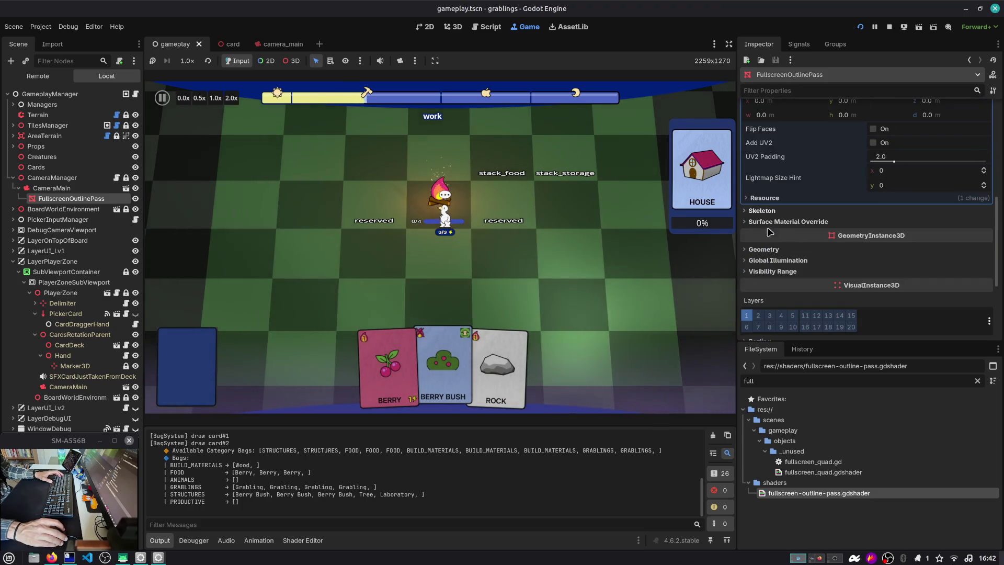
scroll(772, 270, "down", 5)
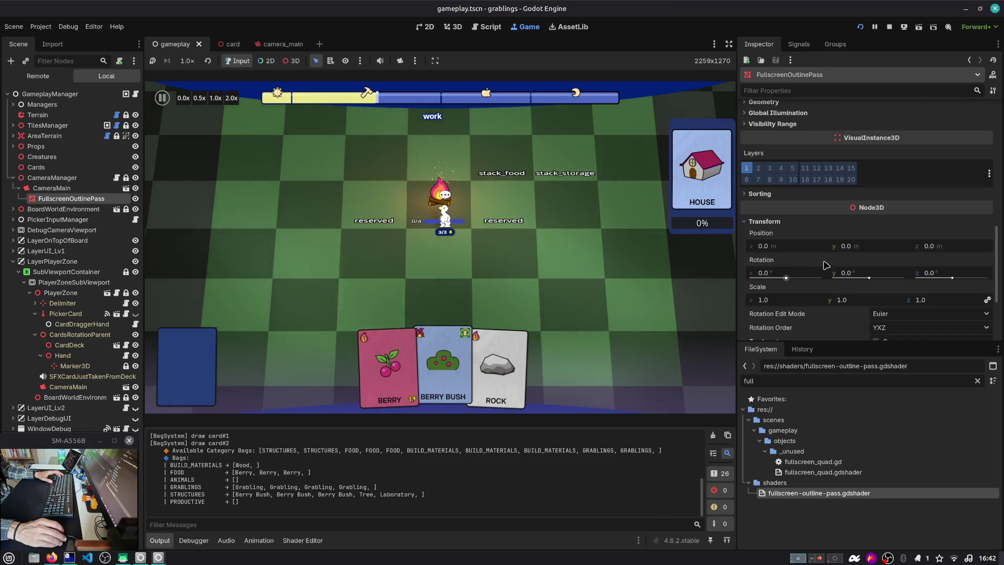
mouse_move(936, 246)
left_mouse_down()
mouse_move(973, 246)
mouse_move(926, 246)
left_mouse_up()
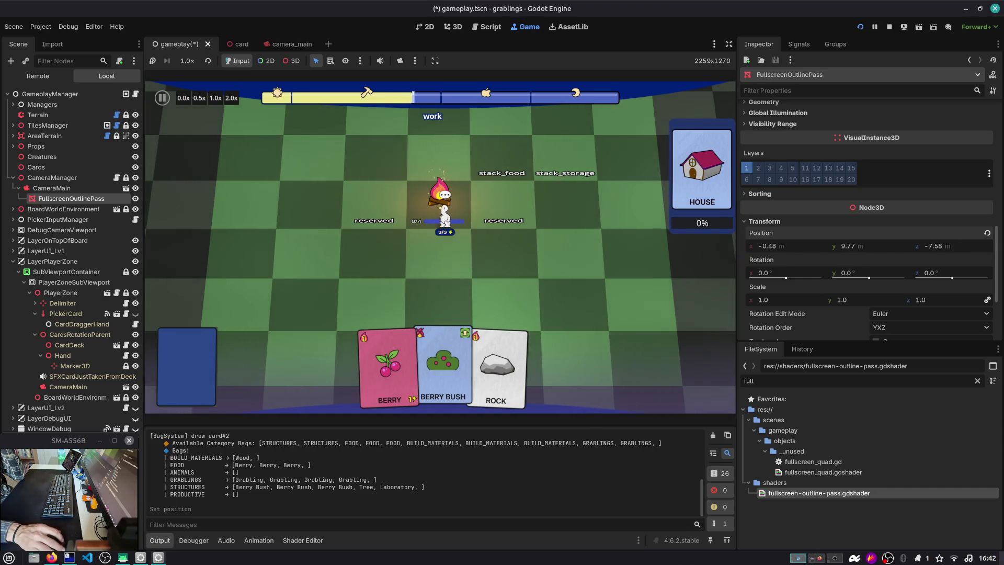
Nudge the quad's Position x, then revert the position to 0, 0, 0.
left_click_drag(773, 245, 837, 246)
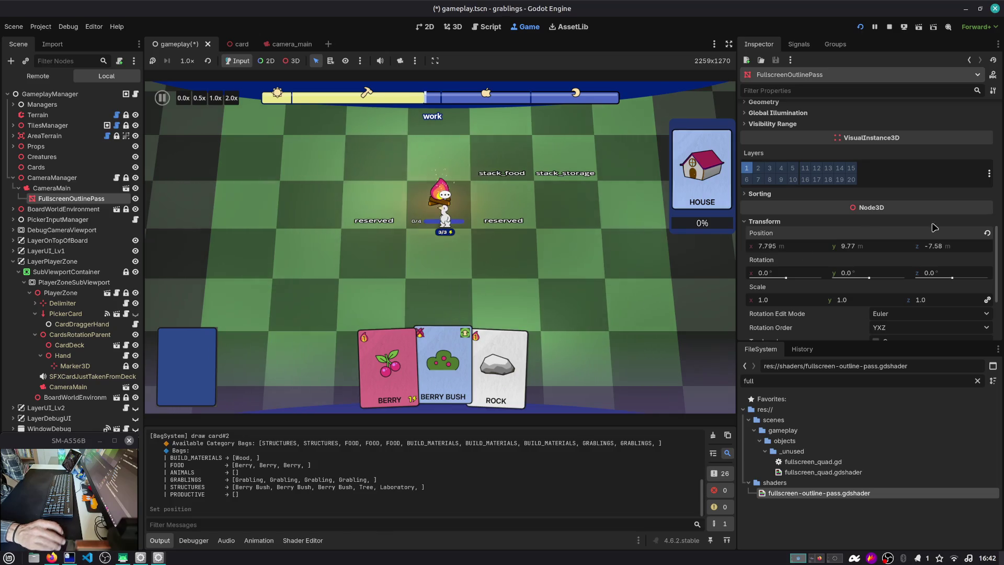
left_click(987, 233)
scroll(862, 251, "down", 3)
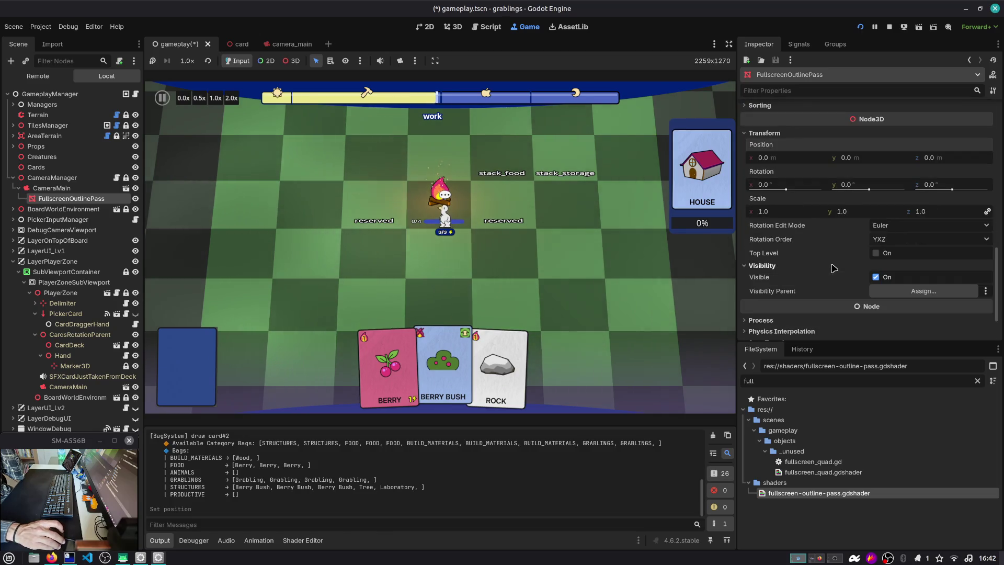
scroll(826, 277, "down", 3)
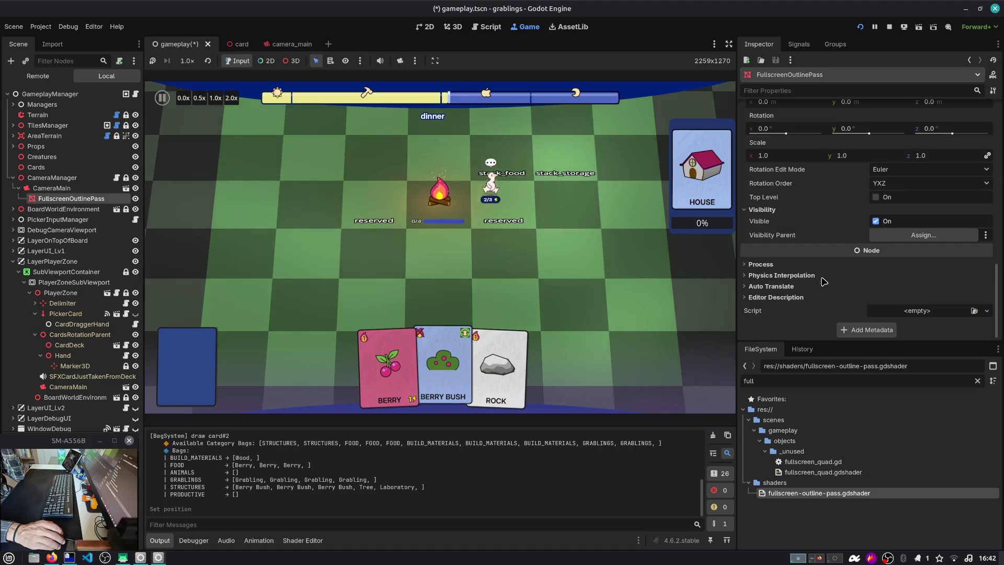
left_click(809, 92)
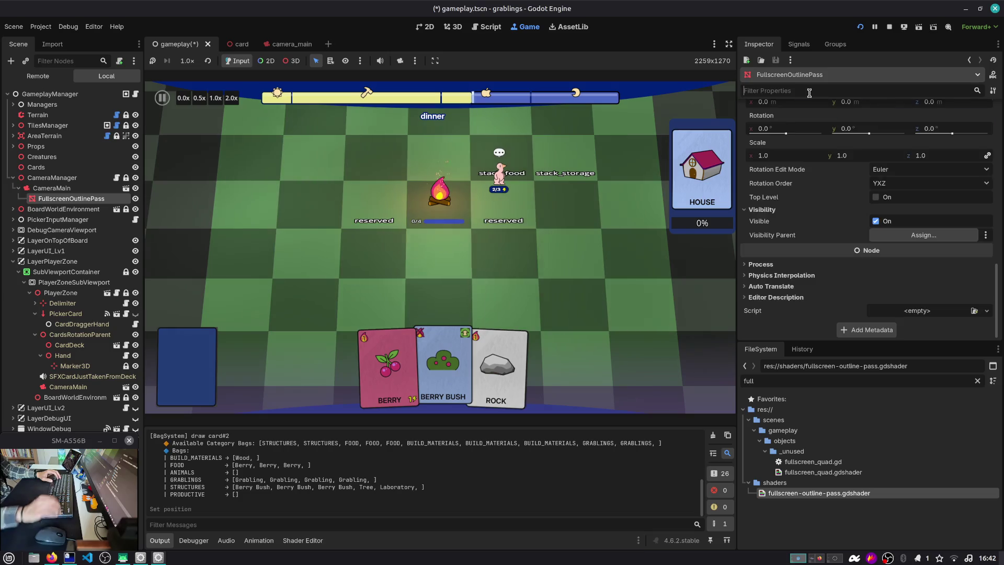
scroll(809, 93, "up", 5)
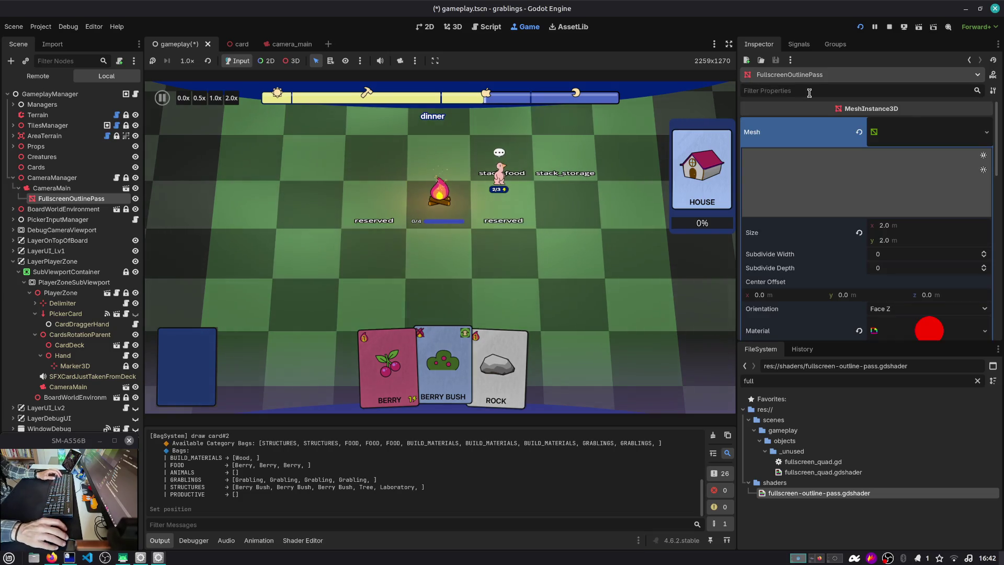
Filter for 'cul', enable Ignore Occlusion Culling on the quad, and save the scene.
type("cul")
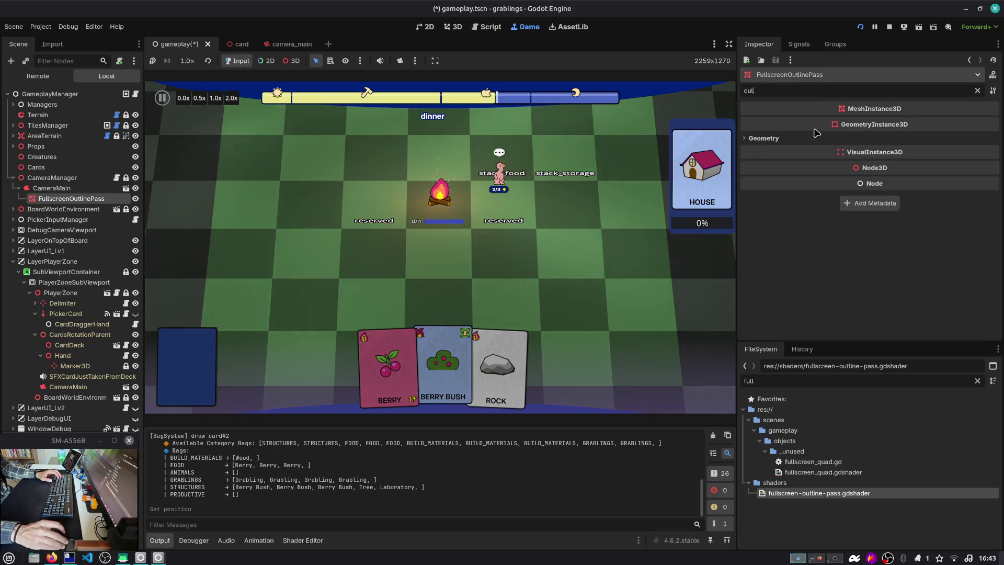
left_click(815, 138)
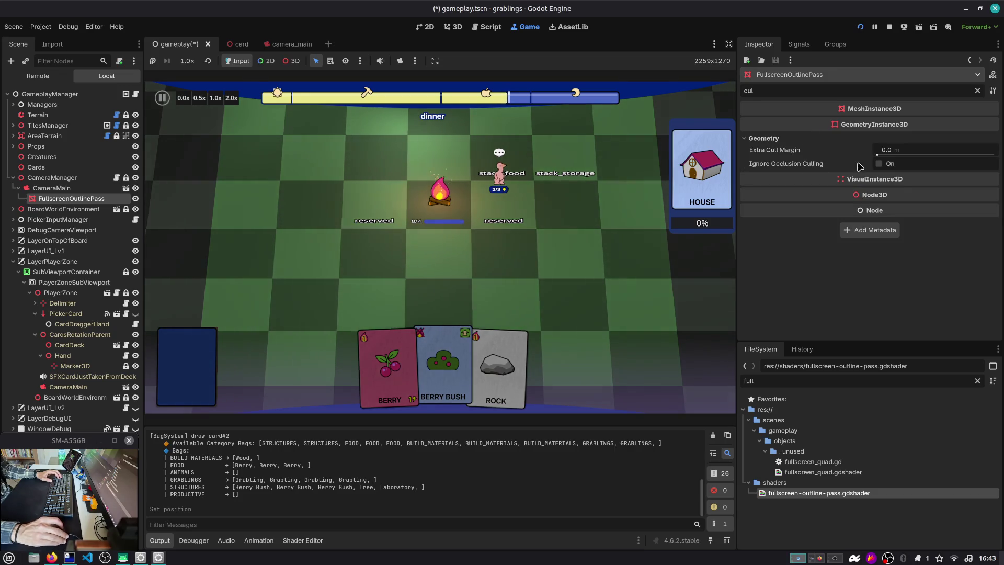
left_click(879, 163)
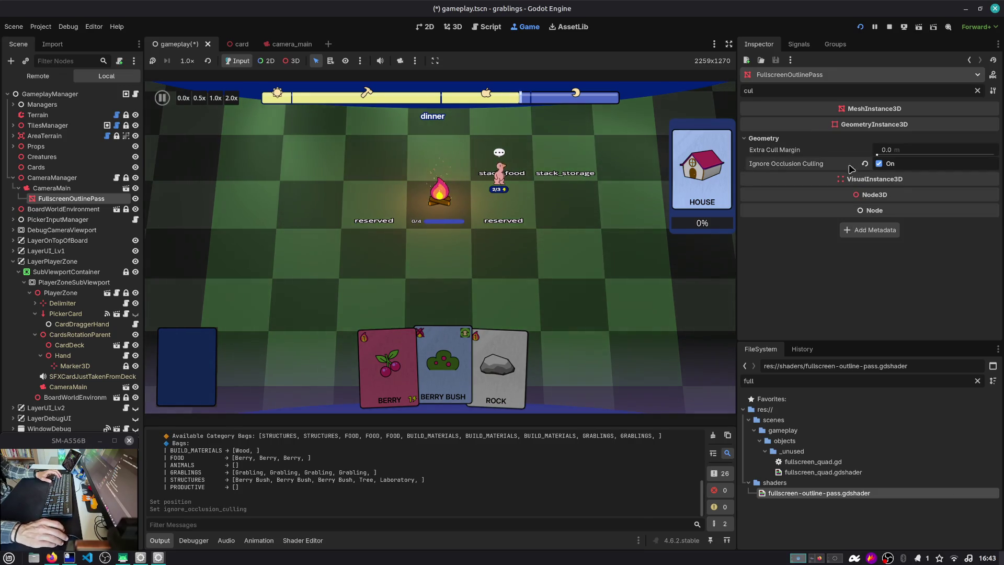
key("ctrl+s")
Check the quad's surface material override slots, then bring up fullscreen-outline-pass.gdshader.
left_click(977, 90)
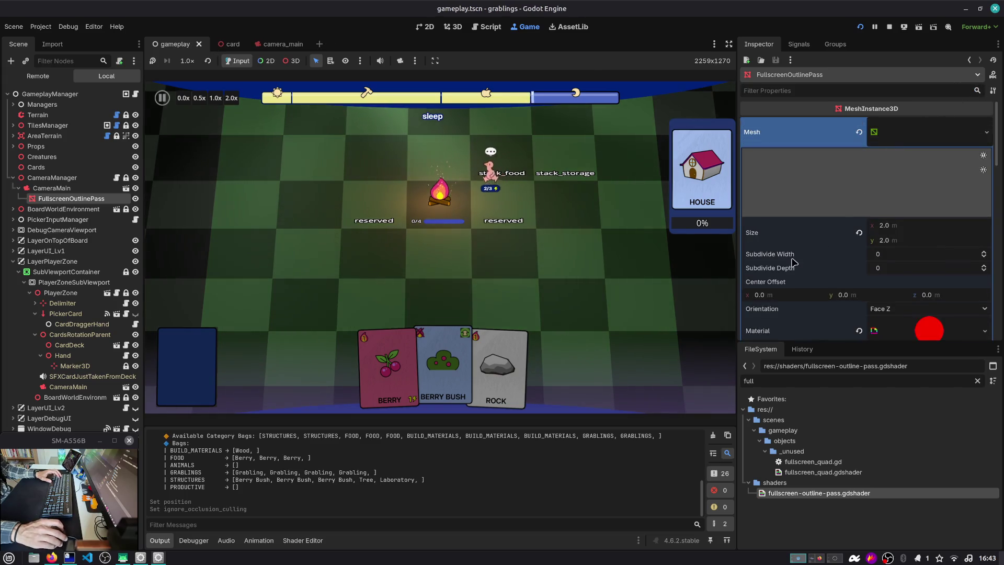
scroll(793, 256, "down", 6)
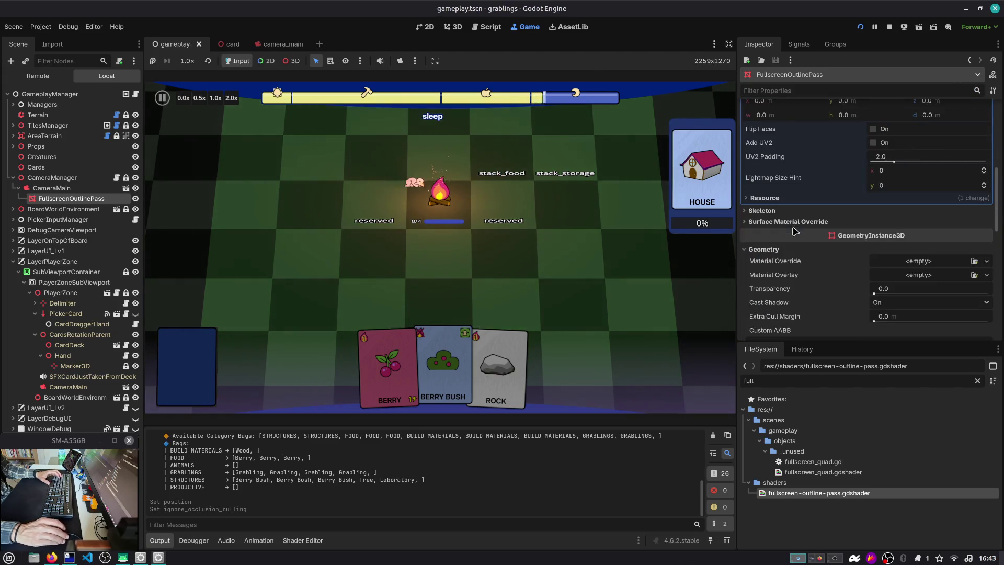
scroll(779, 257, "down", 3)
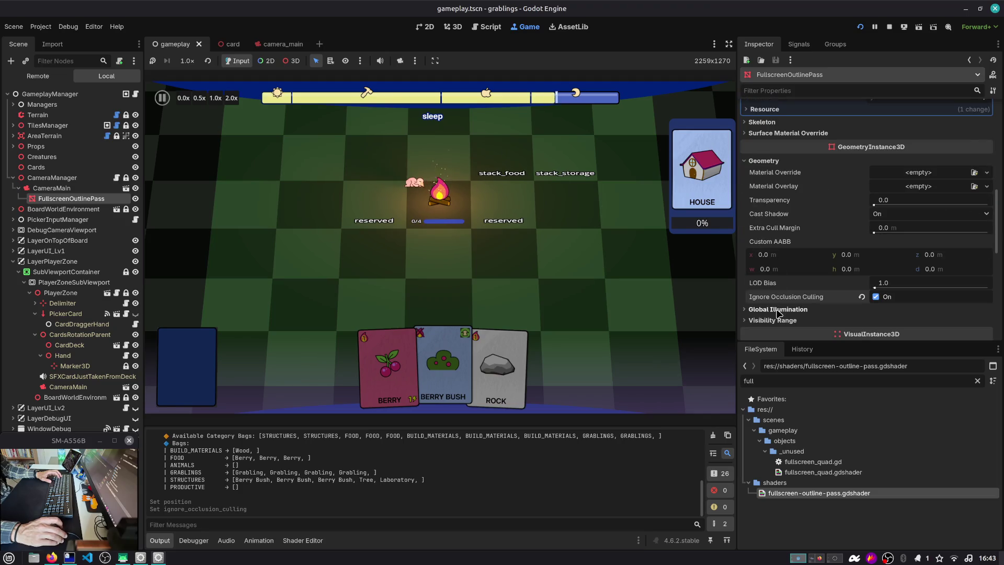
scroll(779, 309, "down", 4)
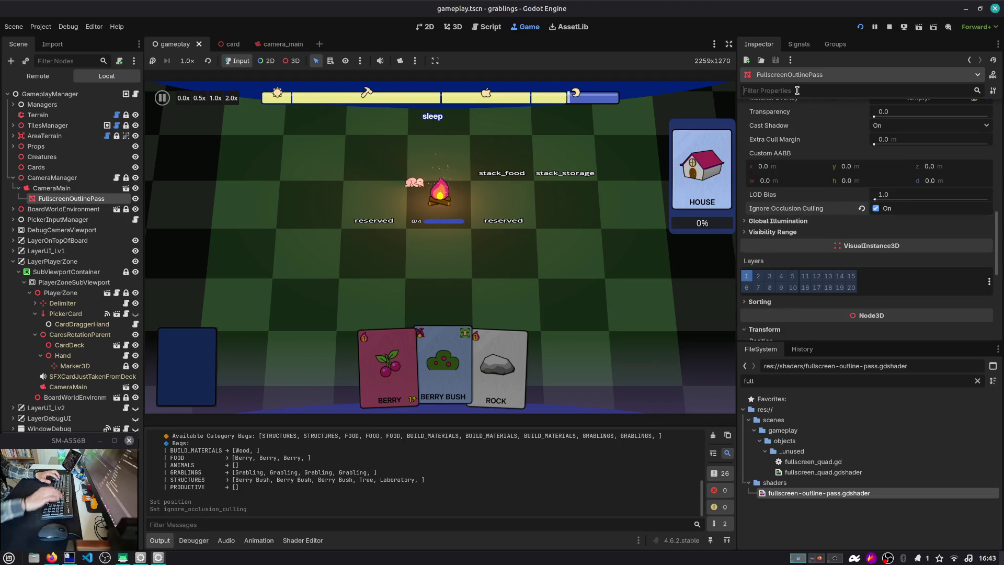
type("side")
left_click(820, 251)
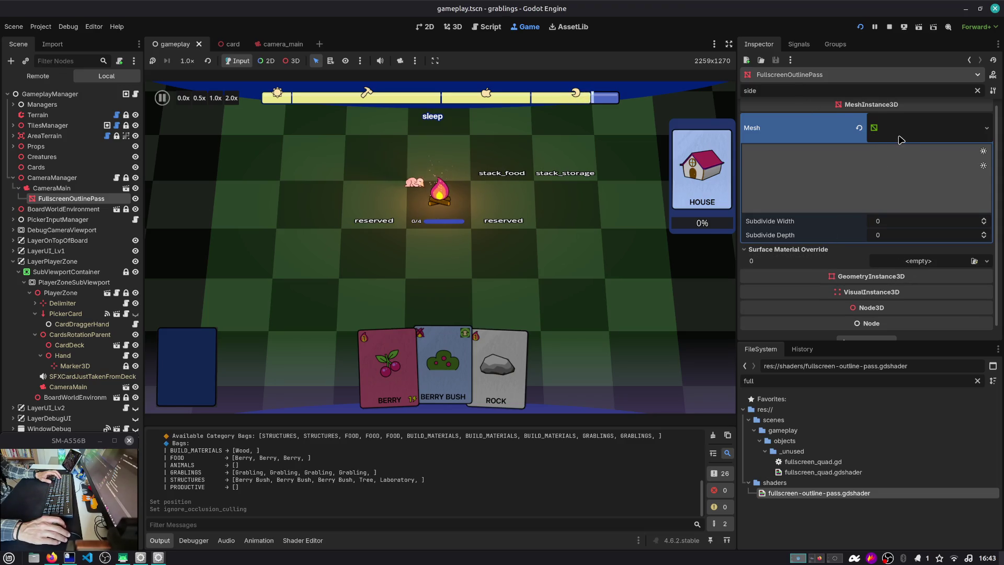
scroll(923, 124, "up", 1)
left_click(977, 91)
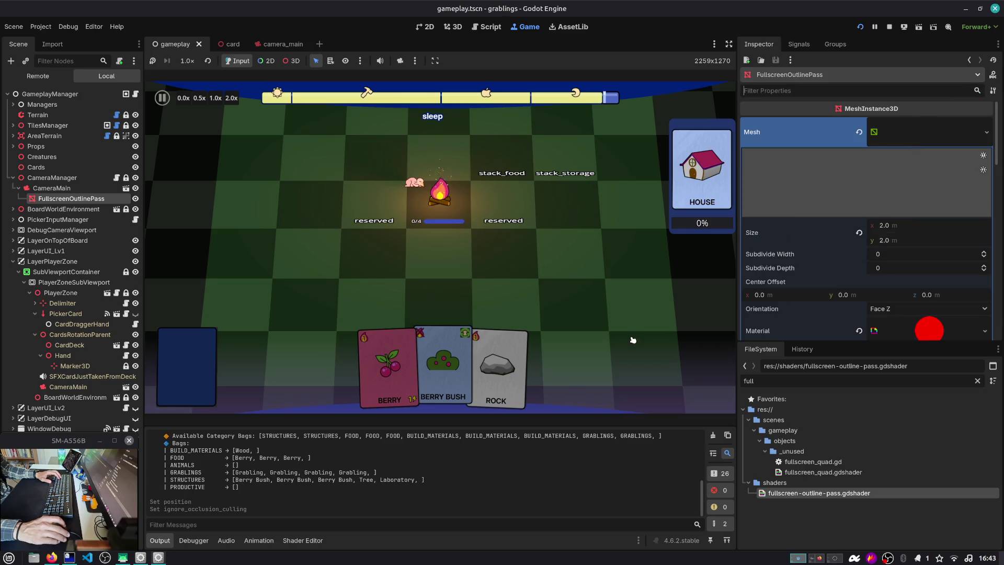
left_click(303, 541)
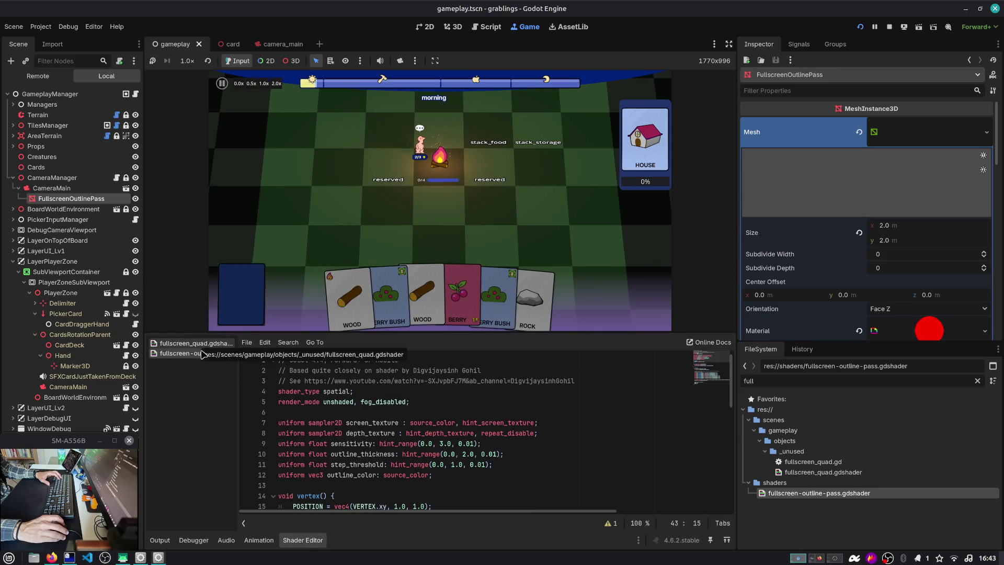
Glance at the fullscreen_quad shader, then return to the outline-pass shader code.
left_click(203, 355)
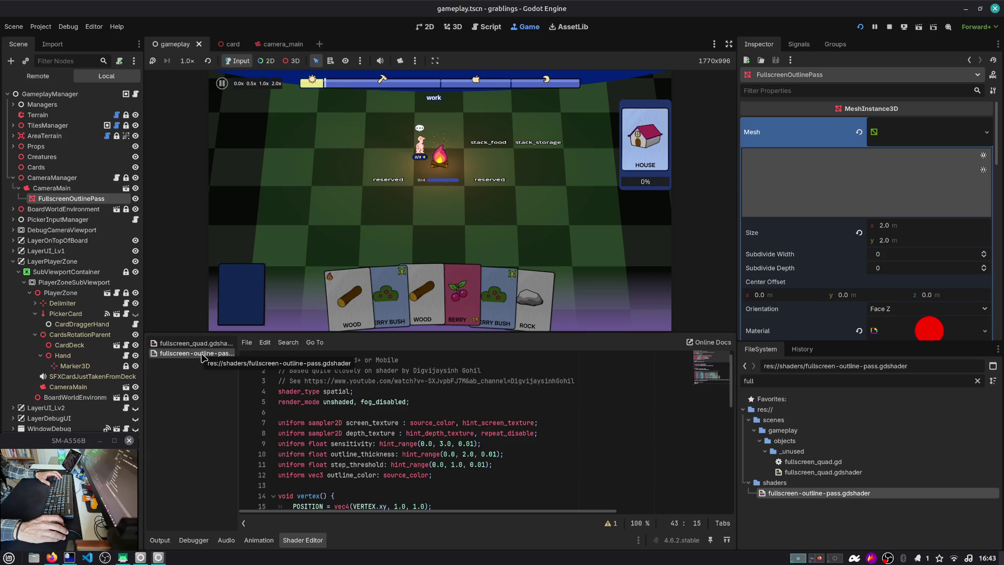
left_click(205, 345)
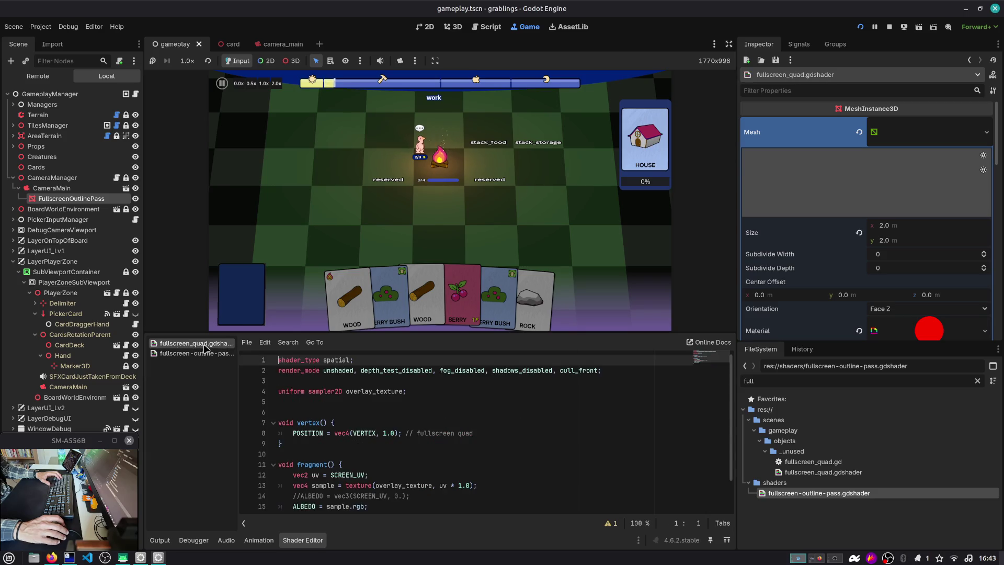
left_click(208, 355)
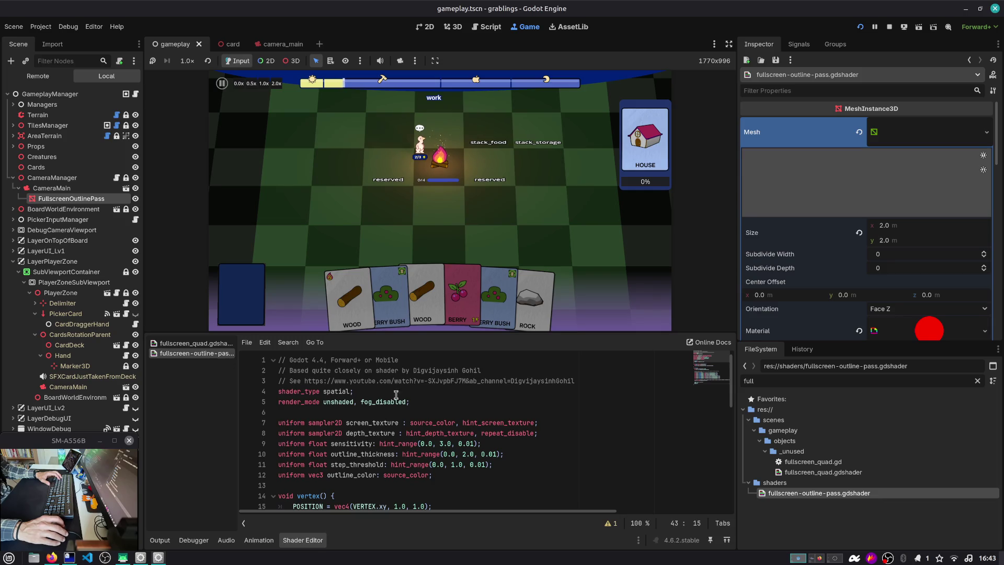
scroll(402, 395, "down", 1)
Add cull_disabled to the outline shader's render_mode line using autocomplete.
left_click(467, 371)
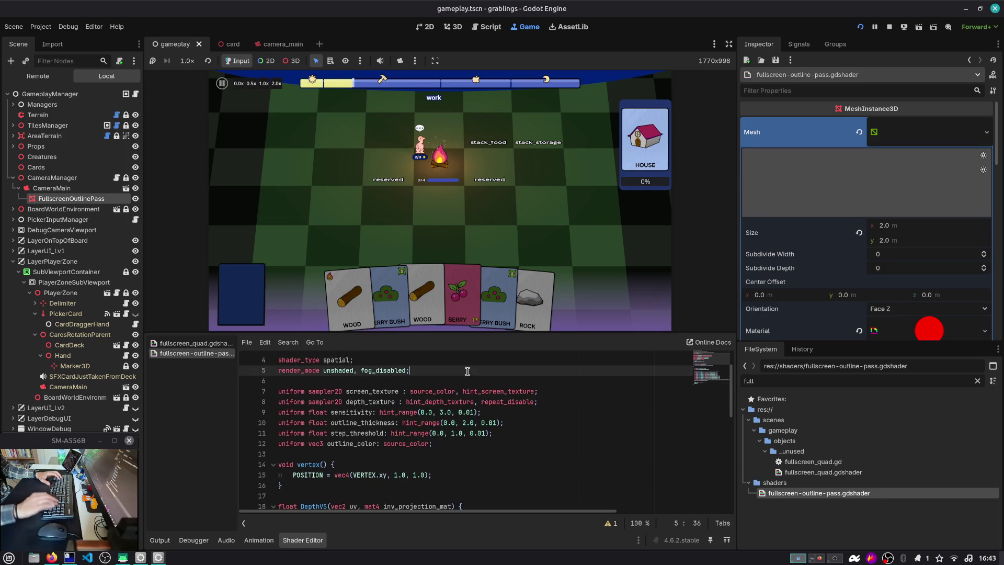
type(", side")
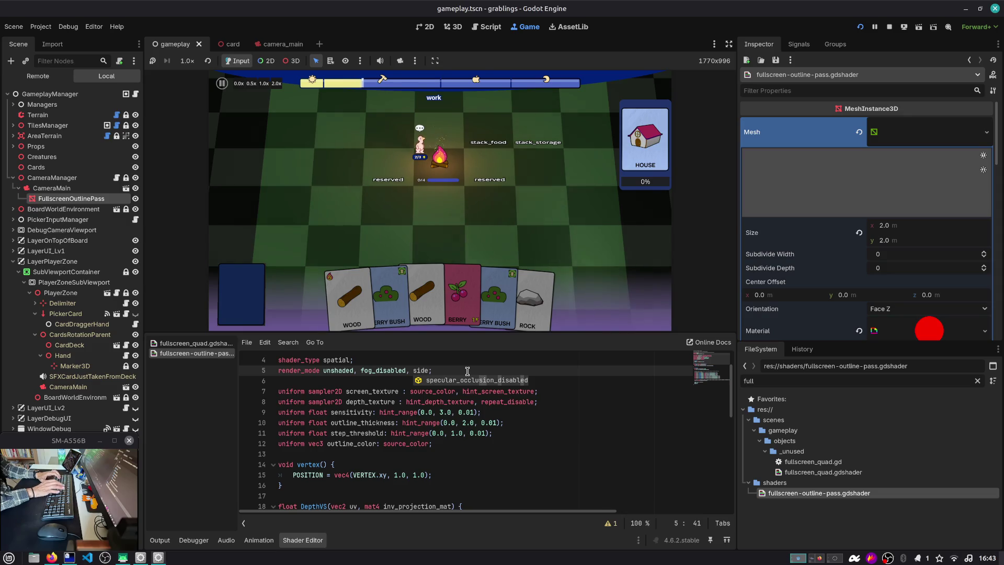
key("BackSpace")
key("BackSpace")
key("BackSpace")
type("back")
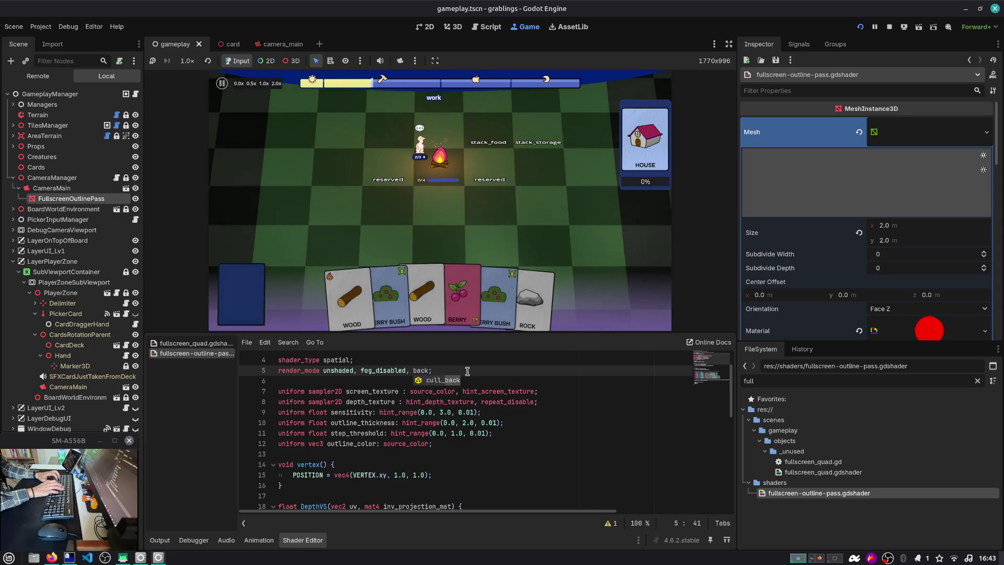
key("BackSpace")
key("BackSpace")
key("BackSpace")
type("cul")
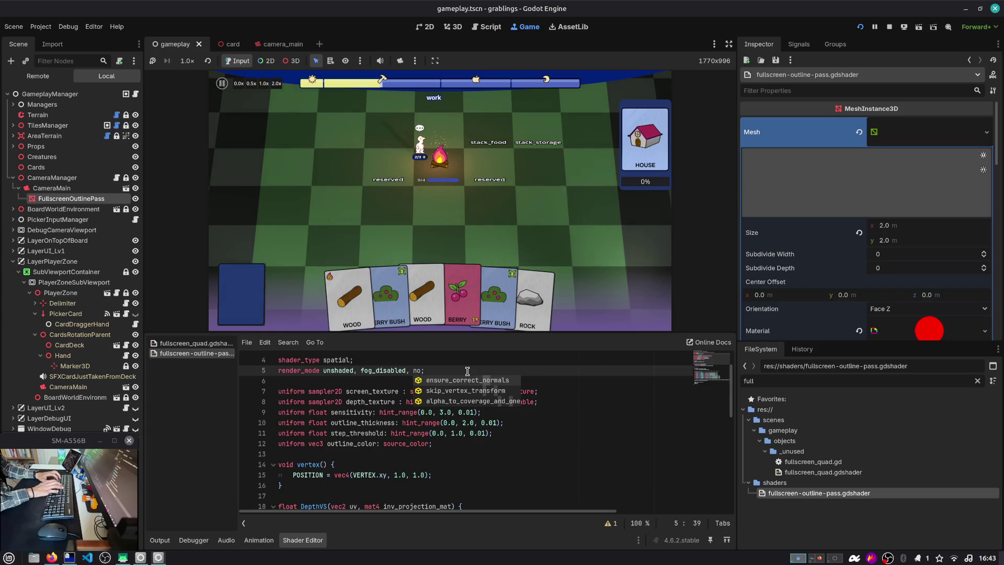
type("l")
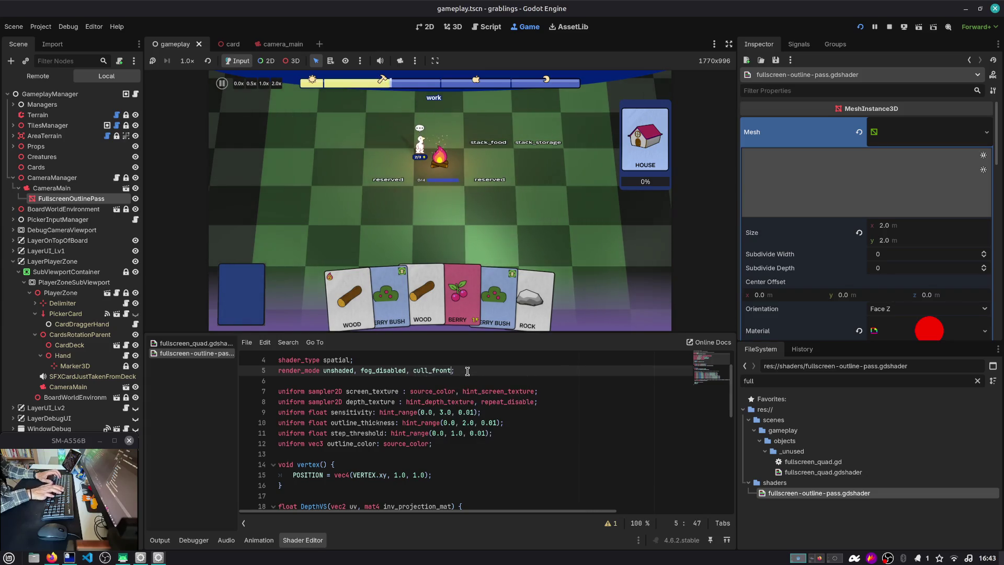
type("_d")
key("Return")
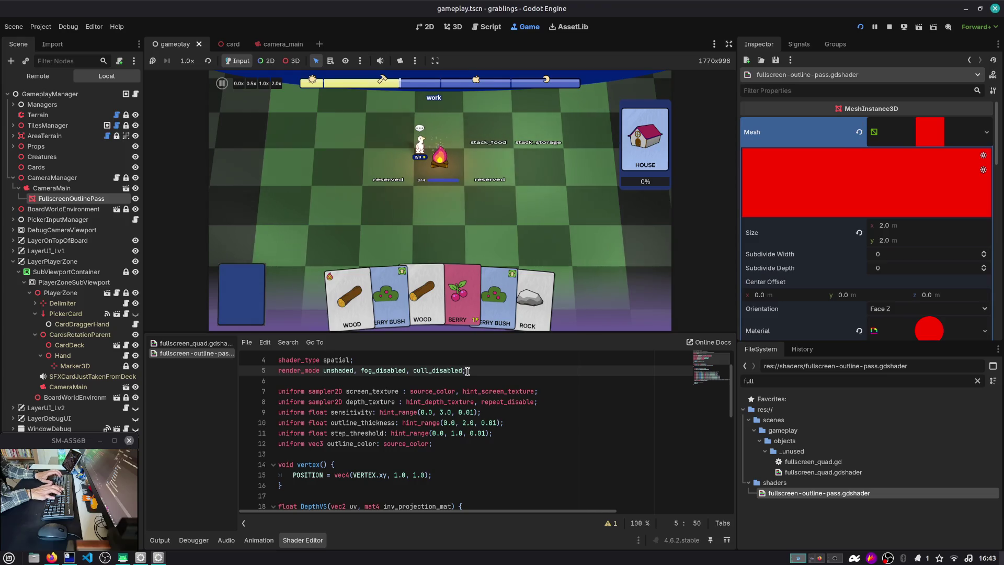
key("Down")
Insert a blank line after the ALBEDO line and stop the running game.
scroll(426, 376, "down", 1)
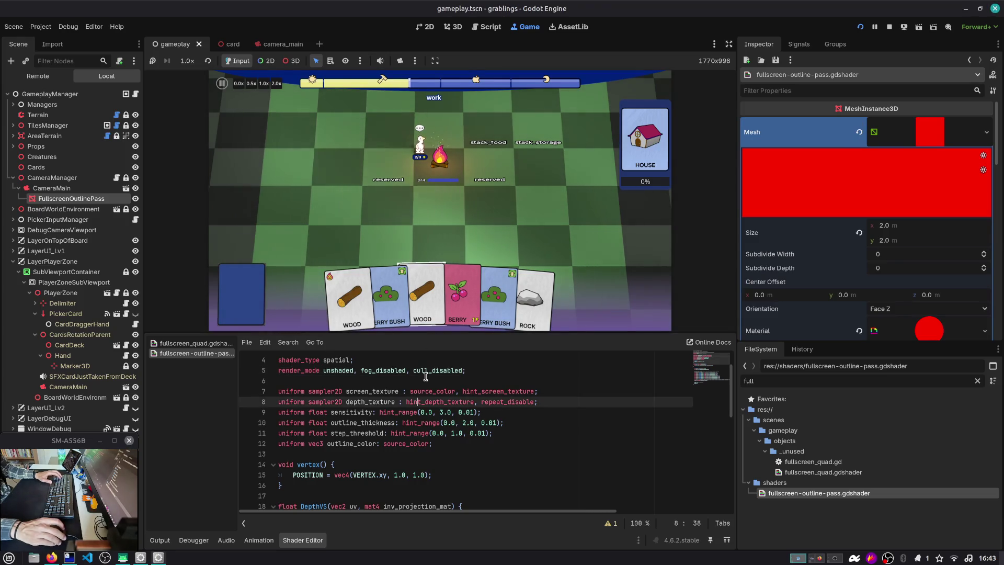
scroll(425, 376, "down", 6)
scroll(371, 445, "down", 2)
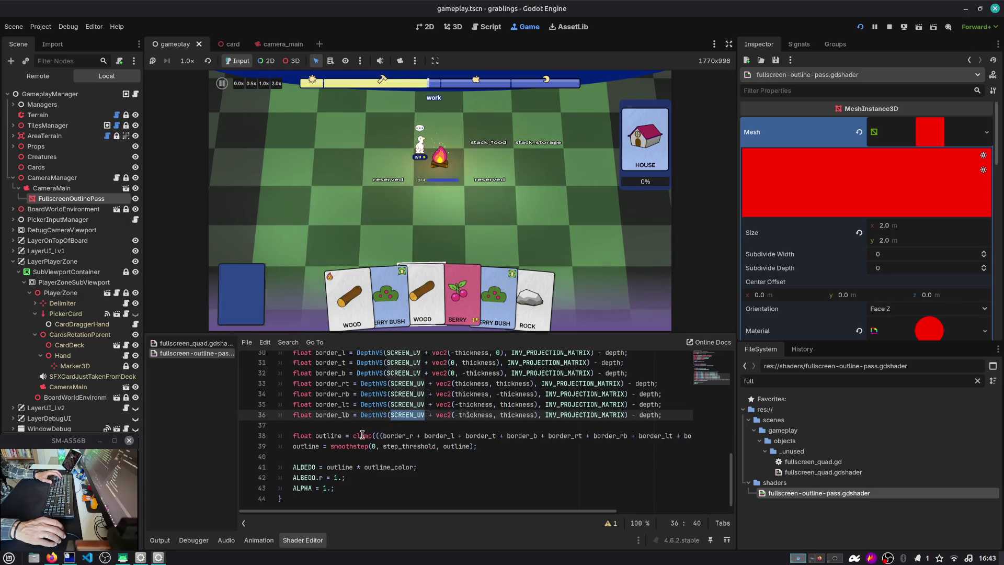
double_click(329, 435)
left_click_drag(335, 488, 261, 470)
left_click(418, 456)
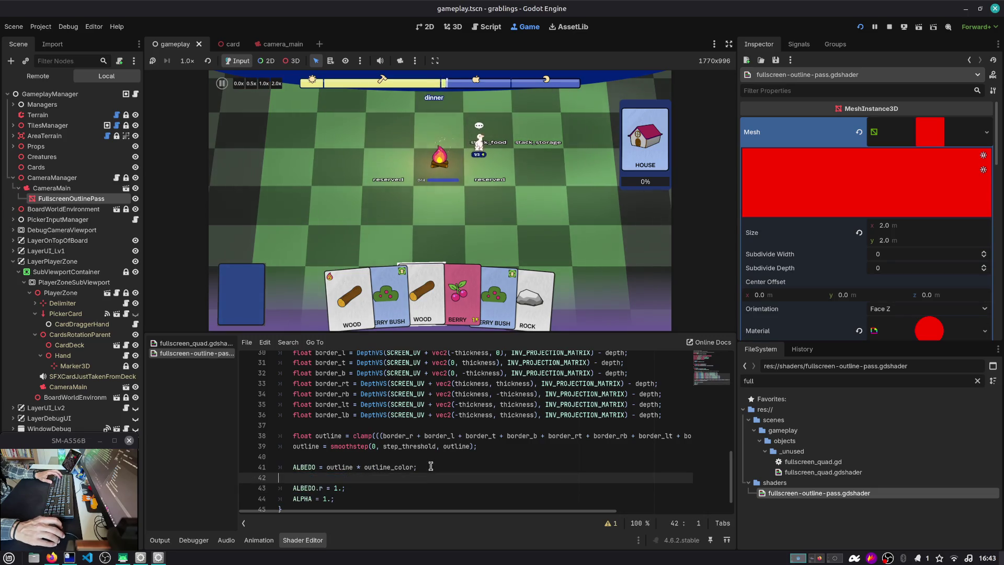
key("Return")
left_click_drag(334, 487, 278, 477)
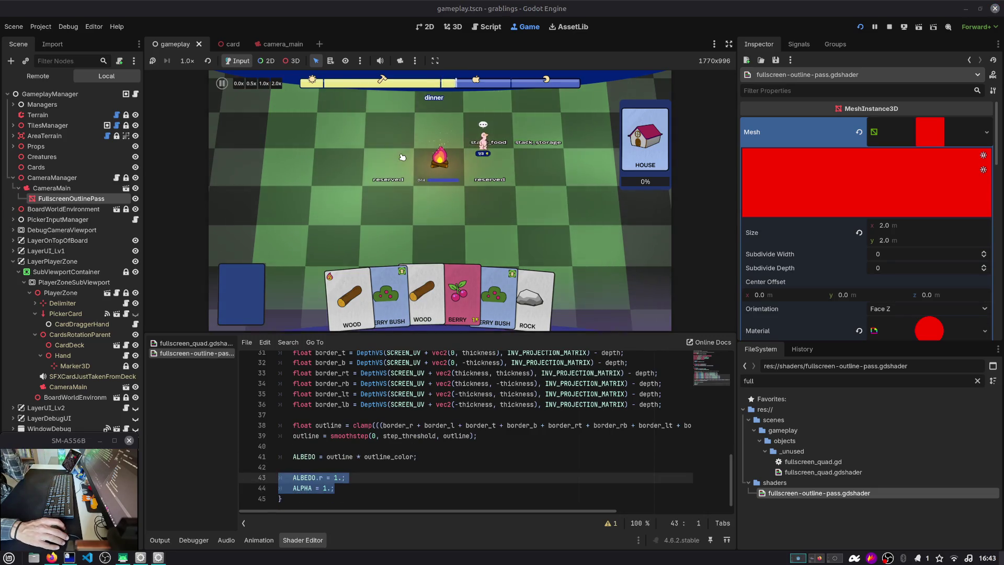
left_click(888, 27)
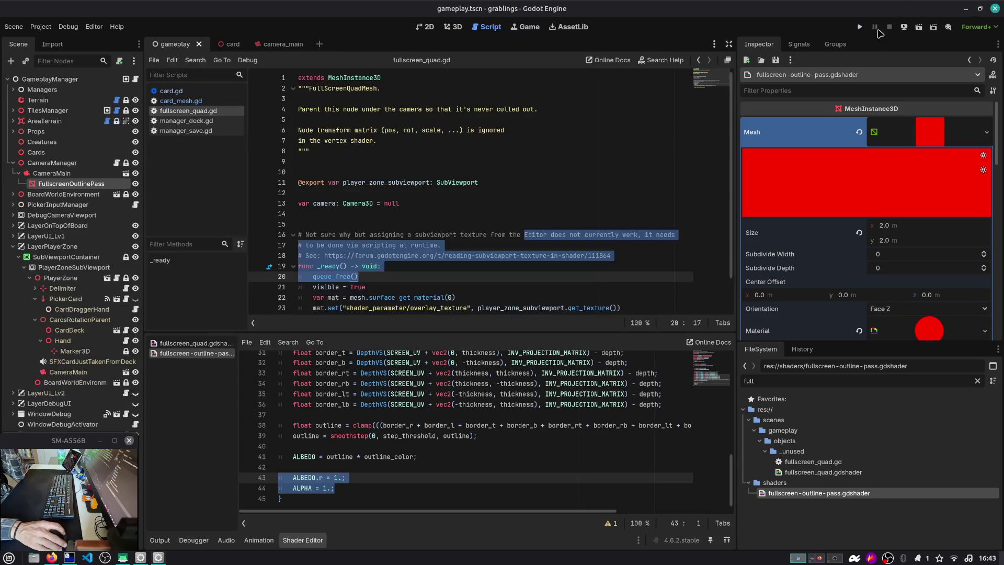
left_click(458, 150)
key("alt+Tab")
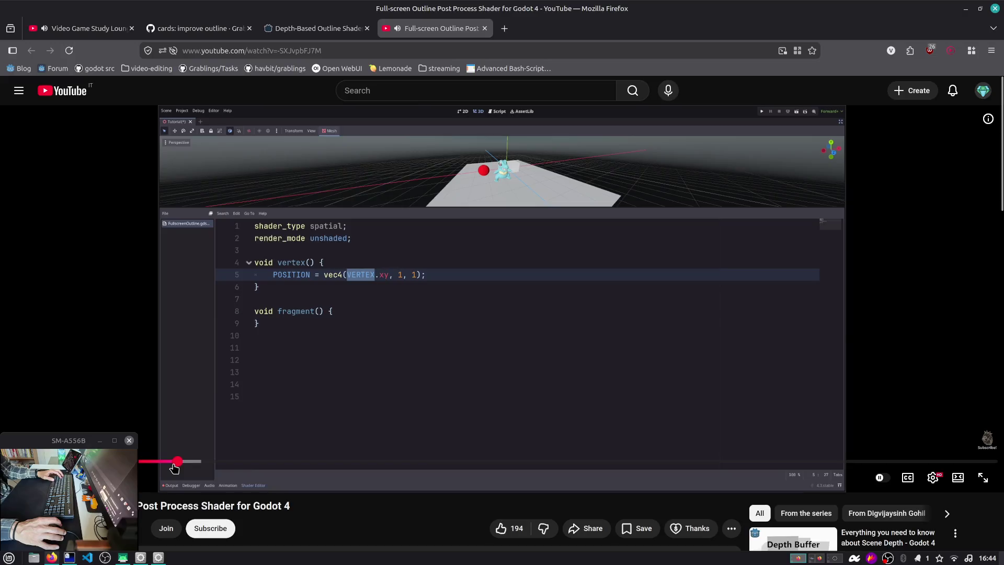
key("Left")
key("Left")
key("Left")
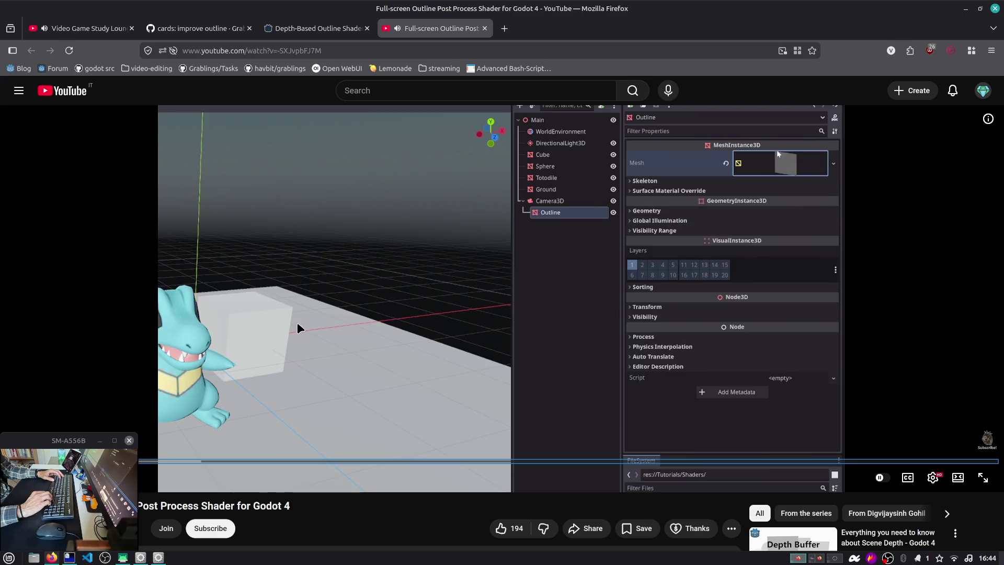
key("space")
key("alt+Tab")
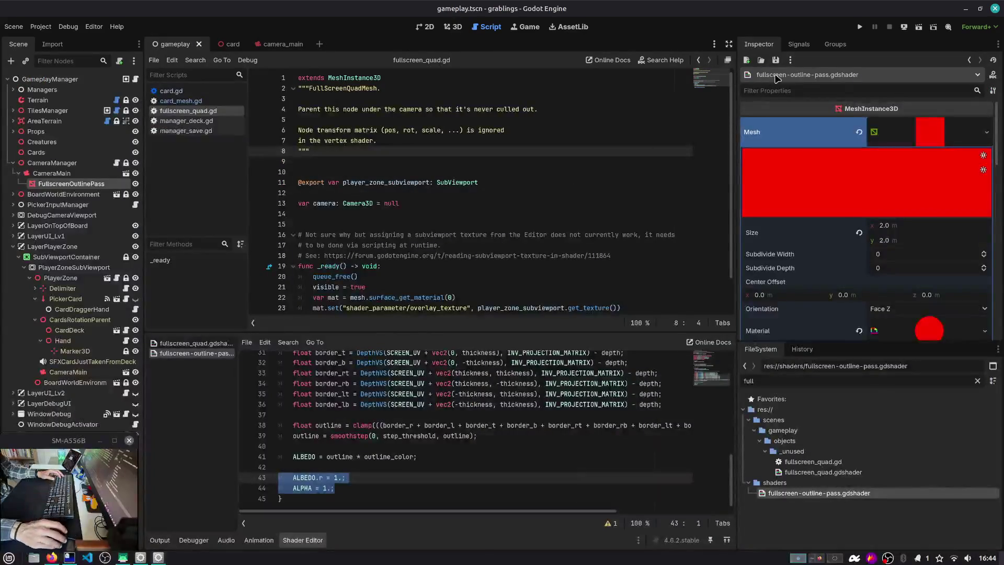
Replace the quad's mesh with a new 2 × 2 QuadMesh and save the scene.
left_click(935, 144)
left_click(935, 140)
right_click(934, 139)
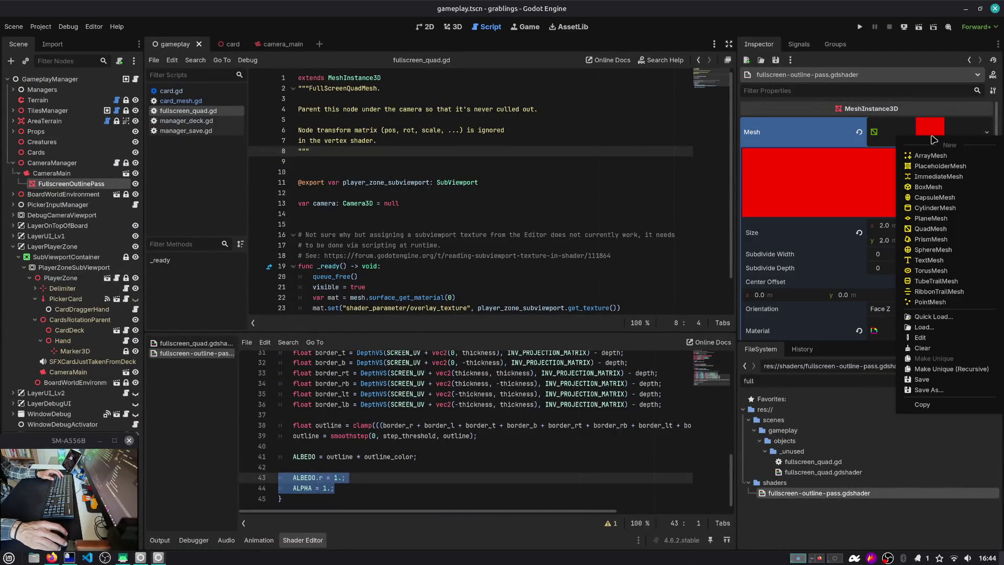
left_click(931, 229)
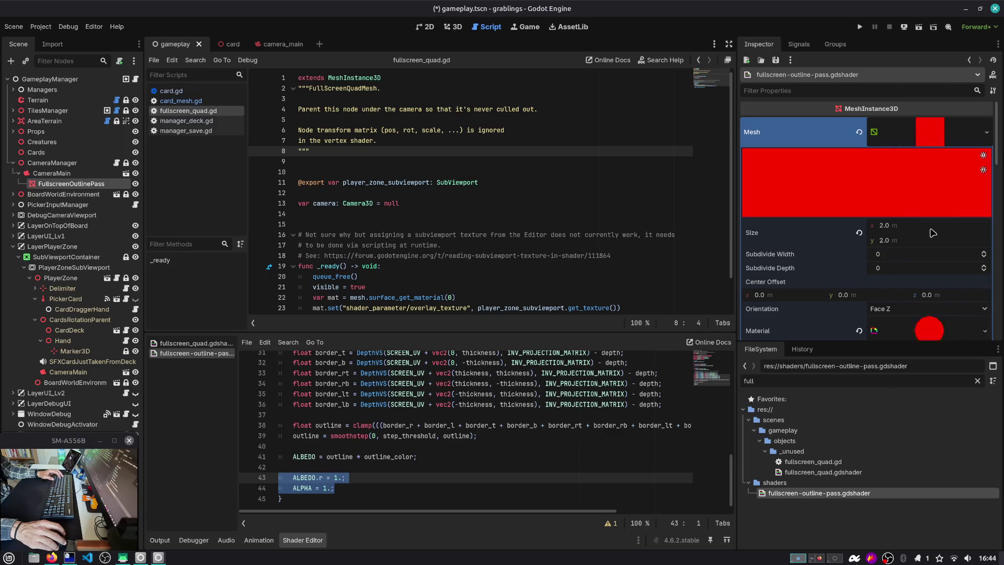
left_click(913, 225)
type("0")
key("Tab")
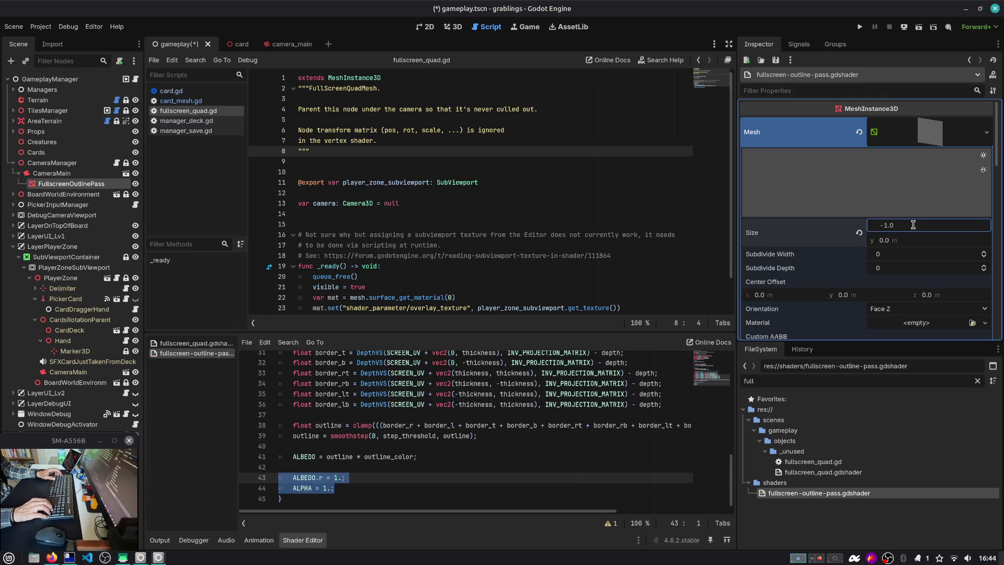
type("2")
key("Tab")
left_click(641, 266)
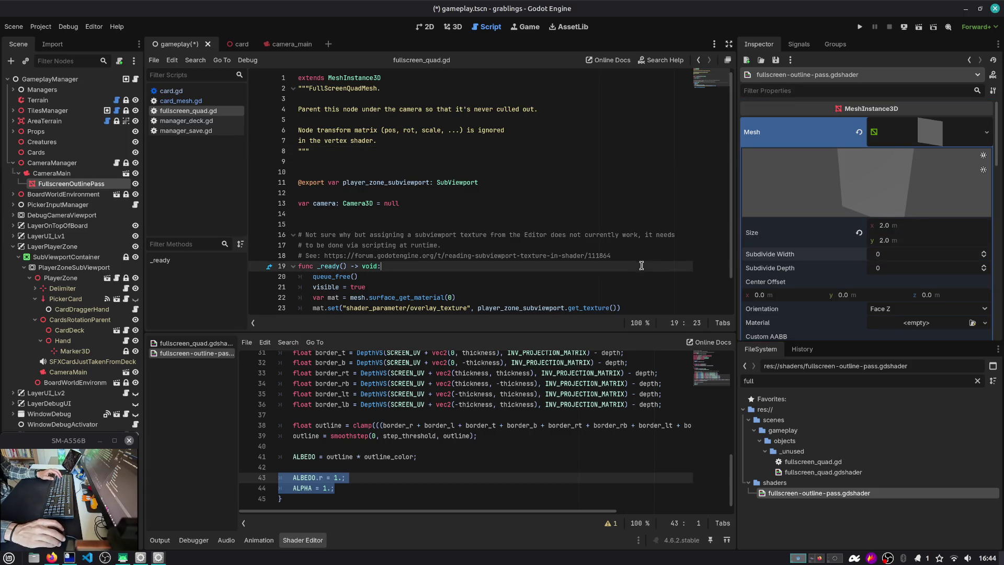
key("ctrl+s")
Assign material_outline.tres as the quad's material and switch to the Game view.
scroll(892, 293, "down", 4)
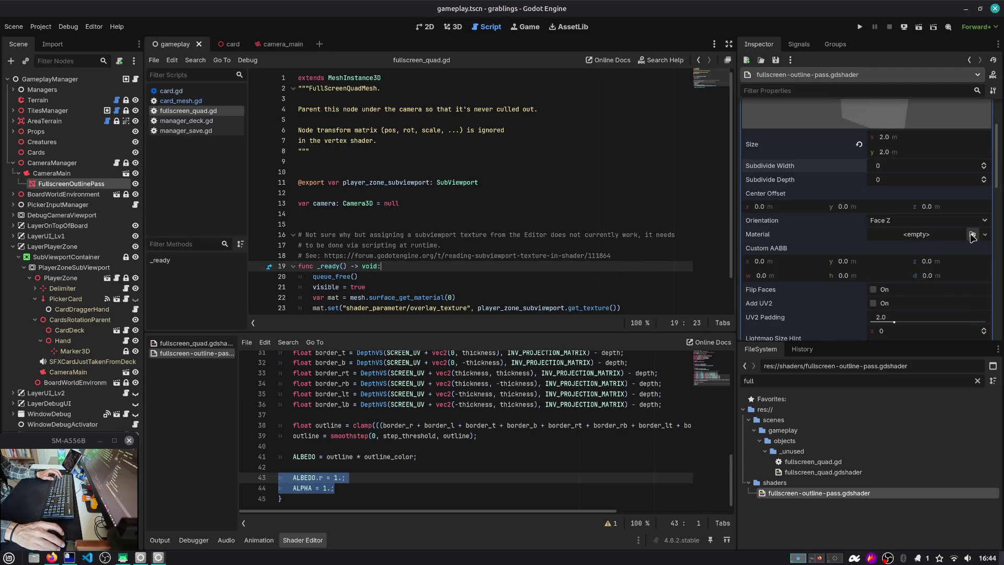
left_click(973, 236)
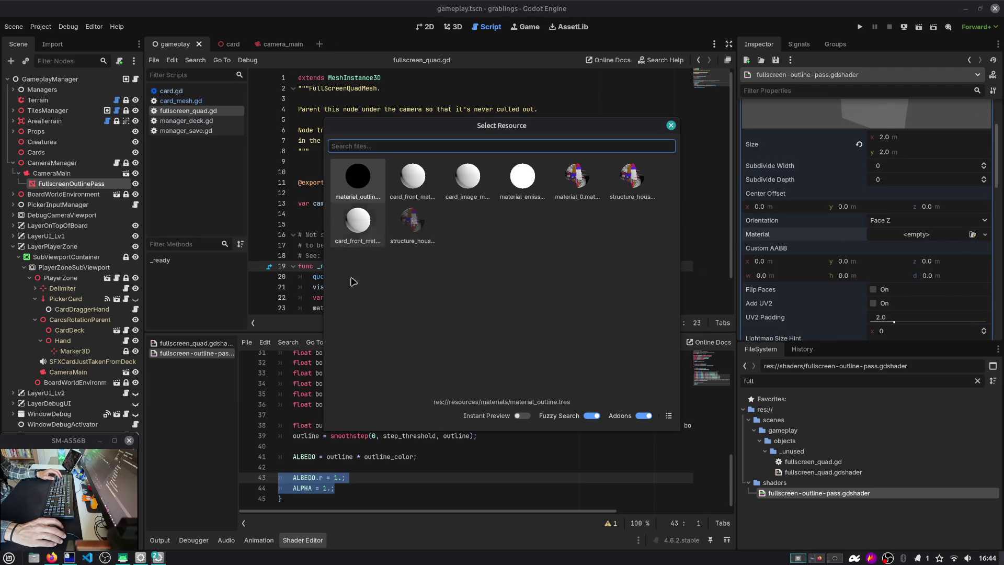
left_click(759, 493)
mouse_move(761, 493)
left_mouse_down()
mouse_move(883, 232)
mouse_move(927, 237)
left_mouse_up()
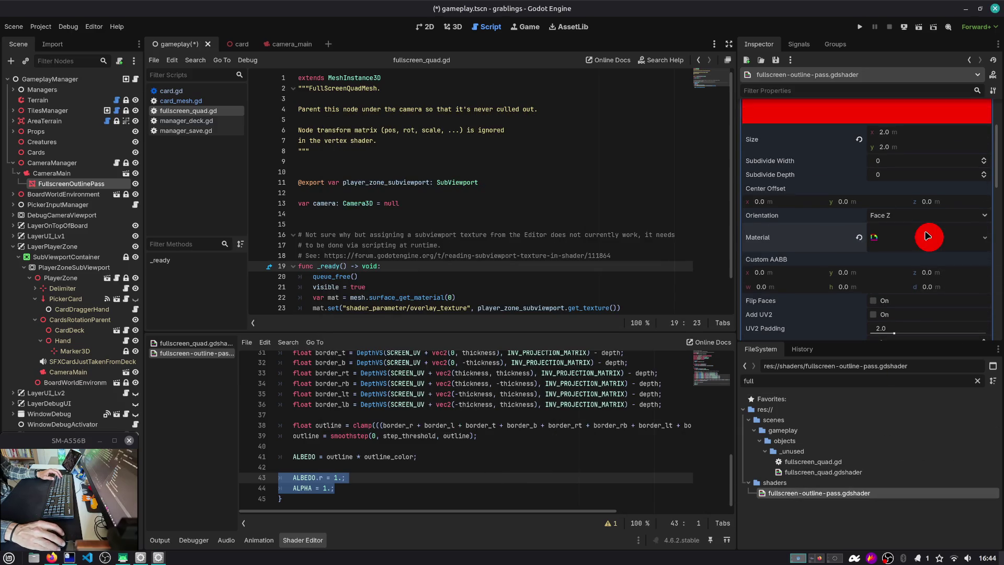
left_click(456, 27)
left_click(520, 28)
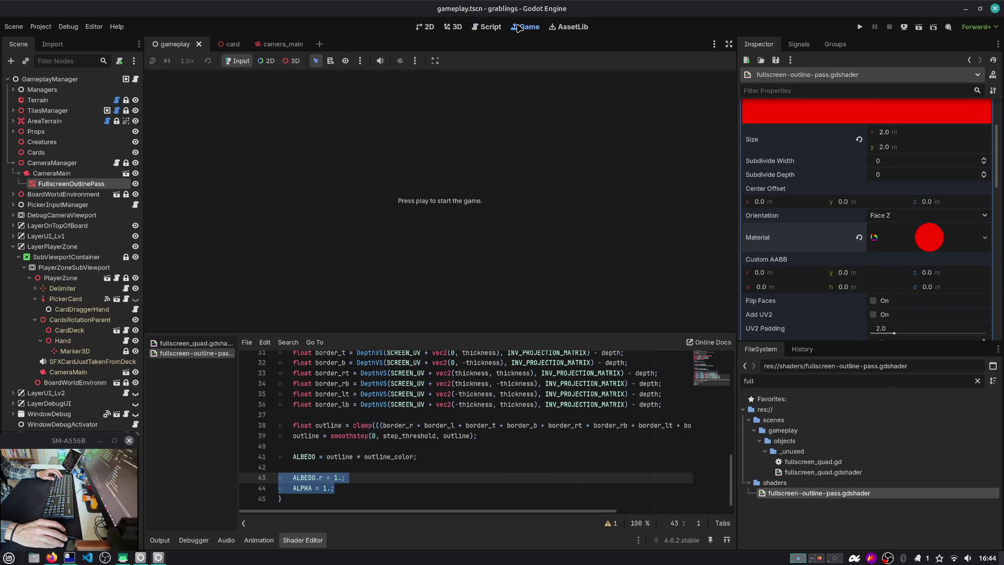
Run the game, load a save slot from the main menu, then stop it.
left_click(860, 27)
left_click(437, 231)
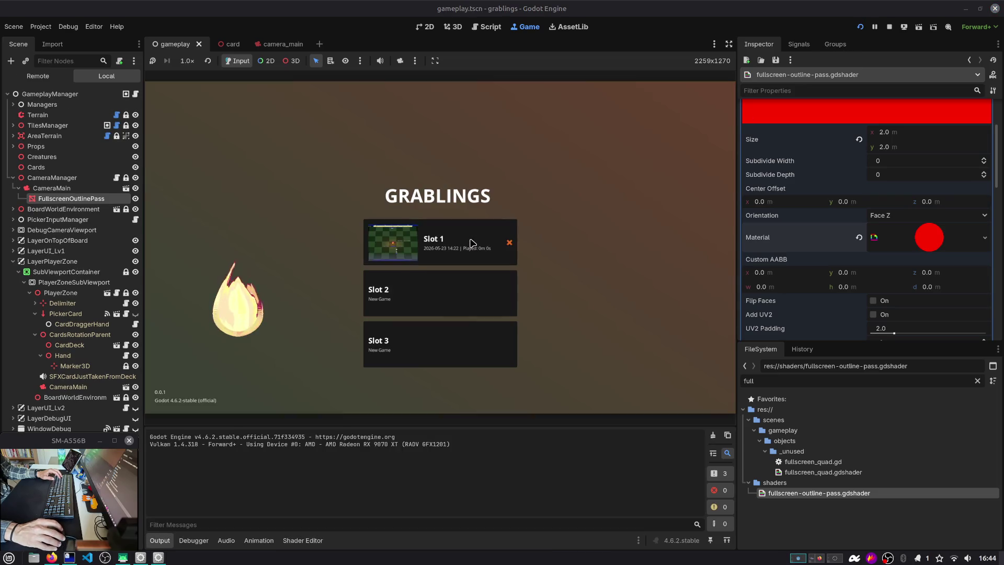
left_click(455, 341)
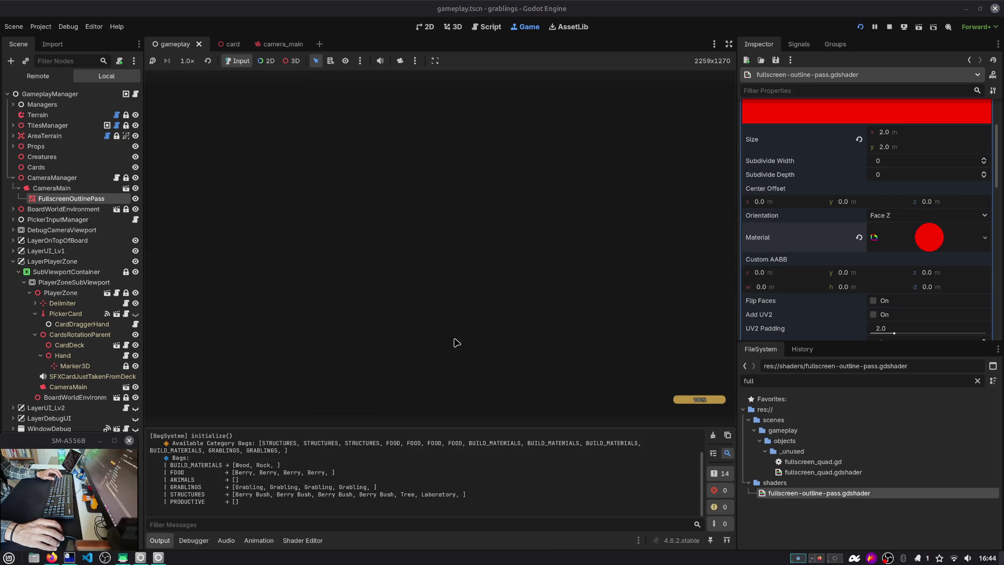
key("F8")
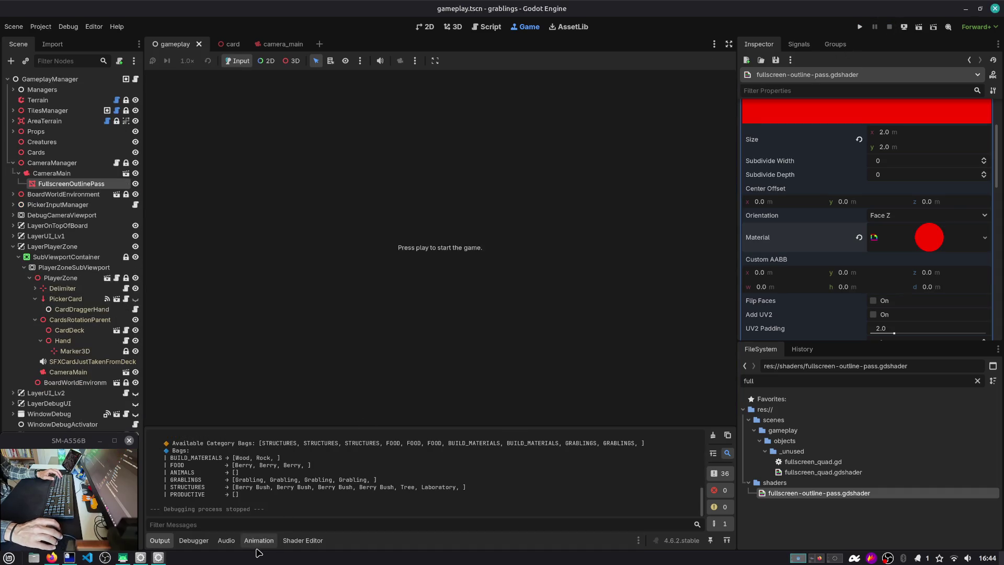
Undo the red debug lines so ALPHA = outline, save, and relaunch the game.
left_click(303, 541)
left_click(357, 488)
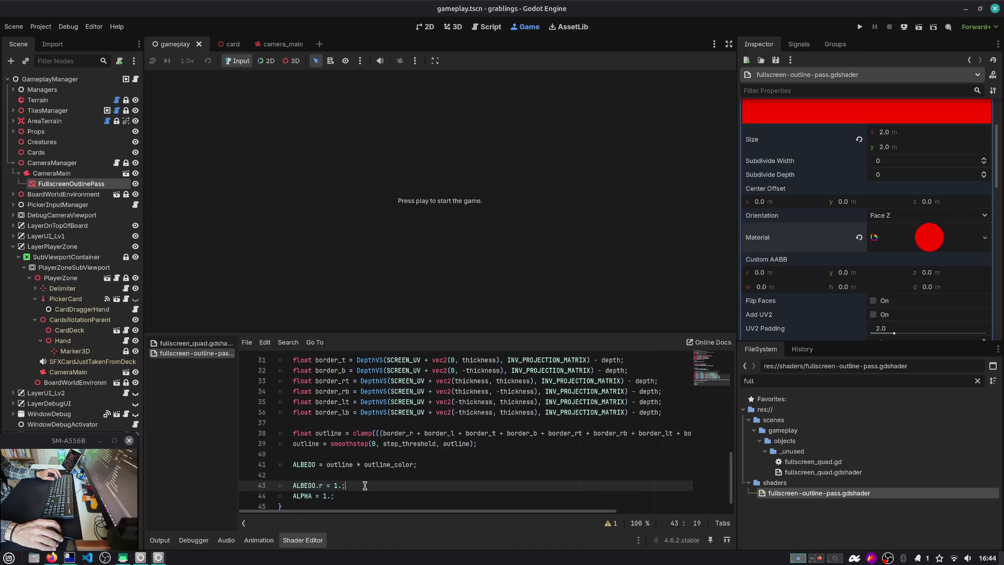
scroll(355, 486, "down", 1)
key("ctrl+z")
key("ctrl+z")
key("ctrl+z")
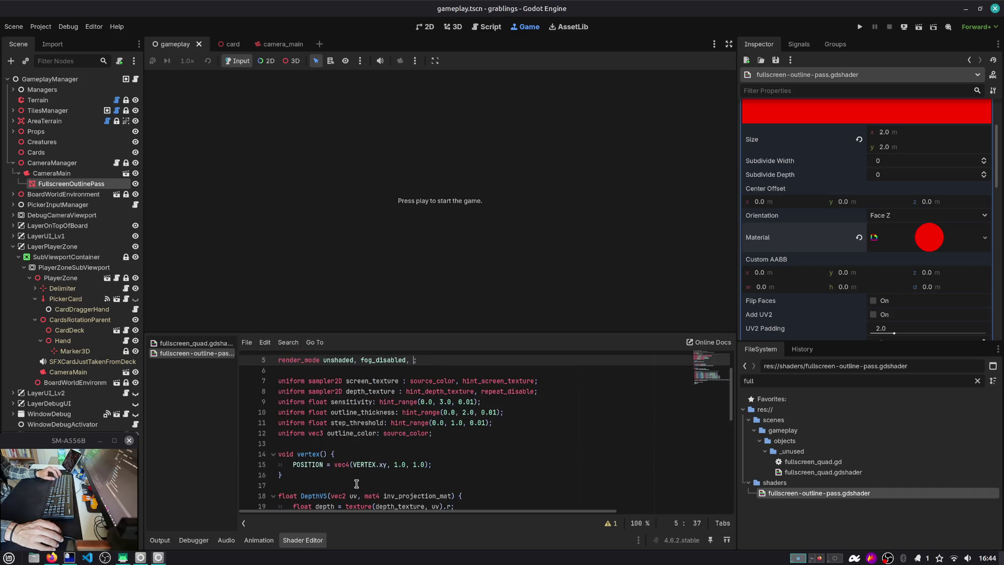
key("ctrl+z")
key("ctrl+z")
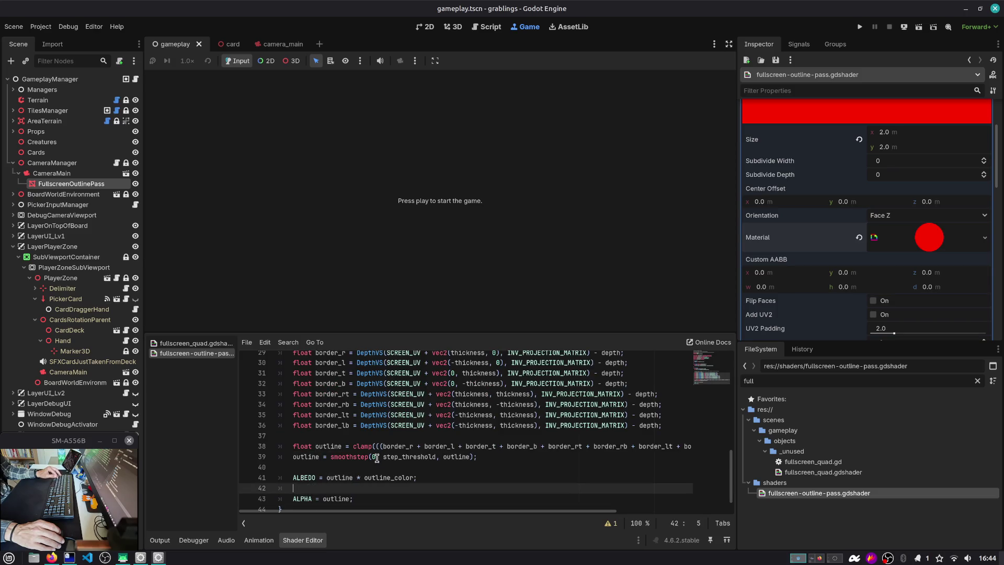
key("ctrl+z")
key("ctrl+z")
key("ctrl+shift+z")
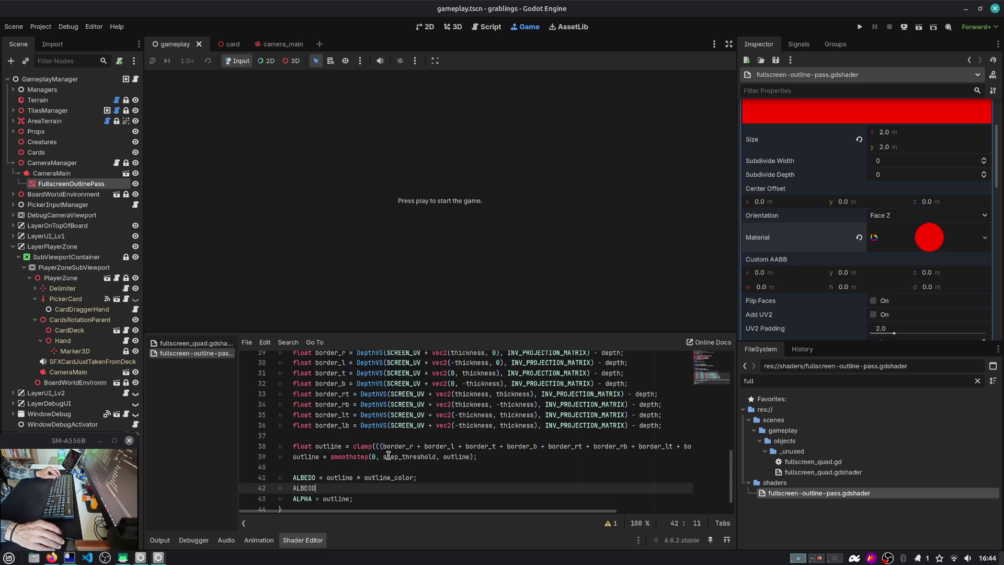
key("ctrl+s")
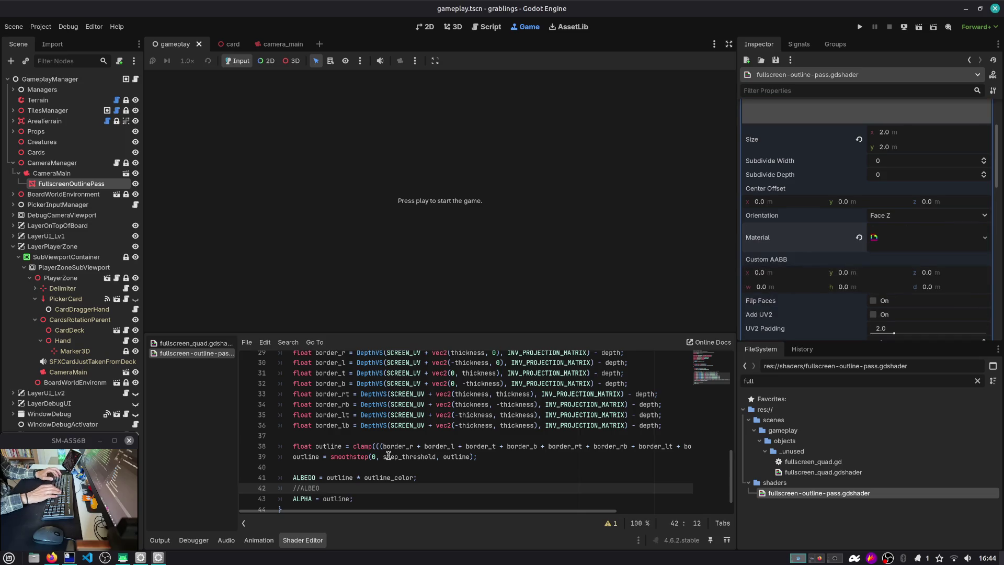
left_click(862, 26)
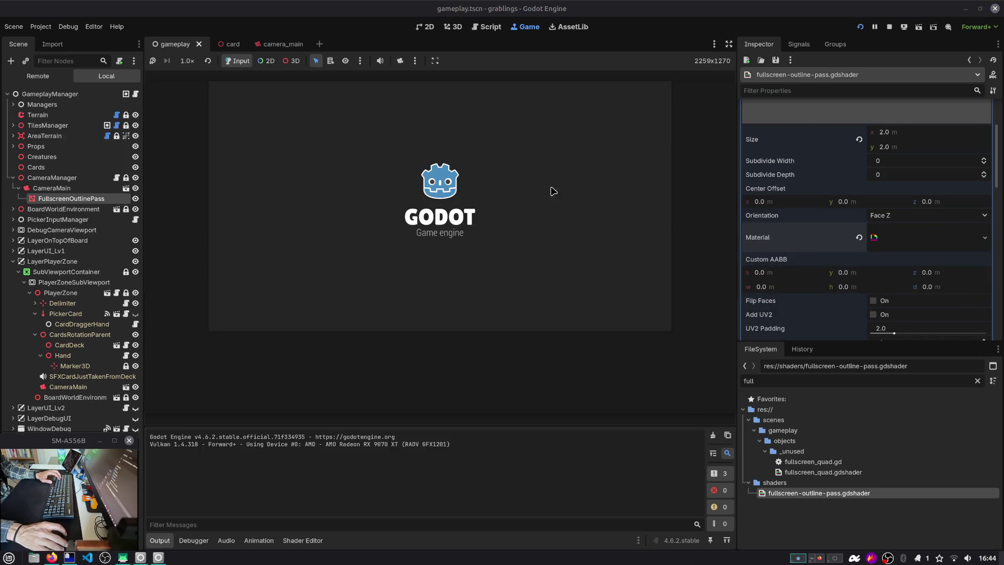
Load a save slot in the game, then raise the outline Sensitivity, trying 0.35 and 0.79.
left_click(444, 230)
left_click(448, 245)
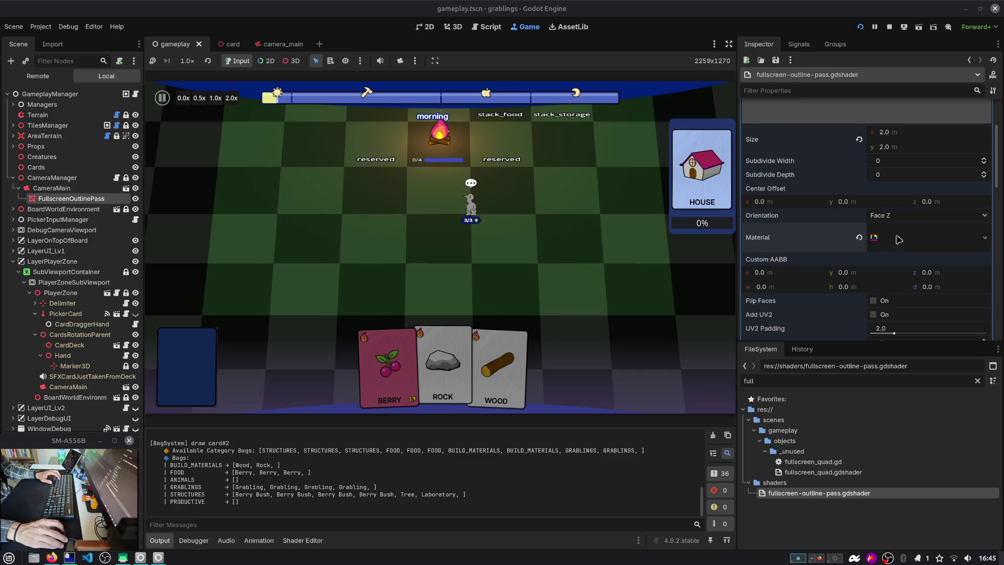
left_click(910, 244)
scroll(889, 256, "down", 3)
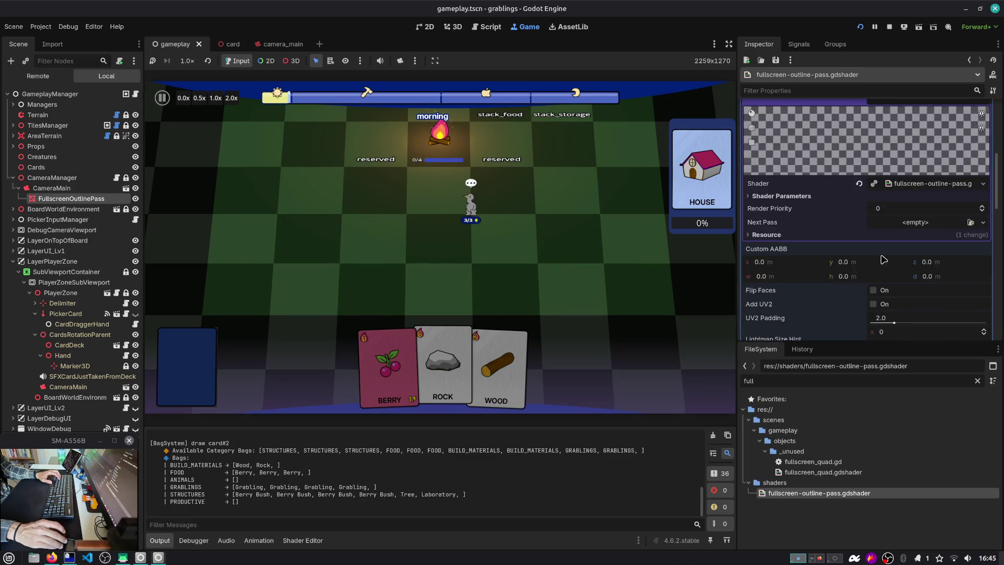
left_click(781, 196)
mouse_move(873, 212)
left_mouse_down()
mouse_move(886, 213)
mouse_move(900, 241)
left_mouse_up()
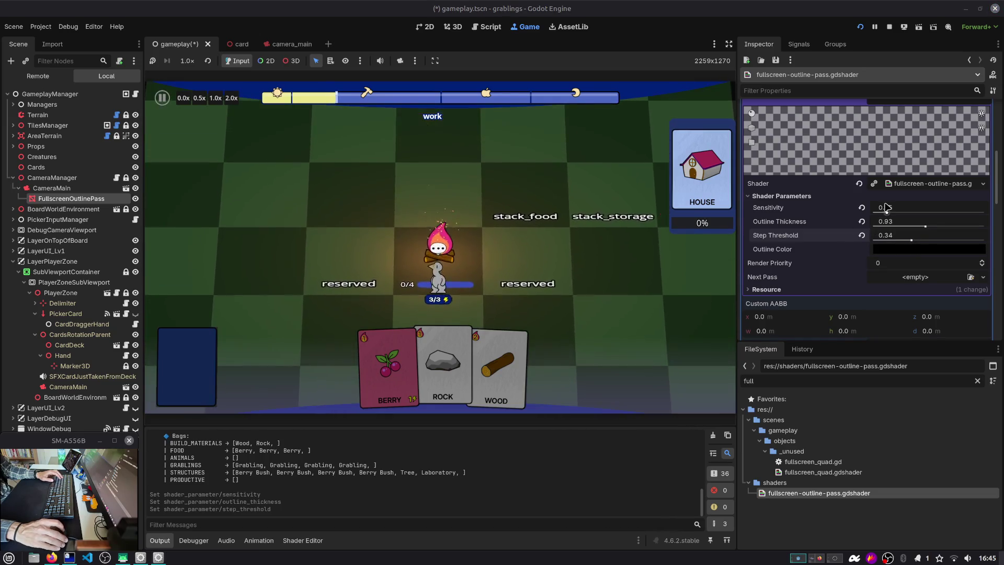
mouse_move(885, 208)
left_mouse_down()
mouse_move(956, 212)
mouse_move(902, 212)
mouse_move(889, 228)
mouse_move(934, 230)
left_mouse_up()
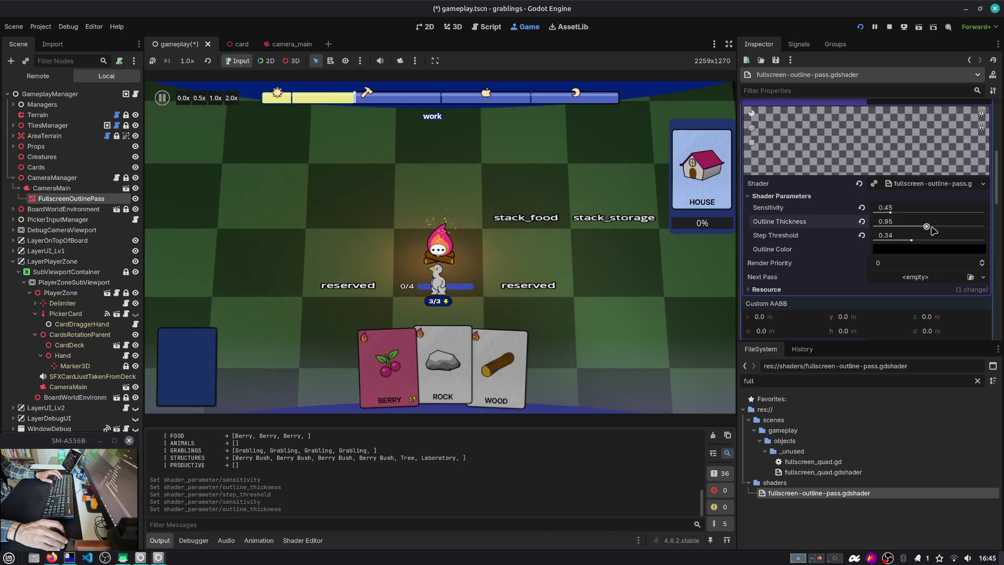
Try higher Render Priority values, return it to 0, and show the shader code.
left_click(981, 262)
left_click(982, 262)
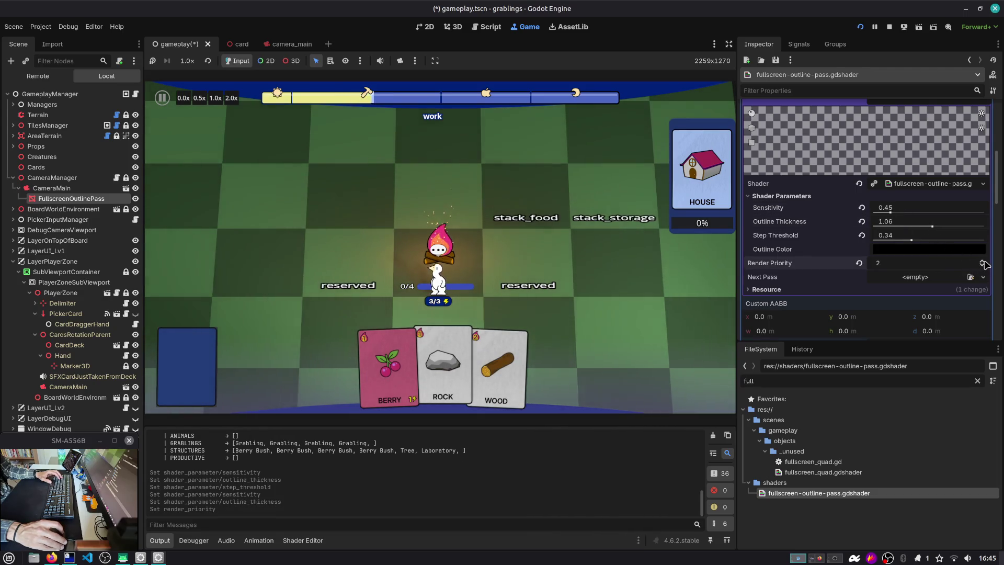
scroll(985, 264, "up", 4)
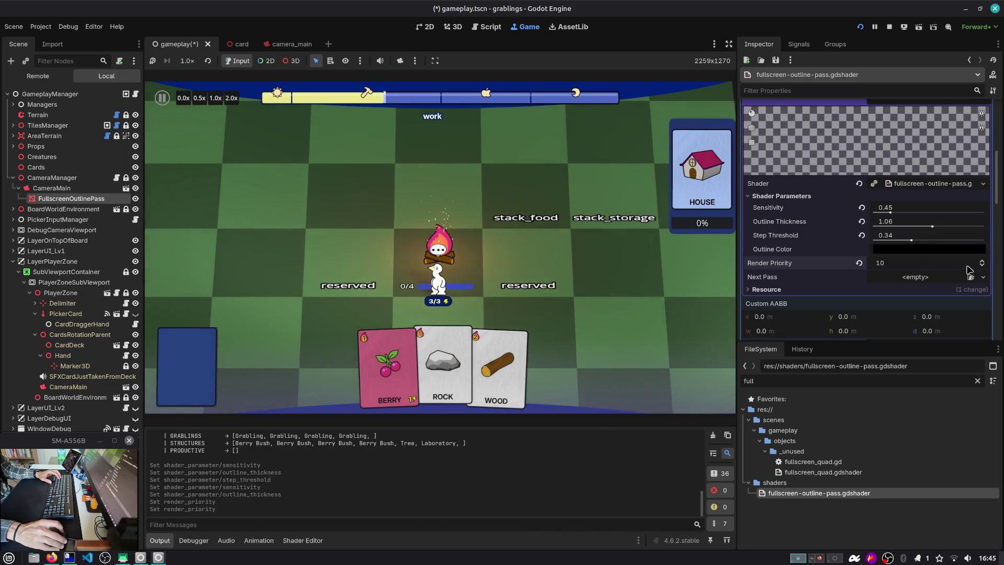
scroll(981, 267, "down", 10)
scroll(983, 266, "down", 1)
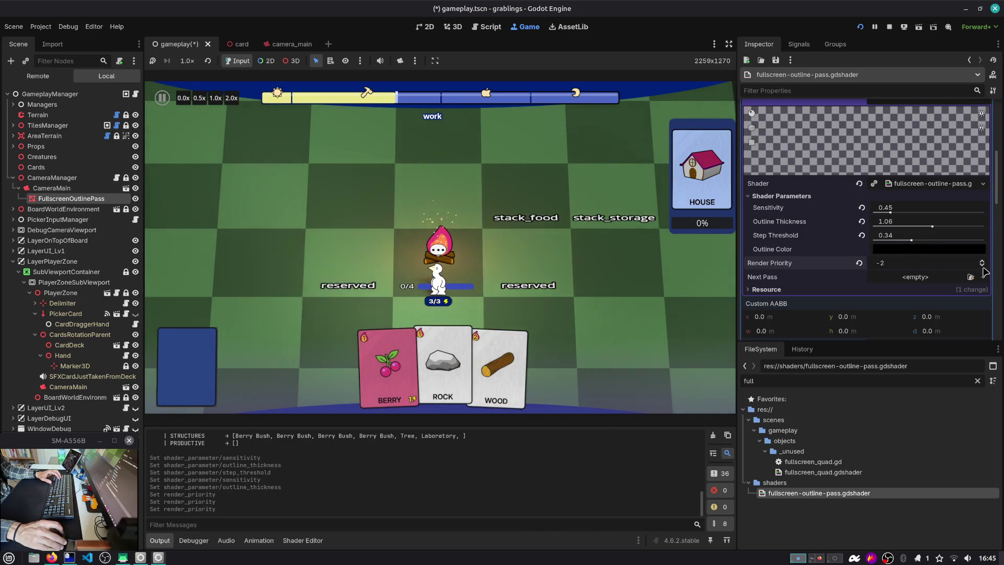
scroll(983, 264, "up", 1)
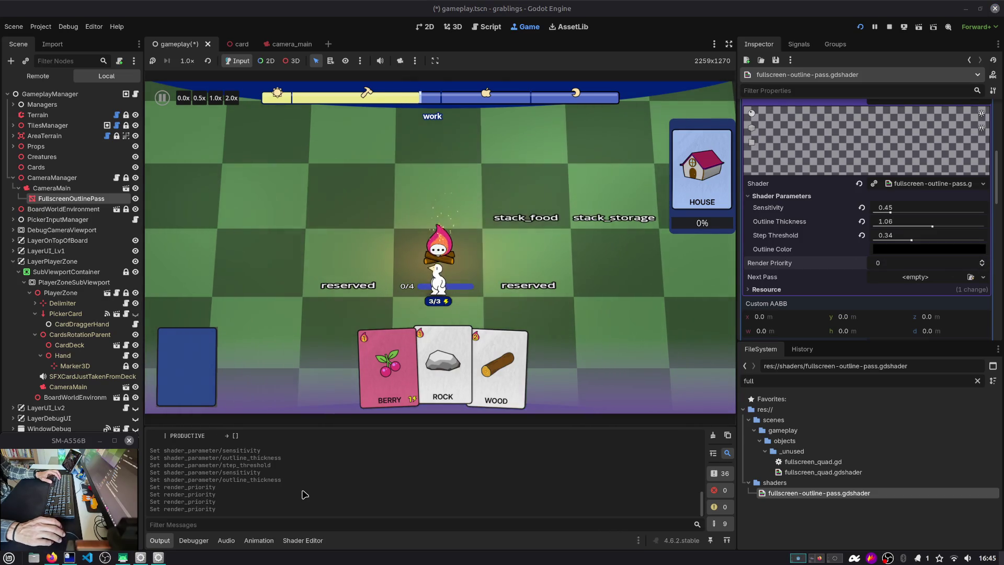
left_click(293, 542)
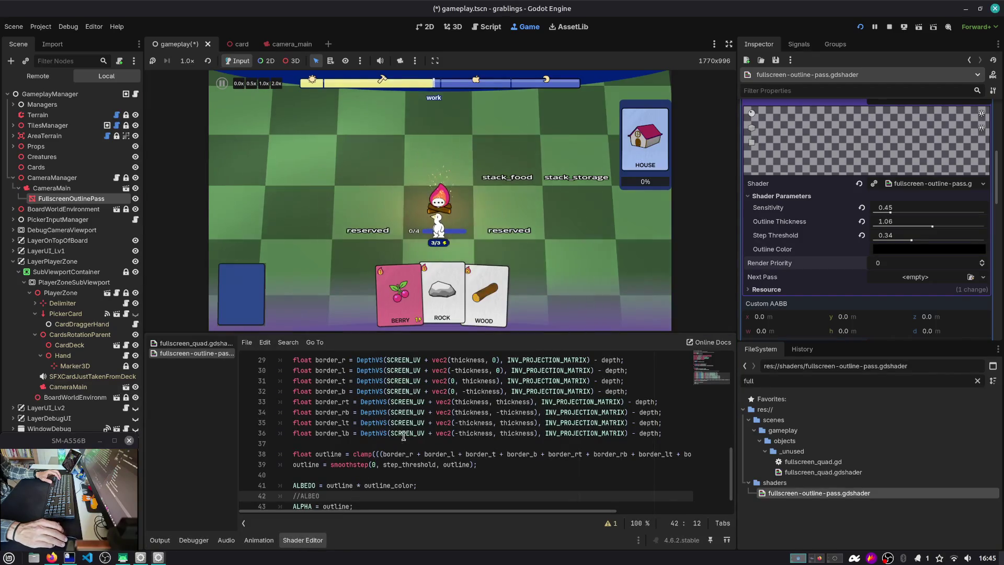
Add 'ALBEDO = vec3(depth);' below the outline albedo line and save.
double_click(340, 433)
scroll(398, 423, "up", 2)
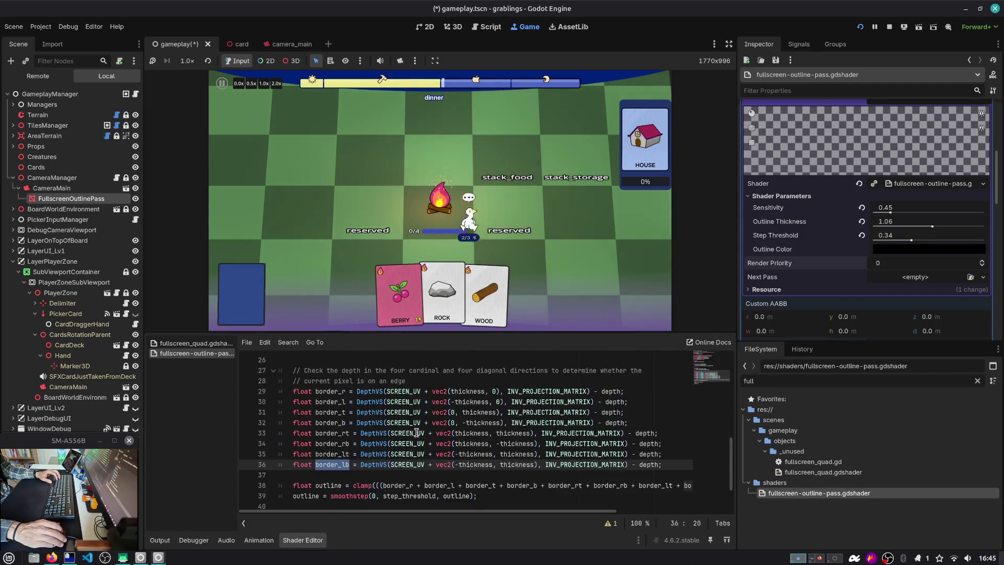
left_click(334, 381)
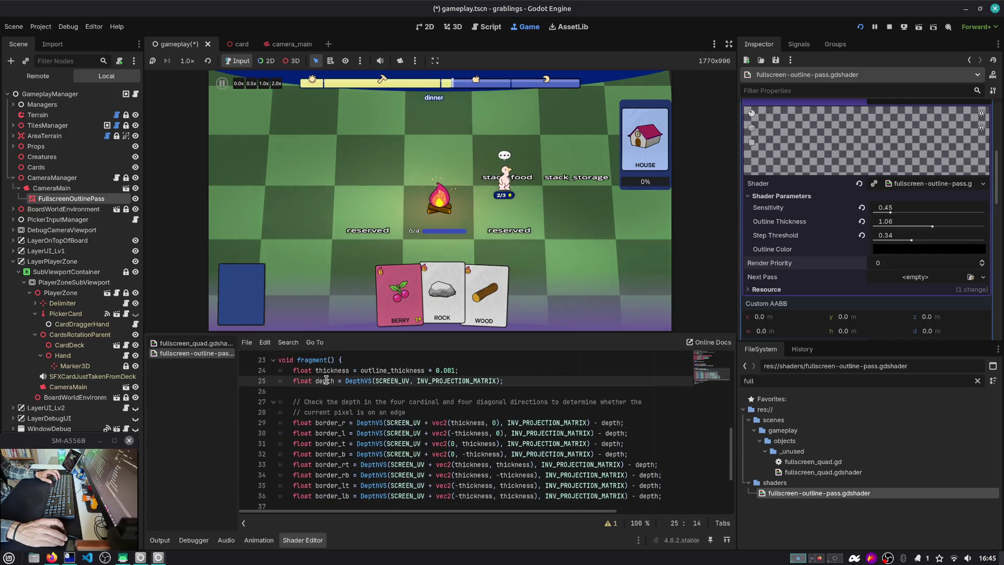
scroll(360, 443, "down", 2)
left_click(439, 466)
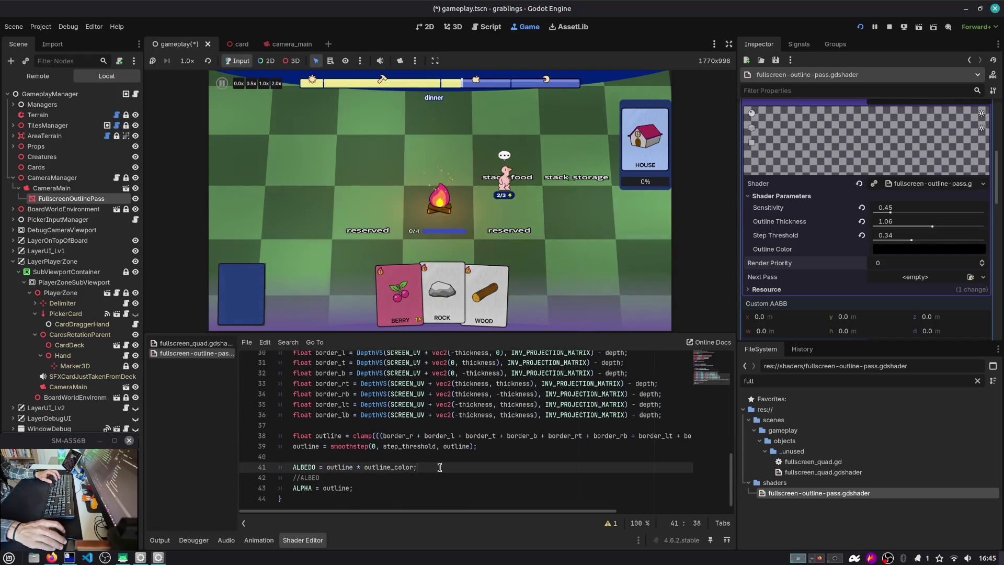
key("Return")
type("A")
type("LBEDO")
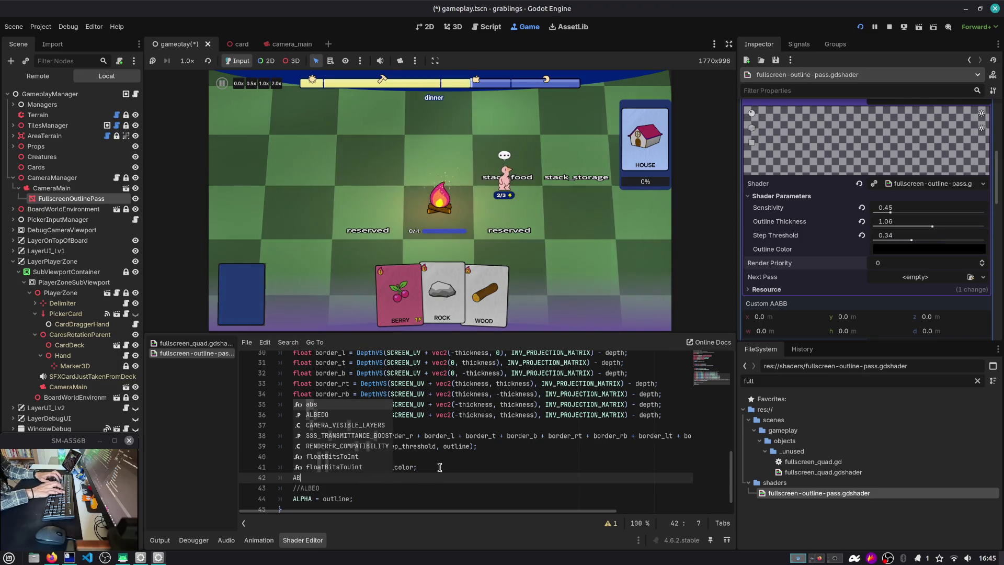
type(" = vec3(depth")
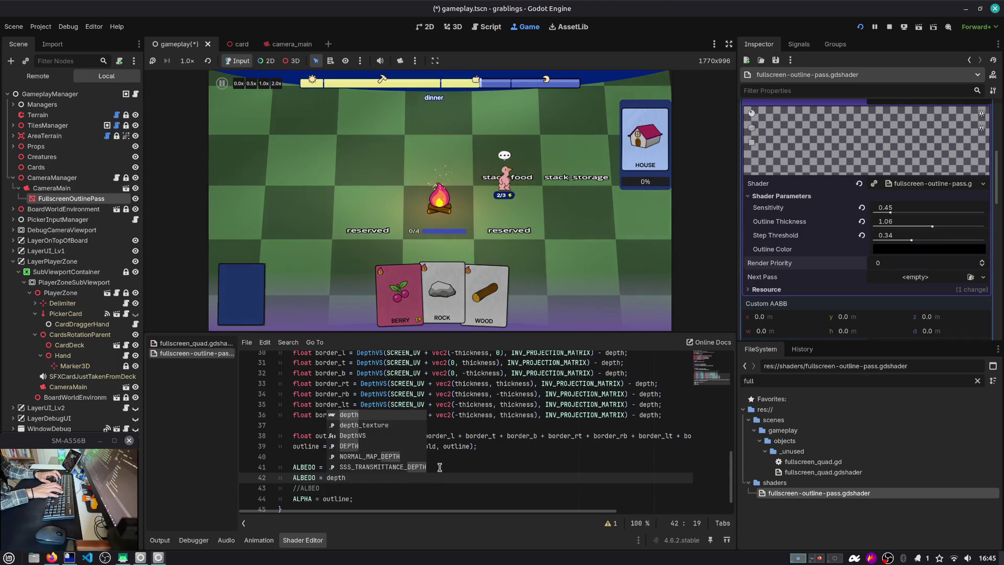
type(");")
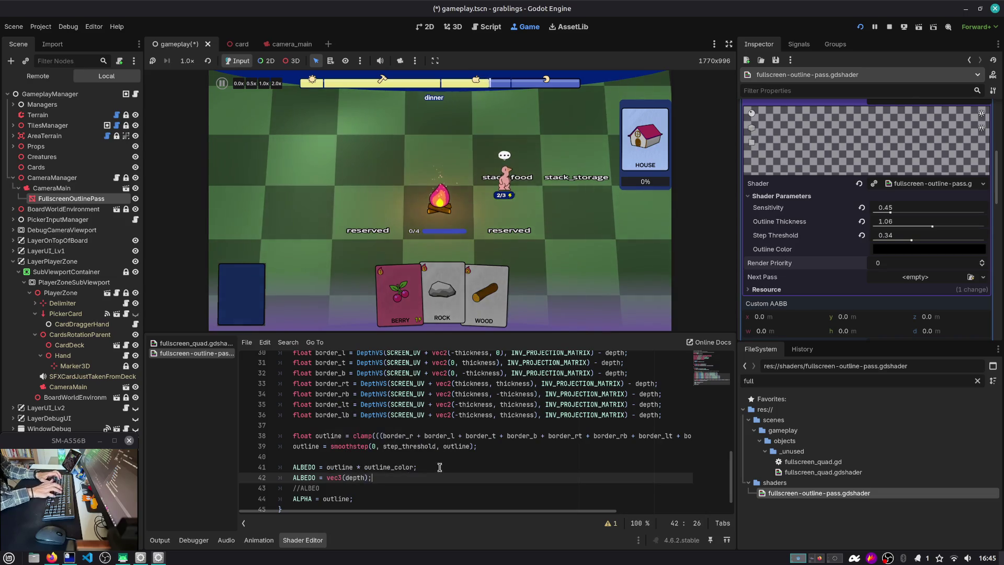
key("Down")
key("Down")
key("ctrl+s")
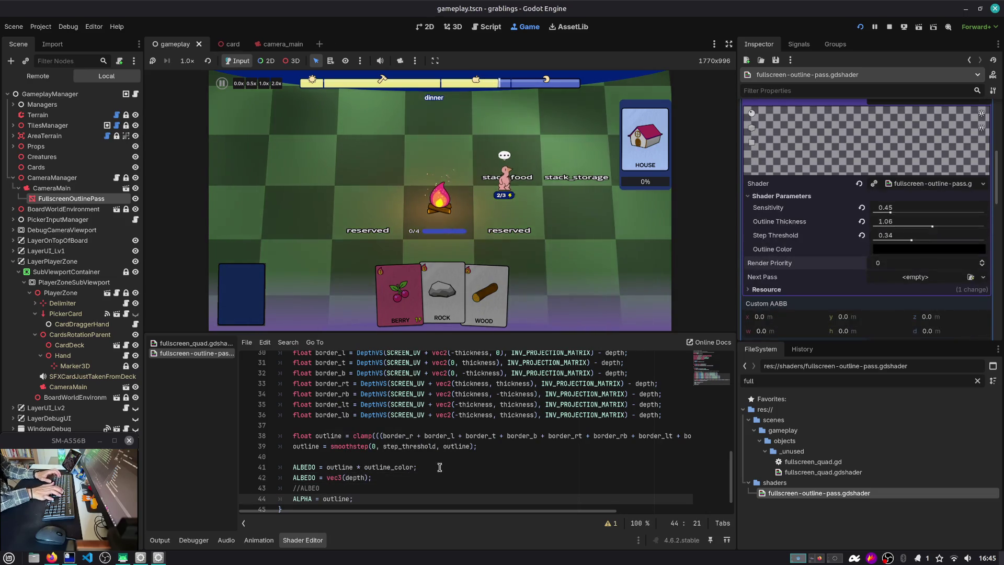
Add an ALPHA = 1.0 line after the alpha line, then restart the game into a save slot.
key("Return")
type("AL")
key("Return")
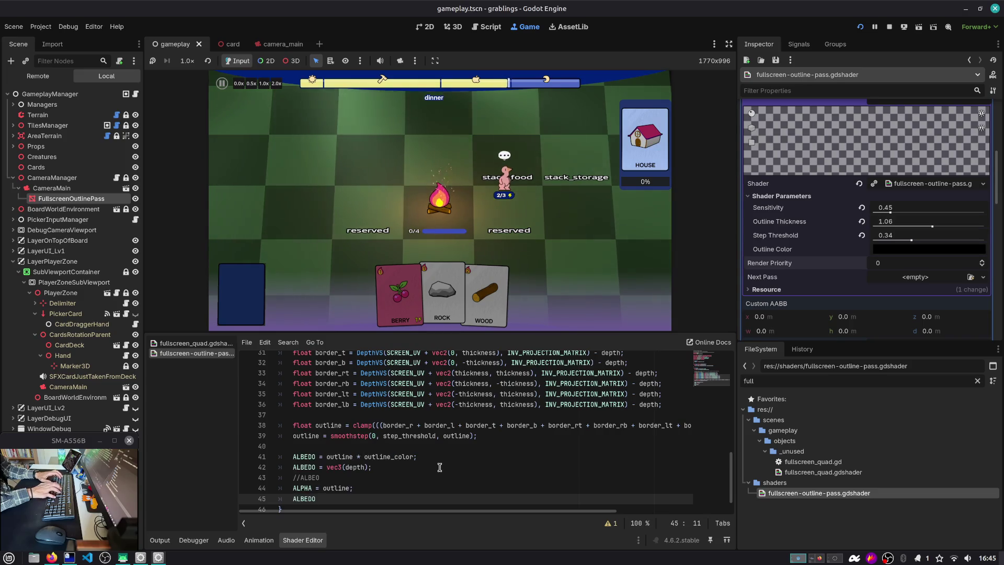
type("ALPHA = 1")
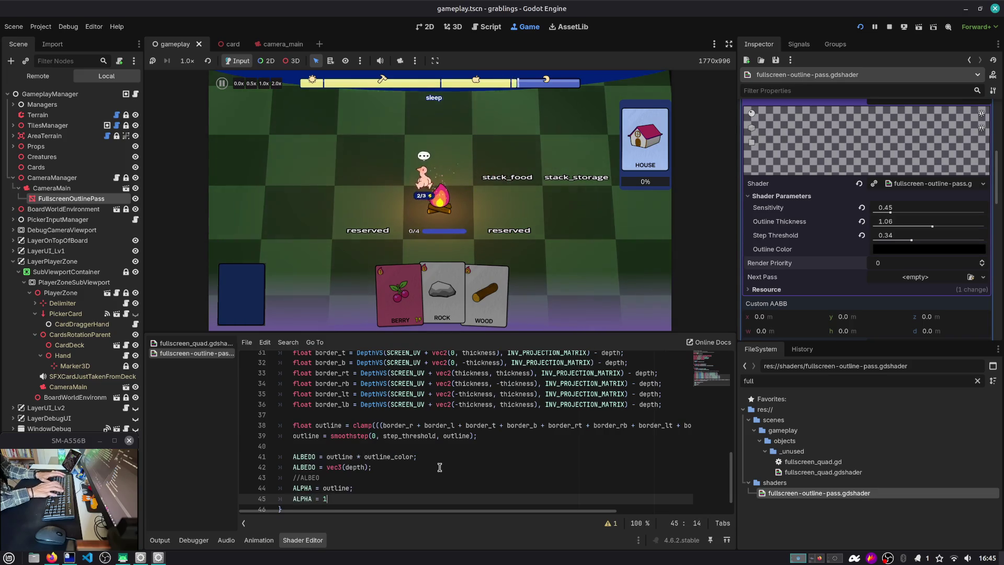
type(".0;")
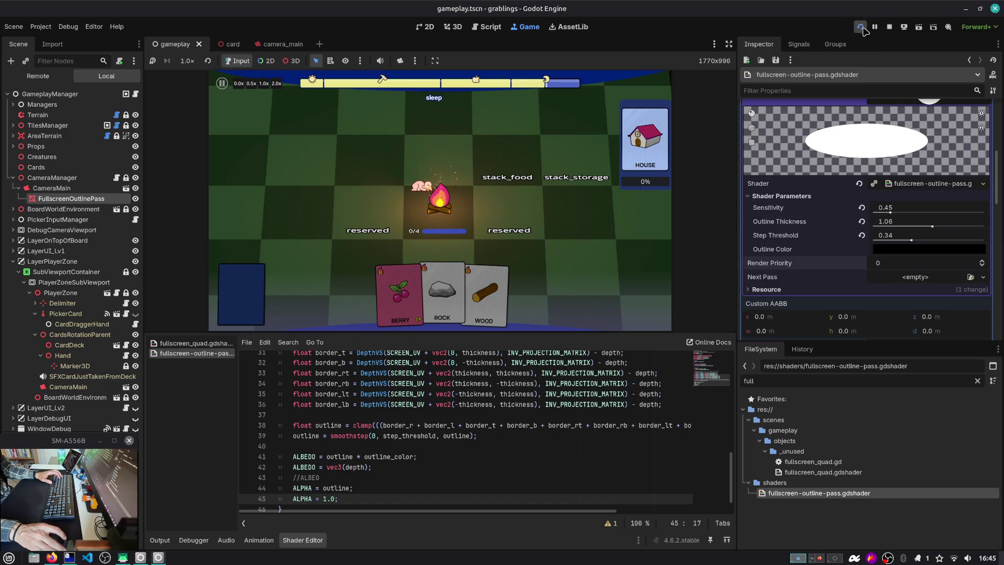
left_click(861, 28)
left_click(437, 233)
left_click(437, 239)
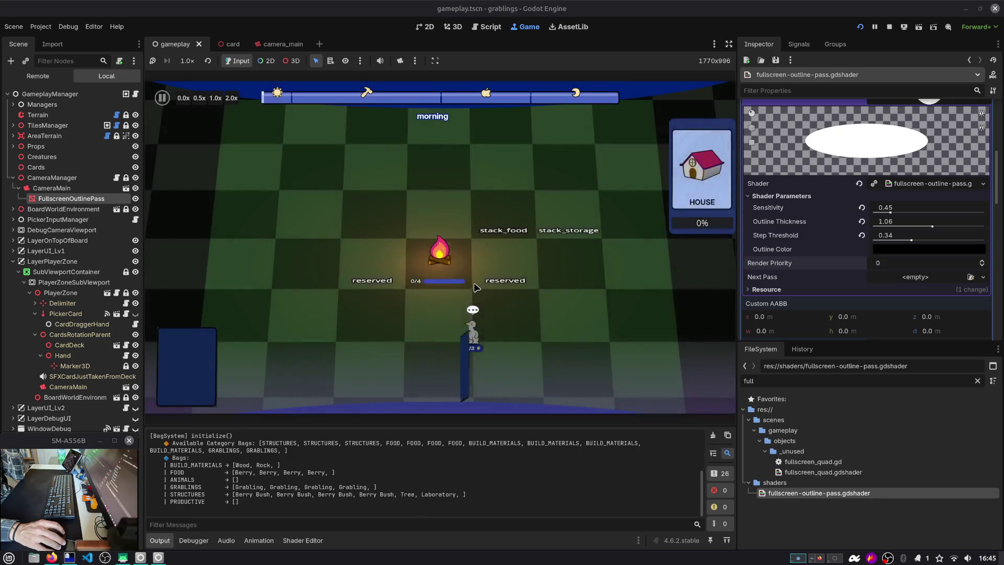
left_click(290, 541)
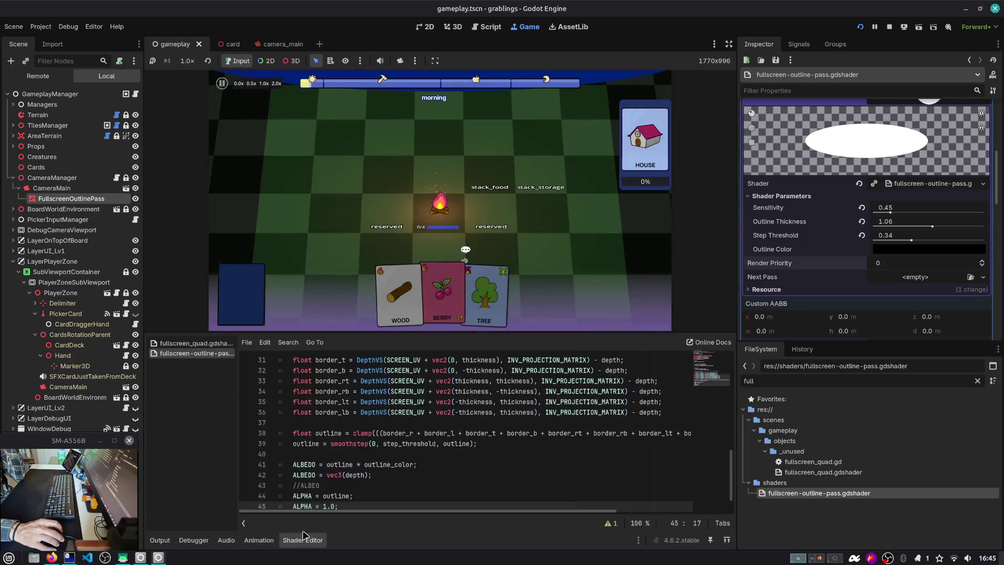
Examine the depth variable, its declaration and the DepthVS call with INV_PROJECTION_MATRIX.
scroll(395, 449, "down", 2)
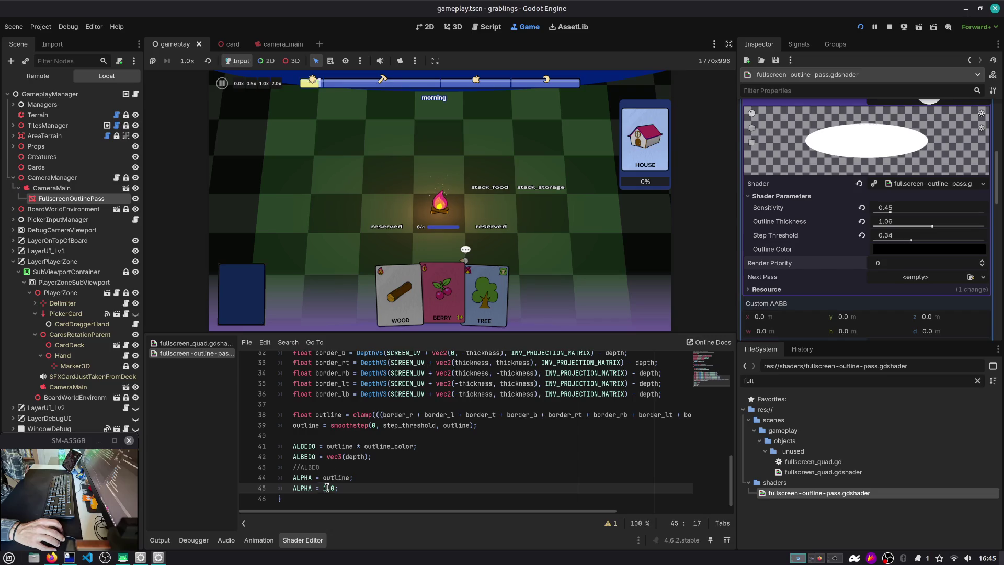
double_click(356, 457)
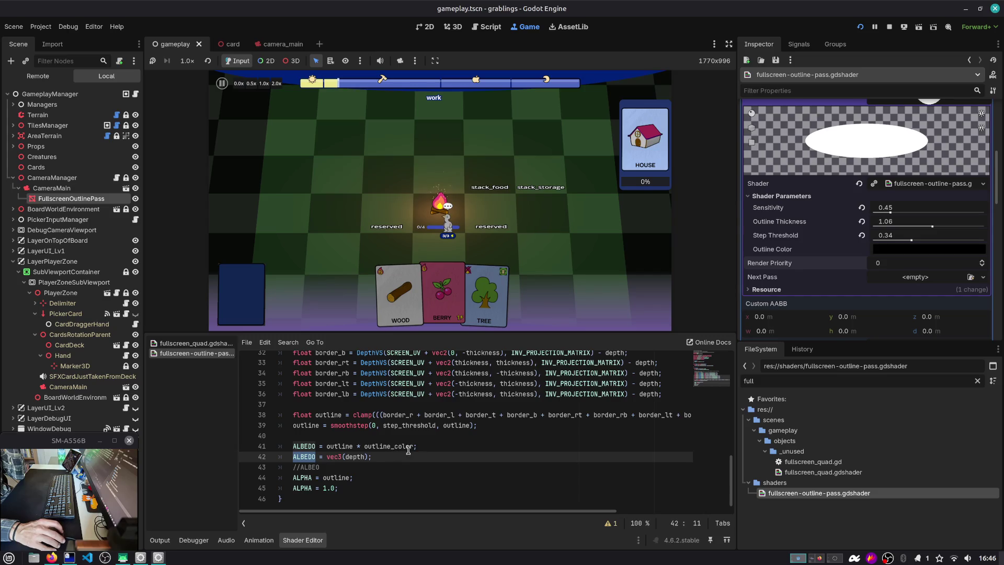
scroll(430, 445, "up", 6)
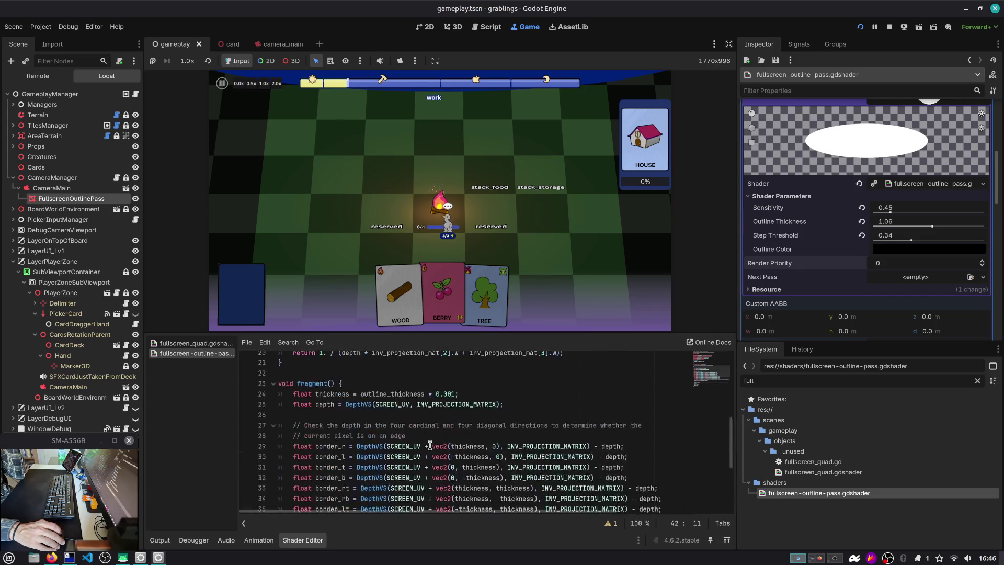
double_click(329, 468)
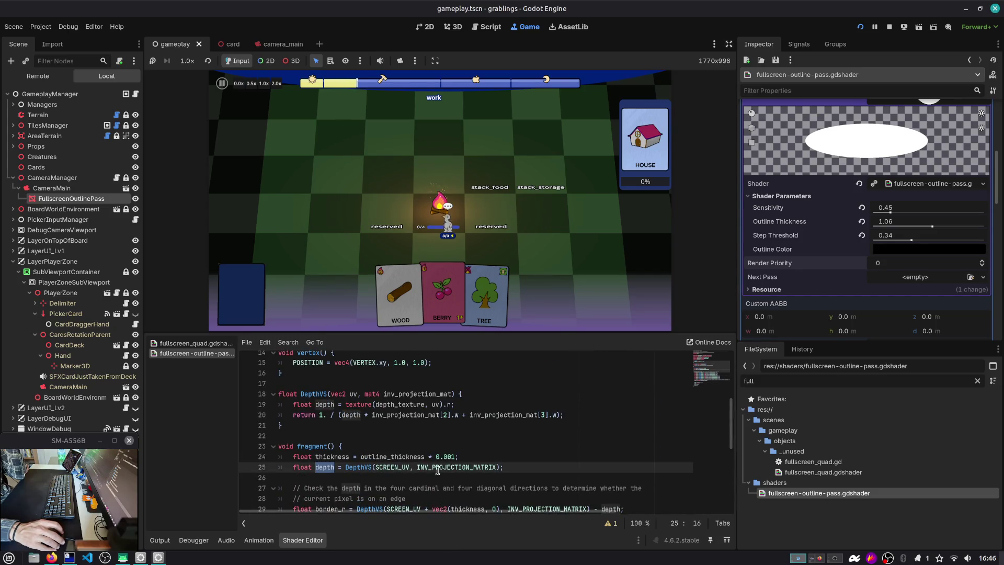
scroll(404, 469, "down", 1)
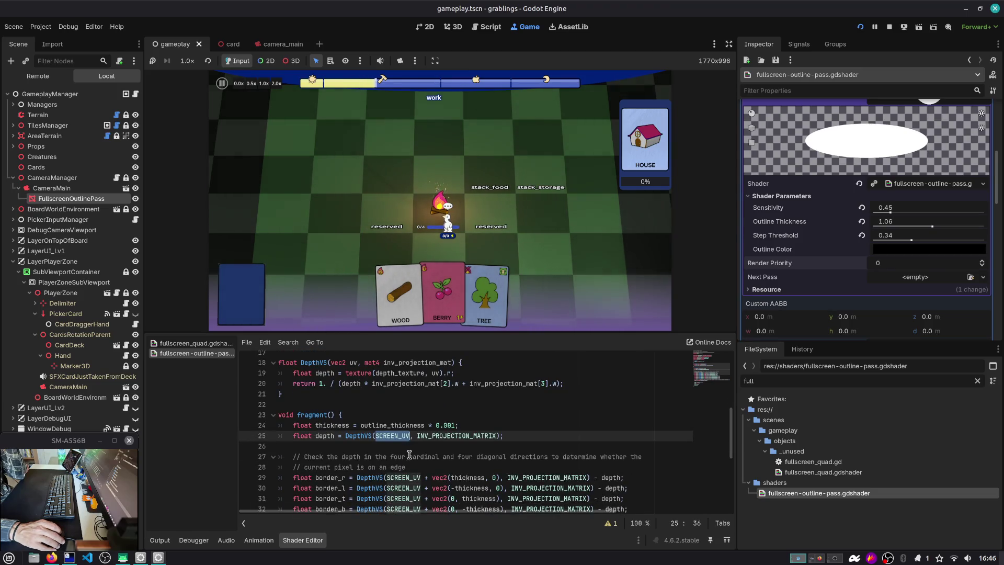
scroll(443, 442, "up", 1)
scroll(394, 446, "down", 1)
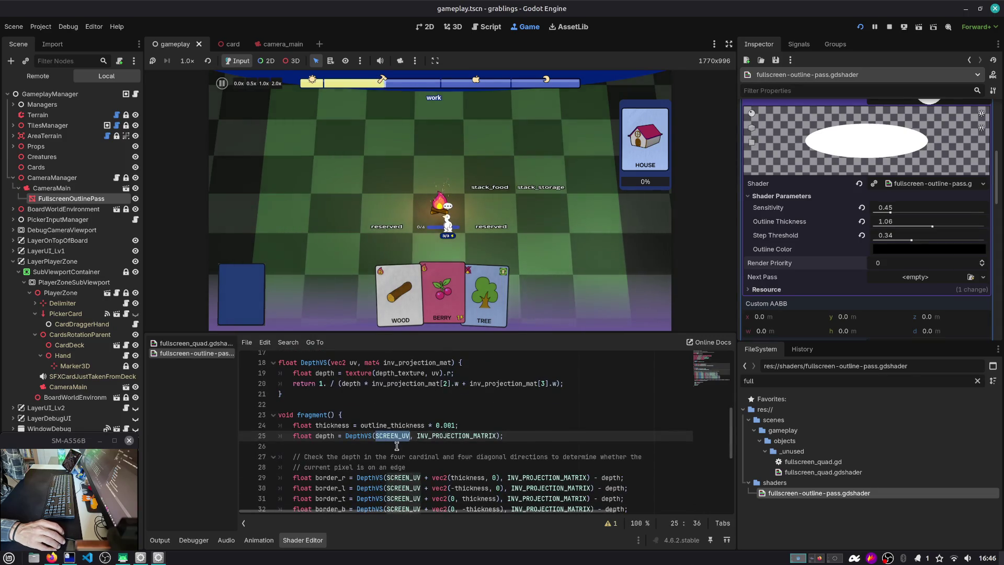
double_click(445, 437)
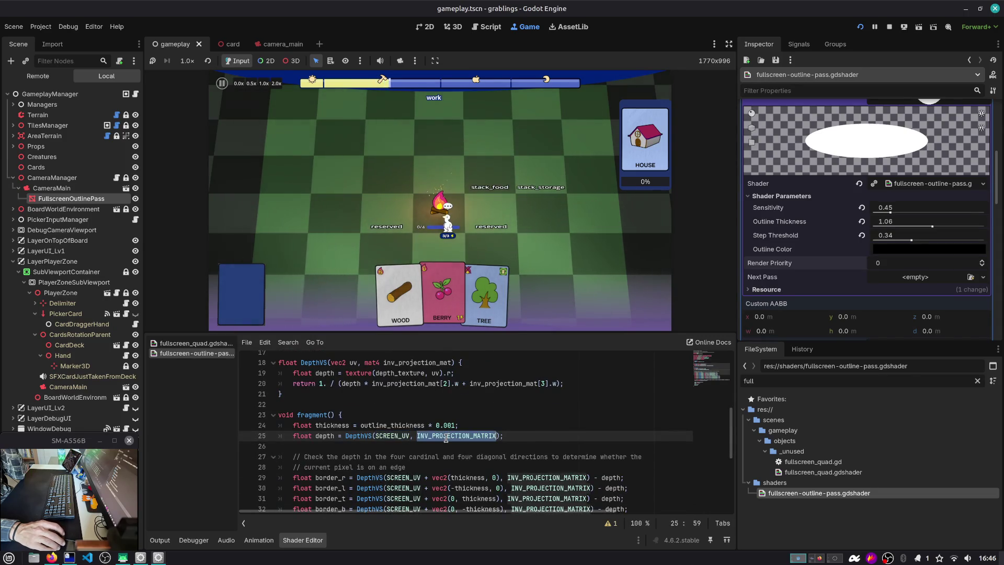
double_click(358, 435)
scroll(409, 439, "up", 2)
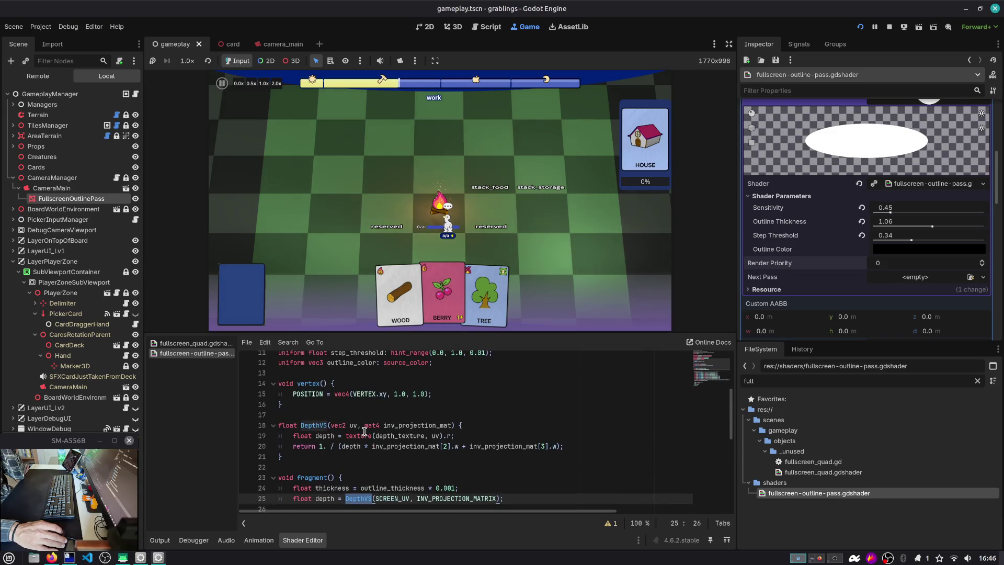
double_click(409, 437)
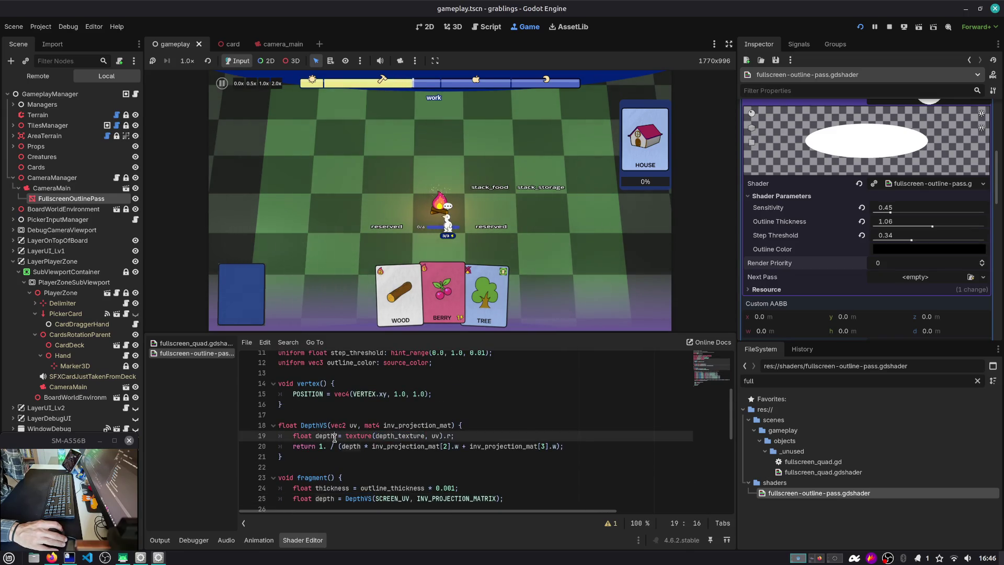
Paste a copy of the depth-sampling line on a new line below the albedo line.
key("Home")
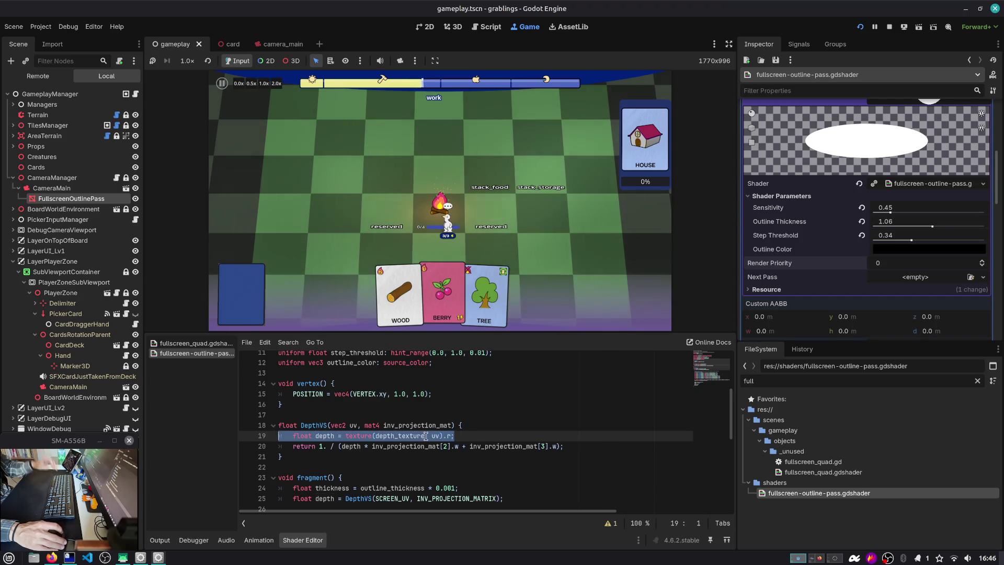
scroll(429, 437, "down", 3)
scroll(429, 440, "down", 4)
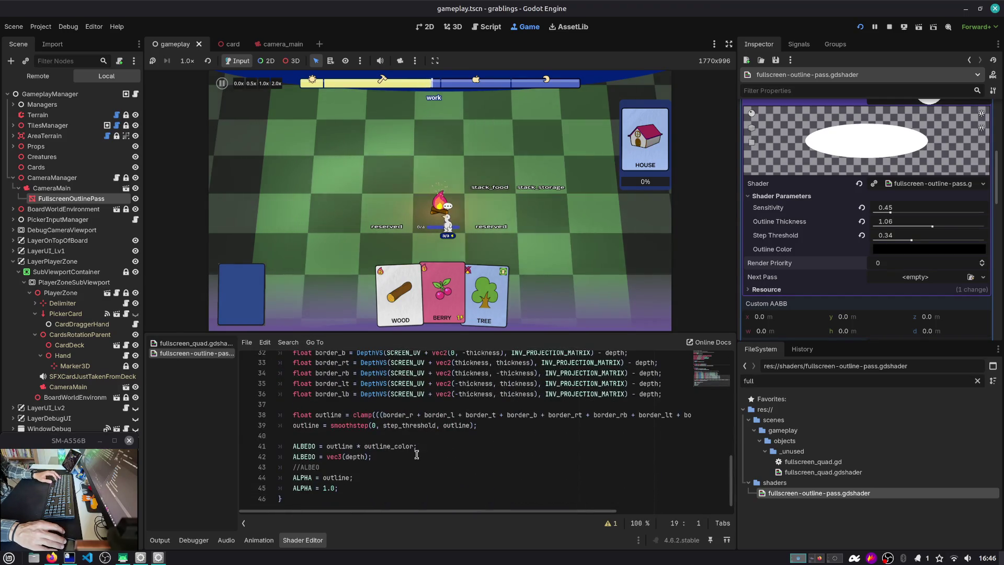
left_click(402, 480)
key("Up")
key("Up")
key("Up")
key("End")
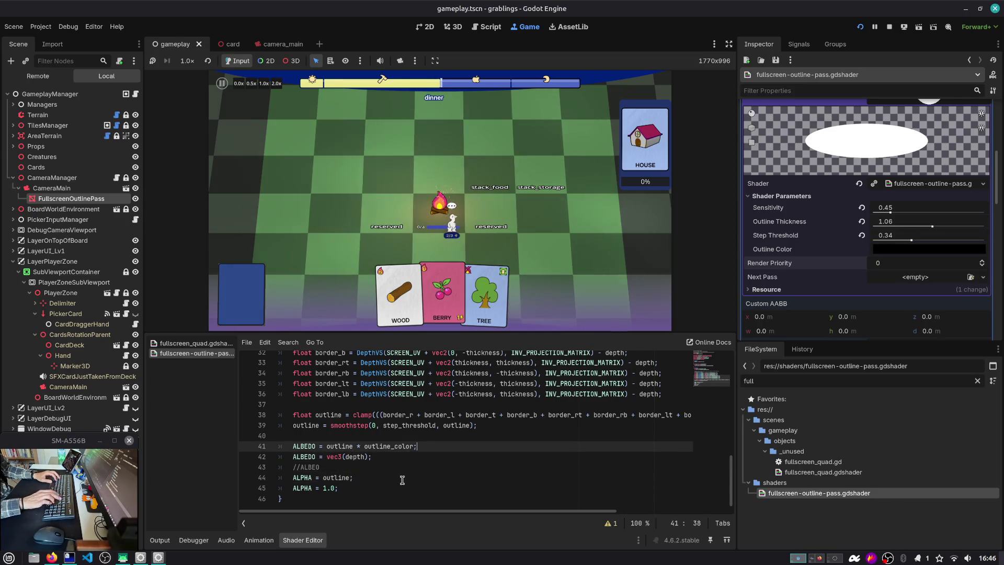
key("Return")
type("float depth = texture(depth_texture, uv).r;")
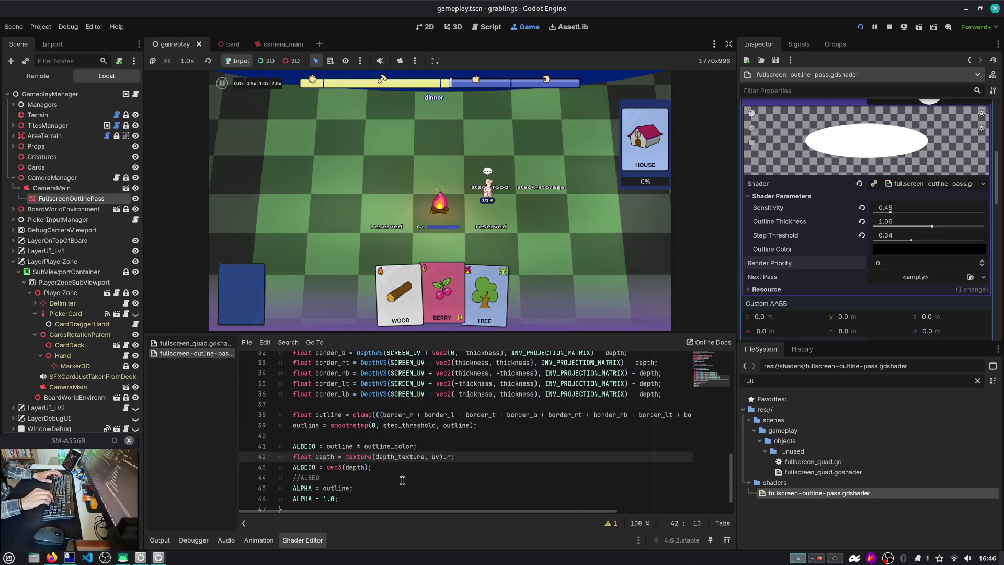
Fix the pasted line's indent and rename its variable to depth_orig.
key("shift+Tab")
key("Left")
key("Left")
key("Left")
key("Left")
key("Left")
key("Left")
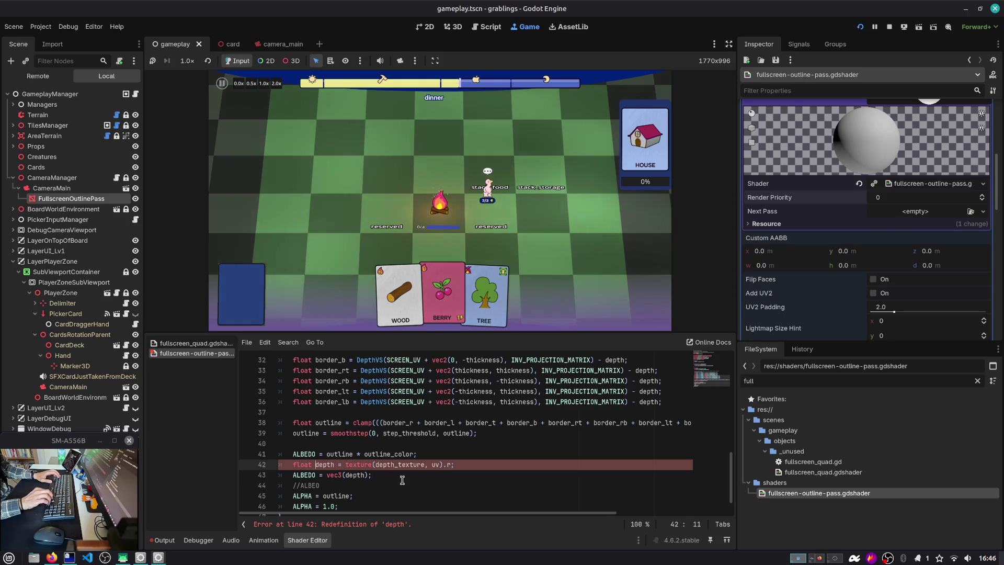
type("_orig")
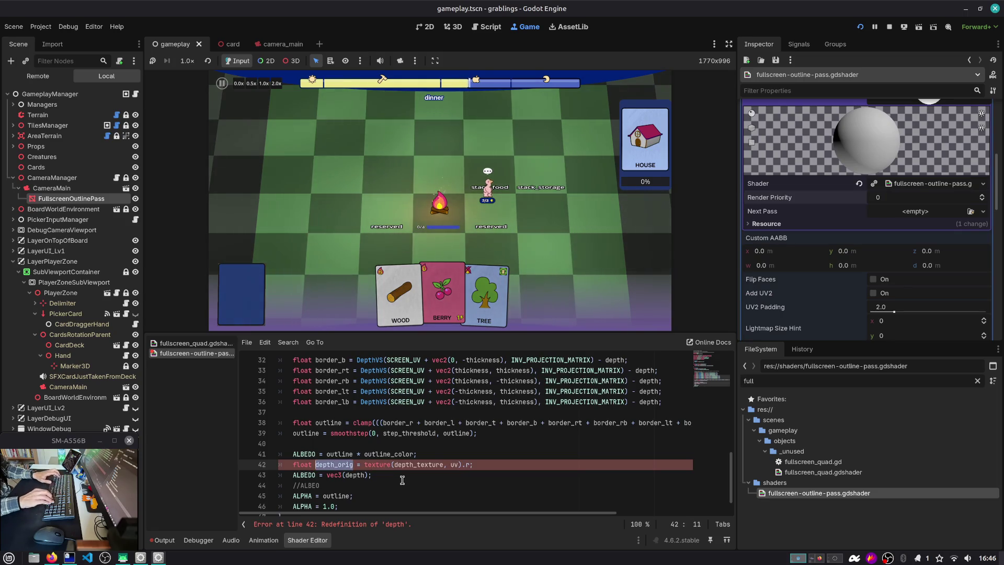
key("Down")
key("Right")
key("Right")
key("Right")
type("_orig")
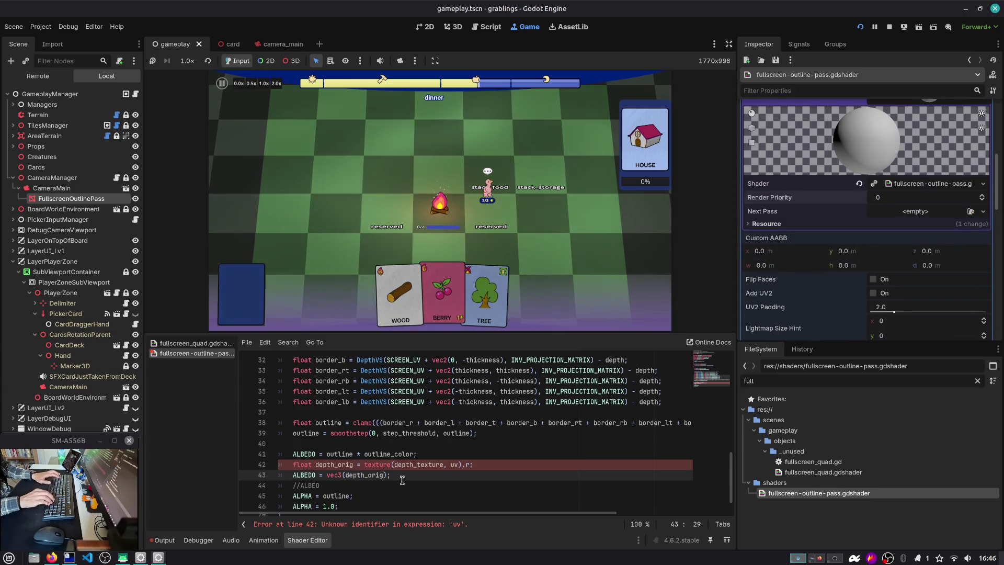
double_click(335, 464)
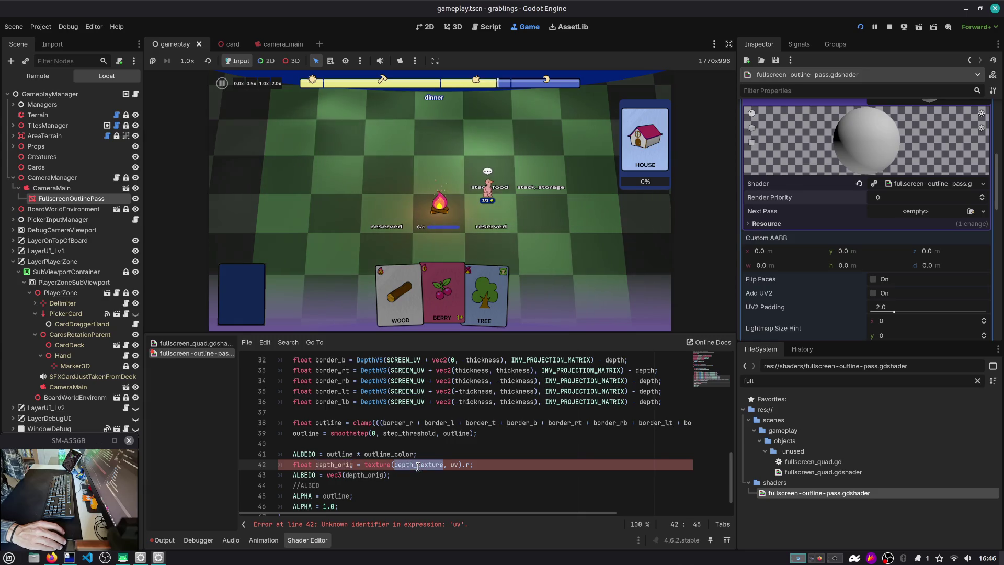
Replace the undefined uv argument on line 42 with SCREEN_UV copied from line 29.
scroll(410, 450, "up", 3)
double_click(401, 423)
key("ctrl+c")
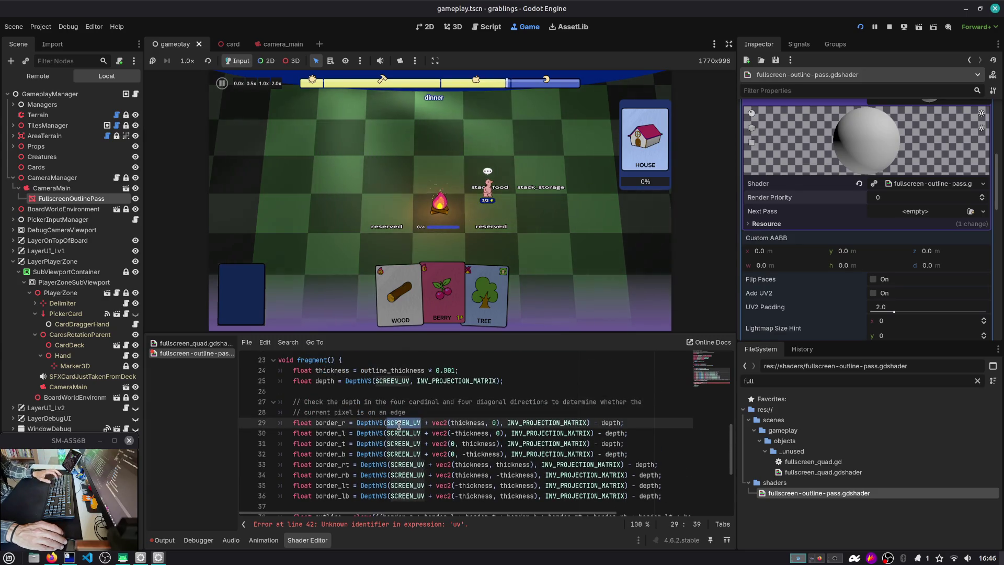
scroll(418, 434, "down", 3)
double_click(454, 448)
key("ctrl+v")
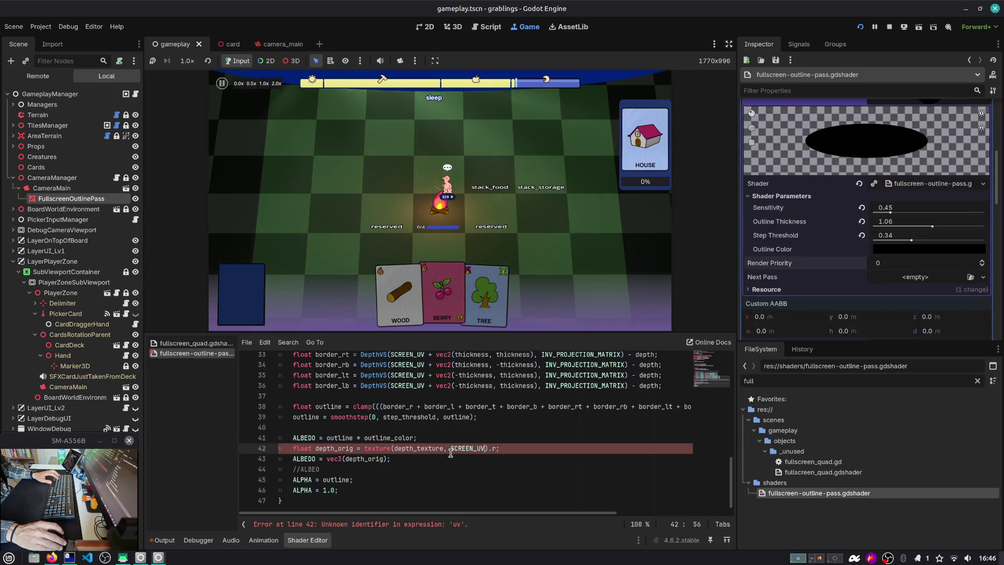
left_click(422, 459)
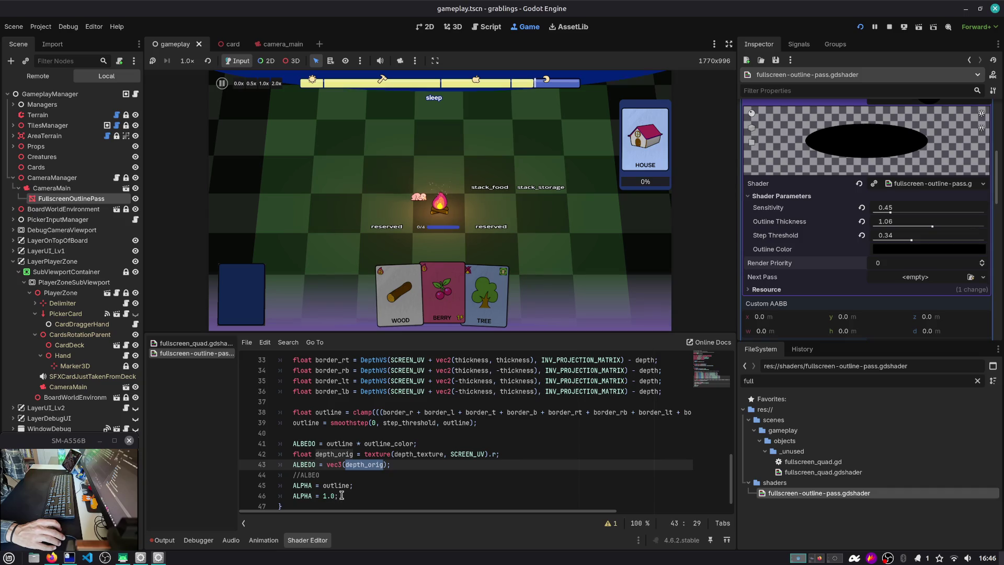
Restart the game and load the saved slot from the main menu.
left_click(859, 28)
left_click(454, 233)
left_click(456, 238)
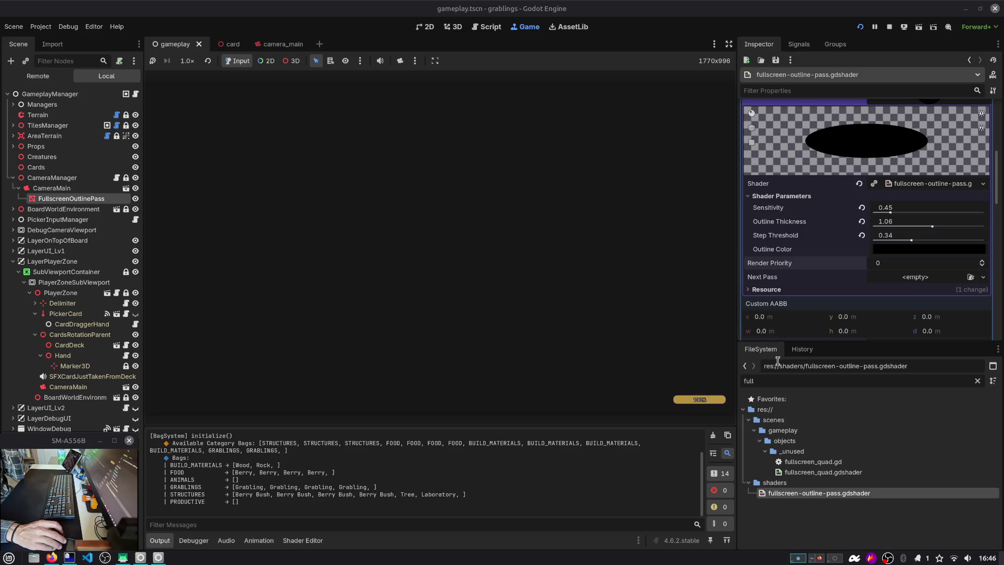
Raise the outline pass material's Render Priority to 1.
left_click_drag(801, 340, 801, 380)
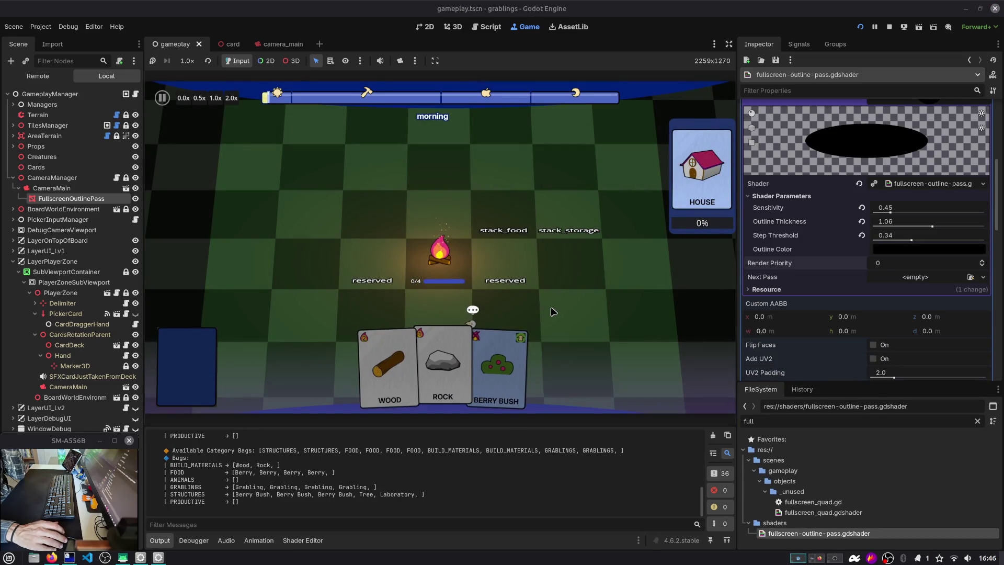
left_click(303, 540)
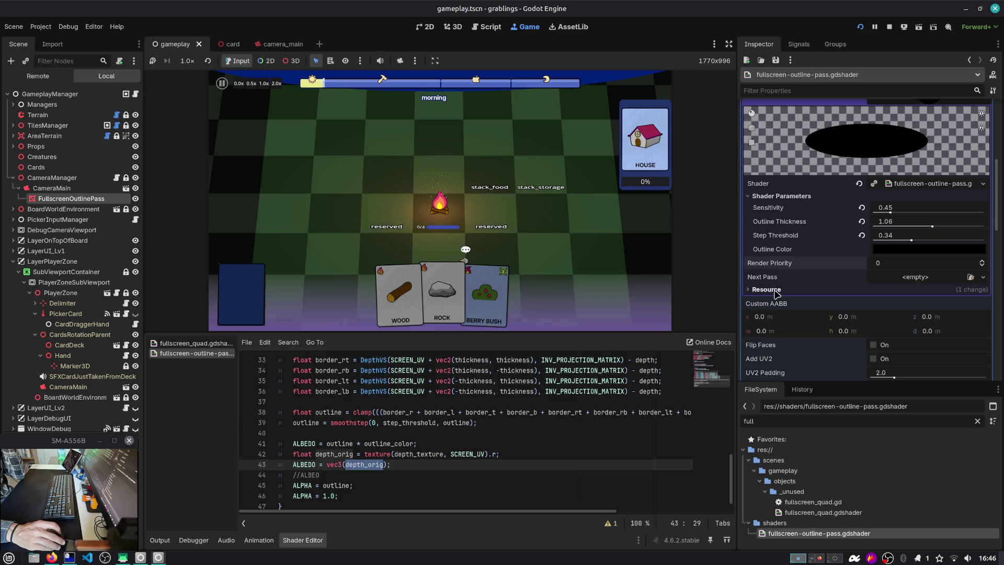
left_click(981, 261)
left_click(981, 261)
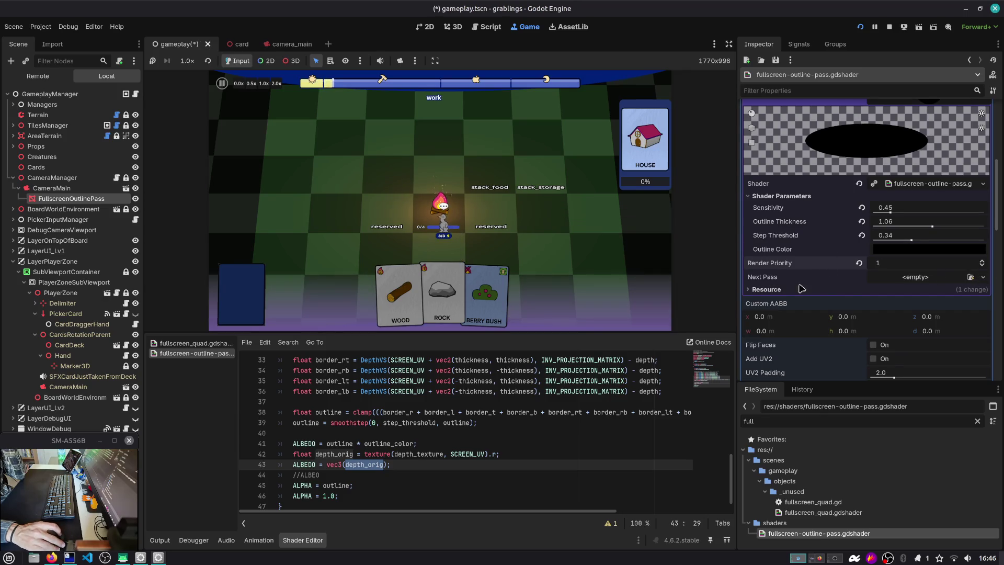
left_click(790, 290)
Collapse the material details, stop the game, and select CameraMain.
left_click(789, 290)
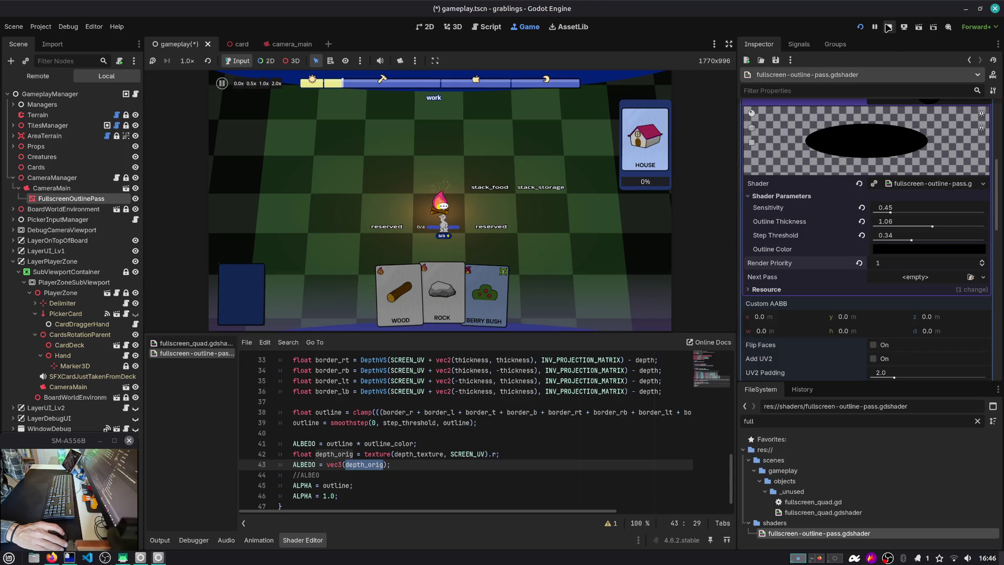
left_click(889, 27)
left_click(30, 174)
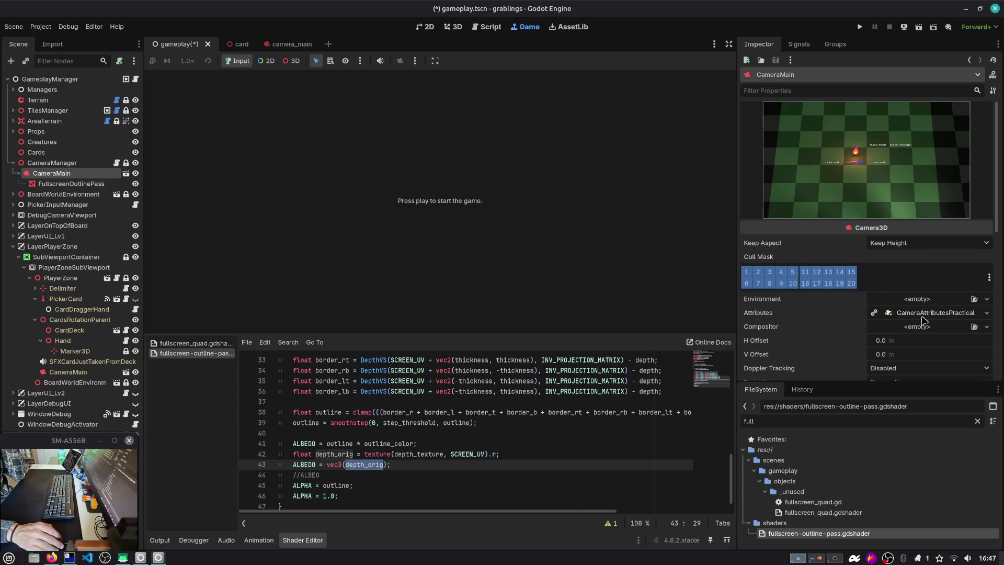
Inspect CameraMain's Attributes, then in camera_main revert Attributes to empty.
scroll(930, 320, "down", 2)
left_click(927, 280)
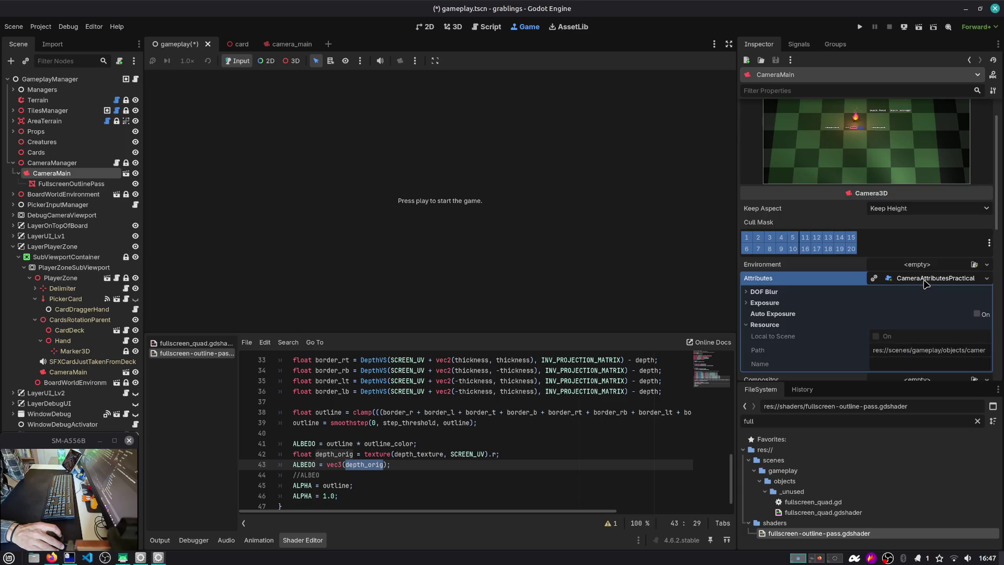
left_click(763, 325)
left_click(768, 303)
left_click(768, 302)
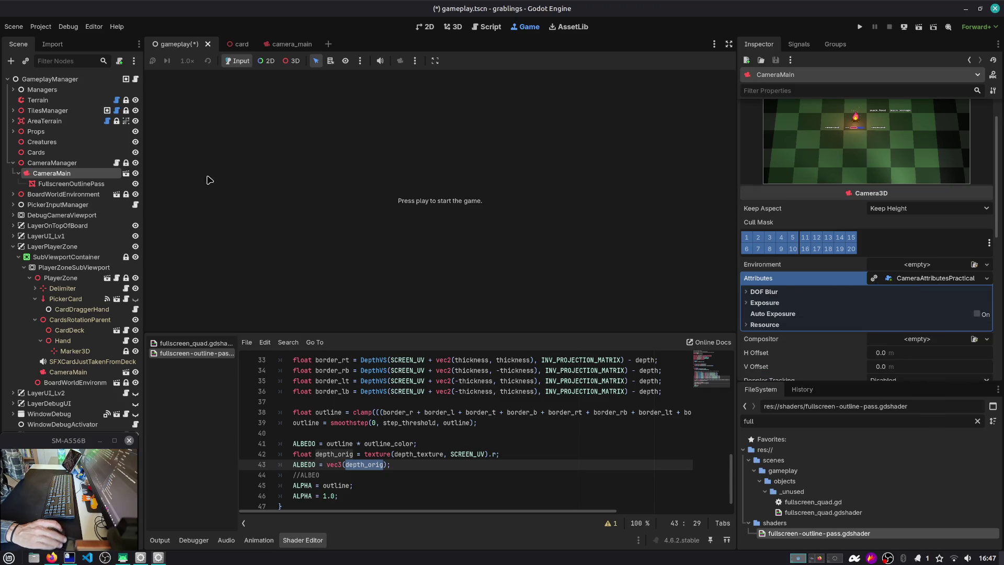
left_click(126, 173)
left_click(858, 313)
Run the game from the first save slot, stop it, and reopen the outline shader.
left_click(861, 27)
left_click(459, 233)
left_click(463, 238)
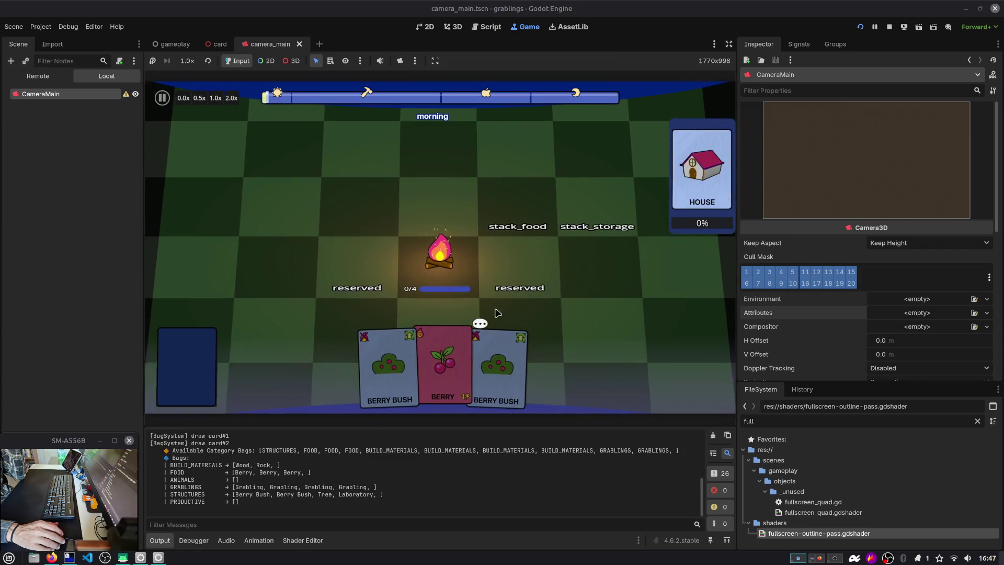
key("ctrl+Tab")
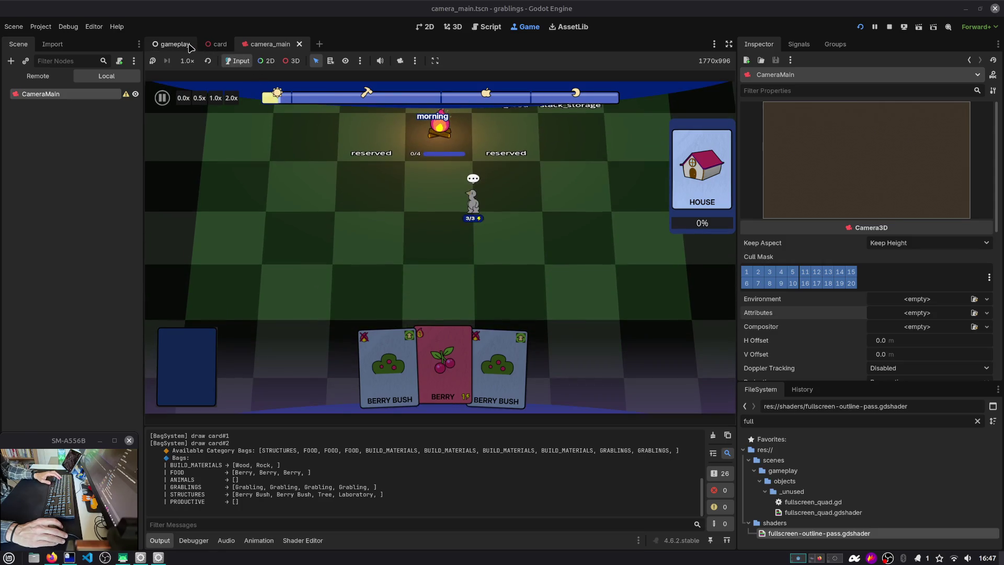
key("F8")
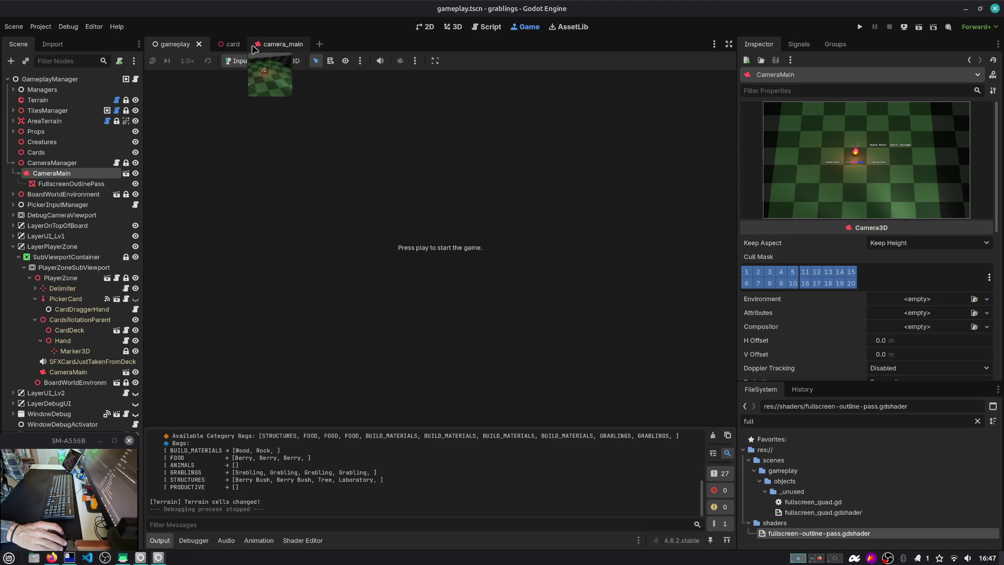
left_click(291, 542)
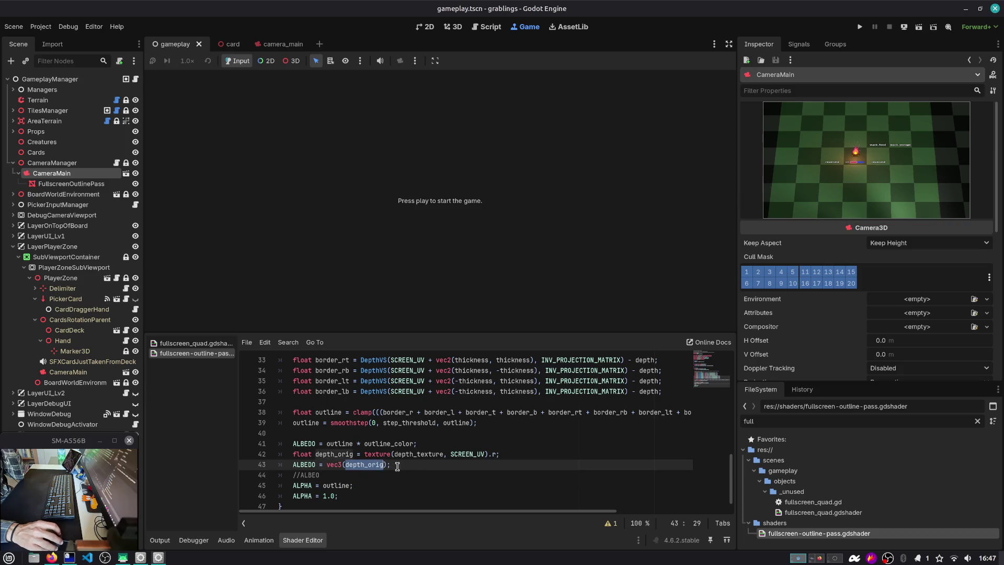
Review the depth_texture uniform and its hint_depth_texture hint on line 8.
double_click(418, 454)
scroll(419, 455, "up", 8)
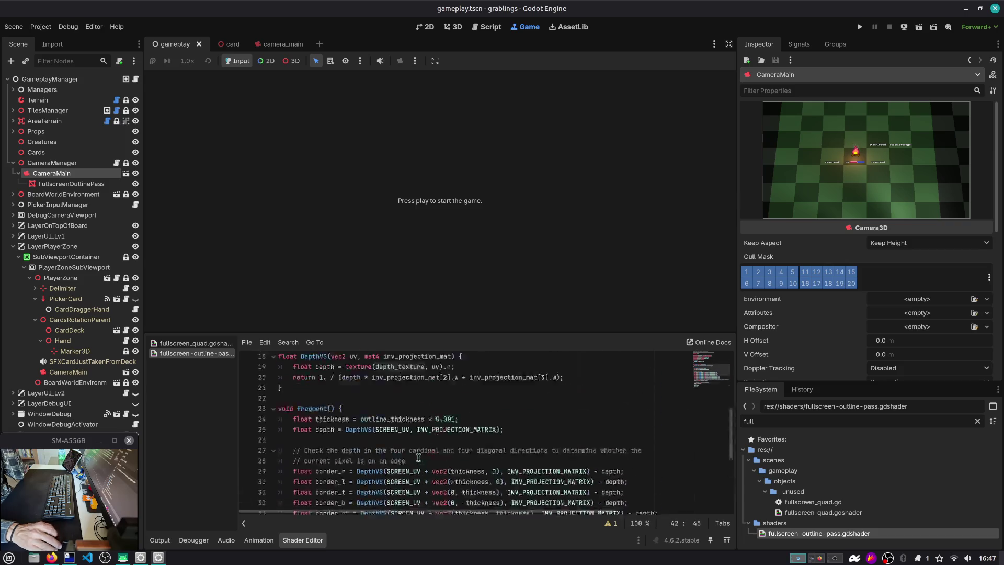
scroll(418, 458, "up", 1)
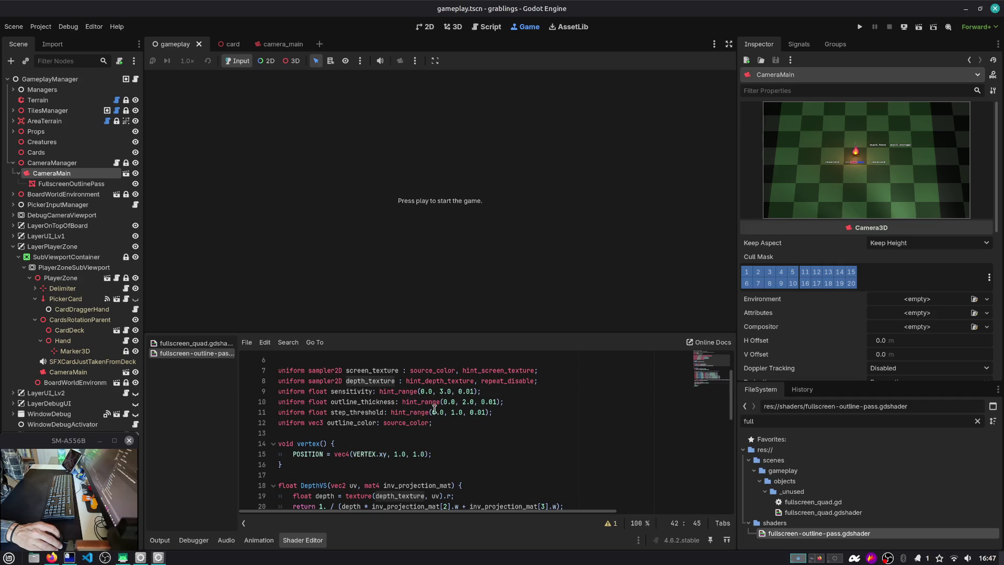
double_click(439, 381)
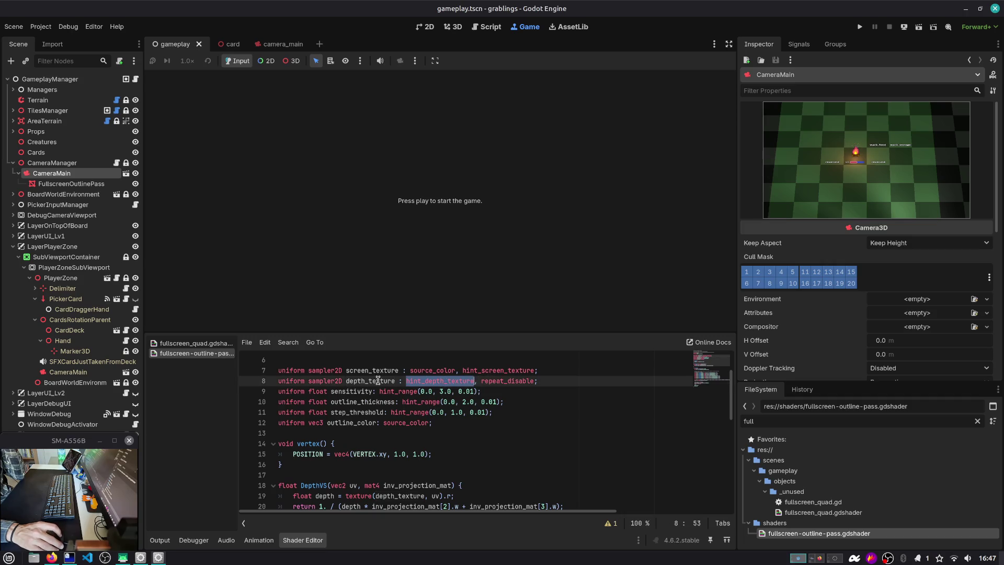
scroll(376, 387, "down", 9)
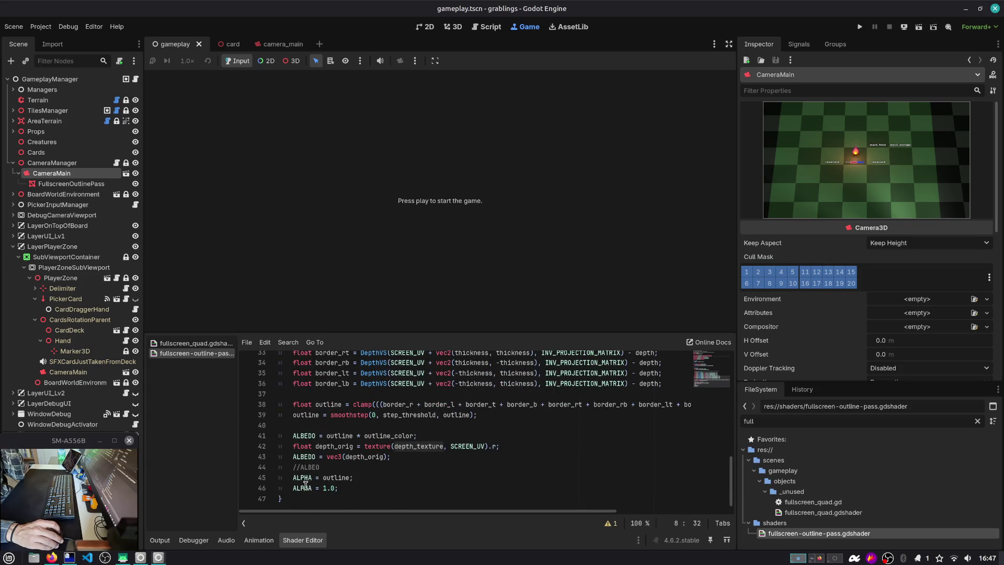
Add ALBEDO.r = 1.0; after the depth_orig line and comment out ALPHA = outline.
left_click(366, 477)
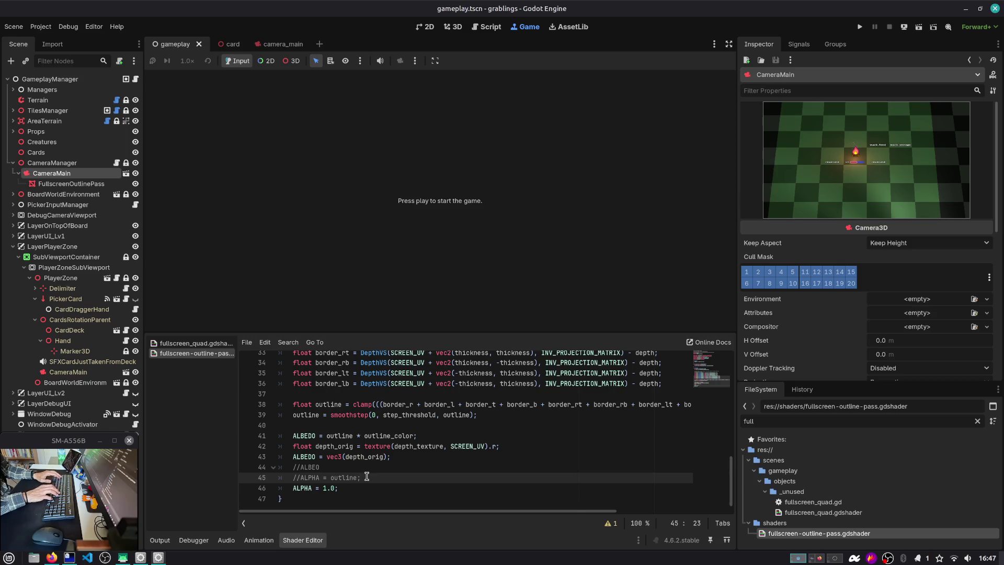
key("Down")
key("Up")
key("Up")
key("Up")
key("ctrl+End")
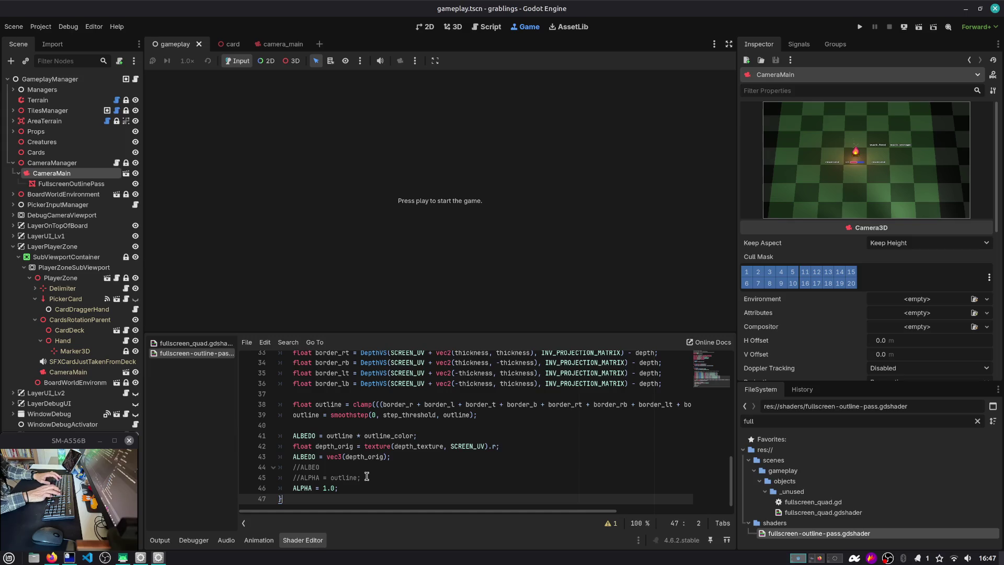
key("Up")
key("Up")
key("Up")
key("End")
key("Return")
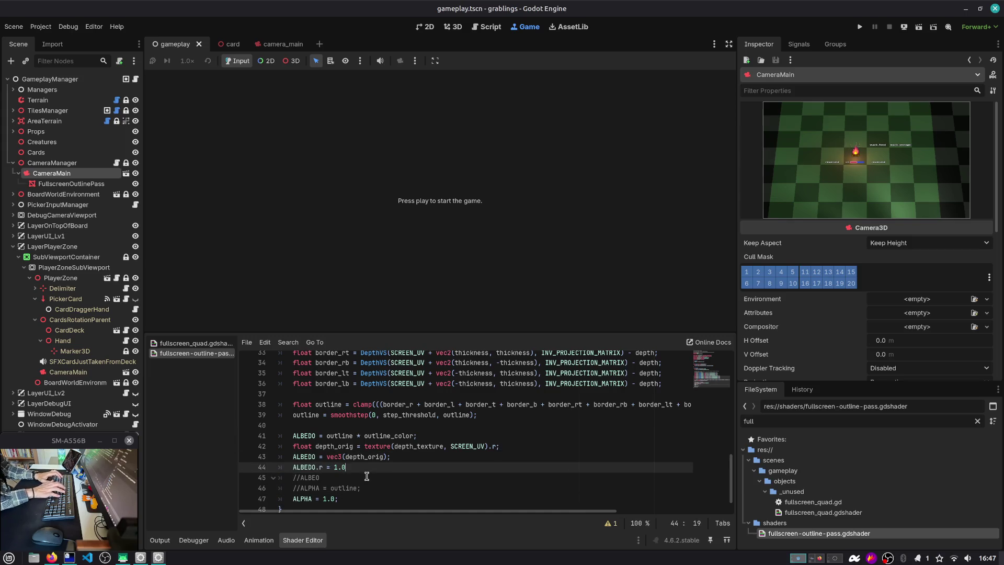
type(";")
double_click(458, 447)
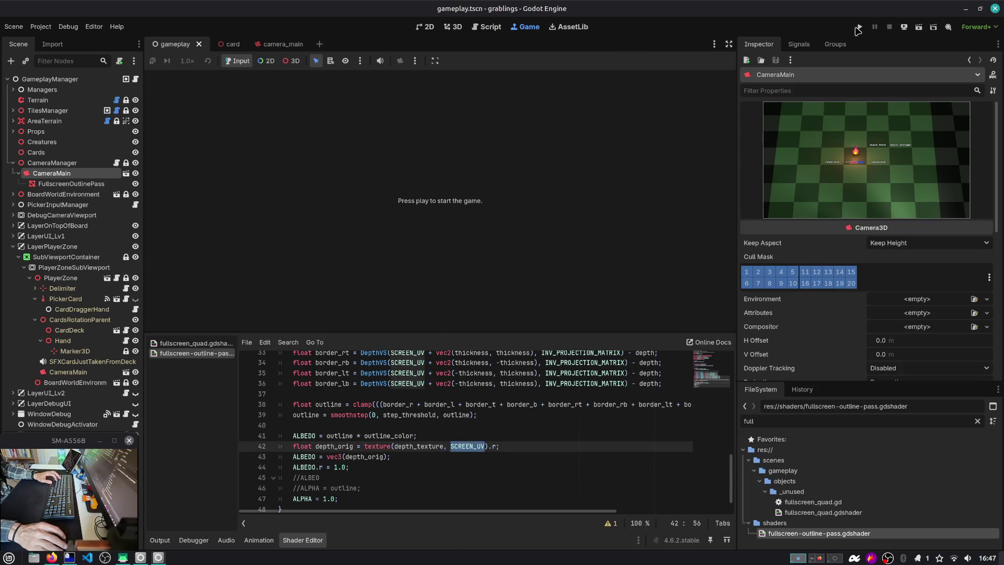
Launch the game from Slot 1 and return to line 44 of the outline shader.
left_click(857, 27)
left_click(457, 232)
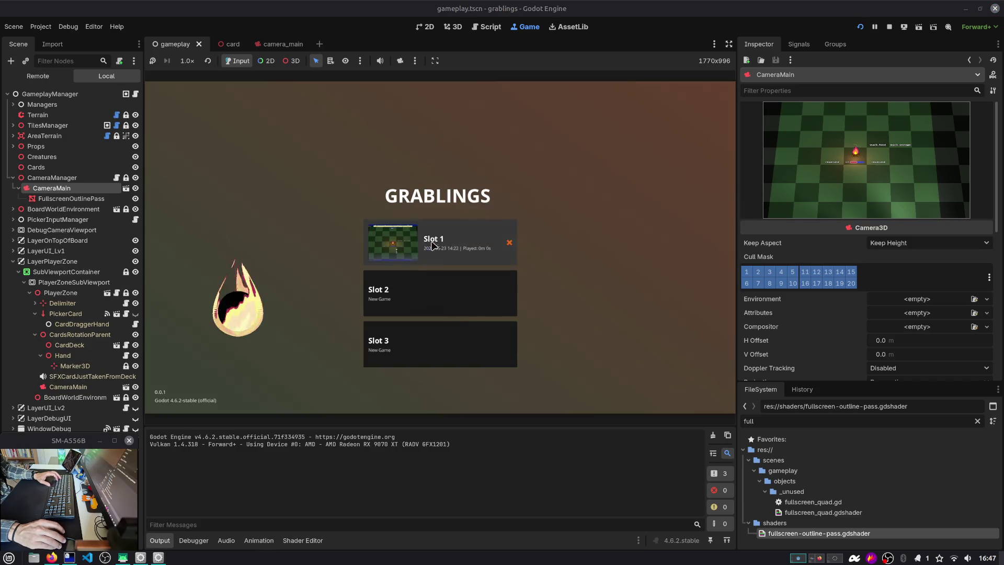
left_click(432, 241)
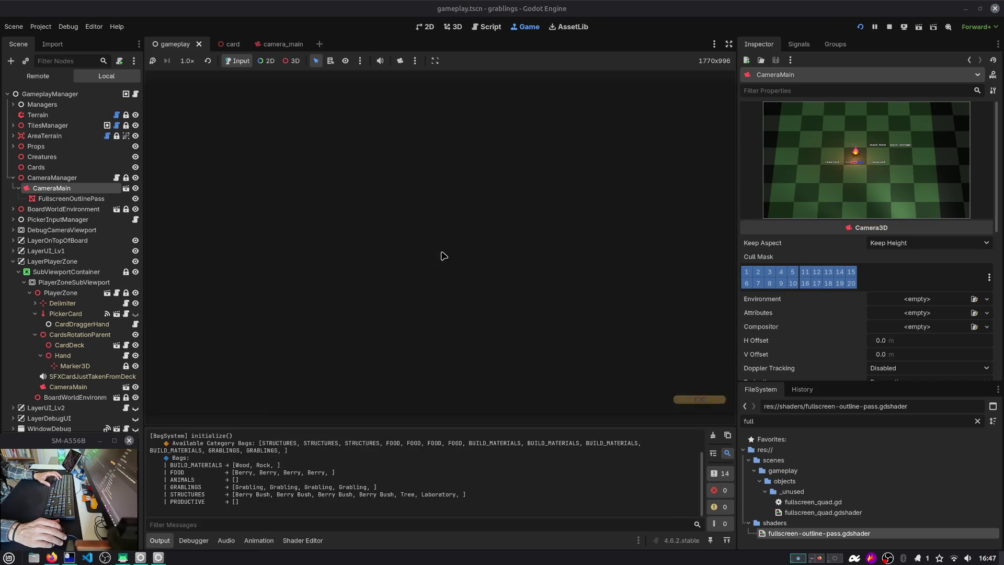
left_click(276, 541)
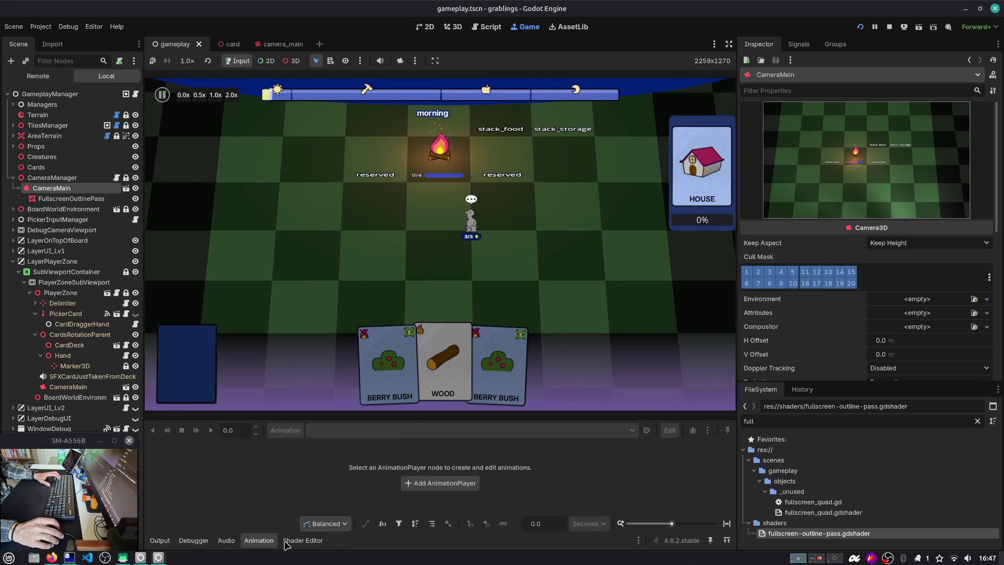
left_click(304, 540)
left_click(300, 475)
key("End")
scroll(369, 478, "down", 1)
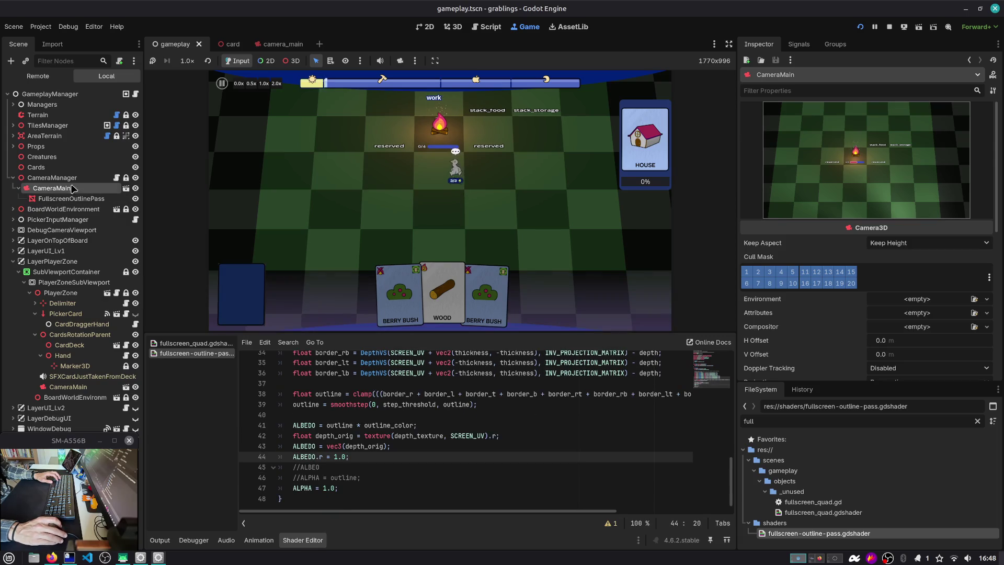
Revert FullscreenOutlinePass's Step Threshold, Outline Thickness, Sensitivity and Render Priority, then save.
left_click(52, 177)
left_click(71, 198)
scroll(741, 250, "down", 3)
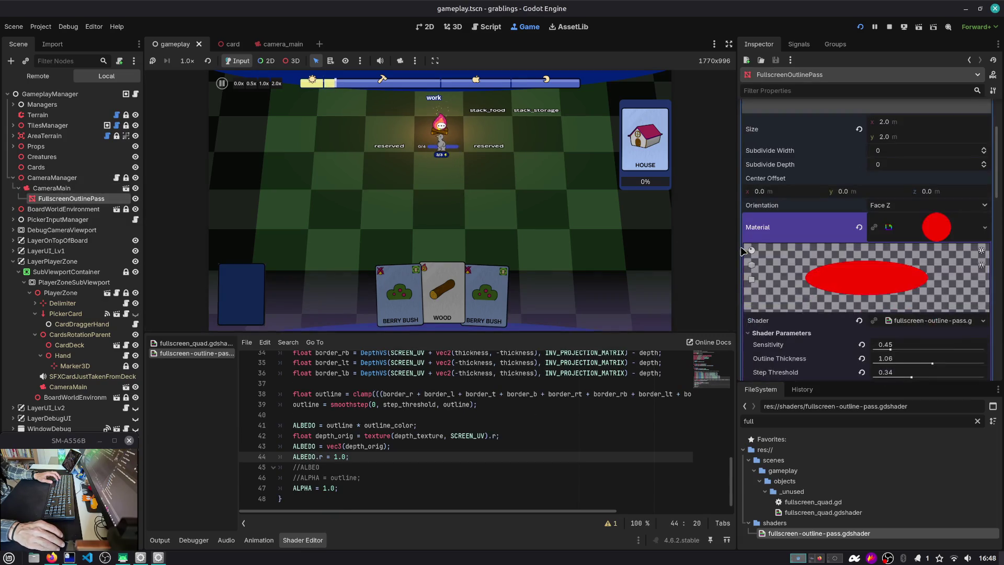
left_click(50, 188)
left_click(60, 200)
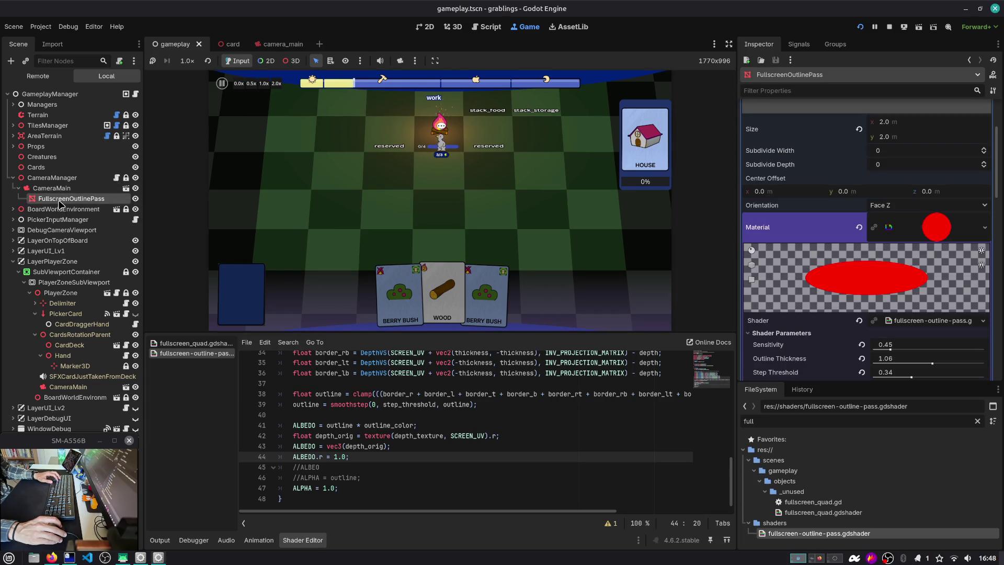
left_click(861, 371)
scroll(863, 314, "down", 3)
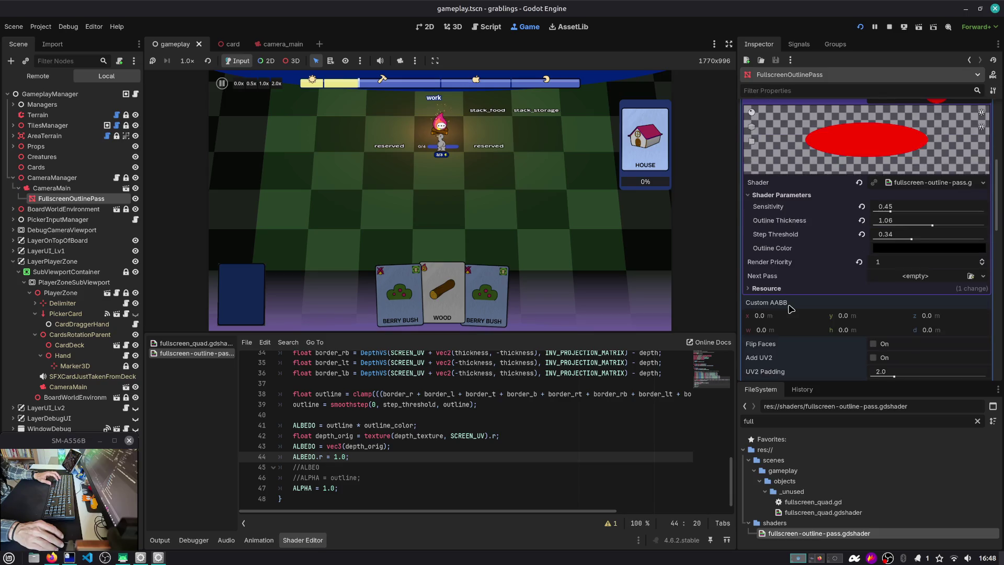
left_click(861, 220)
left_click(861, 207)
left_click(859, 262)
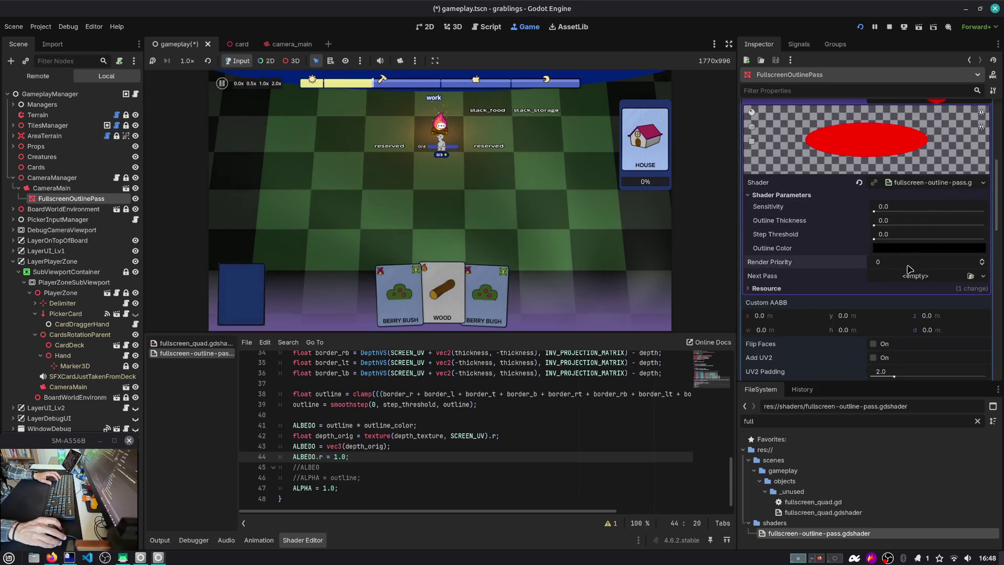
key("ctrl+s")
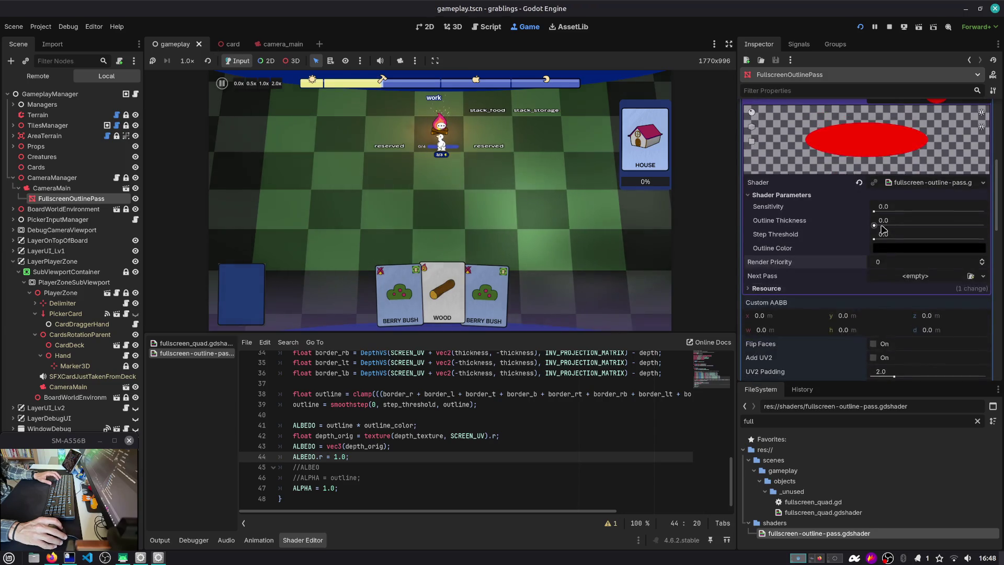
Try Face X for the plane orientation, then set it back to Face Z.
scroll(810, 324, "down", 3)
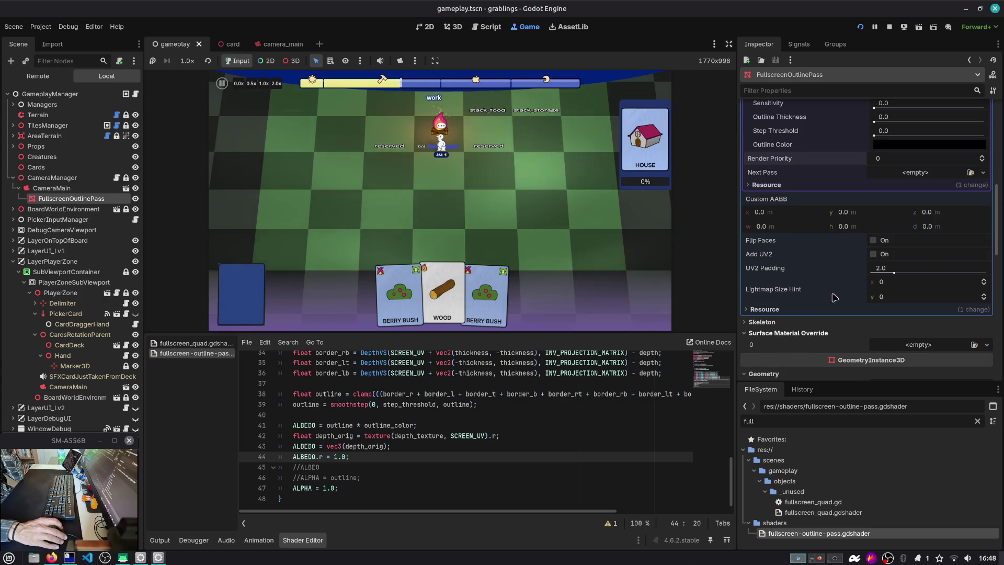
scroll(878, 204, "up", 2)
scroll(878, 203, "up", 2)
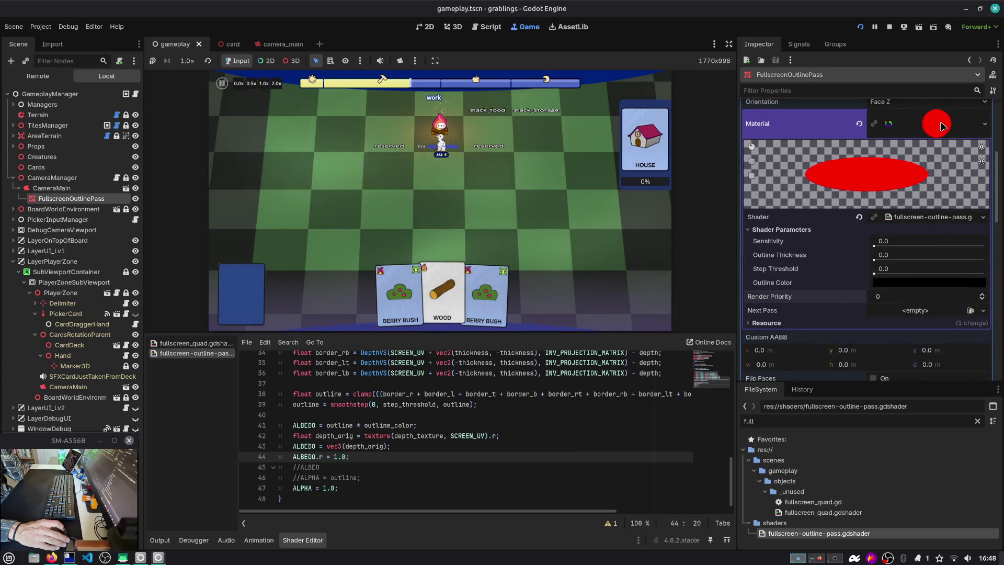
left_click(940, 126)
scroll(898, 174, "up", 2)
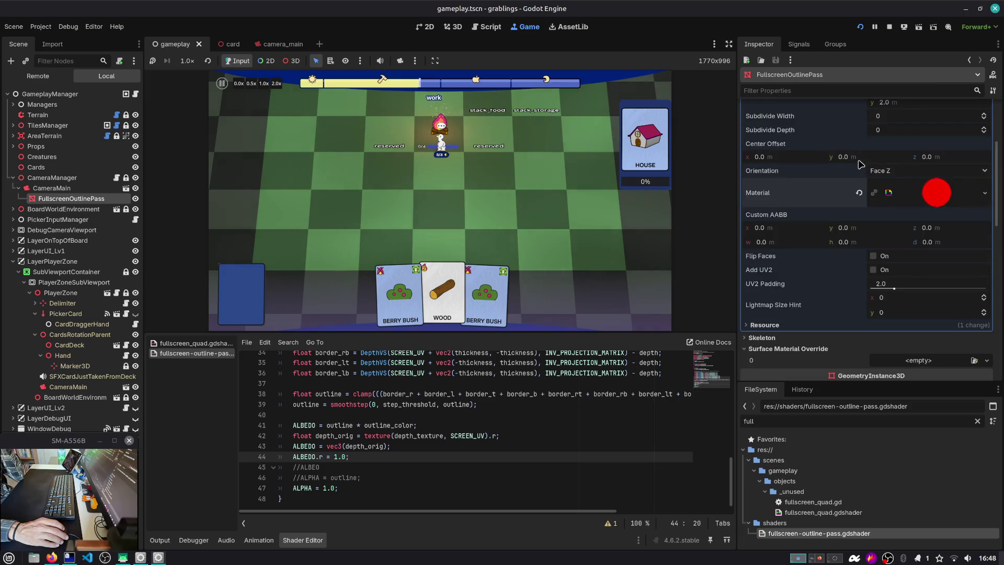
scroll(898, 174, "up", 2)
left_click(909, 240)
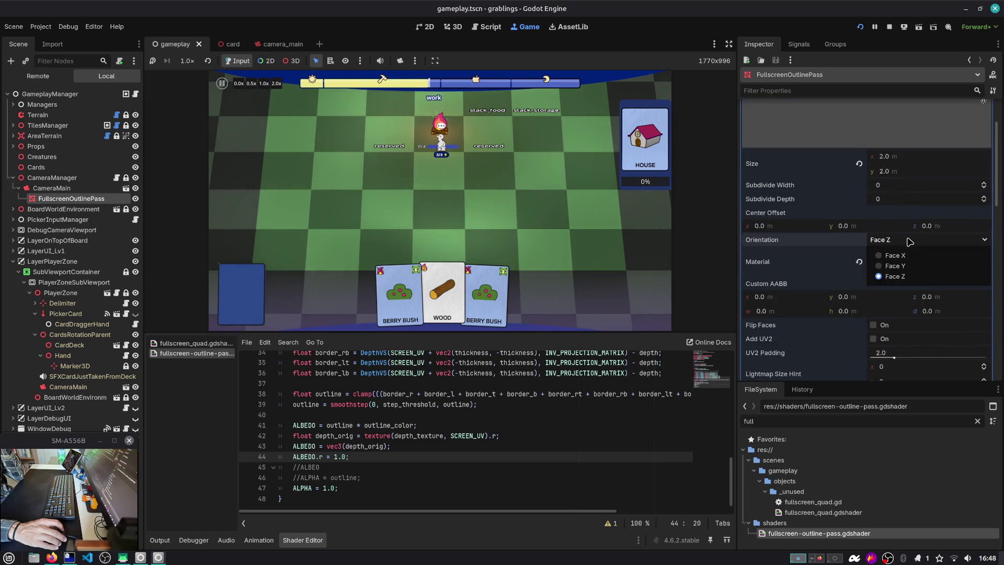
left_click(910, 242)
left_click(910, 241)
left_click(895, 255)
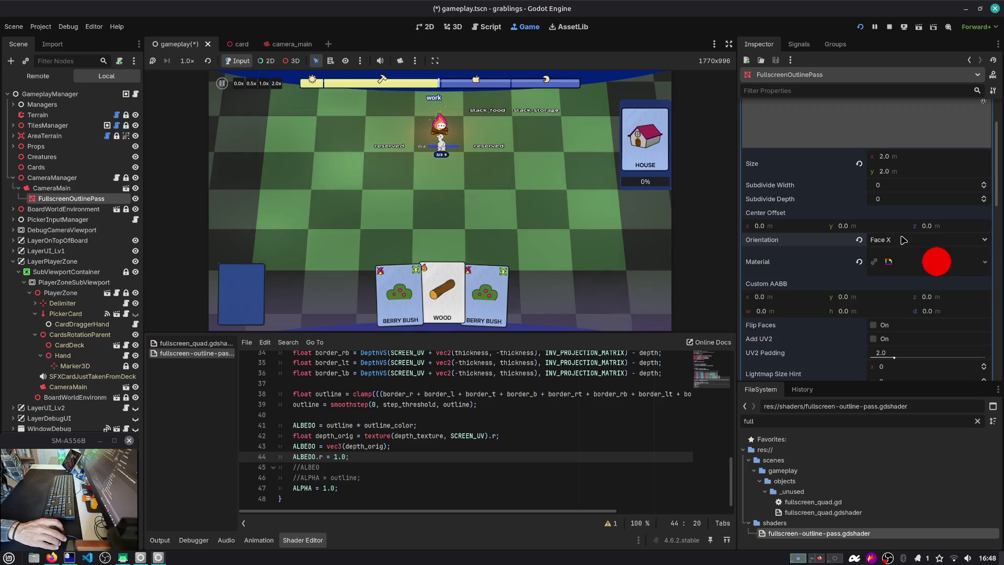
left_click(900, 241)
left_click(899, 276)
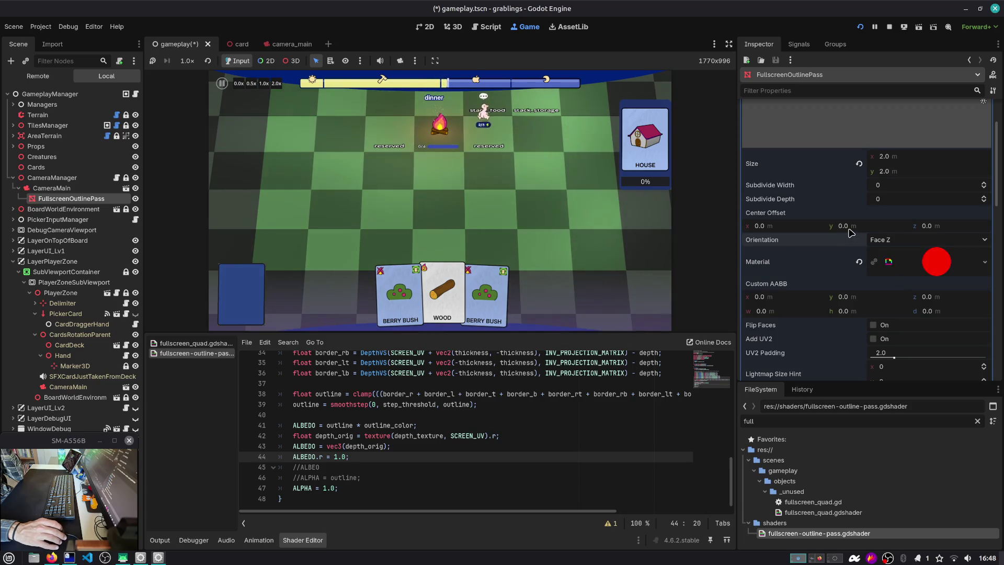
Turn off Ignore Occlusion Culling on the outline pass and switch to camera_main.
scroll(851, 233, "down", 3)
left_click(883, 303)
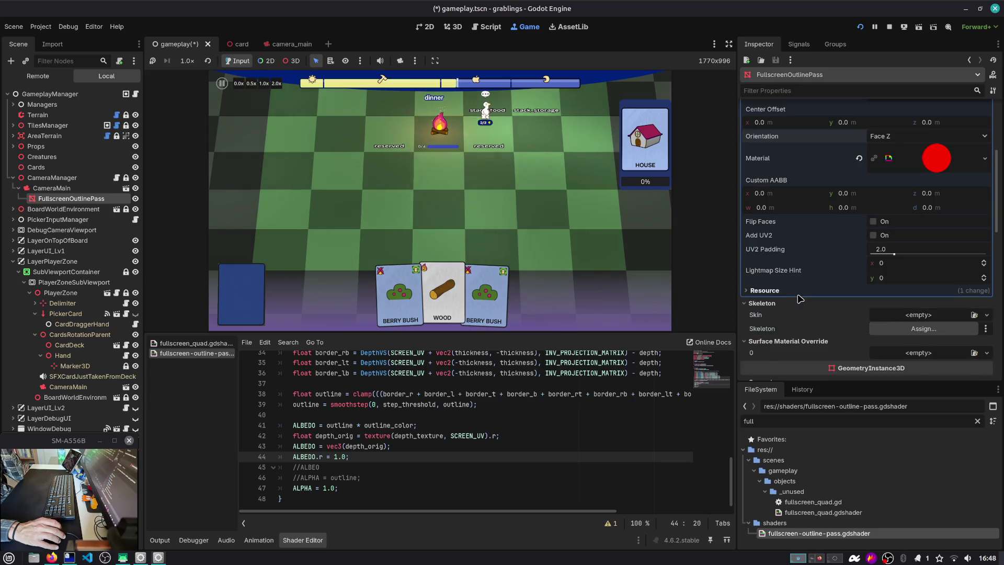
scroll(897, 270, "down", 2)
scroll(818, 313, "down", 3)
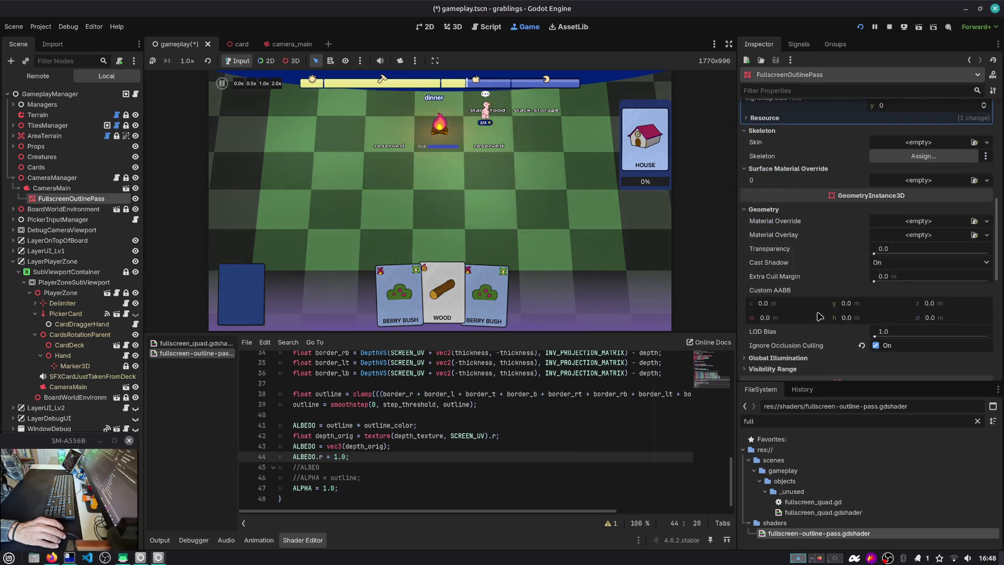
scroll(816, 320, "down", 1)
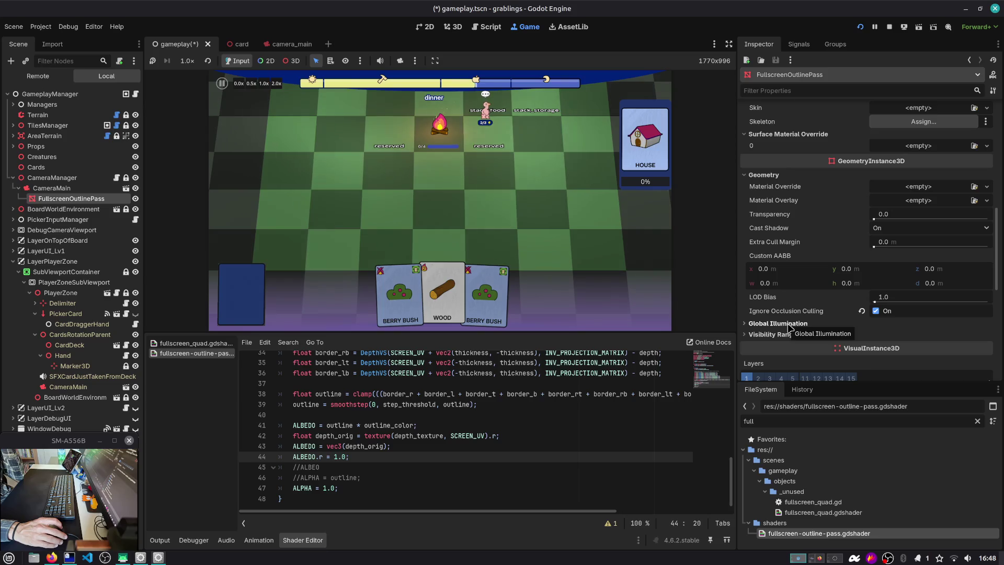
left_click(864, 312)
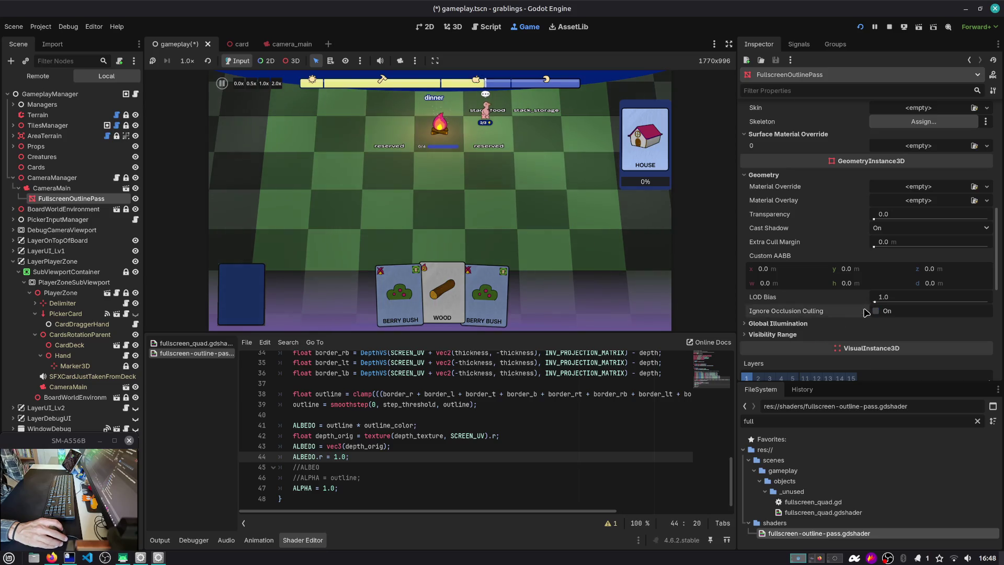
left_click(837, 323)
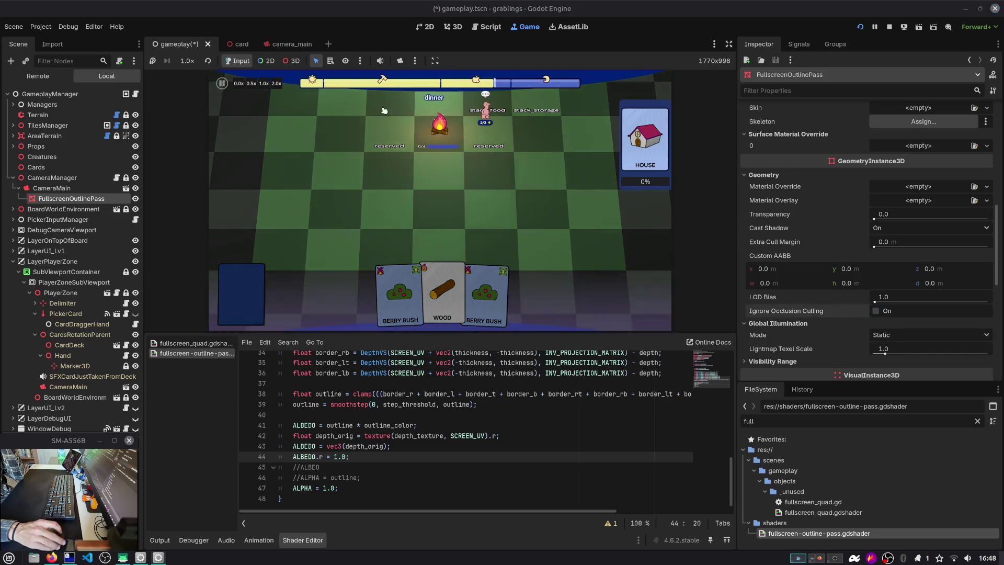
left_click(279, 45)
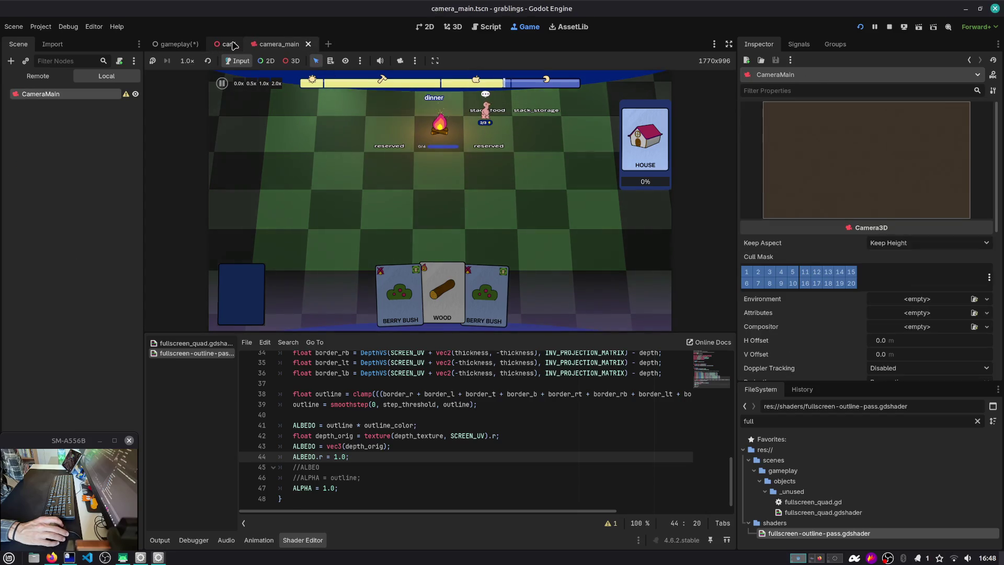
Close the card and camera_main scene tabs.
left_click(233, 45)
middle_click(234, 45)
middle_click(234, 45)
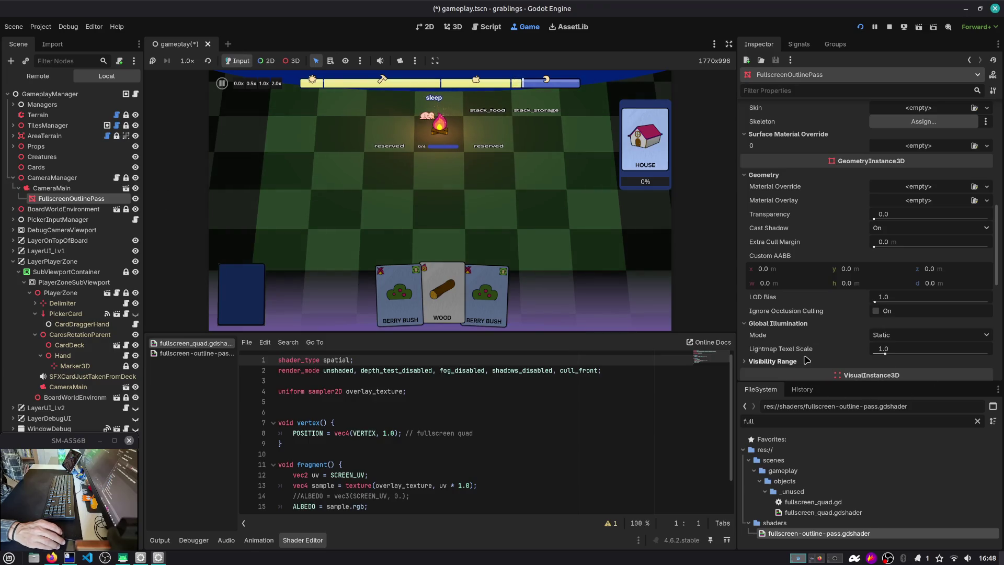
Collapse Global Illumination and Transform, close fullscreen_quad.gdshader, and select CameraMain.
scroll(807, 360, "down", 2)
left_click(805, 289)
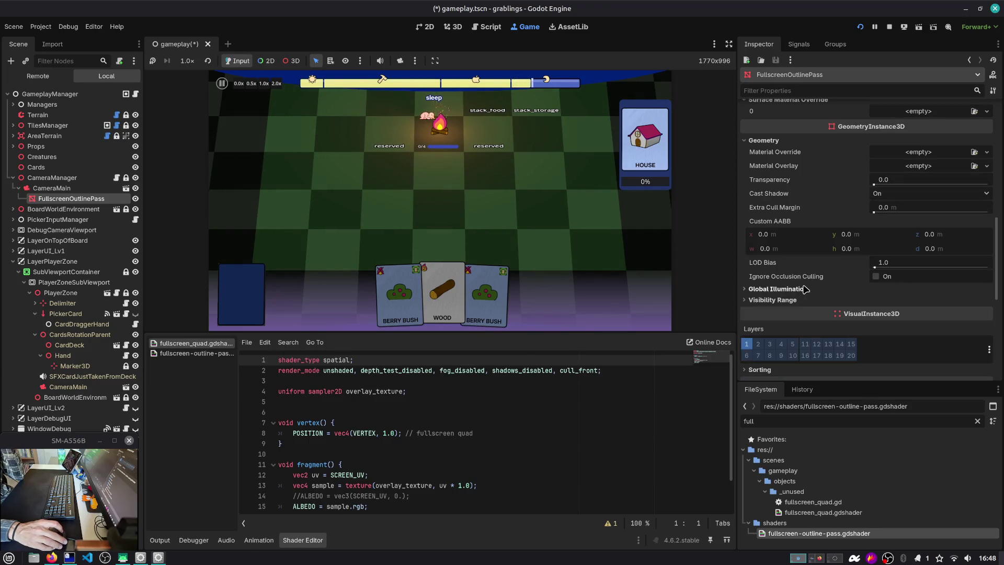
scroll(782, 300, "down", 6)
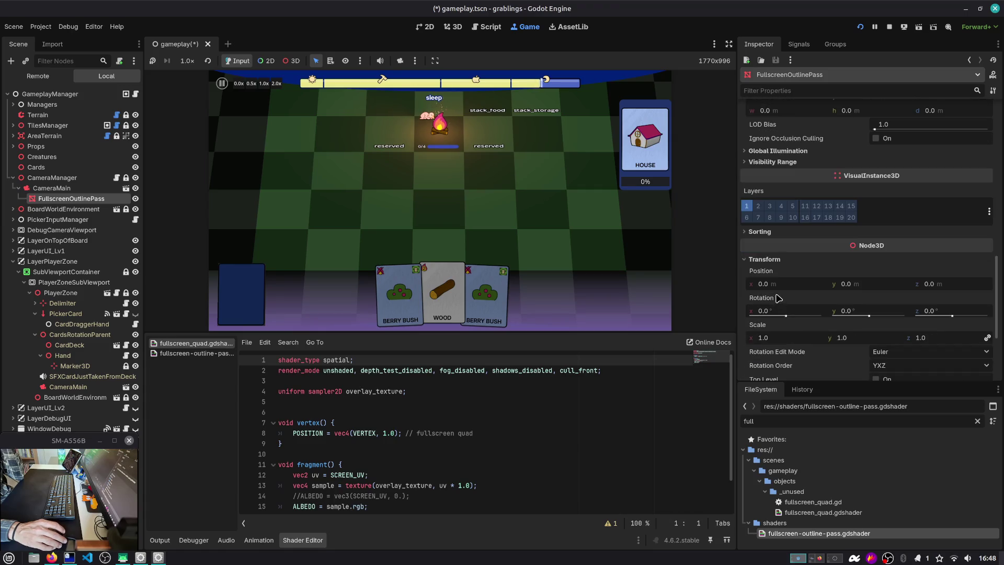
left_click(776, 260)
scroll(778, 325, "down", 1)
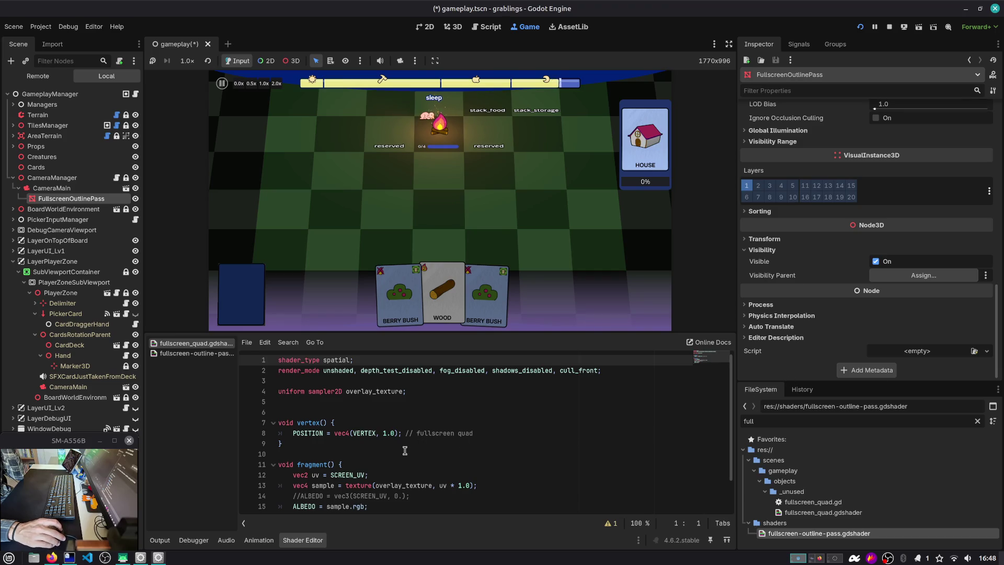
scroll(405, 450, "down", 1)
double_click(304, 477)
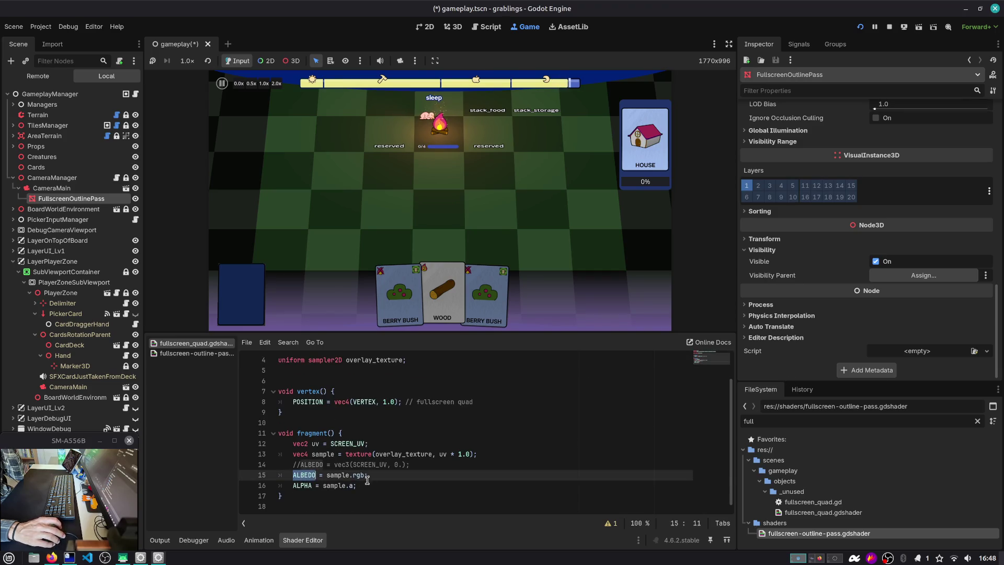
middle_click(209, 347)
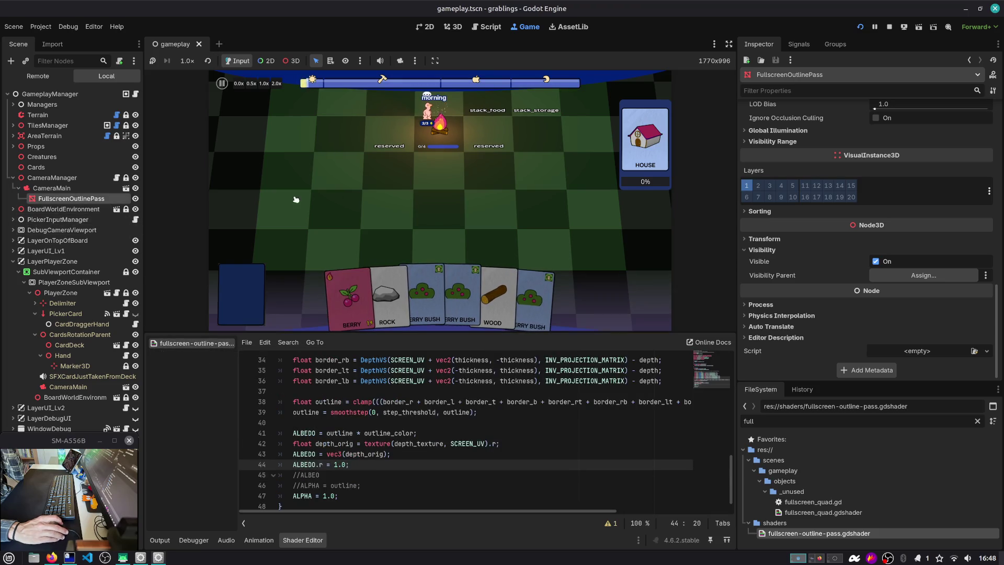
left_click(78, 188)
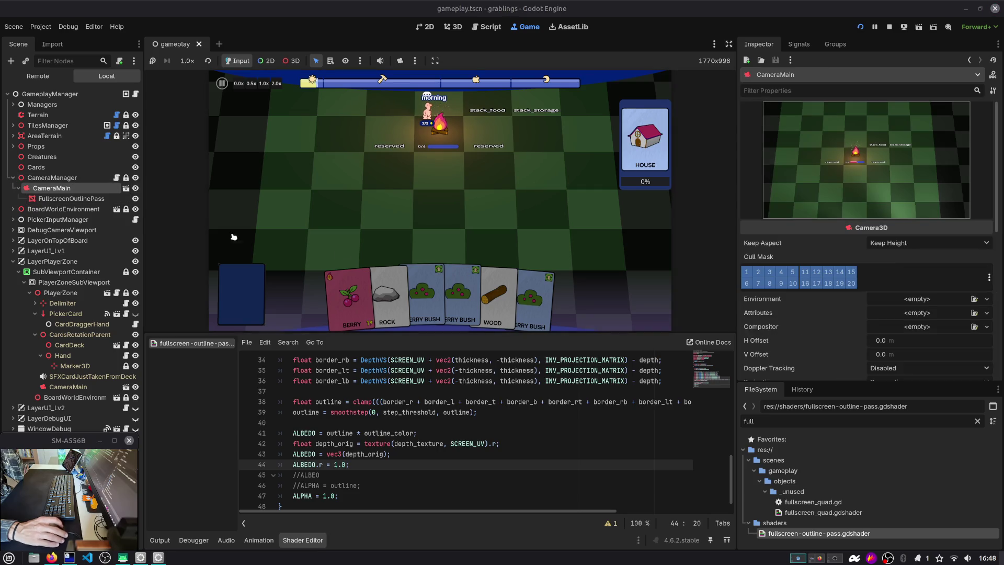
From FullscreenOutlinePass's Material and Shader, open the fullscreen-outline-pass.gdshader resource in the Inspector.
left_click(61, 199)
scroll(893, 220, "up", 5)
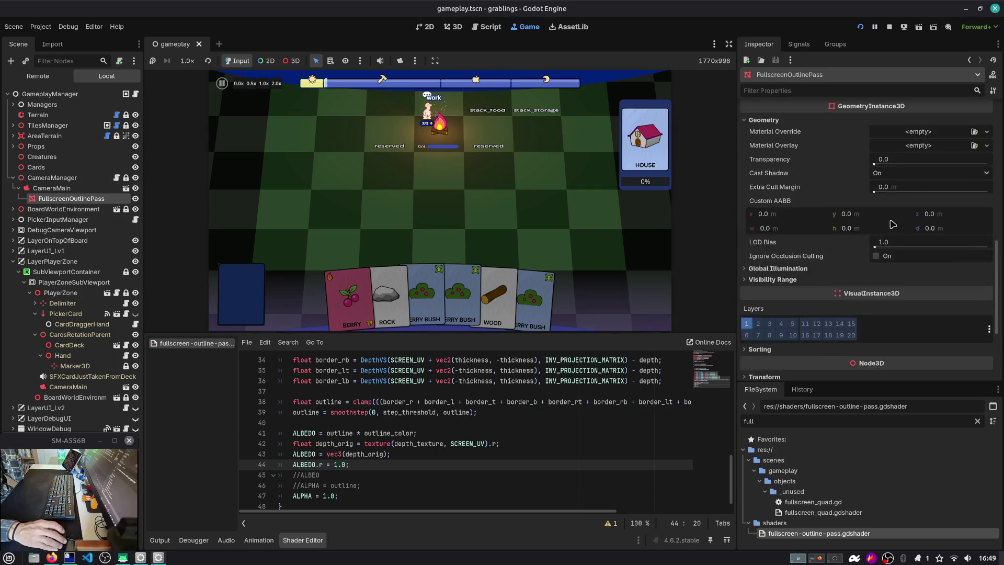
left_click(929, 310)
left_click(915, 305)
scroll(915, 272, "down", 5)
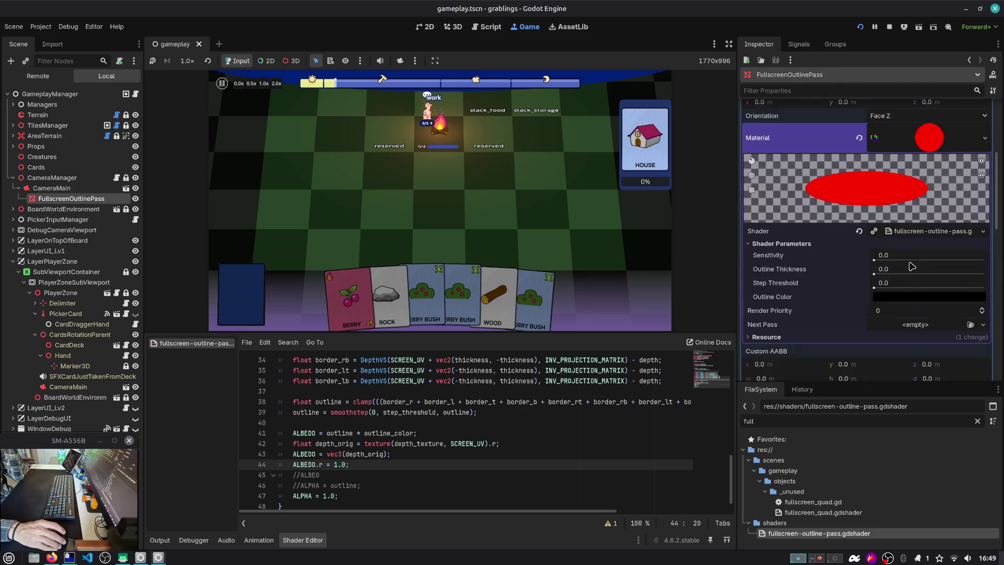
left_click(915, 233)
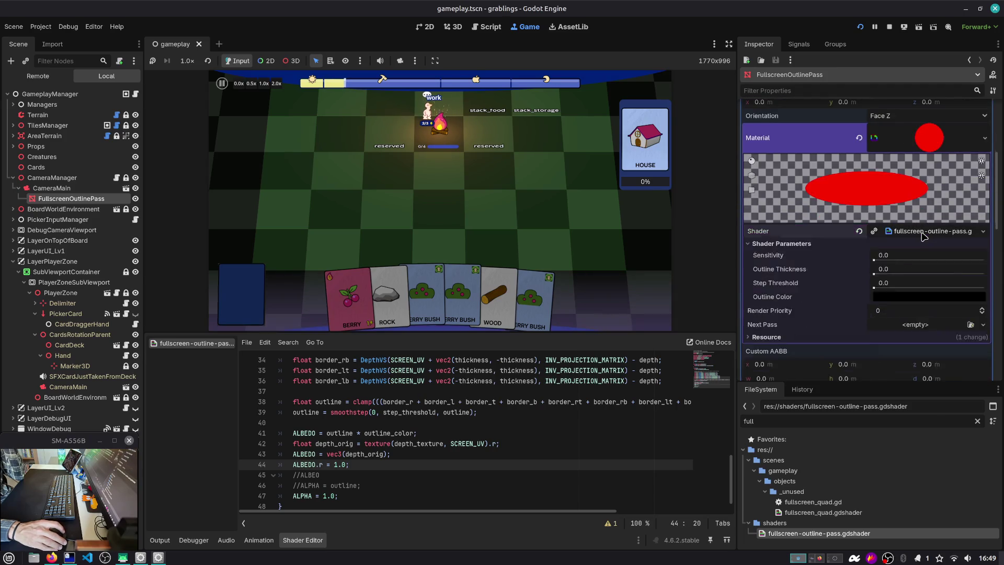
left_click(812, 536)
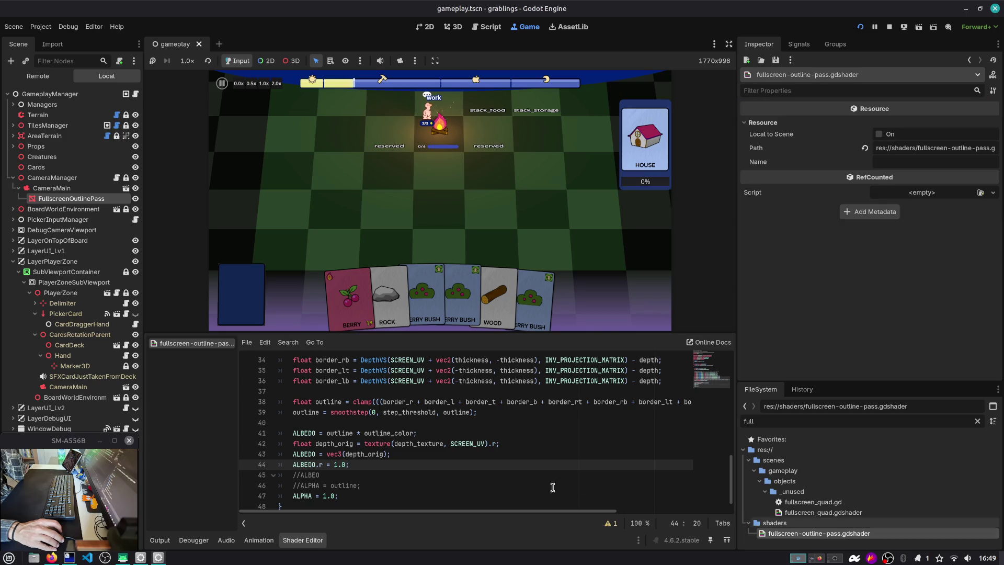
scroll(460, 463, "down", 1)
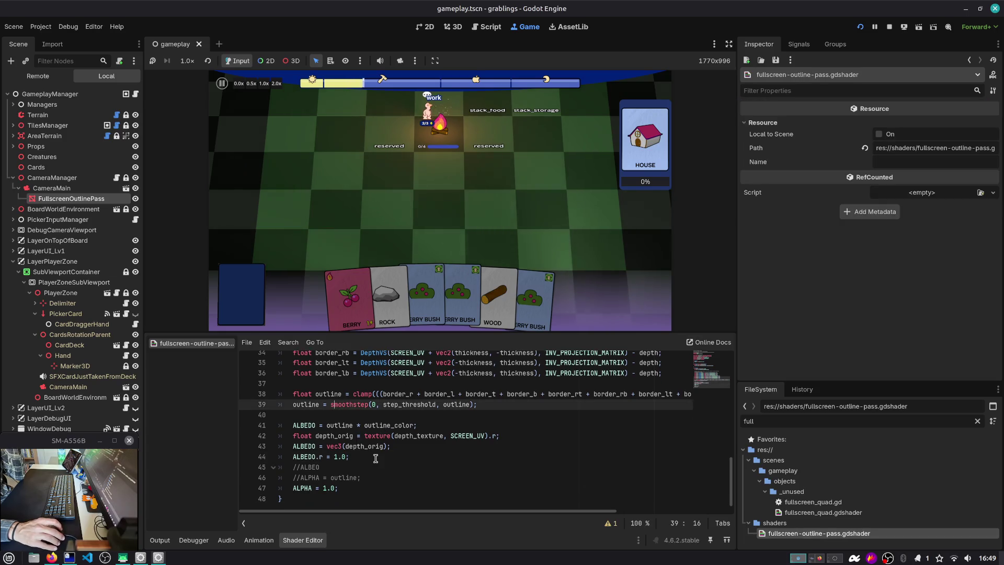
Make the last shader line ALBEDO = vec3(1.0,0.,0.); and comment out the depth colour line.
key("Up")
key("End")
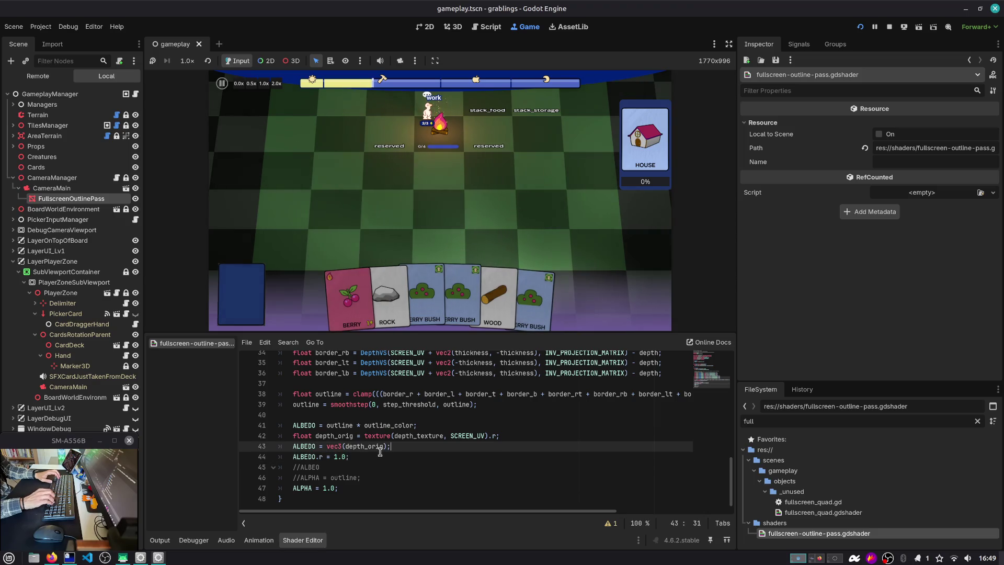
key("ctrl+z")
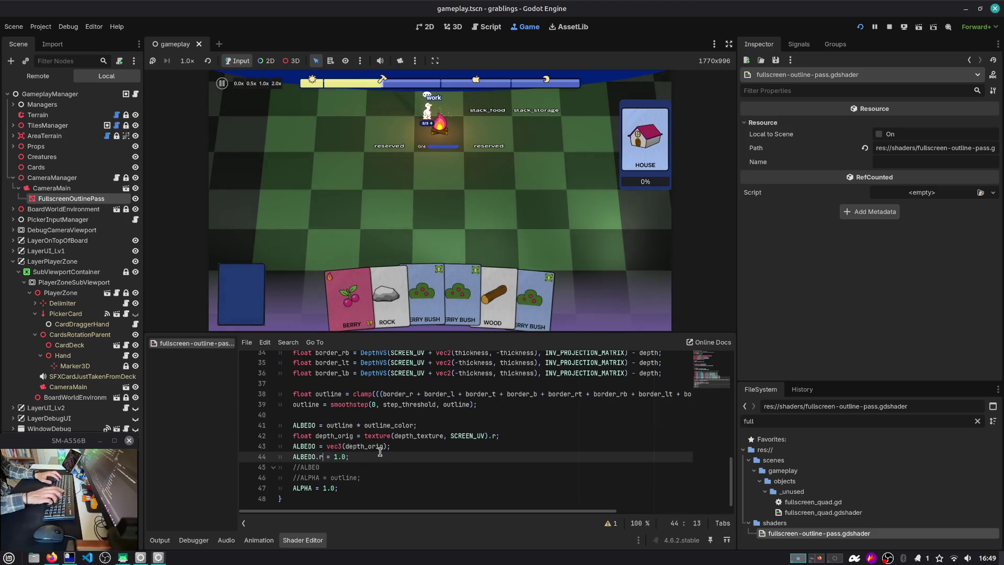
type("vec3")
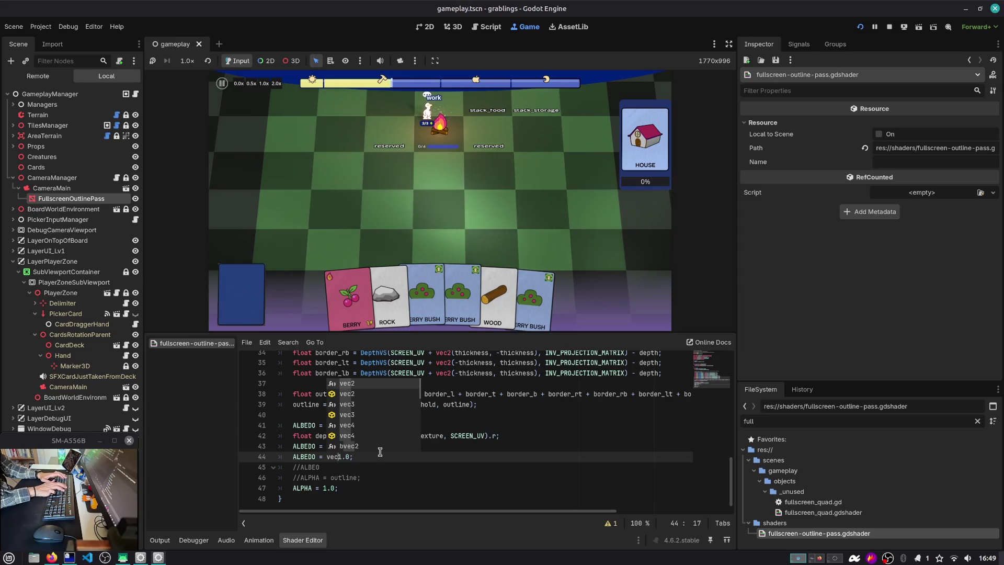
type("(")
key("Right")
key("Right")
key("Right")
key("Delete")
type(",0-")
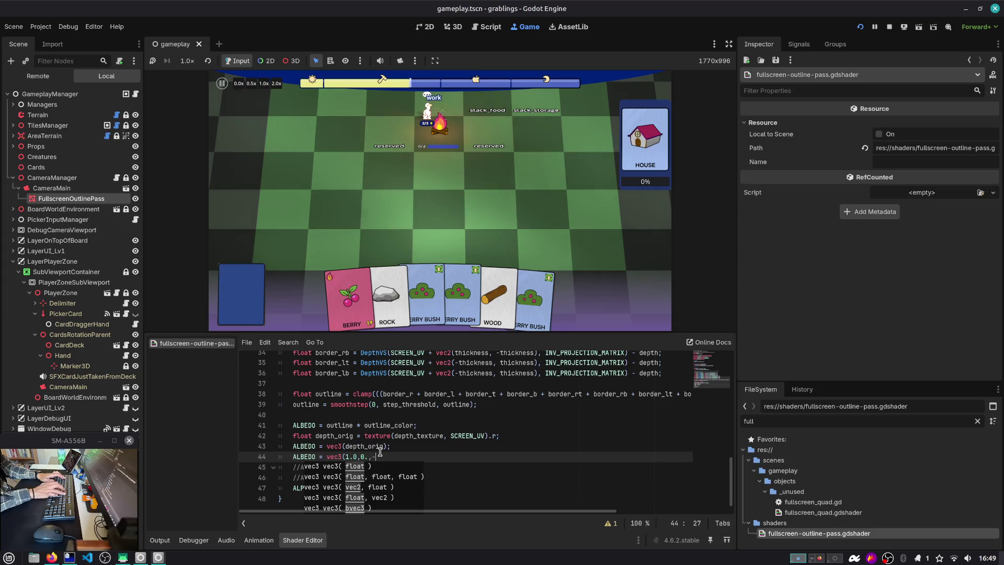
key("BackSpace")
type(".,0.)")
key("Up")
key("ctrl+k")
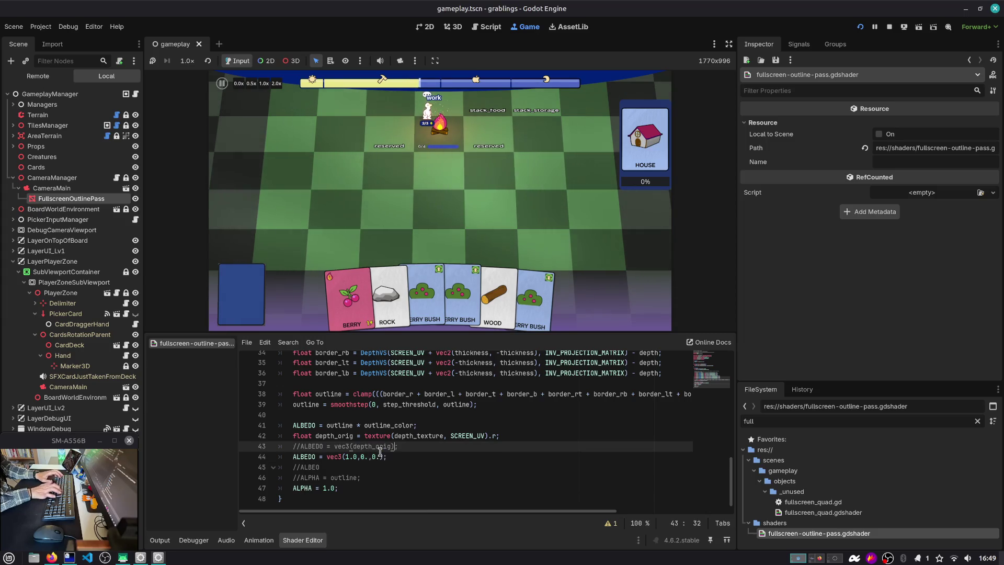
Save the outline shader and restart the running game.
left_click(380, 450)
key("ctrl+s")
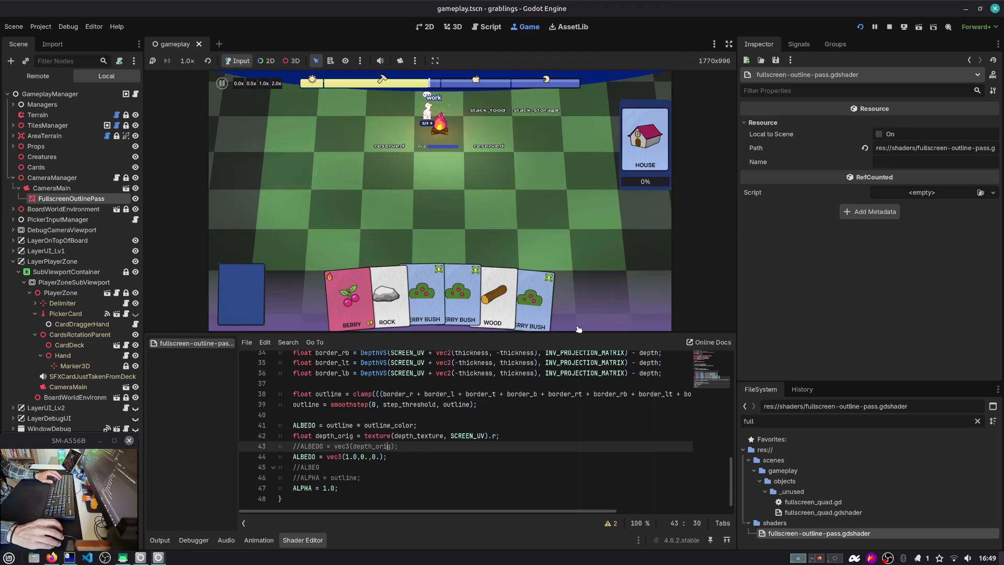
left_click(863, 27)
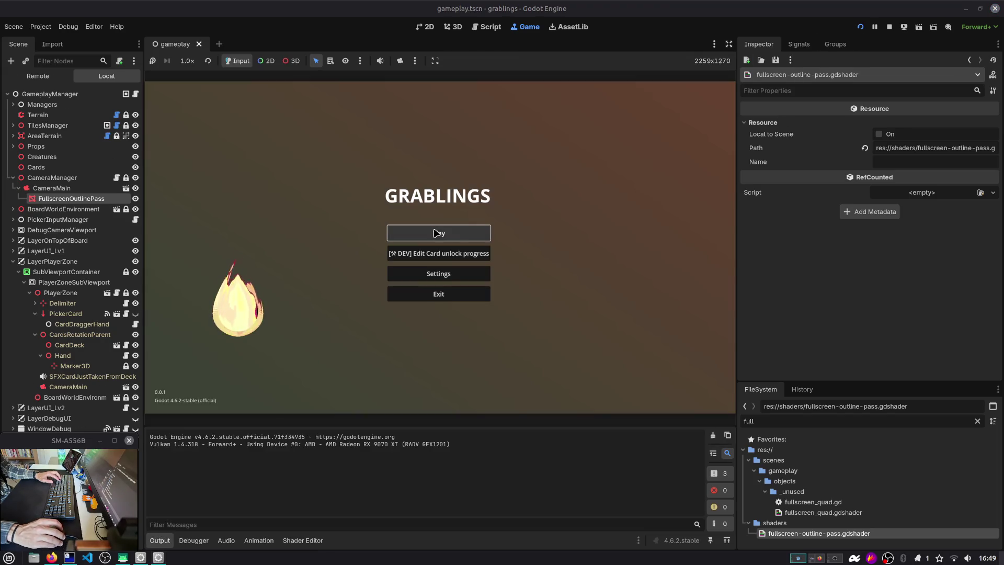
Restart the game, play into save Slot 1, and stop it once the board loads.
left_click(860, 27)
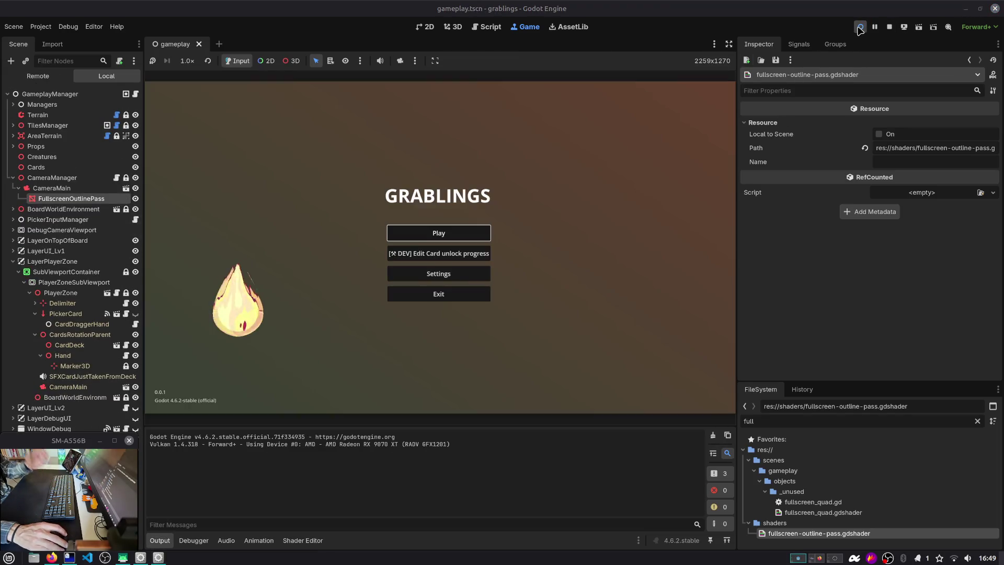
left_click(450, 231)
left_click(449, 231)
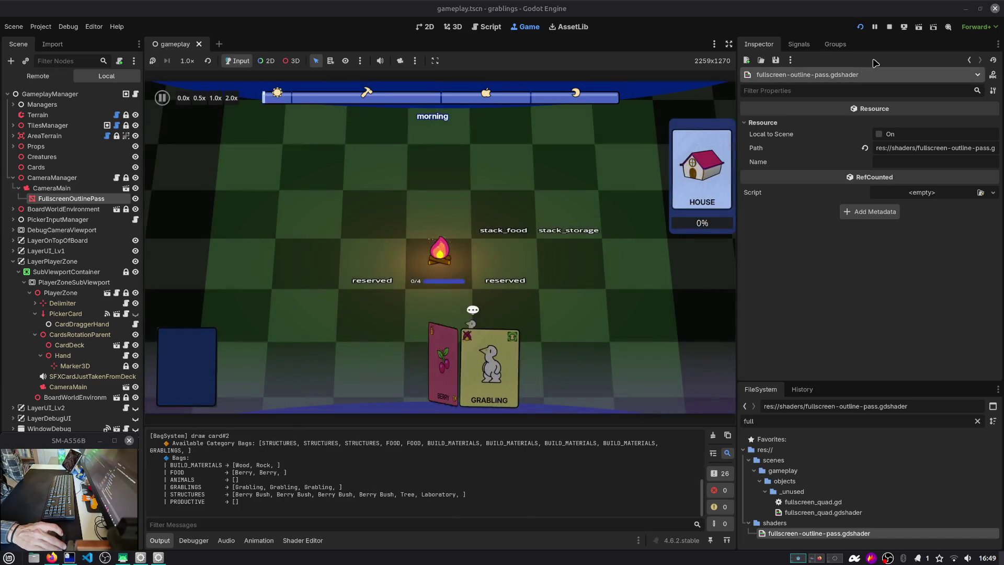
left_click(889, 26)
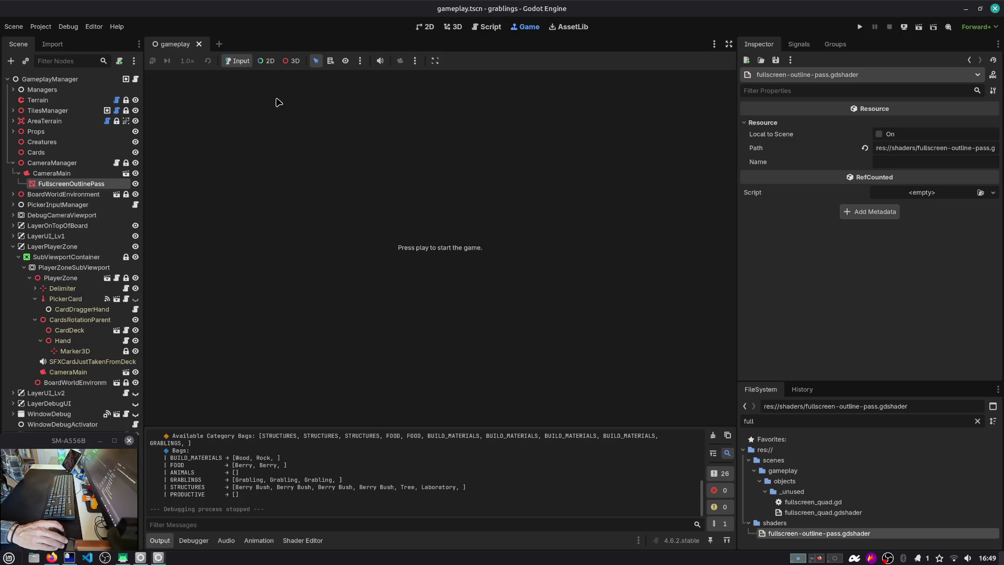
left_click(218, 43)
Give the new scene a Node3D root, add a Camera3D, and move it back along Z.
left_click(59, 109)
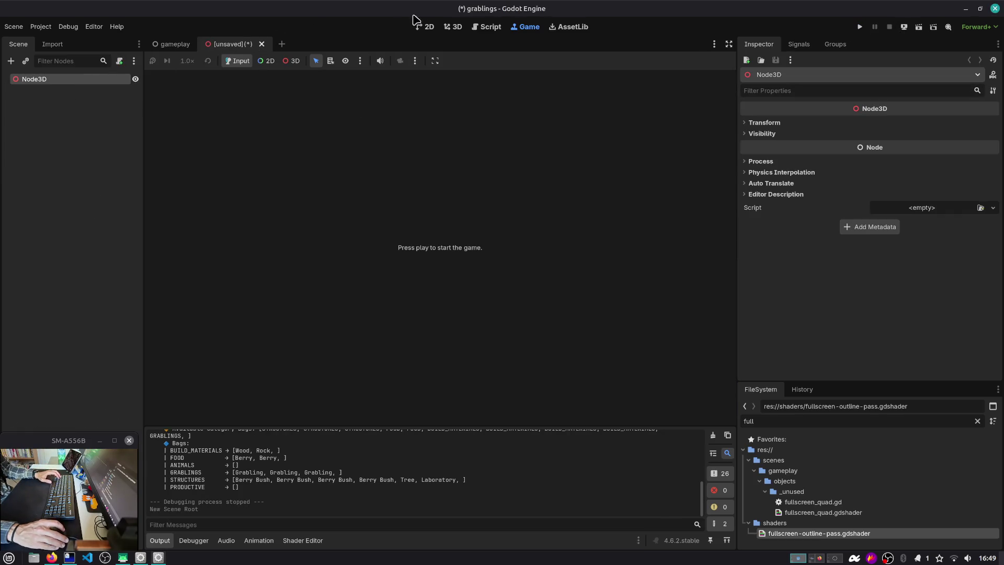
key("ctrl+a")
type("caemra")
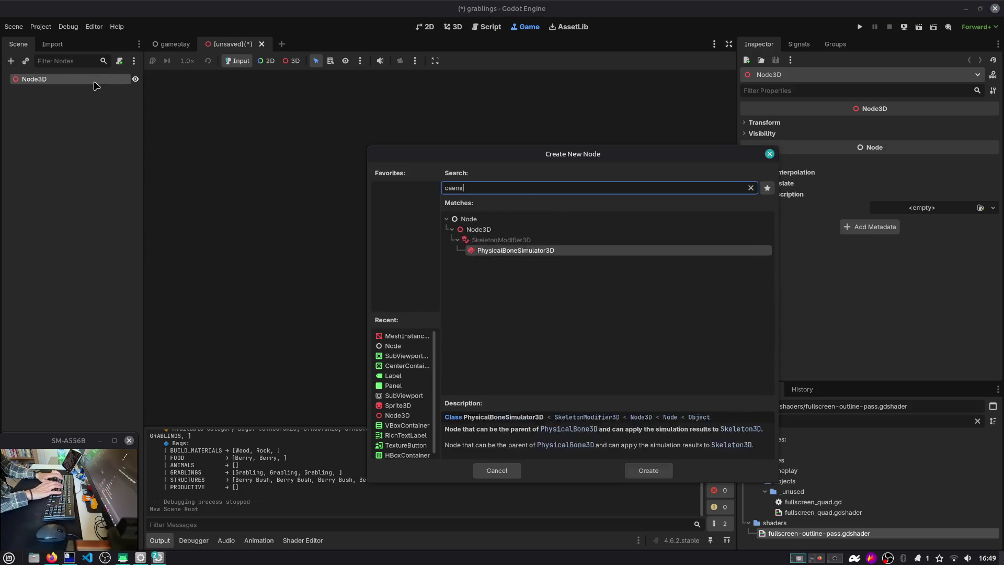
key("Escape")
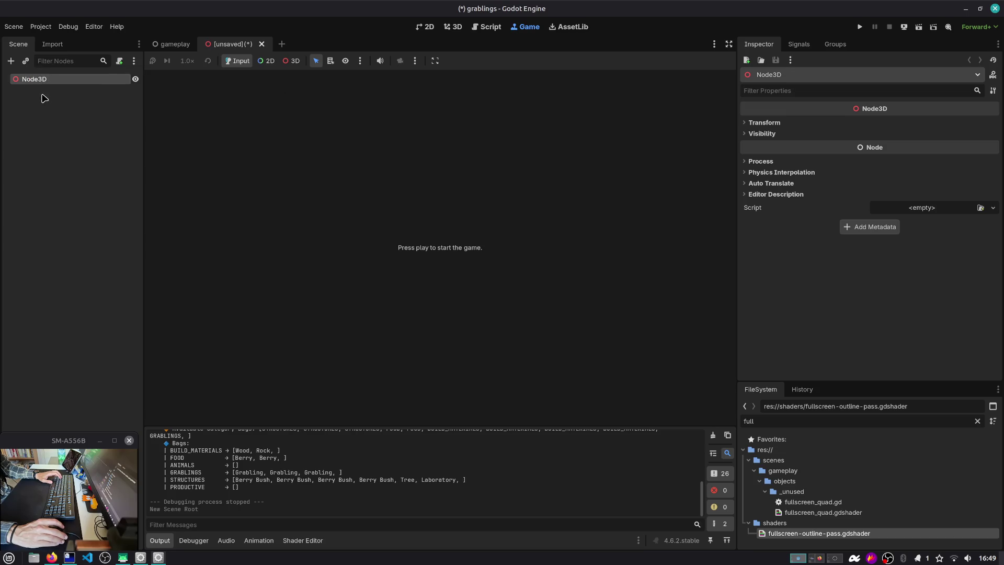
key("ctrl+a")
type("camera")
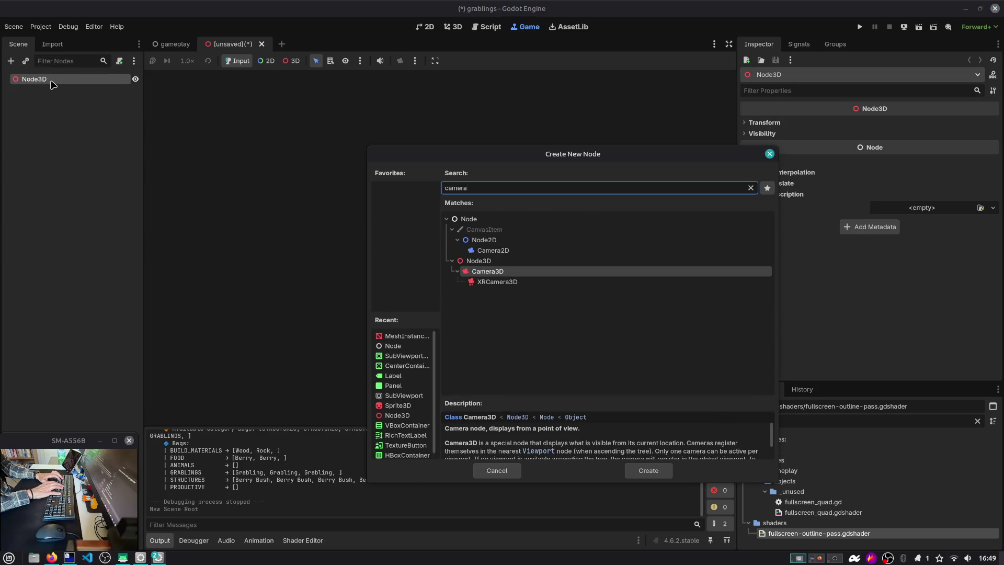
key("Return")
left_click(453, 26)
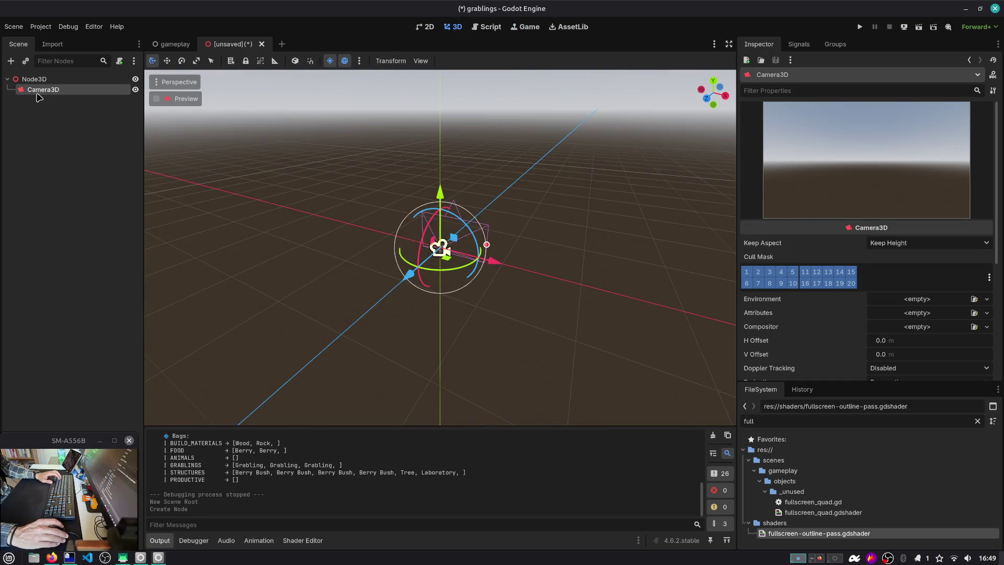
key("g")
key("z")
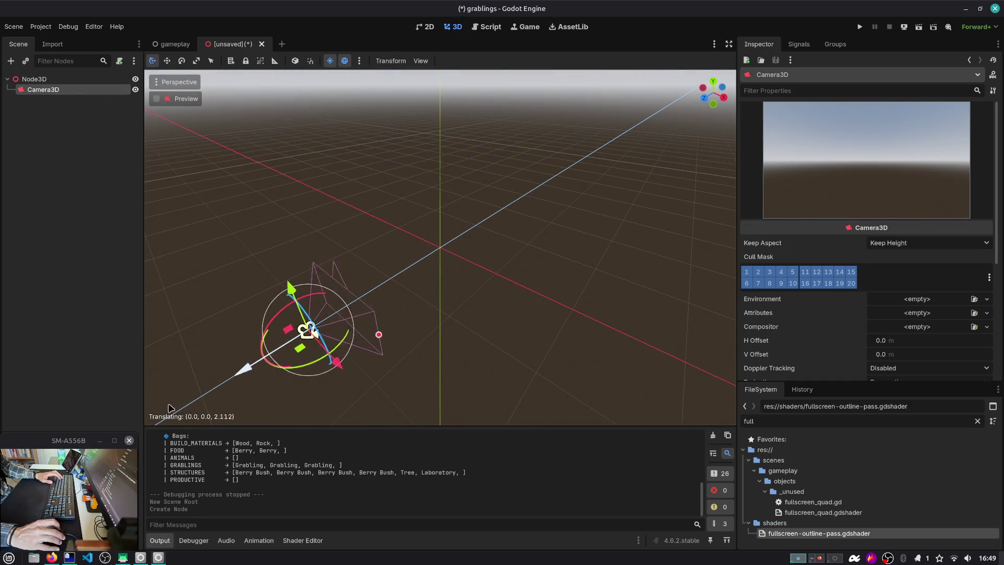
left_click(173, 408)
Add a MeshInstance3D under the root with a new BoxMesh.
left_click(77, 80)
key("ctrl+a")
type("cu")
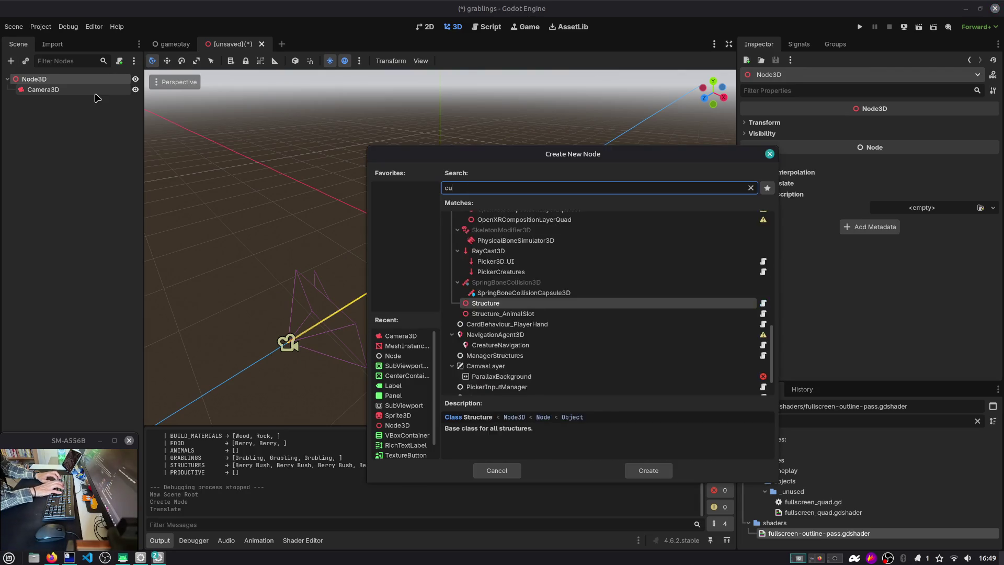
type("bbo")
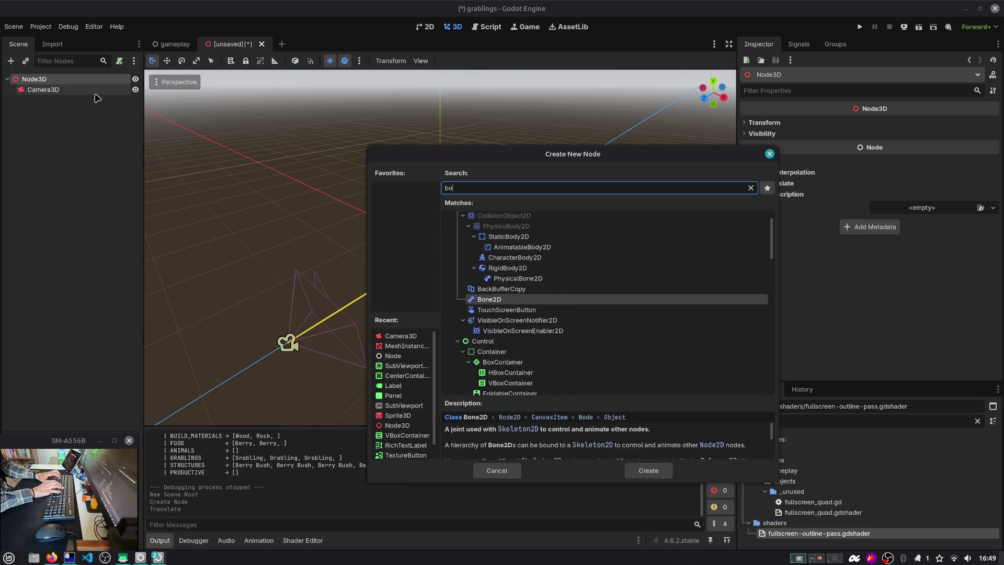
type("xmesh")
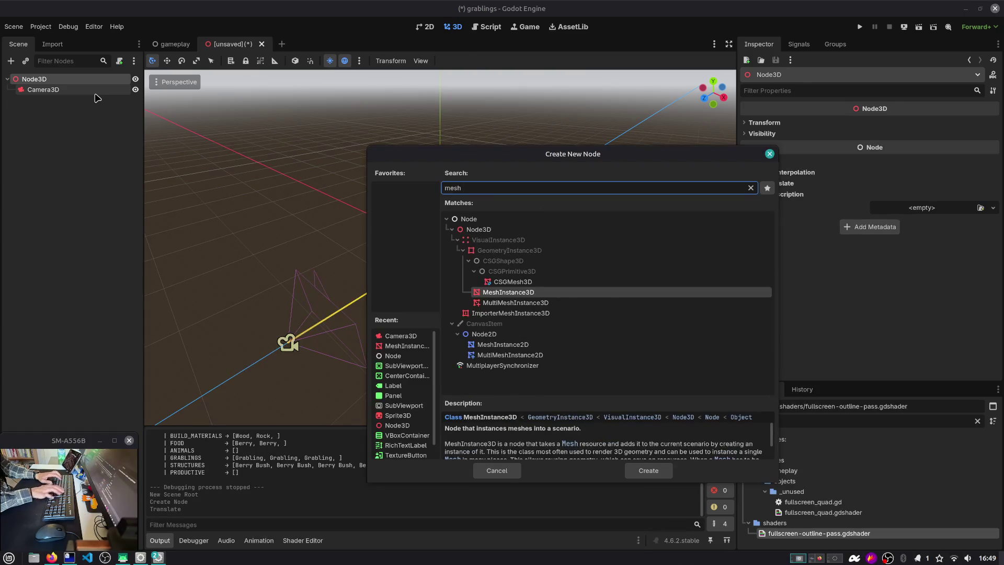
key("Return")
left_click(952, 129)
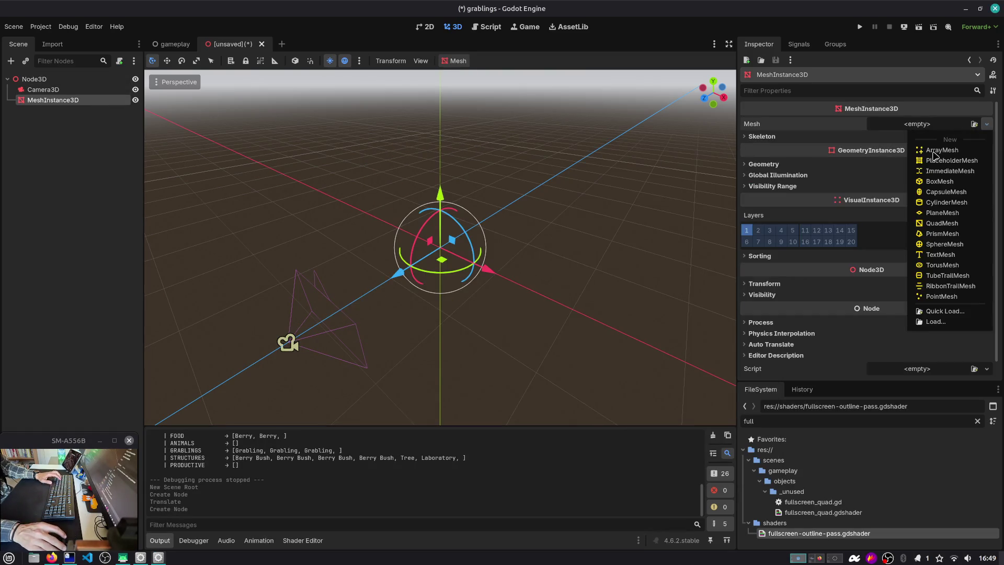
left_click(941, 178)
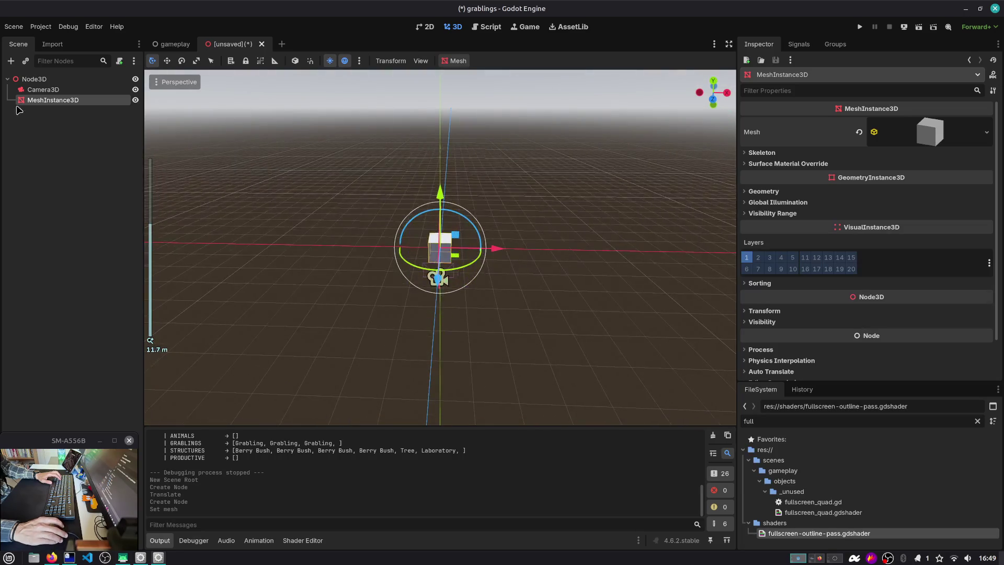
Rotate the camera to face the cube and save the scene as node_3d.tscn.
left_click(433, 340)
key("f")
left_click_drag(532, 256, 688, 265)
left_click(91, 139)
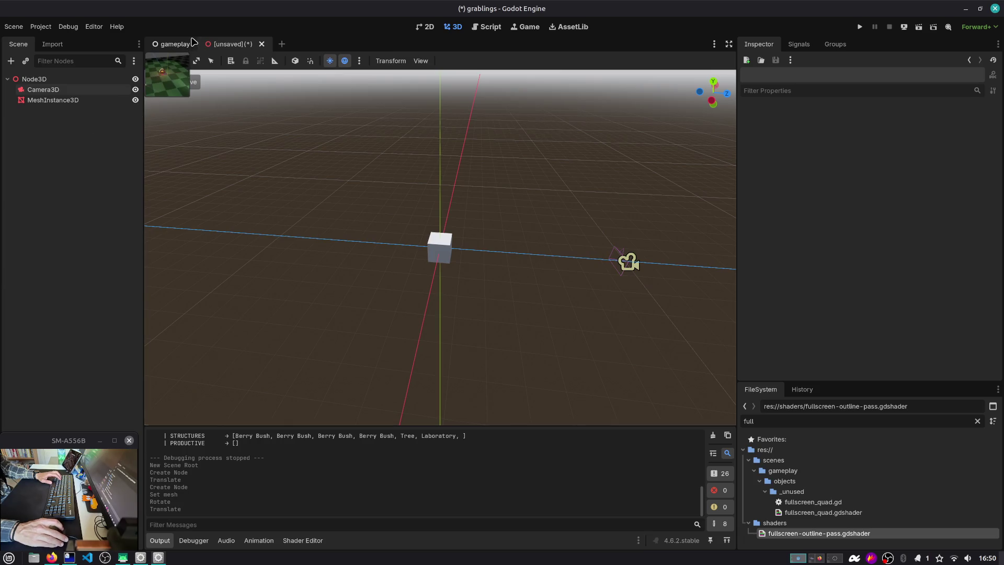
key("ctrl+s")
left_click(575, 432)
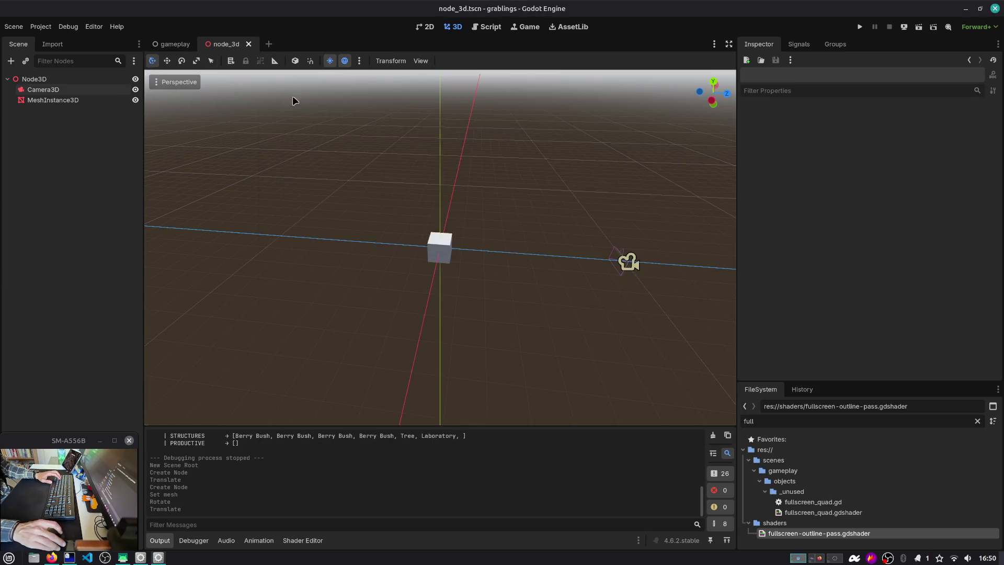
Paste the FullscreenOutlinePass node, parent it under Camera3D, and shift it along depth.
left_click(172, 44)
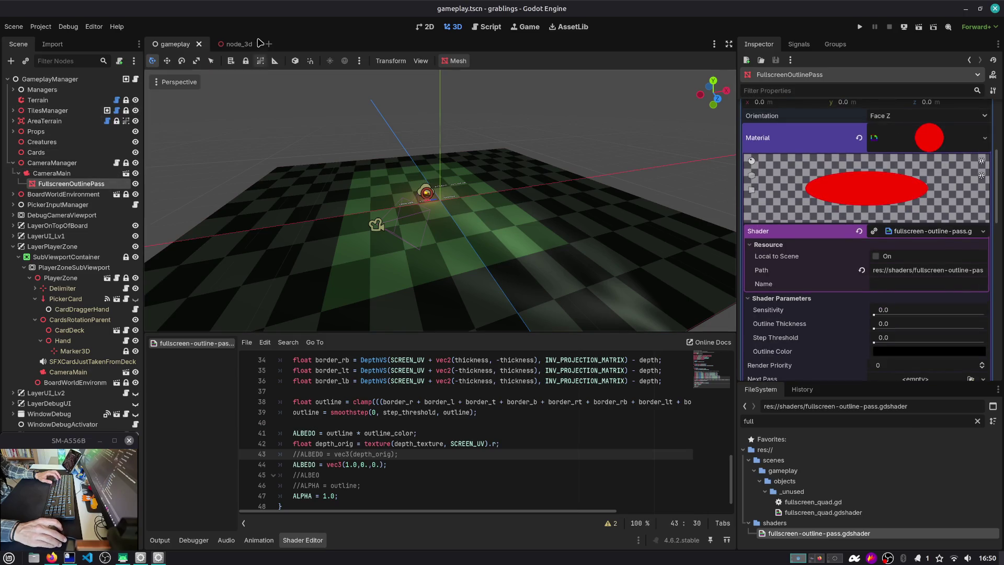
left_click(245, 44)
key("ctrl+v")
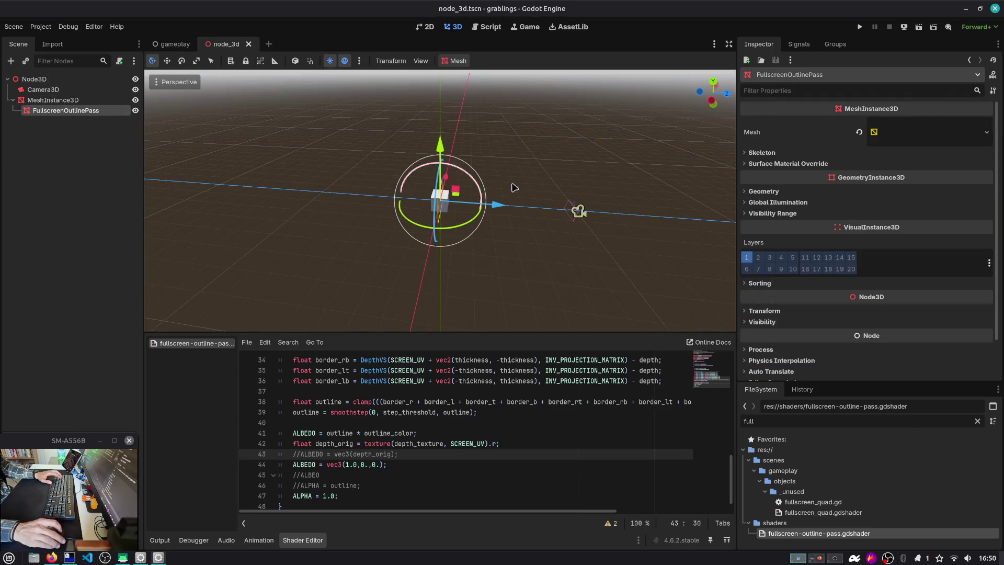
scroll(497, 188, "up", 3)
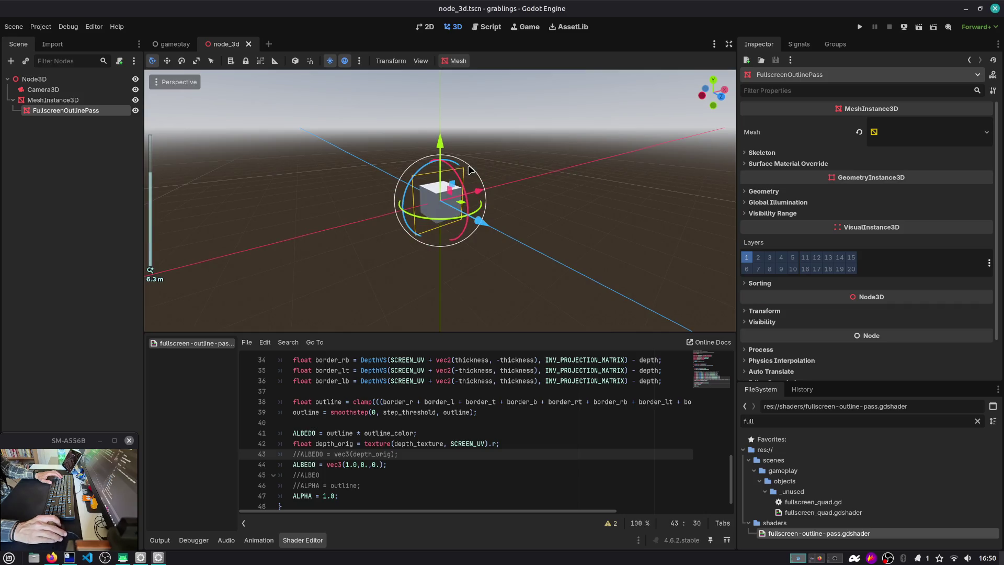
left_click_drag(62, 111, 49, 90)
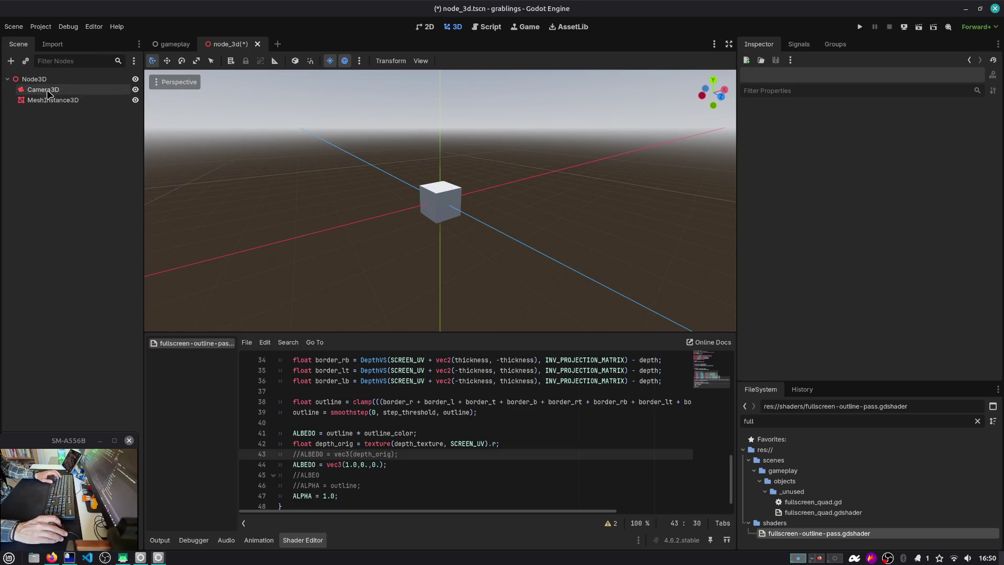
key("f")
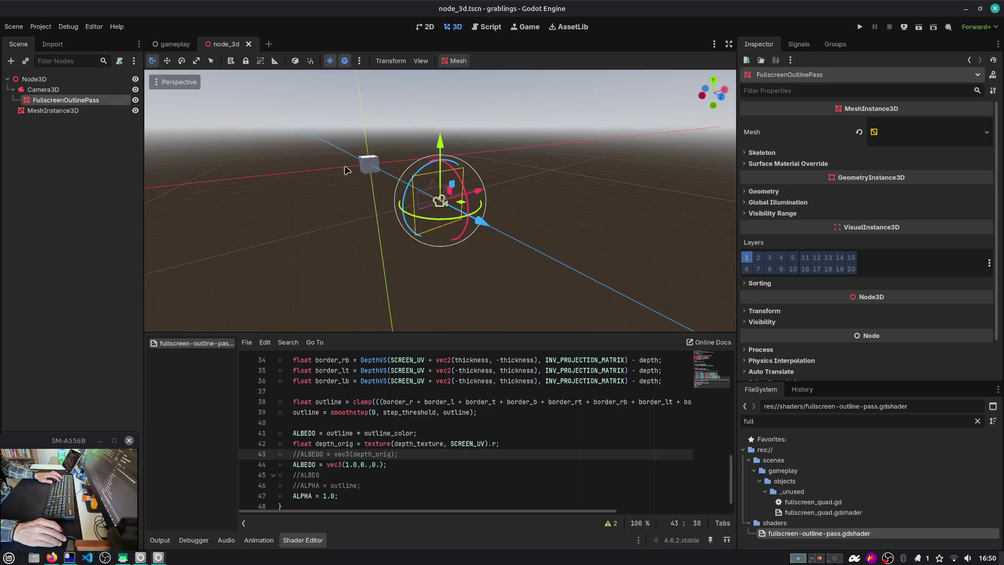
left_click_drag(497, 199, 476, 200)
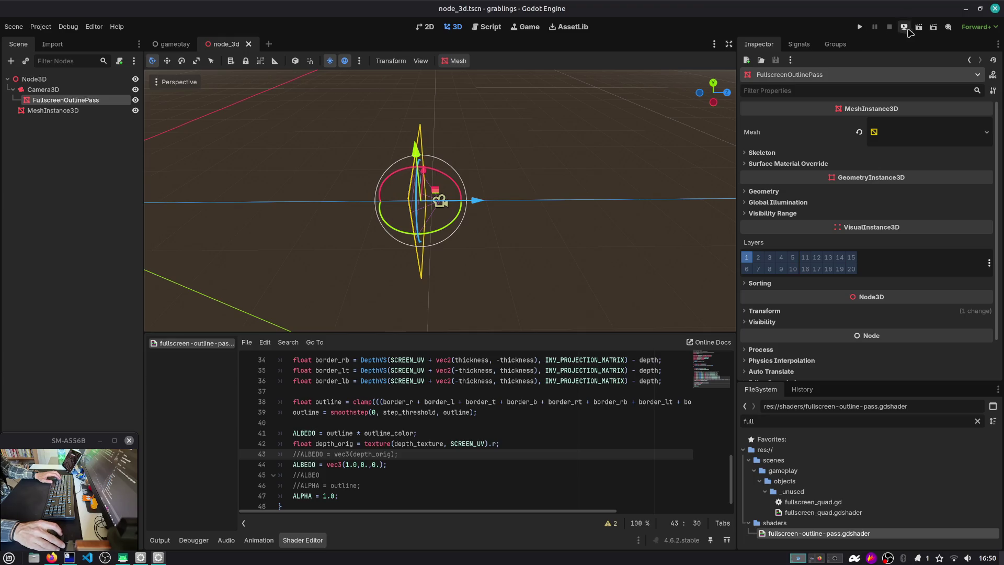
Run the scene and inspect the outline pass's quad mesh and shader material settings.
left_click(906, 29)
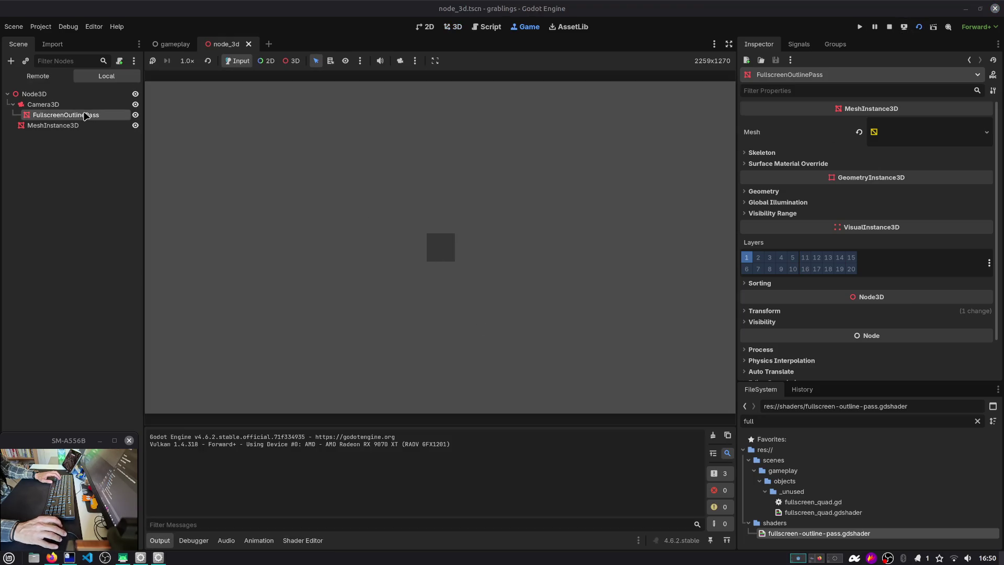
left_click(920, 136)
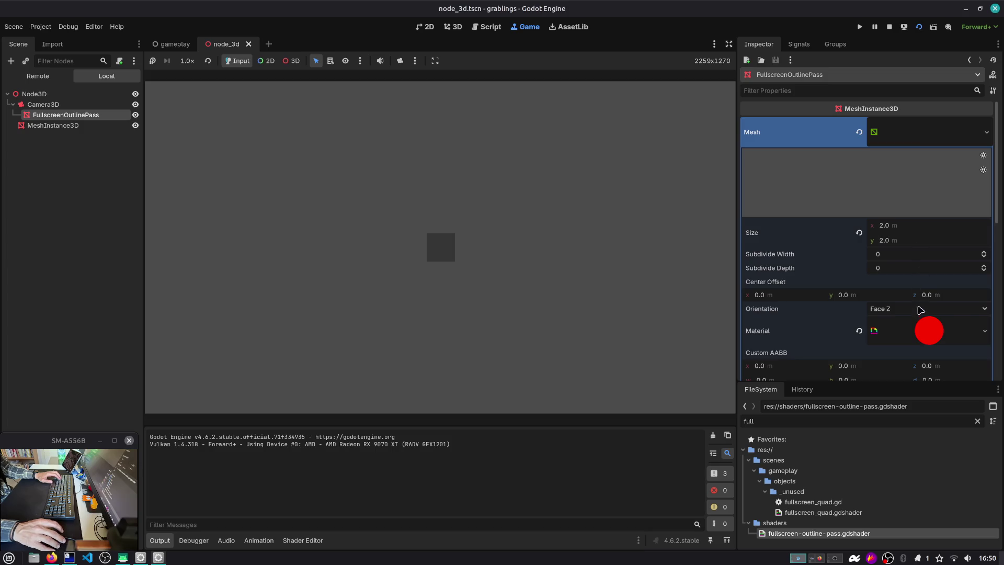
left_click(920, 327)
scroll(918, 220, "down", 3)
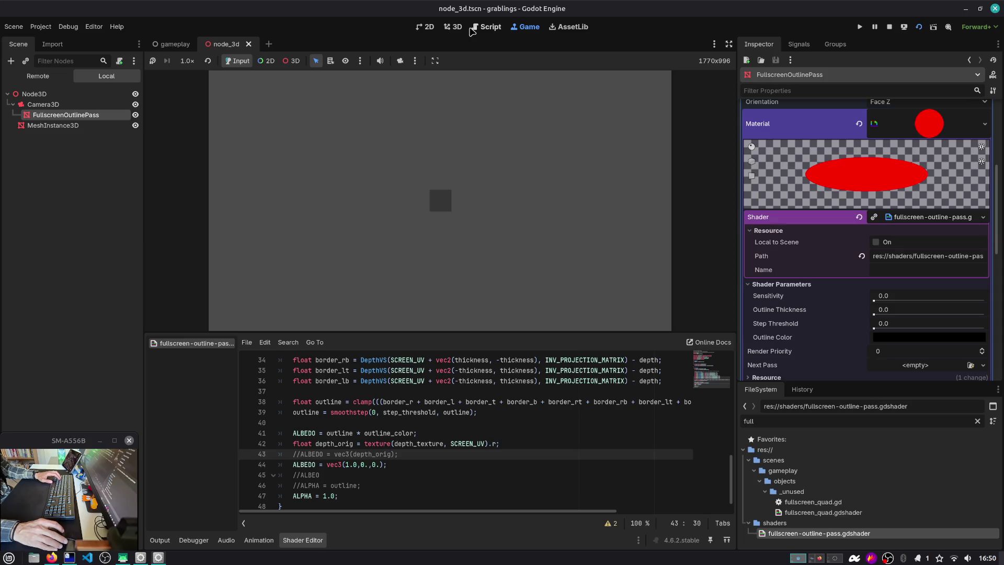
Raise the outline pass, then move the camera up and tilt it about 11.8 degrees.
left_click(454, 27)
left_click_drag(484, 201, 487, 158)
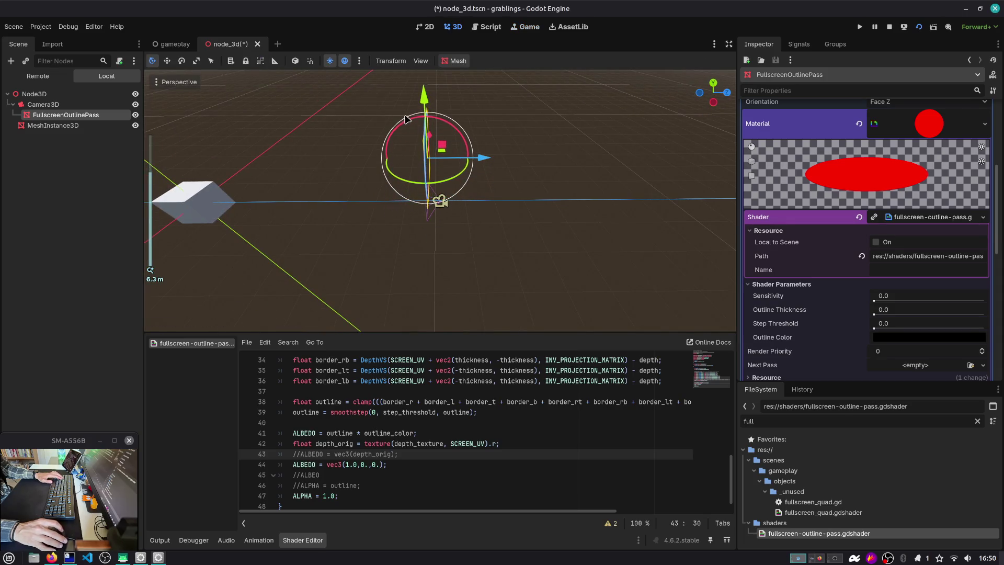
left_click(439, 201)
mouse_move(428, 138)
left_mouse_down()
mouse_move(426, 93)
mouse_move(418, 126)
left_mouse_up()
left_click(313, 261)
Rename the original MeshInstance3D to Cube.
left_click(12, 104)
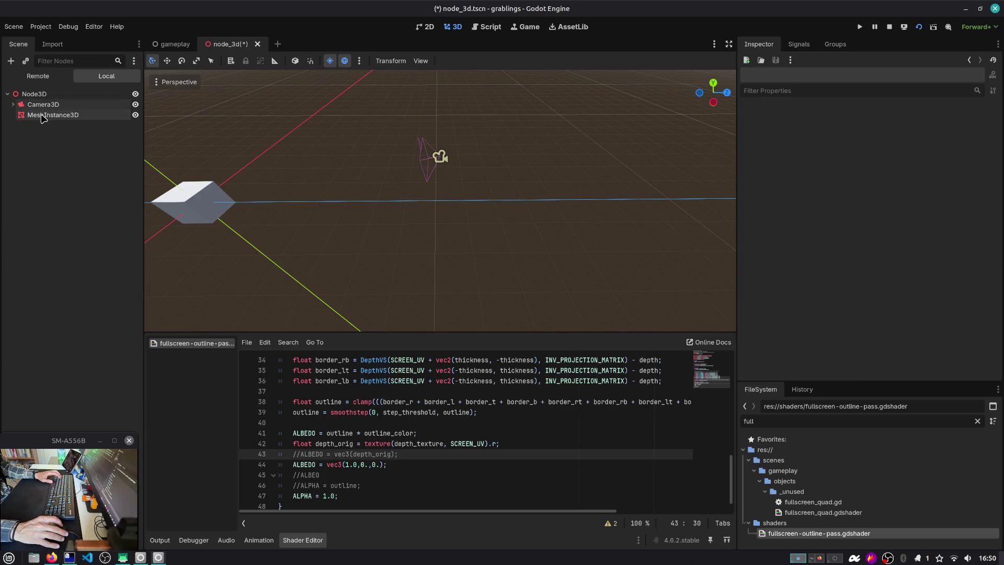
left_click(46, 115)
type("Cube")
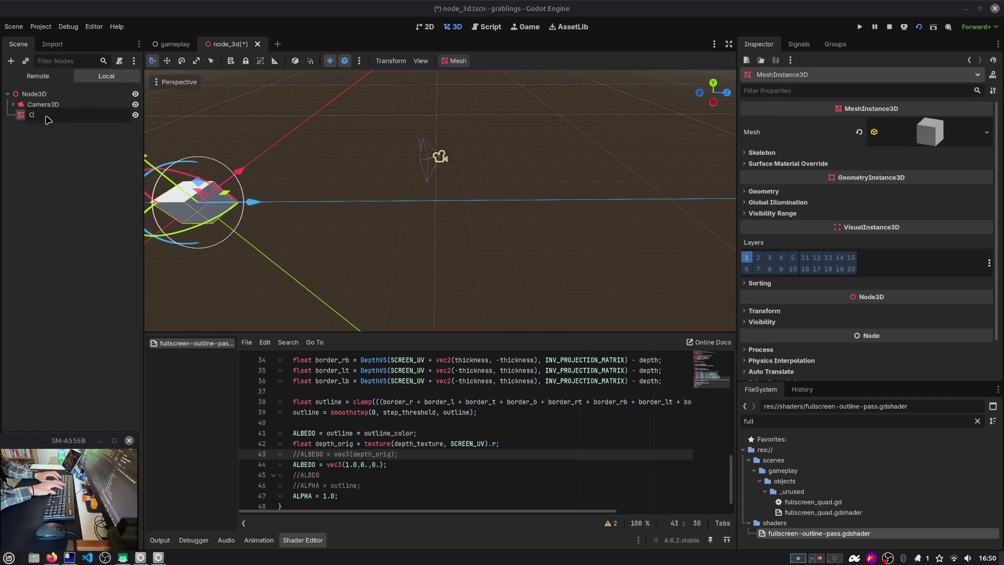
key("Return")
Add a second MeshInstance3D under the root with a new PlaneMesh.
left_click(59, 94)
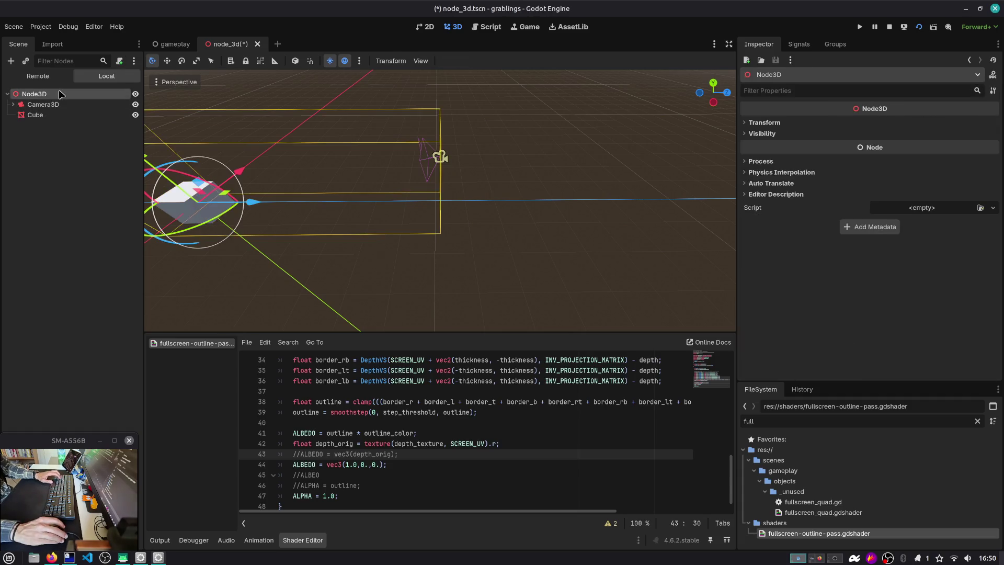
key("ctrl+a")
type("mesh")
key("Return")
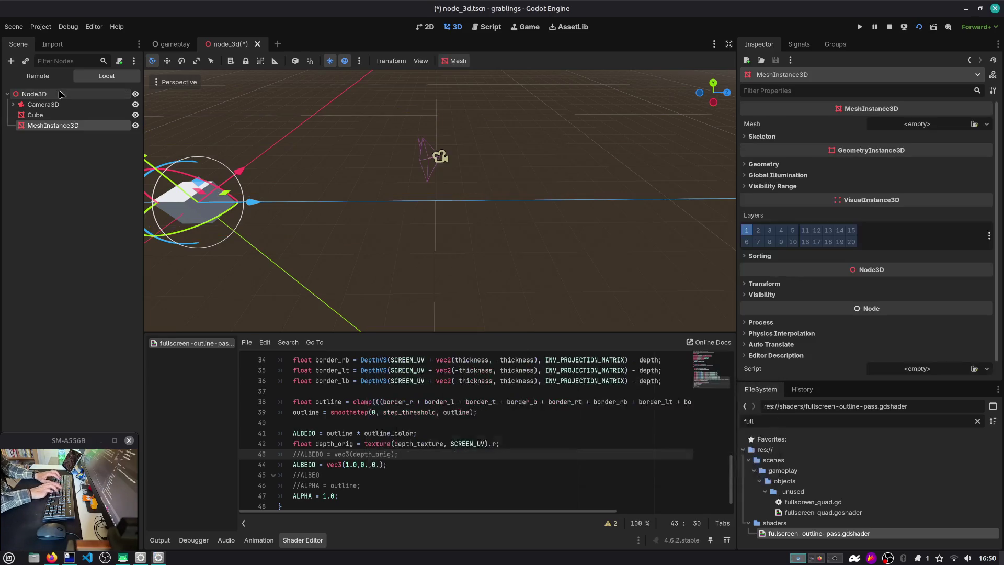
left_click(937, 131)
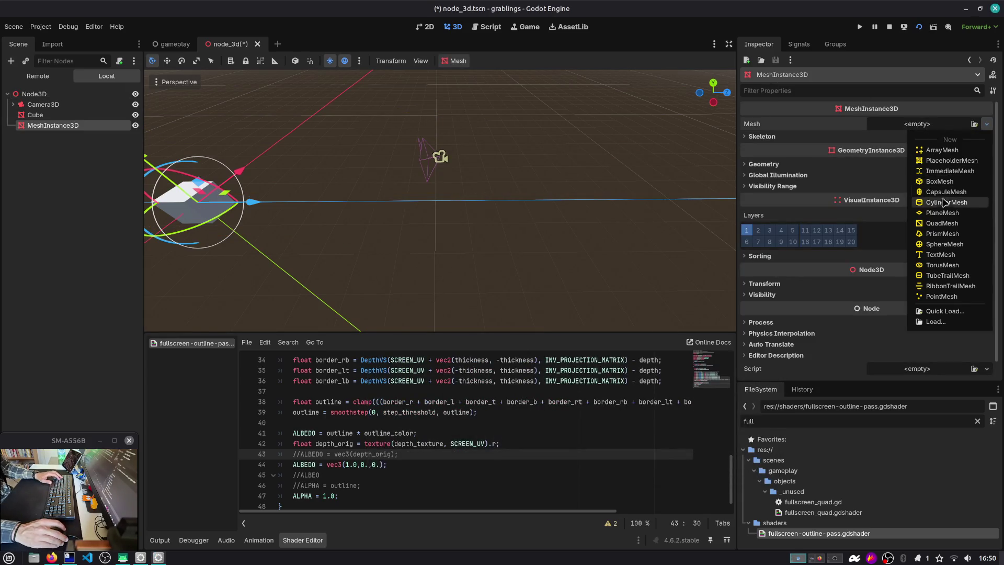
left_click(936, 211)
left_click(913, 145)
Size the floor plane to 20×20 m, lower it slightly, and save the scene.
left_click(895, 226)
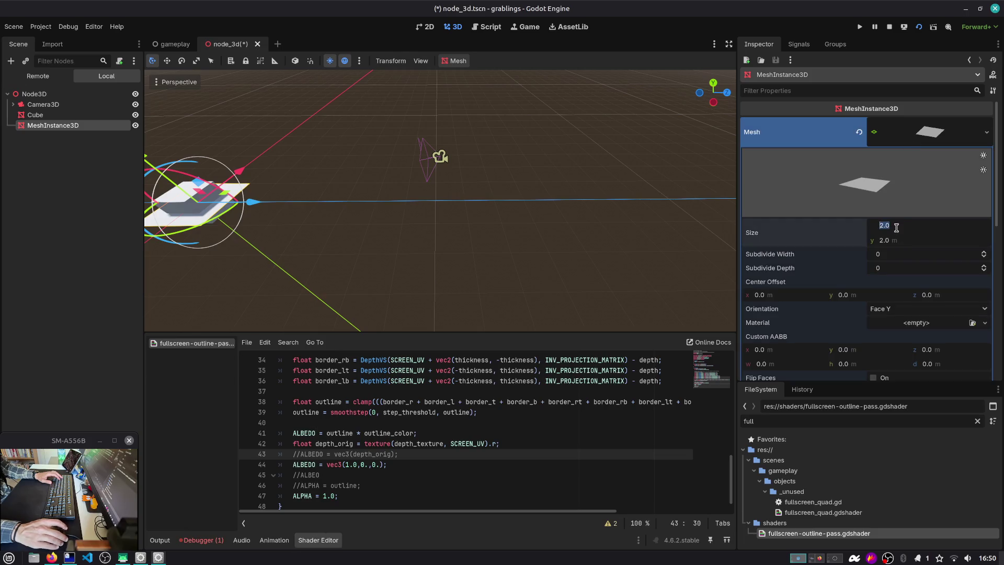
type("4")
key("Tab")
type("4")
key("Return")
left_click(896, 227)
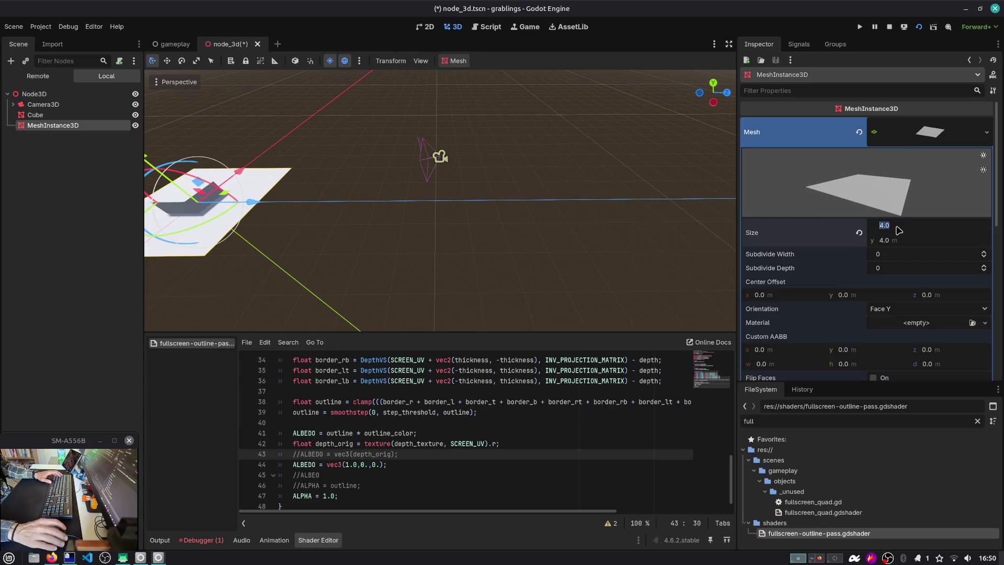
key("Tab")
type("20")
key("Tab")
scroll(293, 149, "down", 5)
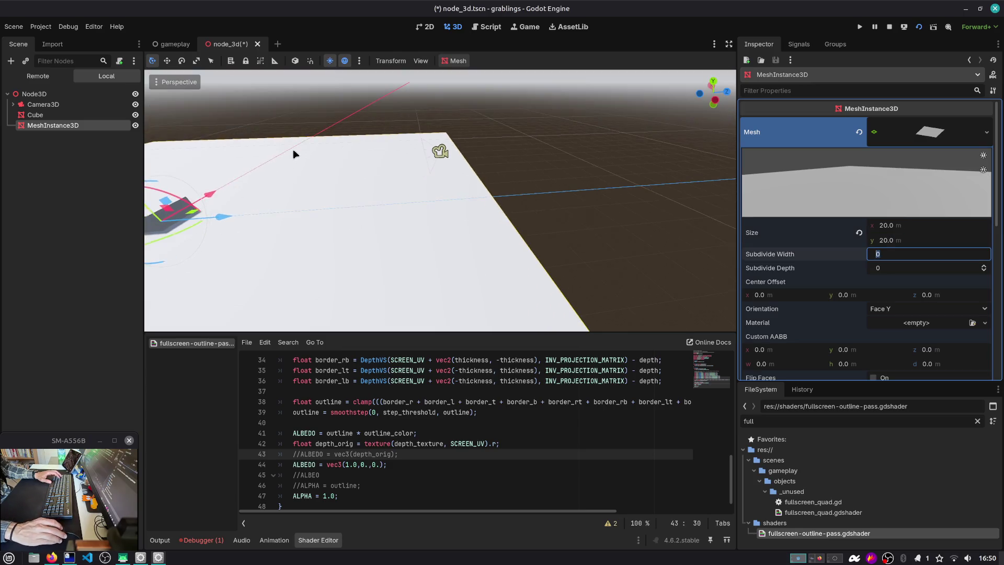
left_click_drag(300, 157, 297, 167)
key("ctrl+s")
Select the FullscreenOutlinePass under Camera3D and frame it in the 3D view.
left_click(168, 133)
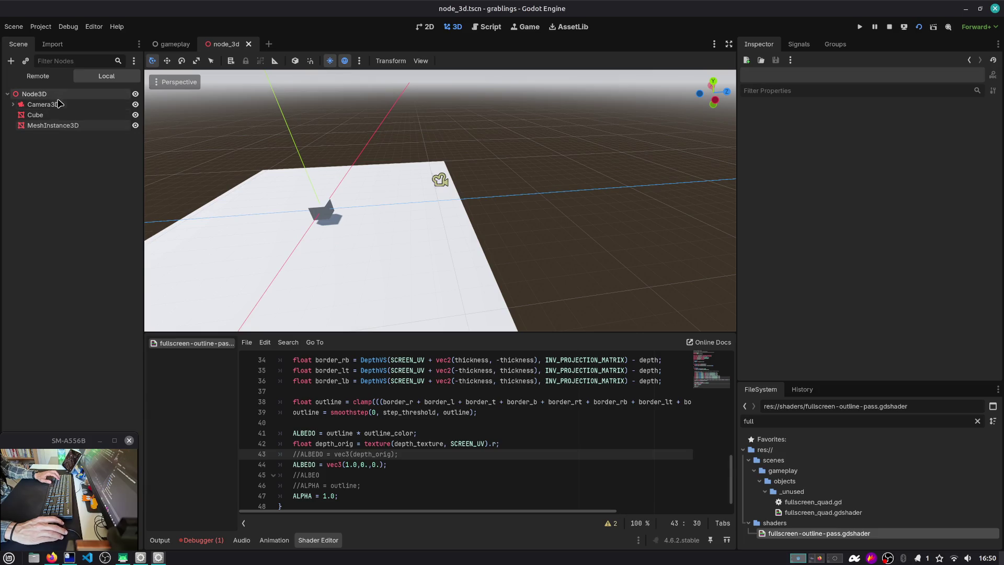
left_click(58, 104)
left_click(12, 104)
left_click(47, 114)
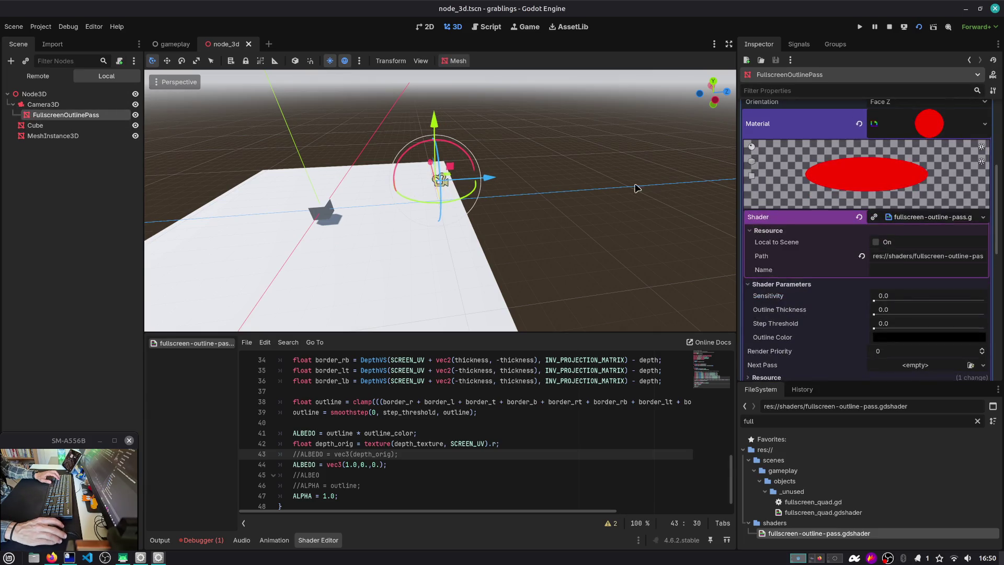
type("f")
scroll(373, 179, "up", 3)
left_click_drag(370, 179, 523, 198)
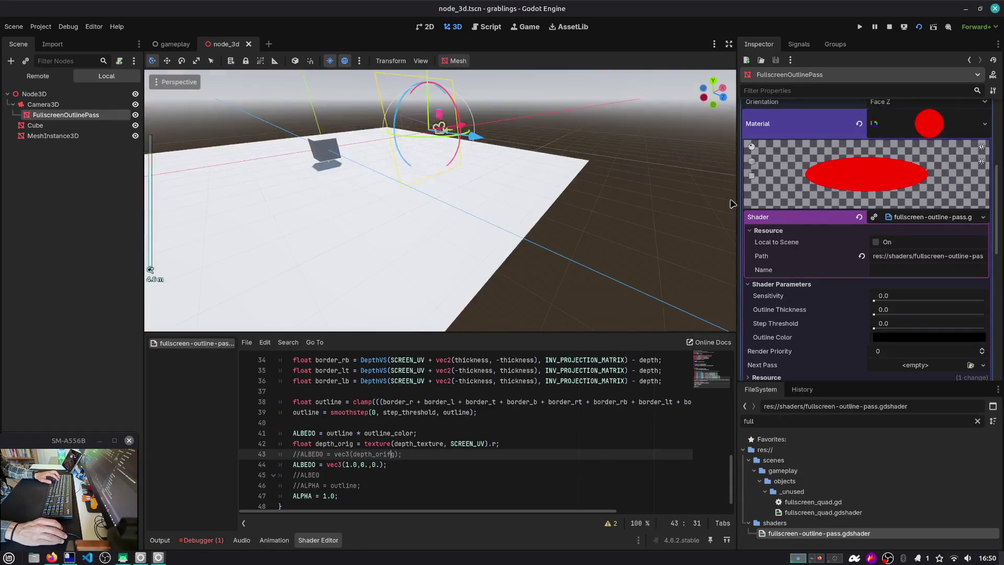
Enable Ignore Occlusion Culling on the outline pass's Geometry settings and run the scene.
type("ul")
left_click(822, 96)
type("c")
scroll(842, 236, "down", 3)
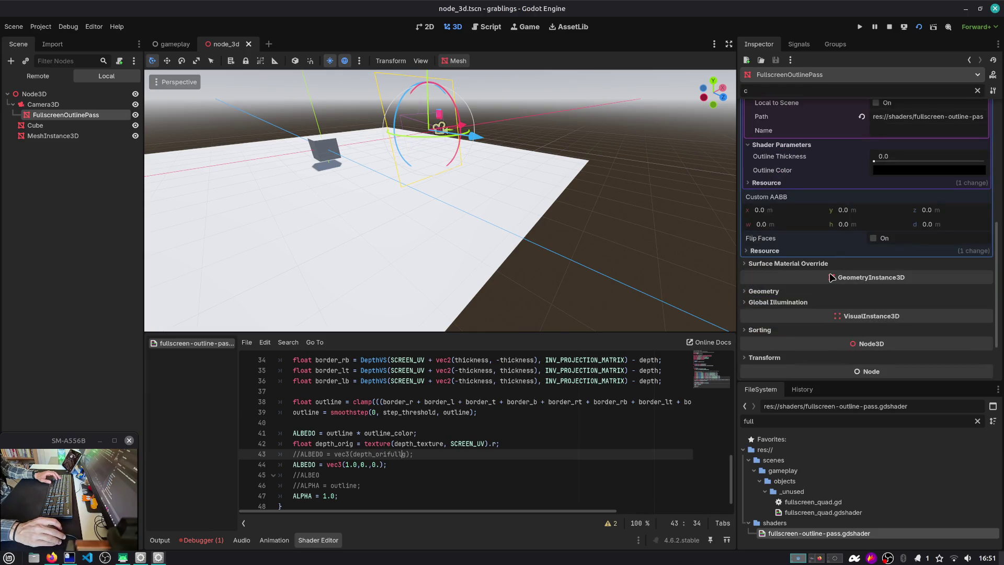
left_click(764, 291)
scroll(858, 235, "down", 8)
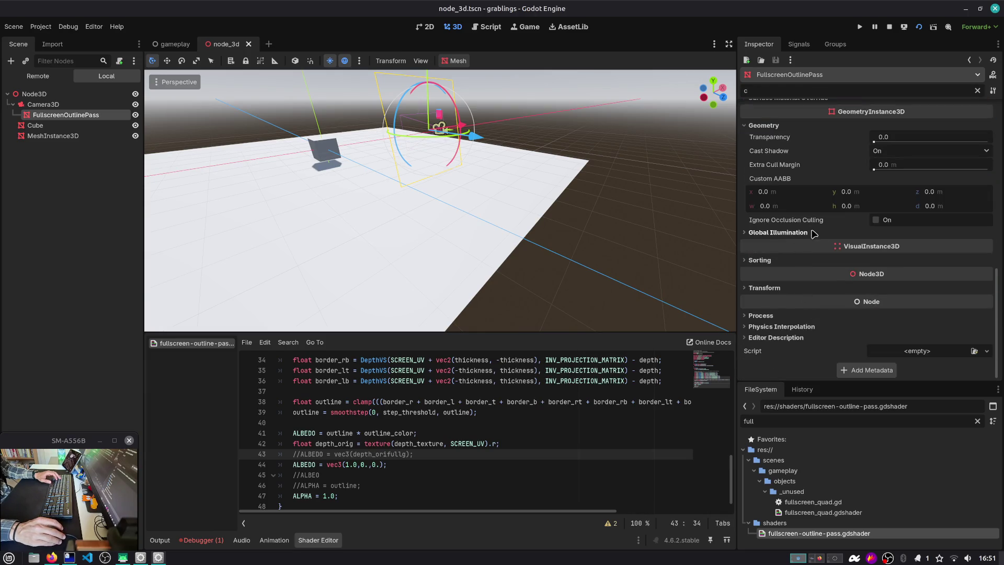
left_click(875, 220)
left_click(918, 28)
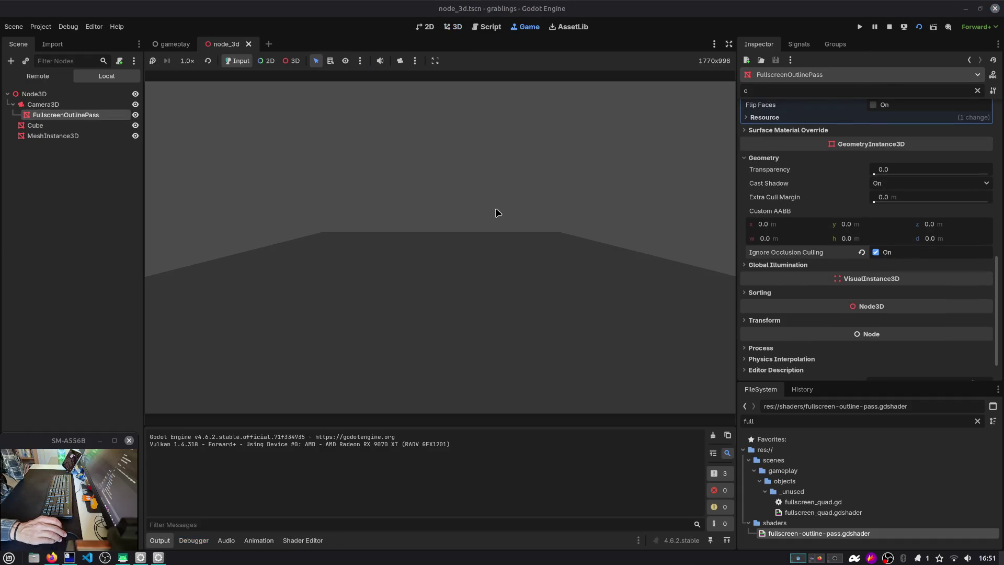
left_click(72, 94)
Add an OmniLight3D and drag its position to about (1.23, 0.29, 1.005).
key("ctrl+a")
type("light")
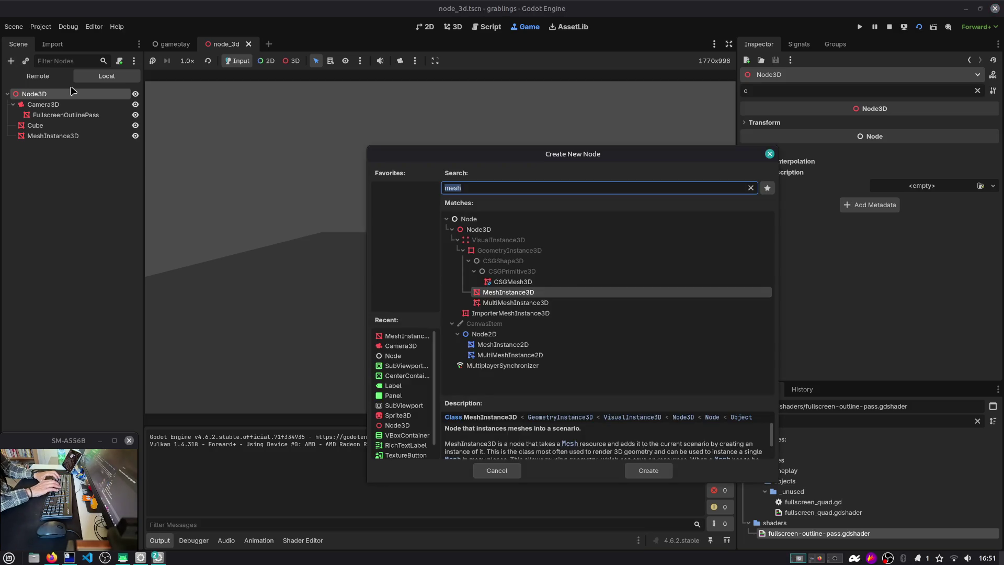
key("Up")
key("Up")
key("Up")
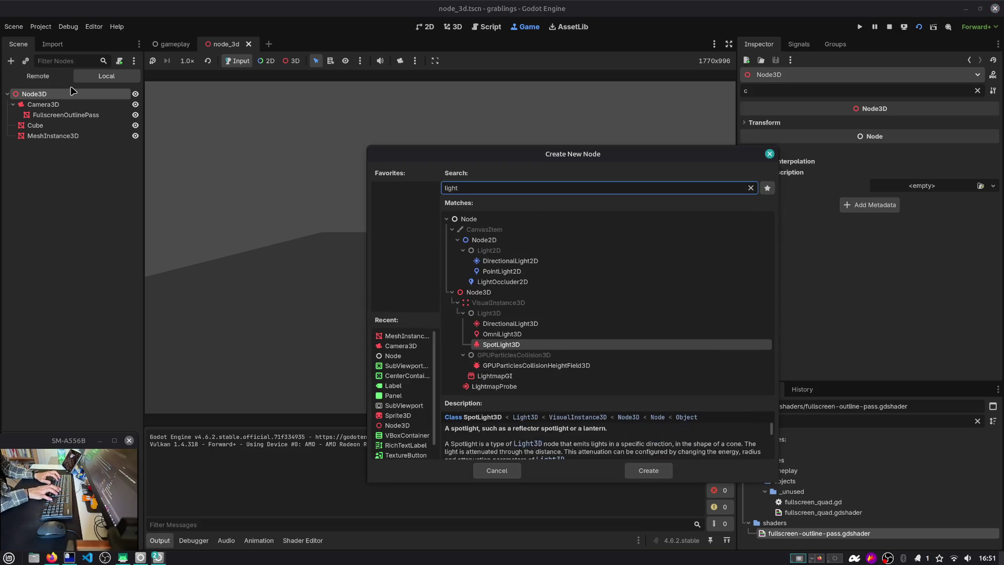
key("Return")
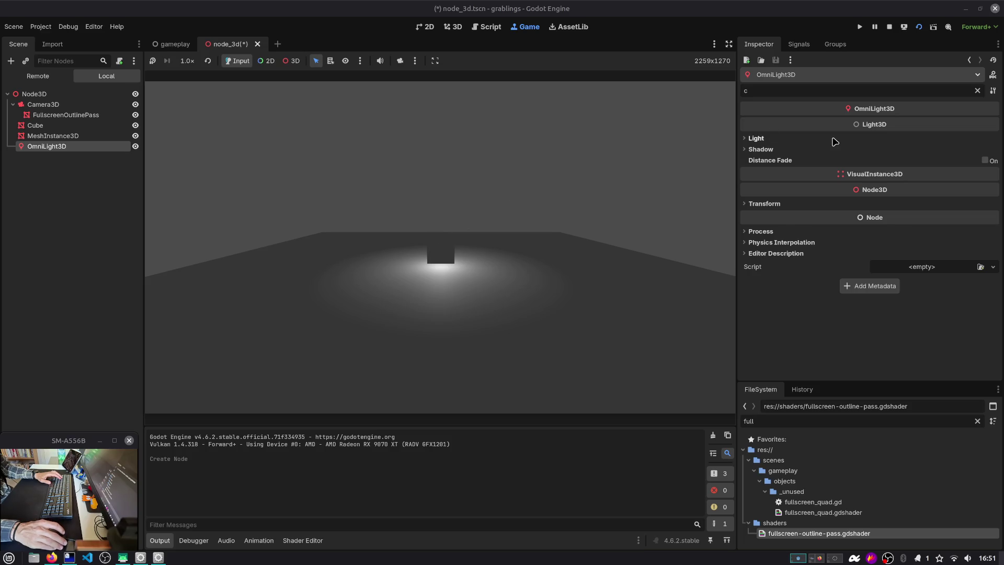
left_click(810, 203)
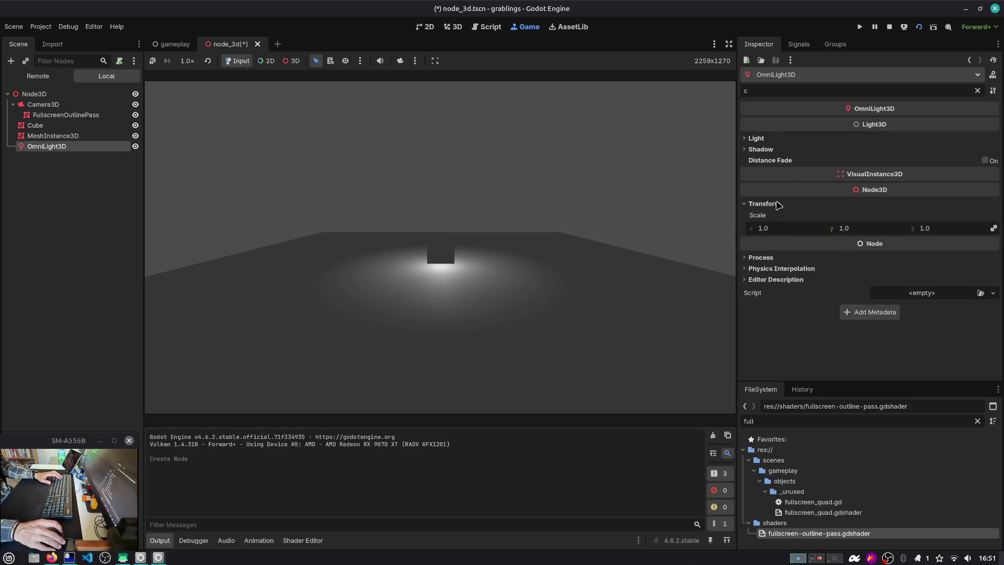
left_click(976, 90)
scroll(789, 285, "down", 1)
mouse_move(847, 260)
left_mouse_down()
mouse_move(876, 260)
mouse_move(845, 260)
left_mouse_up()
left_click_drag(929, 260, 936, 260)
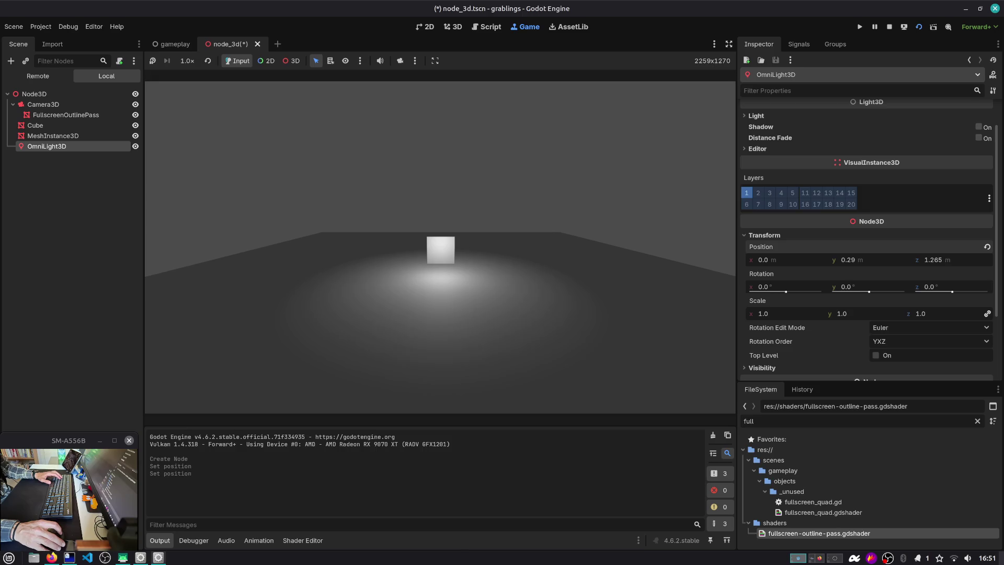
left_click_drag(763, 260, 784, 260)
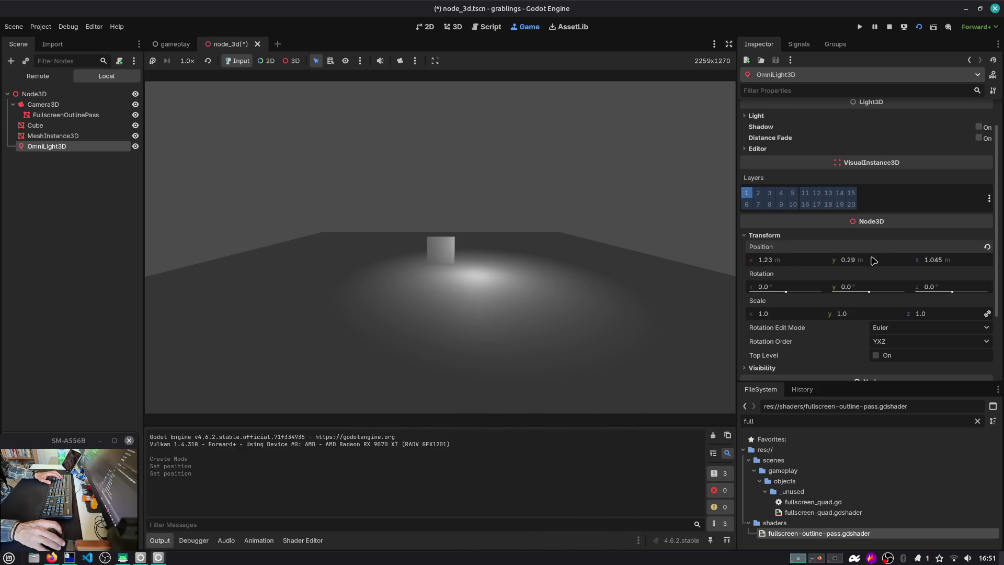
left_click_drag(935, 260, 963, 265)
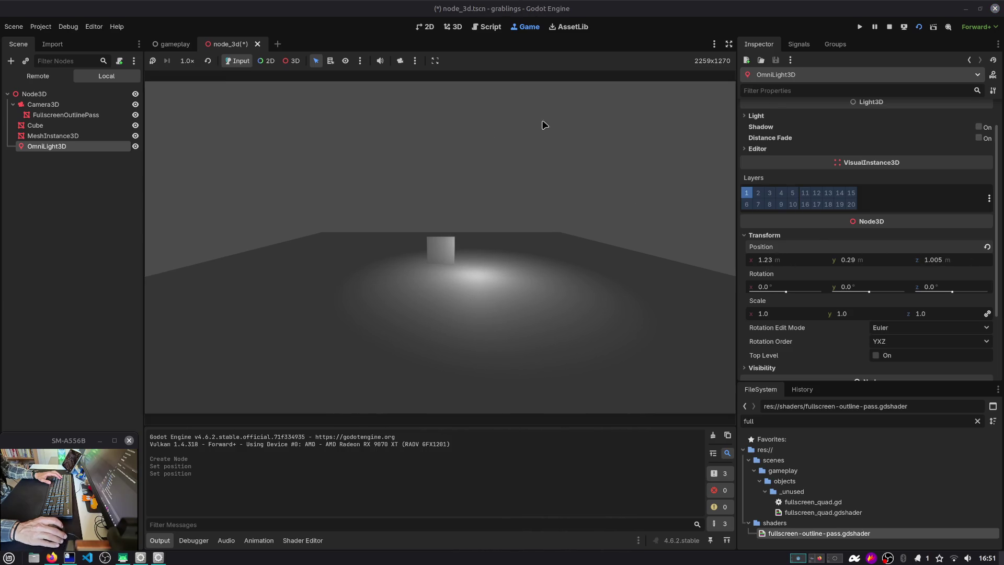
left_click(65, 114)
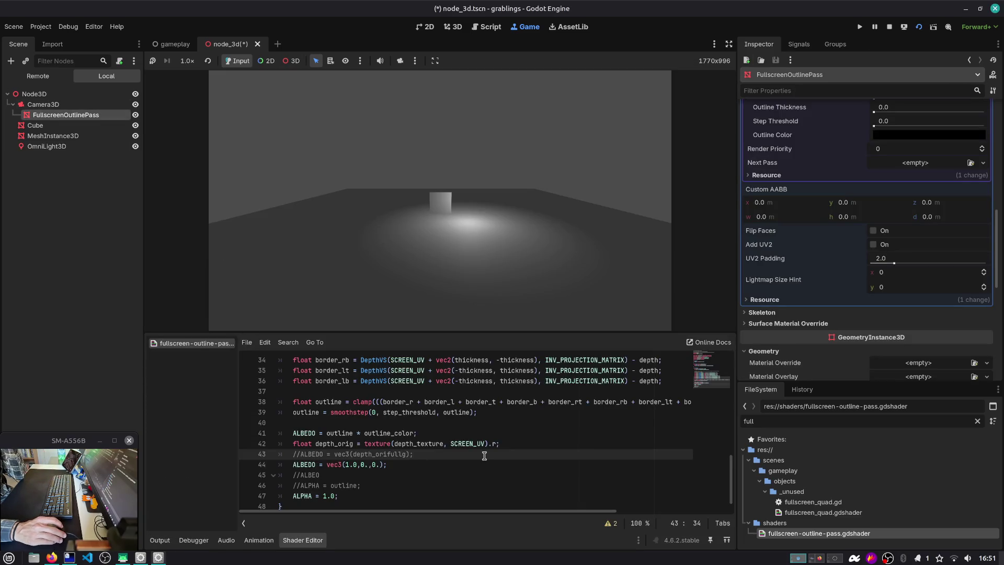
Review the outline shader's depth and POSITION uses and open fullscreen_quad.gdshader.
scroll(345, 469, "down", 1)
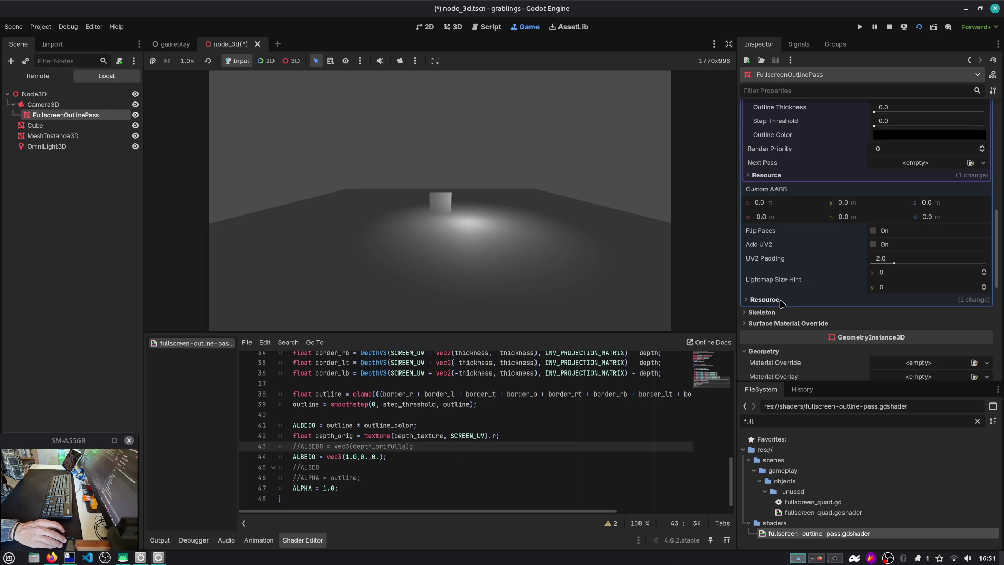
scroll(351, 468, "up", 8)
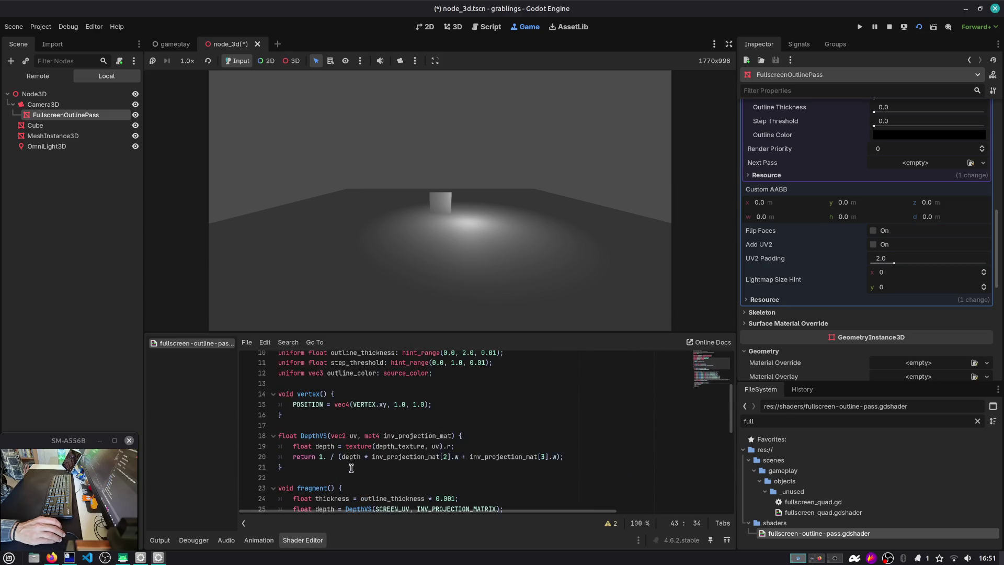
double_click(325, 446)
double_click(312, 403)
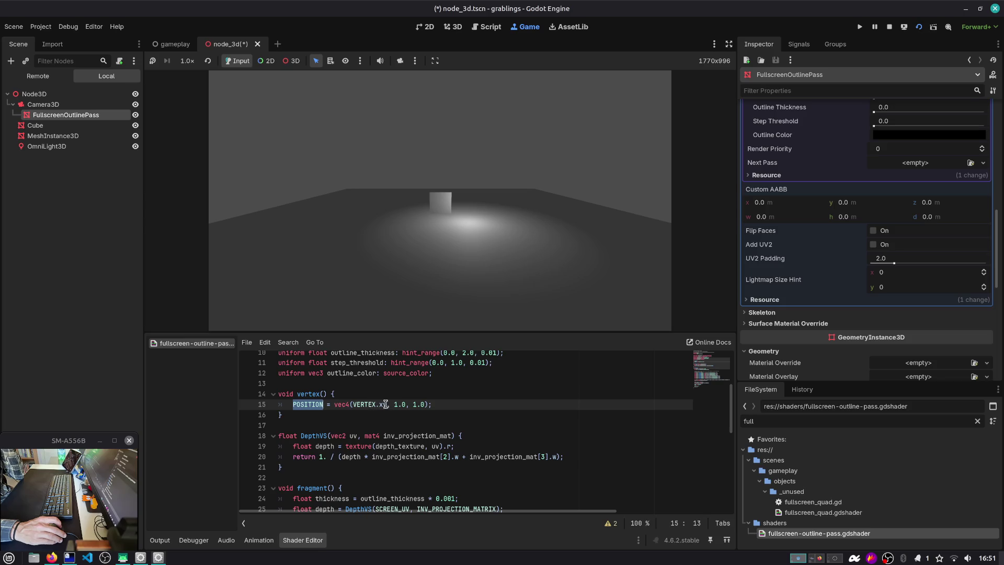
scroll(340, 404, "up", 3)
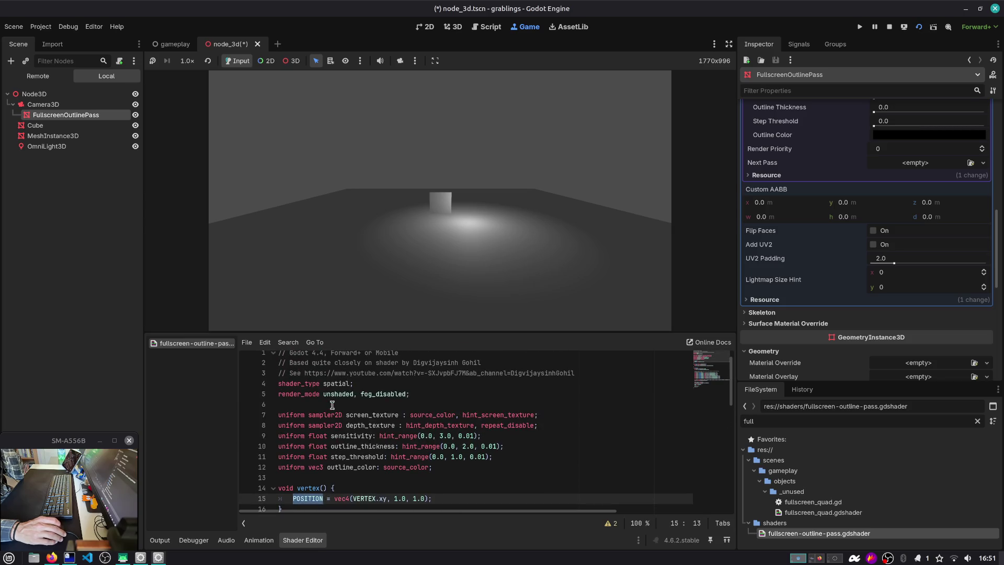
double_click(823, 512)
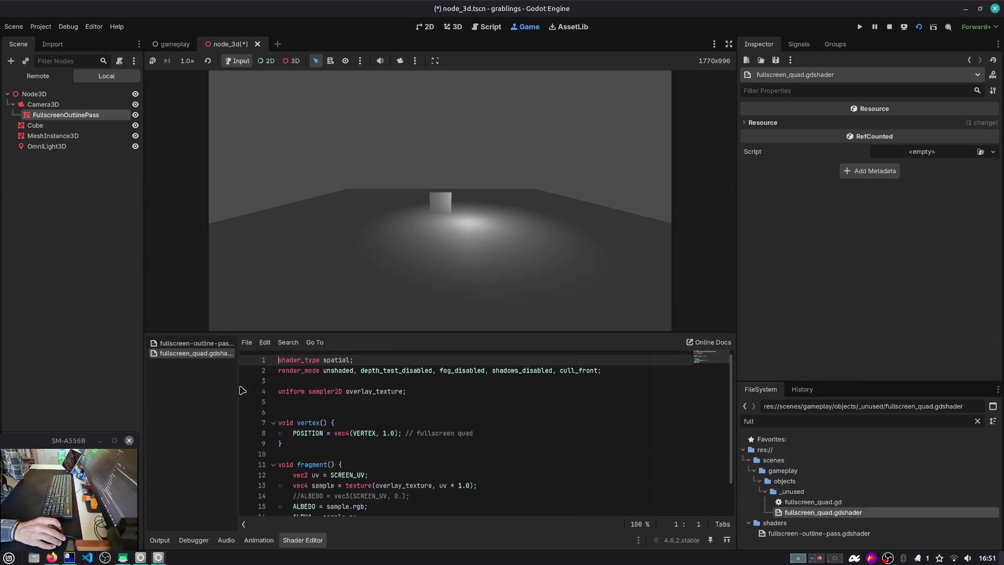
Change the vertex line to POSITION = vec4(VERTEX, 1.0); and save the outline shader.
left_click(196, 343)
scroll(366, 413, "down", 3)
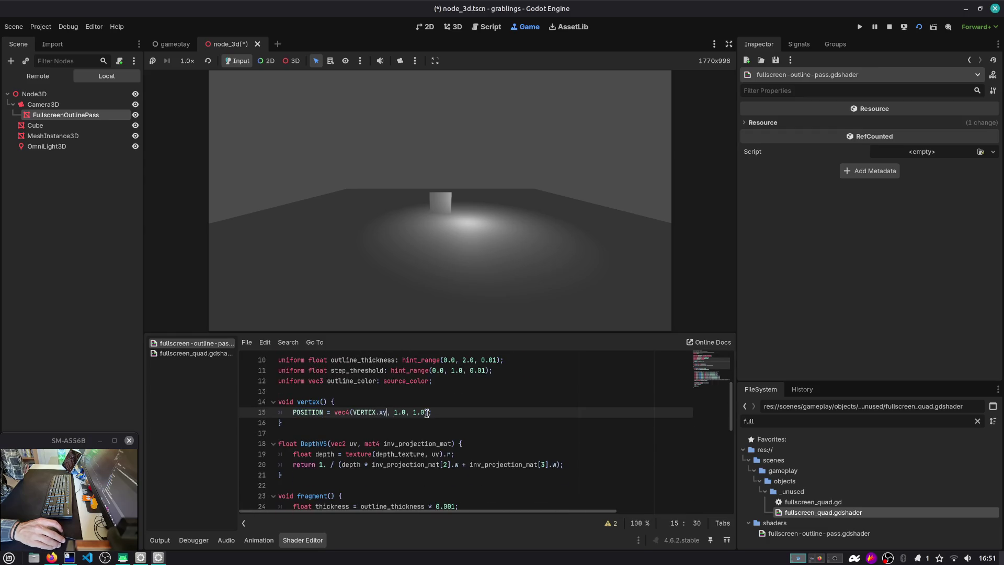
key("BackSpace")
key("BackSpace")
key("BackSpace")
key("Right")
key("Right")
key("Delete")
key("Delete")
key("Delete")
key("Delete")
key("ctrl+s")
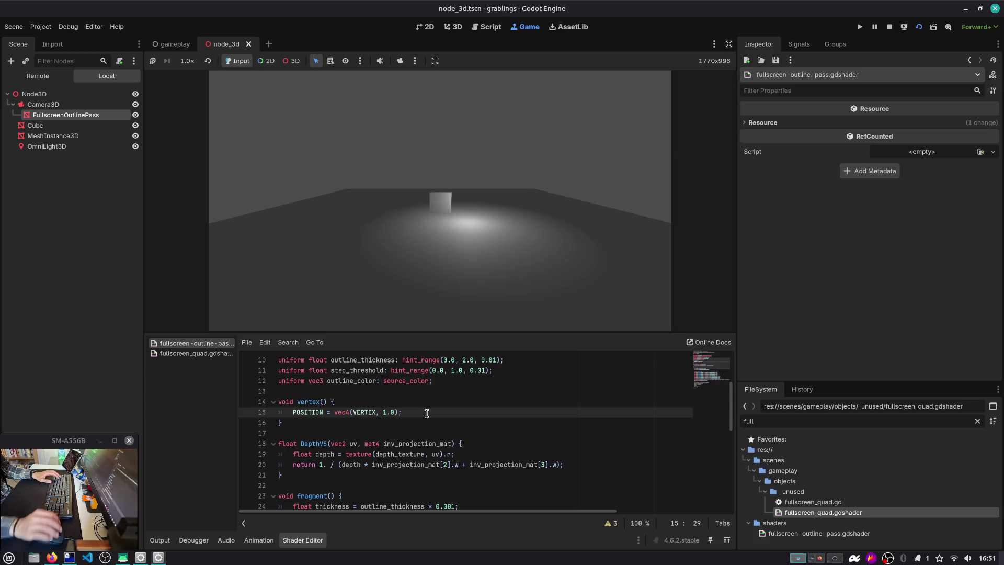
Select the vec2 uv = SCREEN_UV line in fullscreen_quad.gdshader.
scroll(314, 413, "up", 3)
left_click(196, 353)
scroll(320, 387, "down", 1)
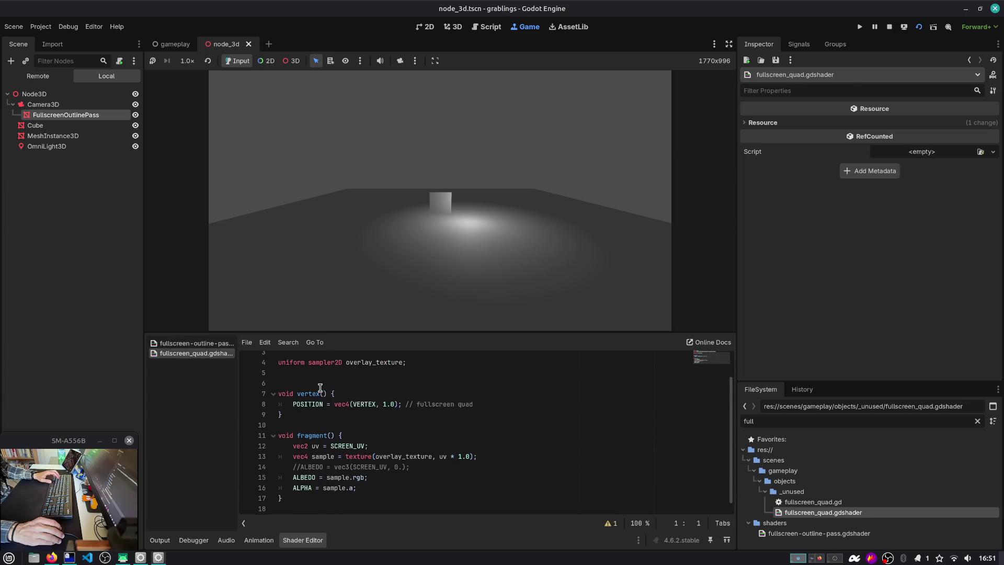
triple_click(380, 444)
left_click(196, 343)
Add the line 'vec2 uv = SCREEN_UV;' at the top of fragment().
scroll(324, 443, "down", 1)
left_click(368, 370)
key("Return")
type("vec2 uv = SCREEN_UV;")
key("shift+Tab")
Replace every SCREEN_UV occurrence with uv using multi-caret editing.
scroll(330, 401, "down", 2)
scroll(330, 402, "up", 2)
double_click(398, 402)
key("ctrl+d")
key("ctrl+d")
key("ctrl+d")
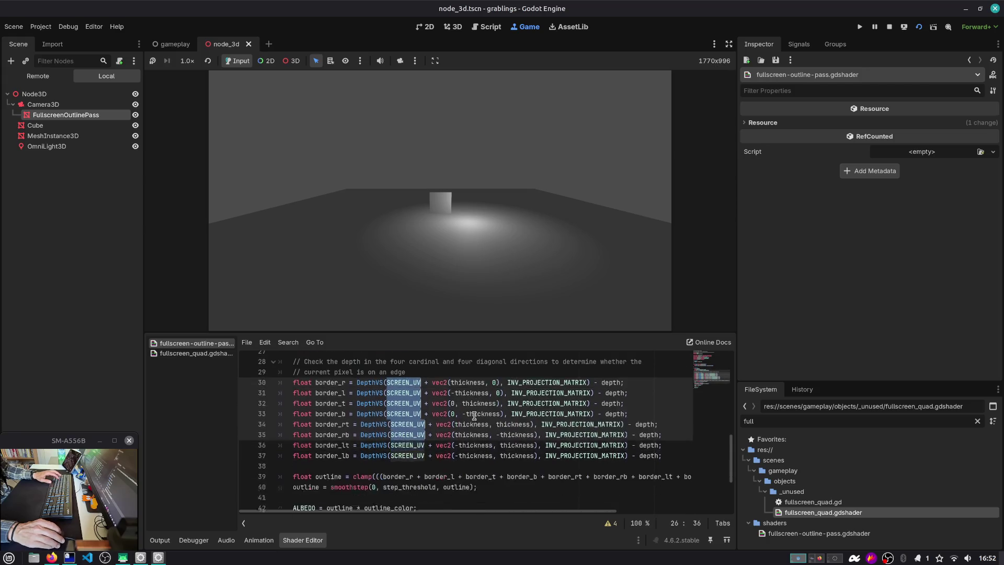
type("uv")
key("Escape")
key("Escape")
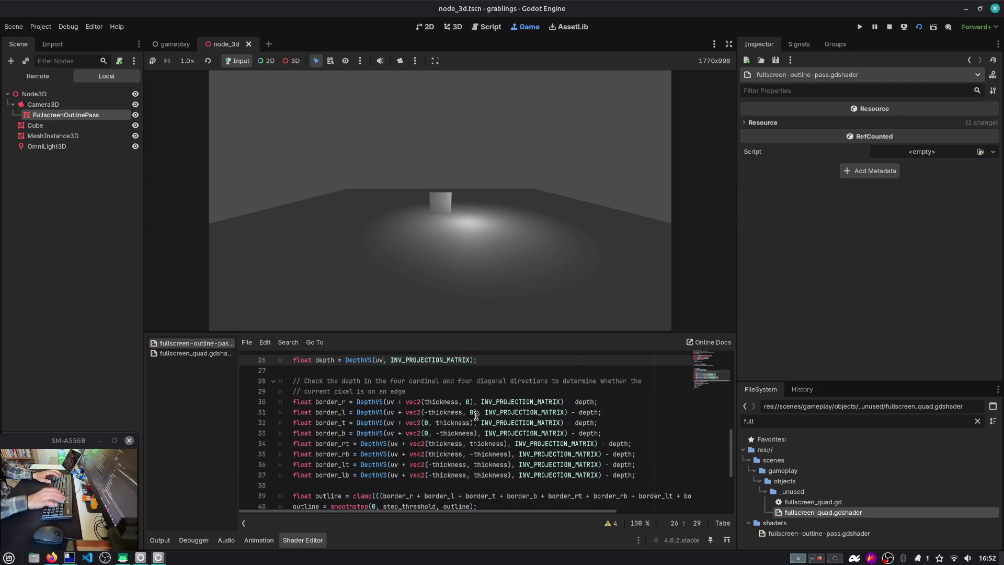
Comment out the neighbour depth sampling and outline calculation lines, removing the blank line between them.
scroll(473, 414, "down", 3)
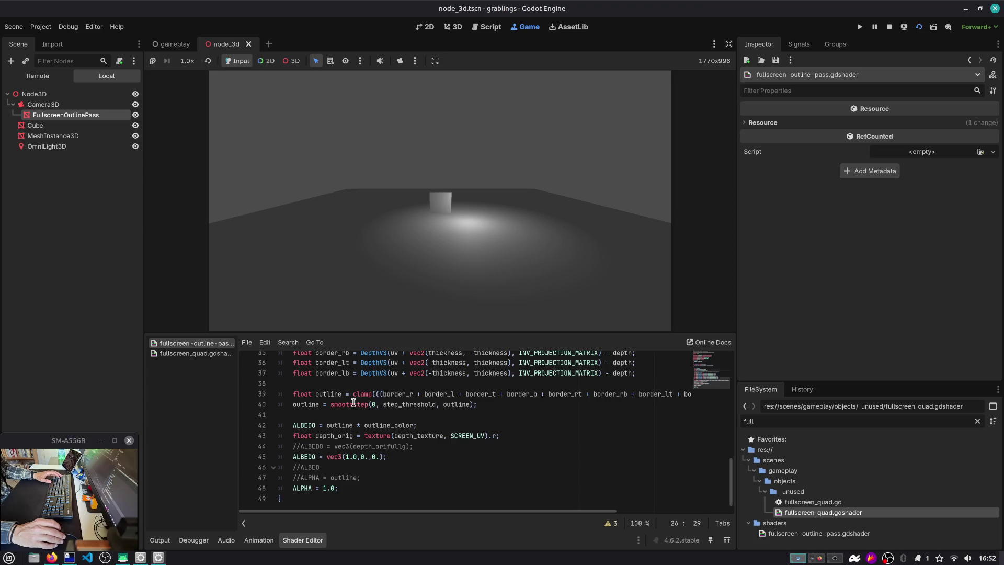
mouse_move(333, 385)
left_mouse_down()
mouse_move(345, 366)
mouse_move(373, 390)
left_mouse_up()
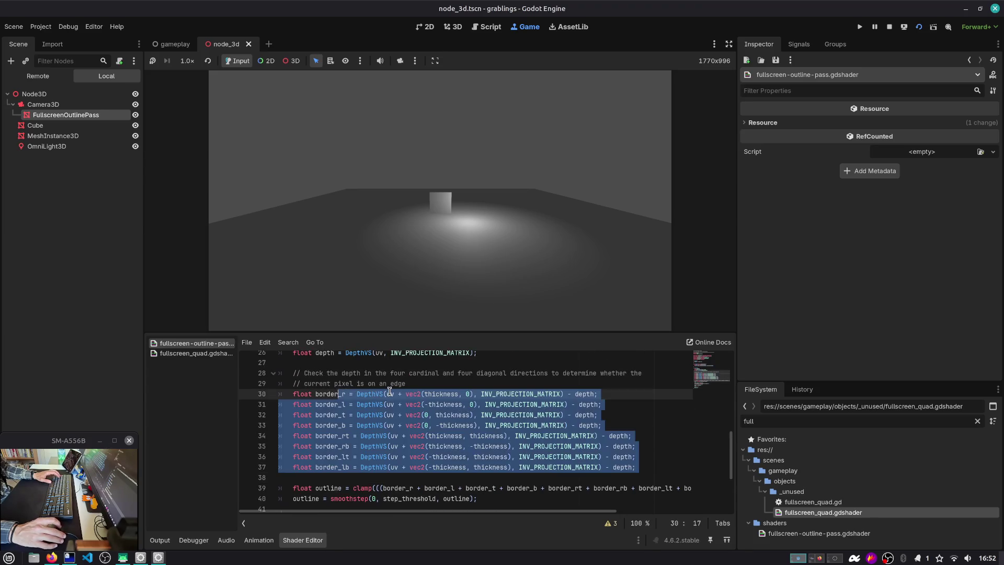
key("ctrl+k")
scroll(387, 419, "down", 2)
left_click_drag(385, 433, 386, 444)
key("ctrl+k")
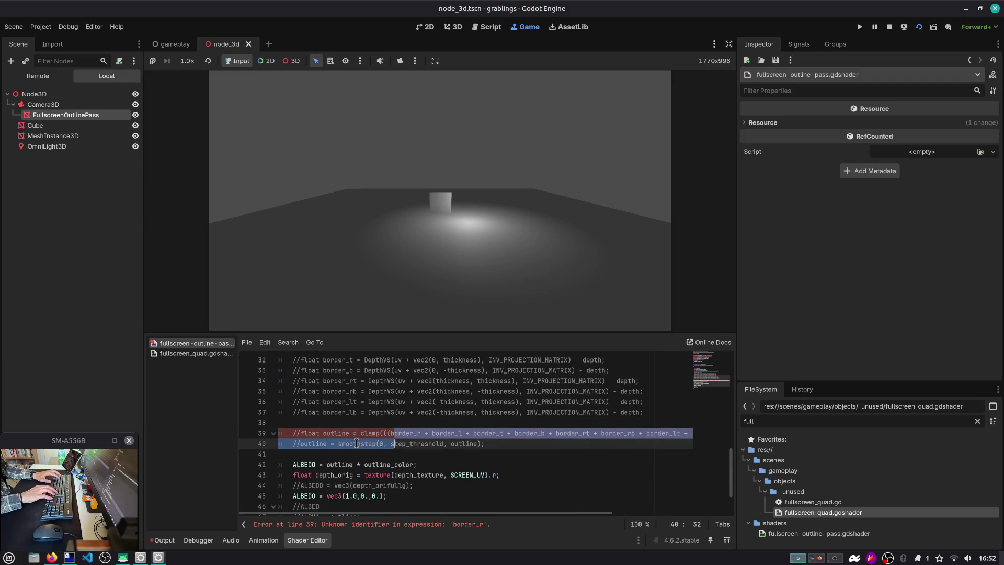
key("Left")
key("Up")
key("Delete")
key("Down")
key("Down")
key("Down")
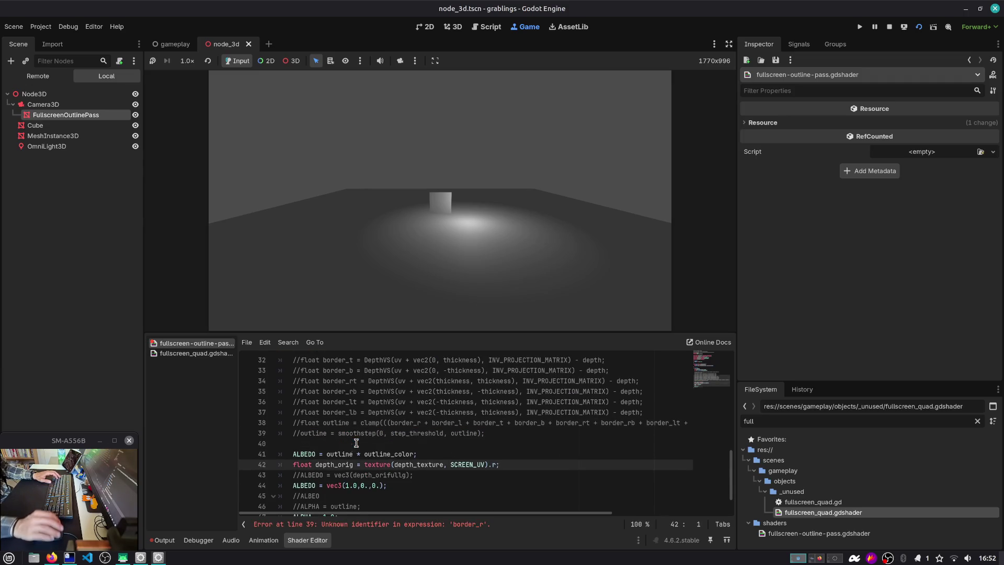
scroll(356, 443, "down", 1)
Comment out the 'ALBEDO = outline * outline_color' line and add a blank line after it.
left_click(360, 427)
key("ctrl+k")
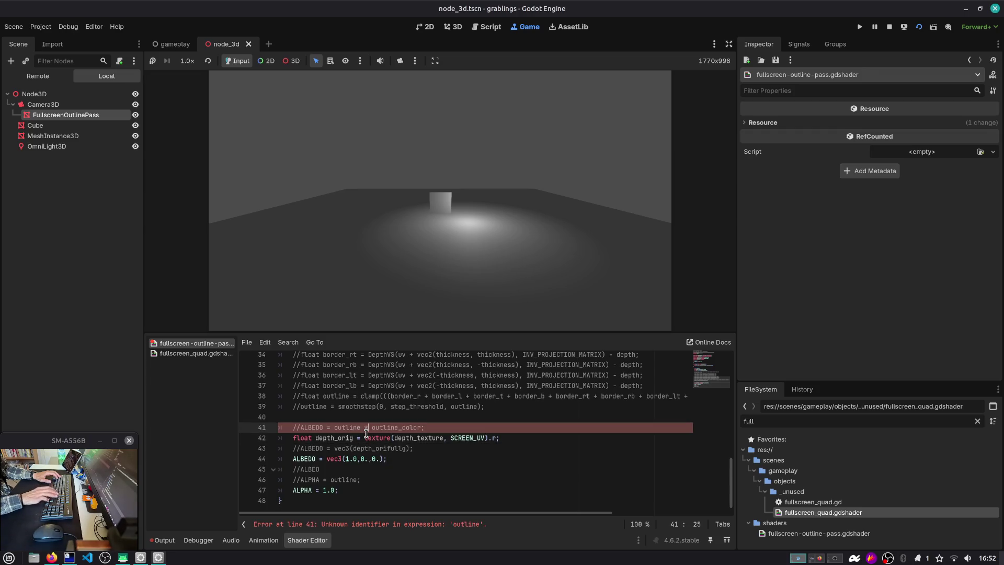
key("End")
key("Return")
key("Down")
key("ctrl+Left")
scroll(366, 434, "up", 1)
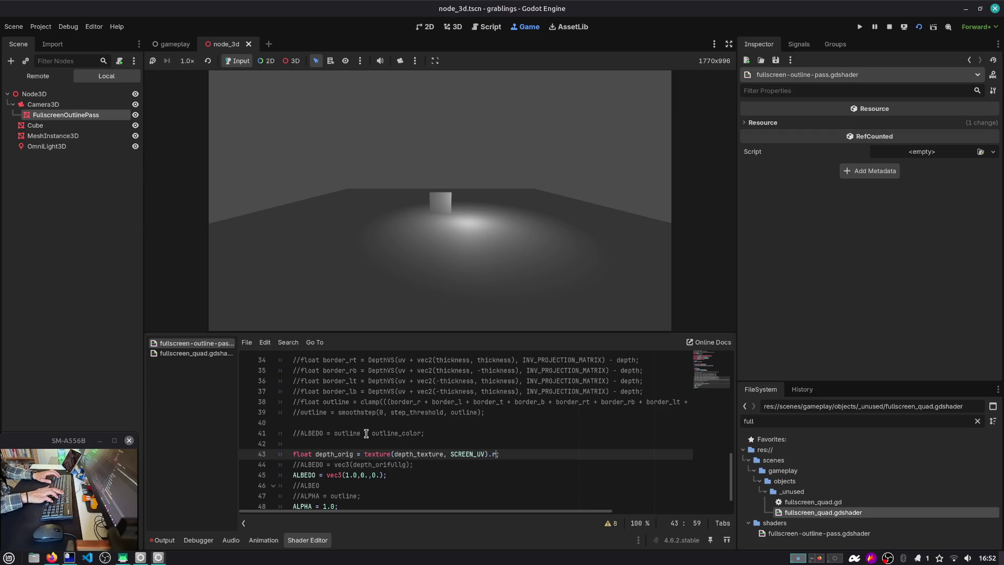
key("Down")
key("Down")
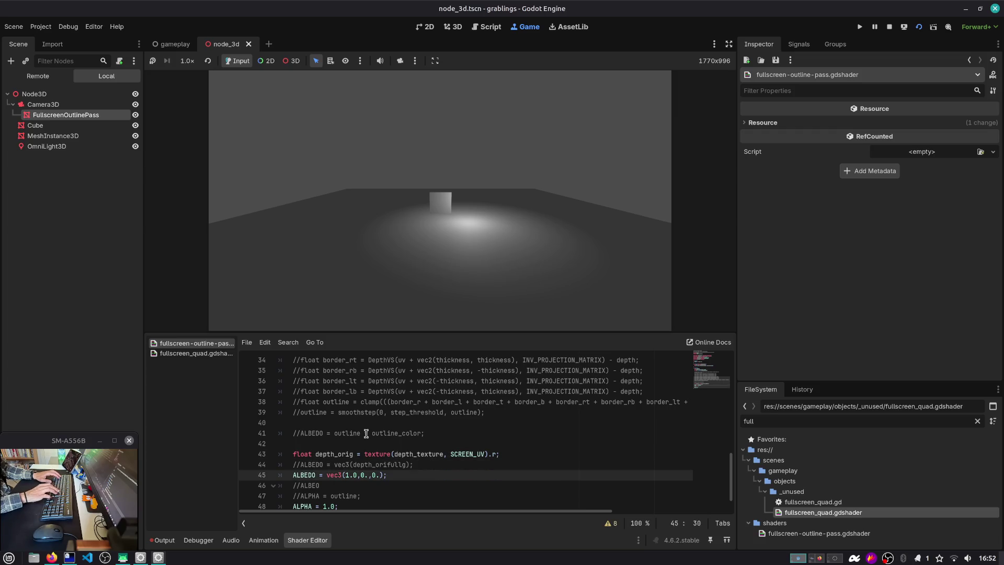
key("Escape")
key("Down")
key("Down")
key("Down")
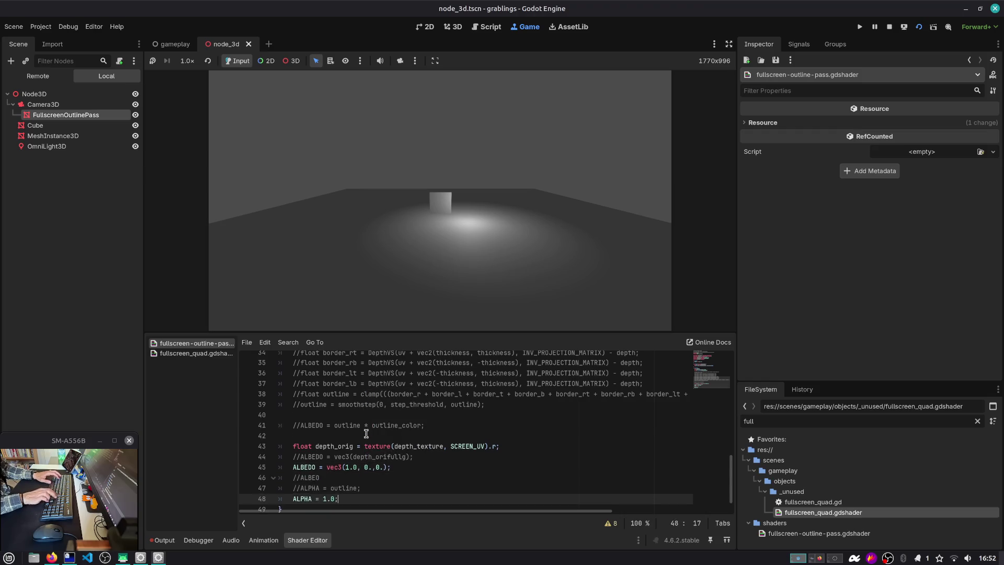
Inspect the FullscreenOutlinePass node's properties and put the caret on the POSITION line.
left_click(79, 117)
scroll(359, 384, "up", 6)
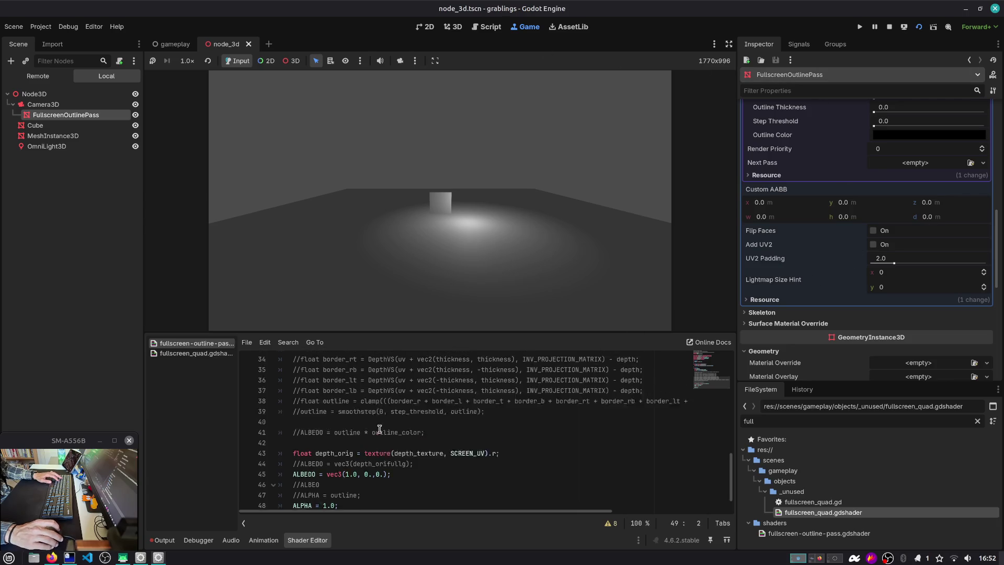
scroll(351, 383, "up", 4)
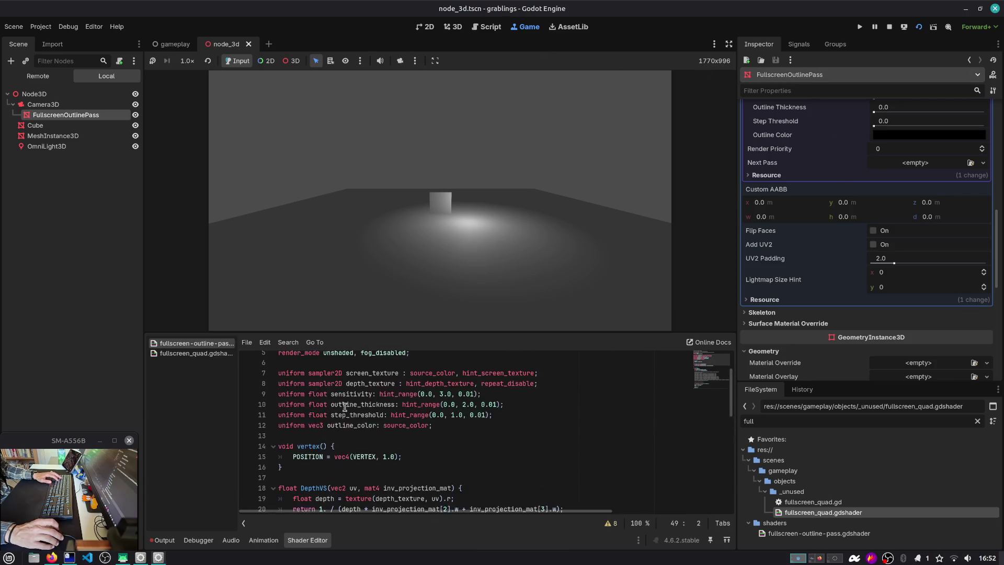
left_click(360, 457)
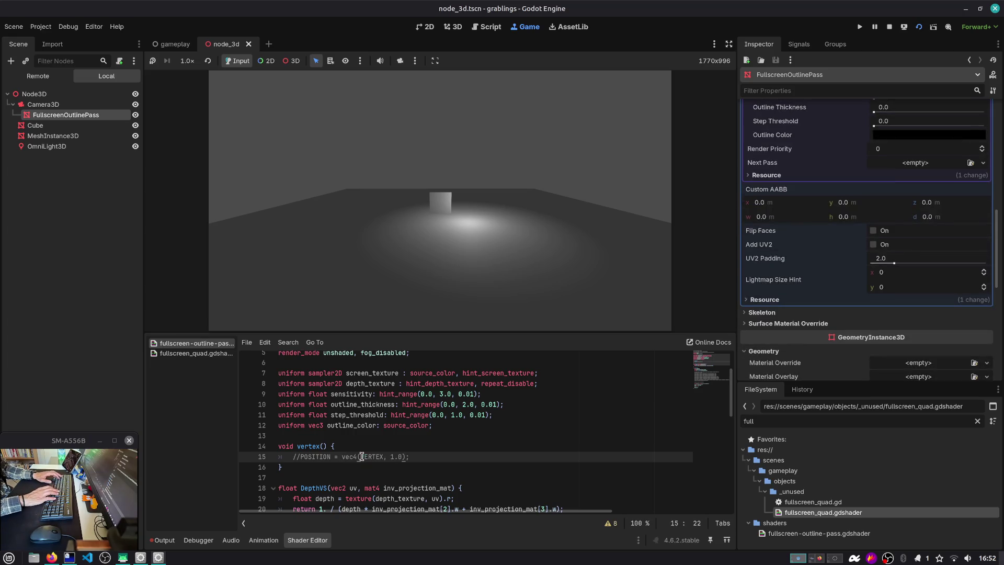
Restart the game, inspect Camera3D in the 3D view, then run the current scene.
left_click(917, 28)
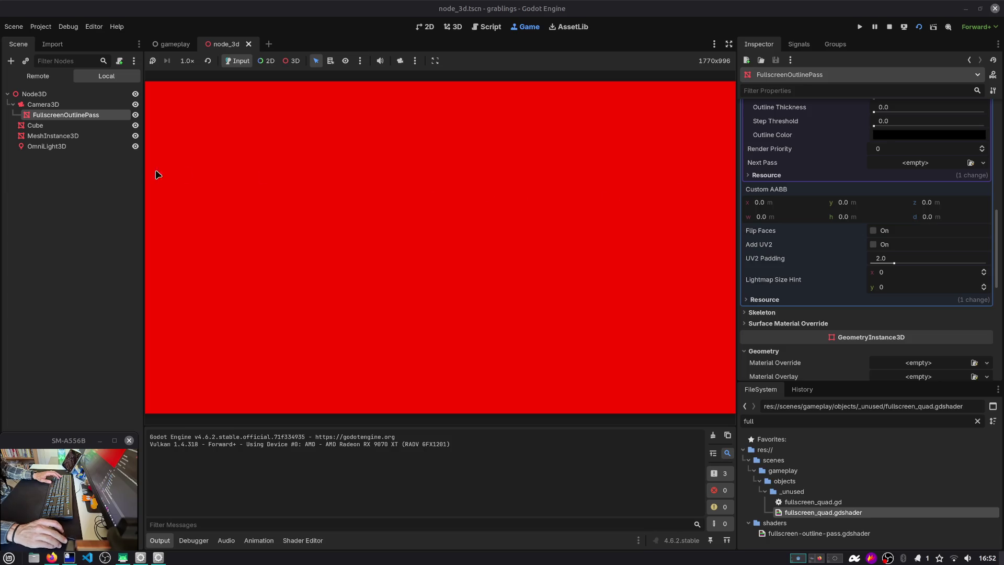
left_click(43, 104)
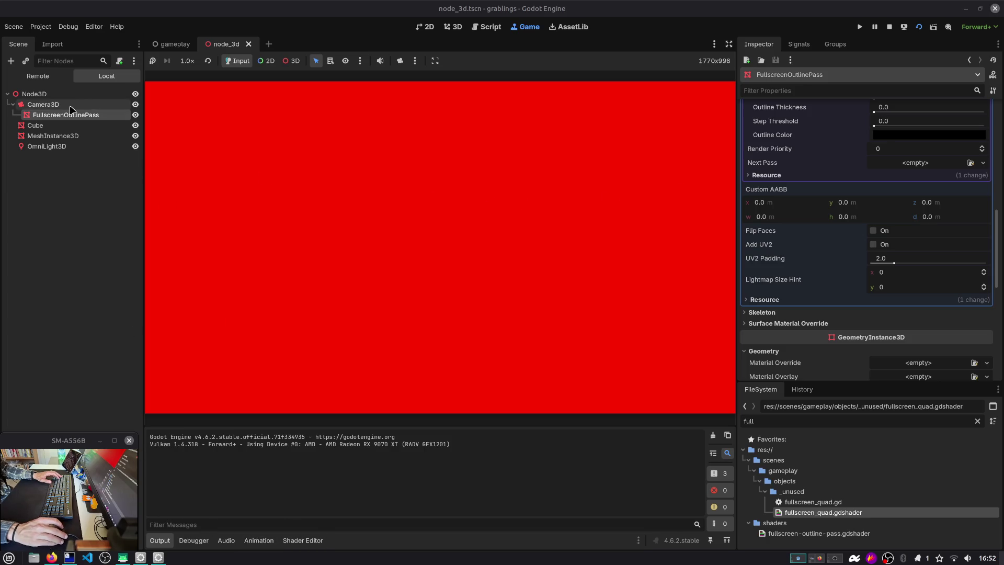
left_click(453, 27)
scroll(450, 215, "down", 4)
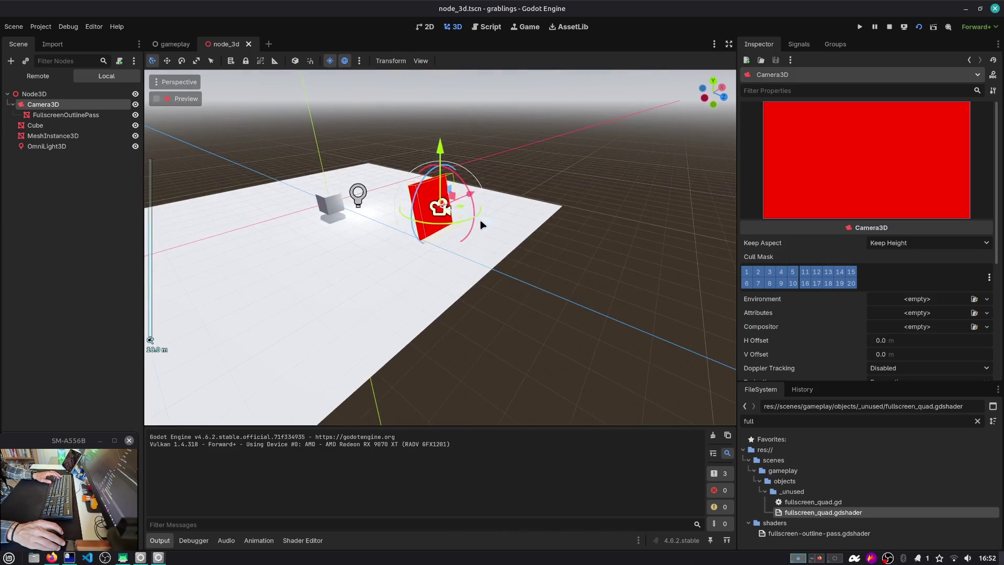
left_click(66, 115)
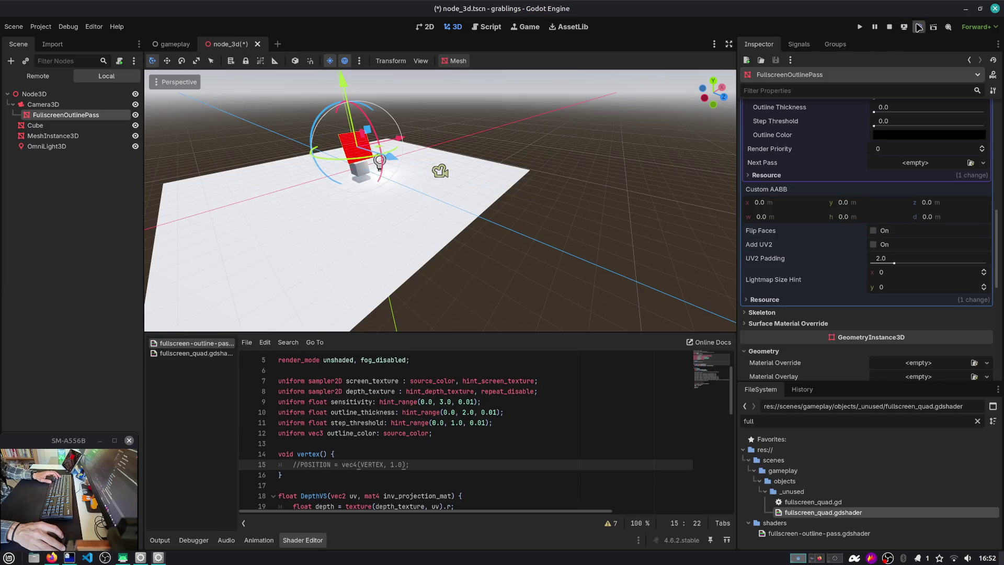
left_click(919, 27)
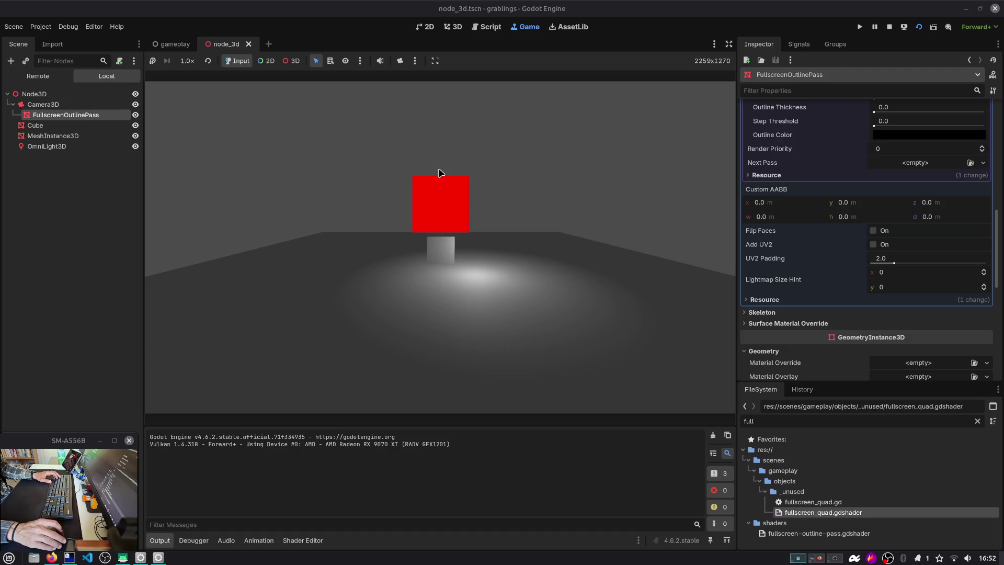
Uncomment the POSITION line with Ctrl+K and restart the game to check the result.
left_click(303, 542)
key("ctrl+k")
left_click(380, 465)
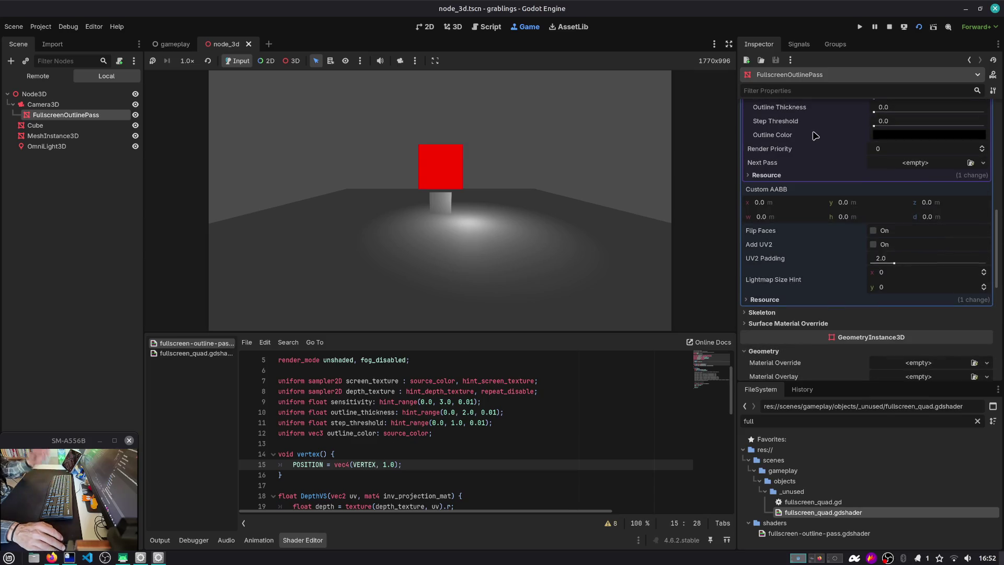
scroll(822, 147, "up", 5)
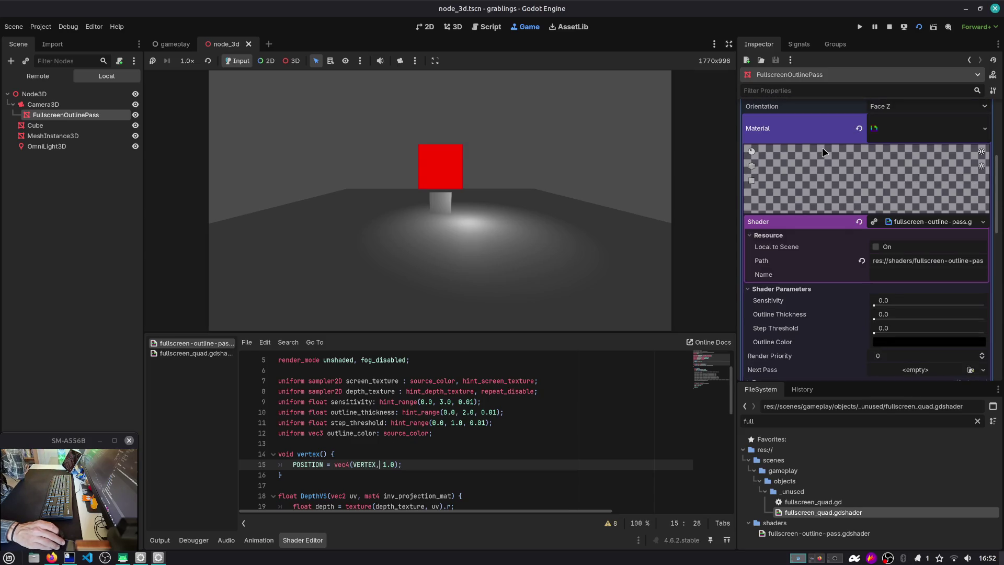
left_click(919, 27)
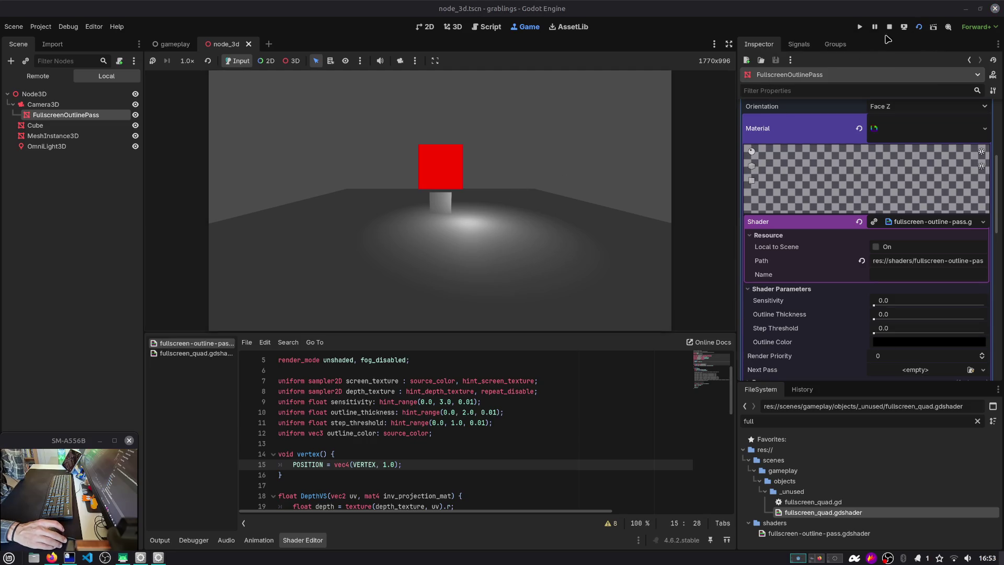
left_click(919, 27)
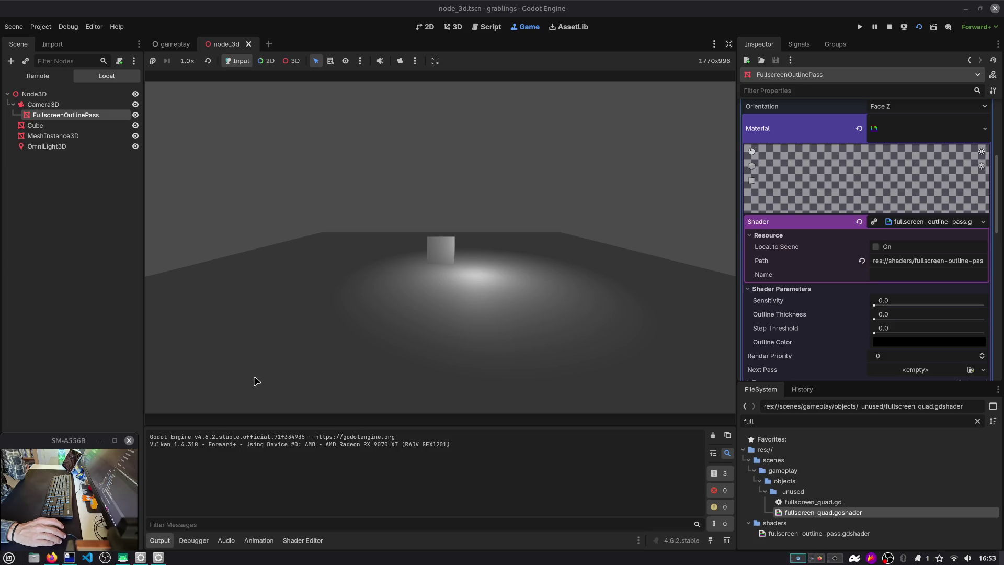
left_click(285, 541)
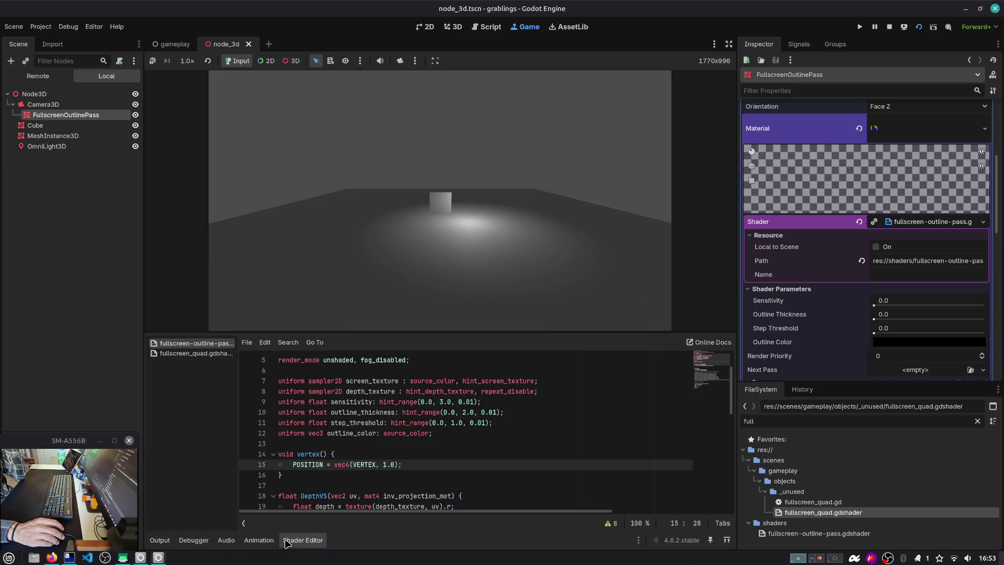
Append cull_disabled to the shader's render_mode and run the scene with F6.
left_click(407, 359)
type(", ")
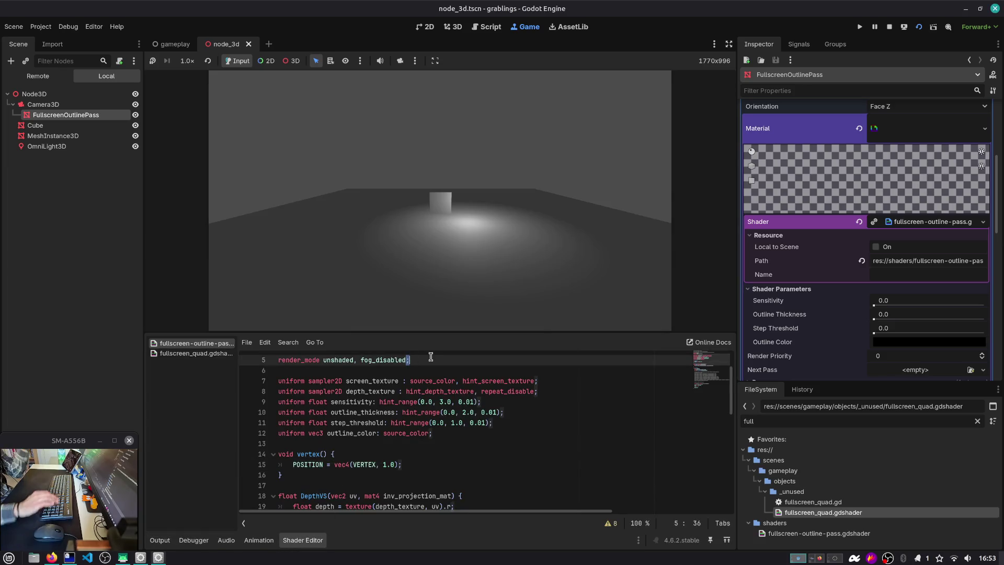
type("cull")
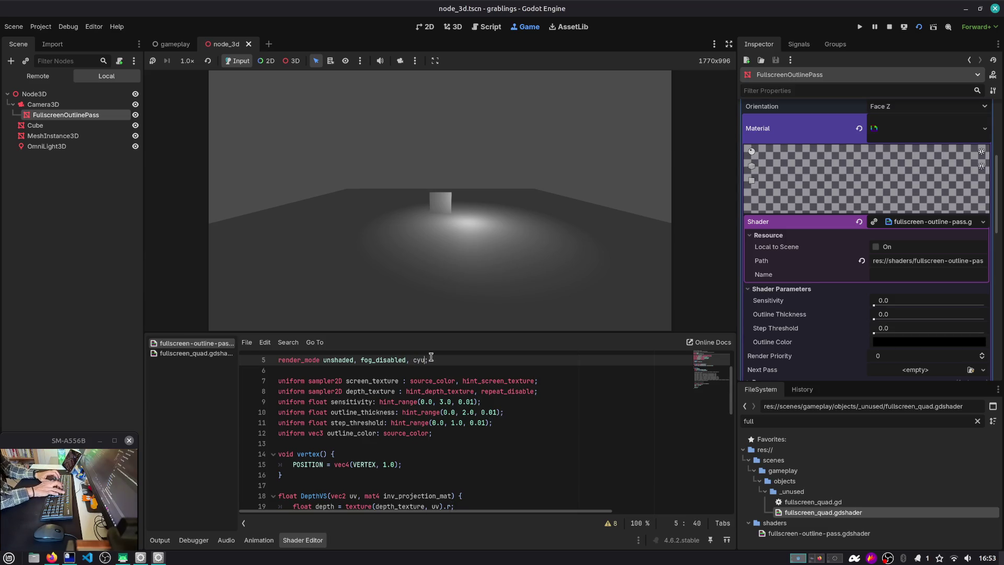
key("Down")
key("Return")
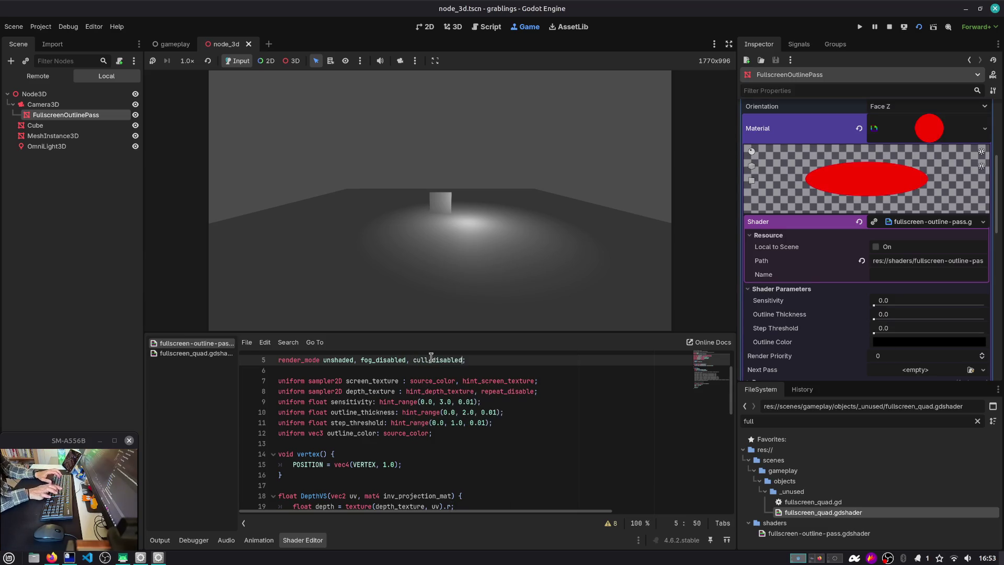
key("F6")
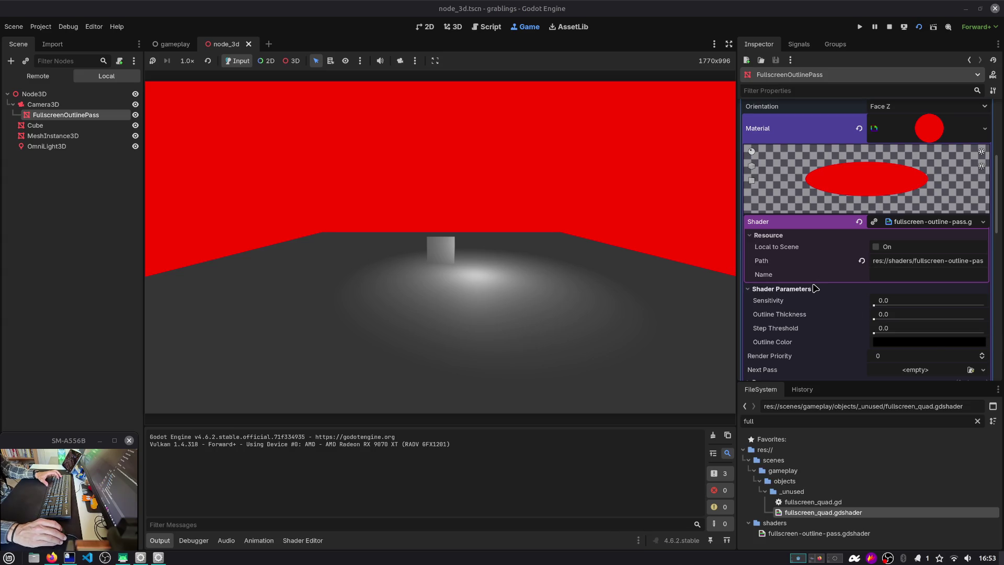
Raise the outline material's Render Priority by one and rerun the scene.
left_click(919, 224)
scroll(947, 319, "down", 2)
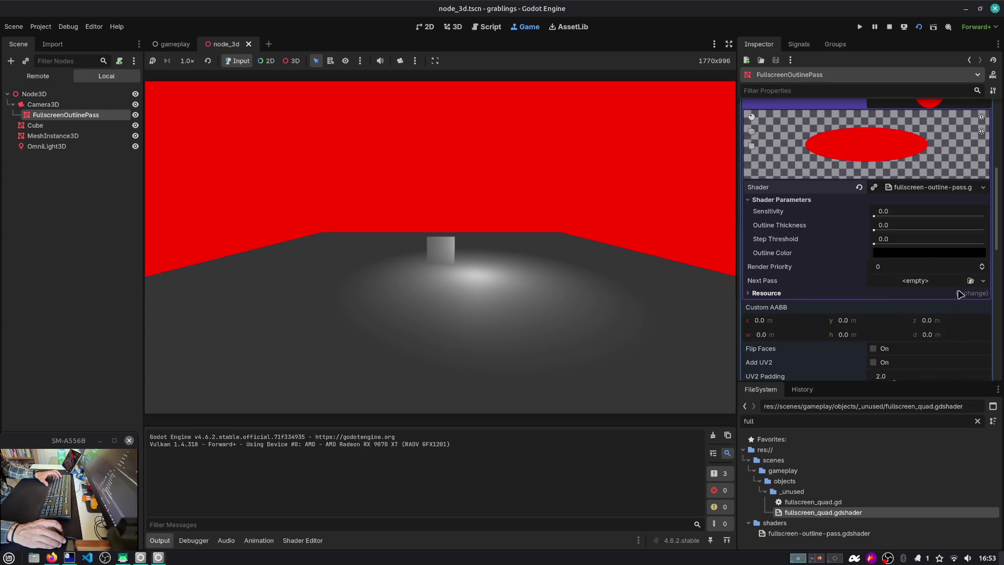
left_click(956, 295)
left_click(956, 294)
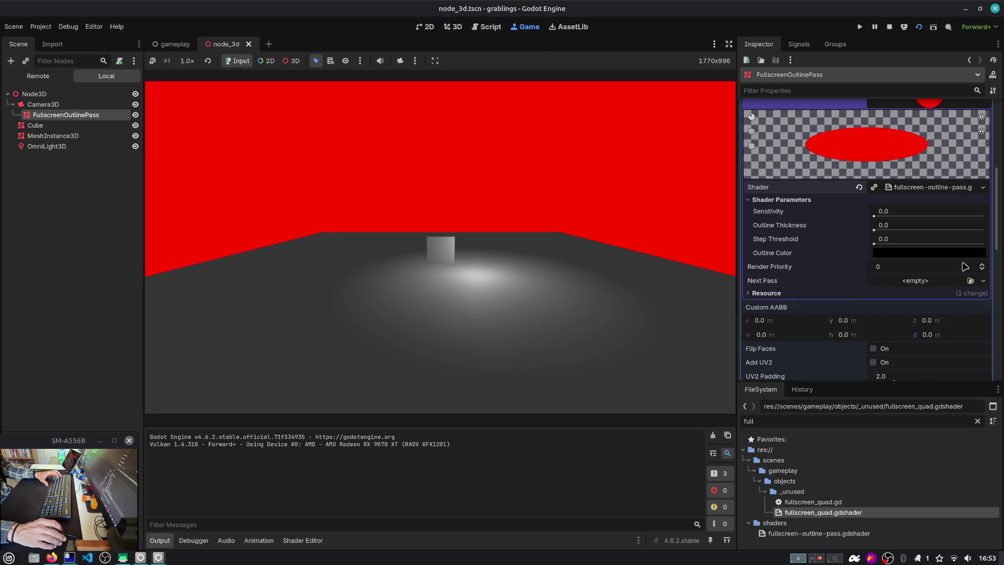
left_click(982, 264)
left_click(919, 27)
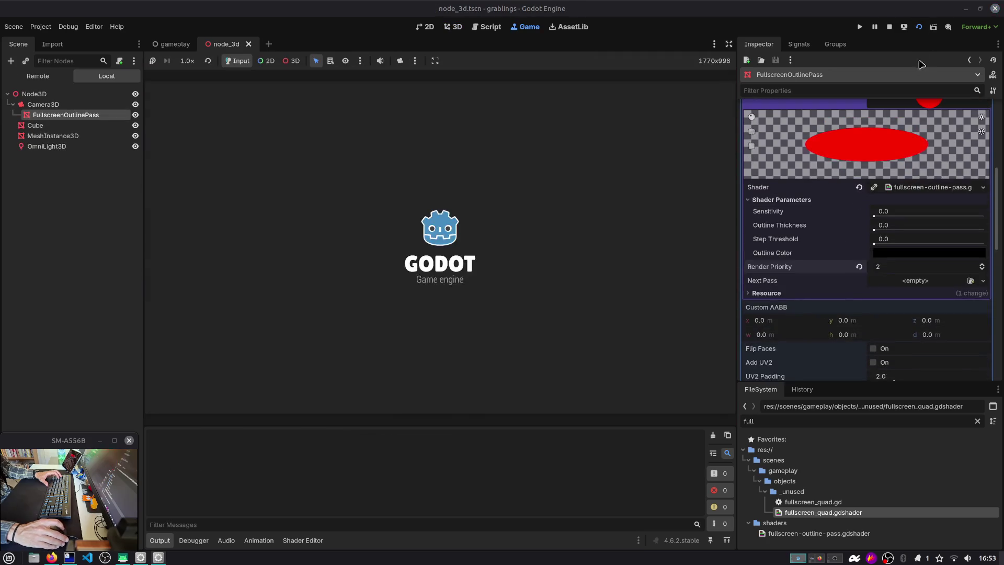
Set Render Priority to 99, rerun the scene, and bring up the shader code.
left_click(920, 267)
type("9")
key("Return")
left_click(919, 28)
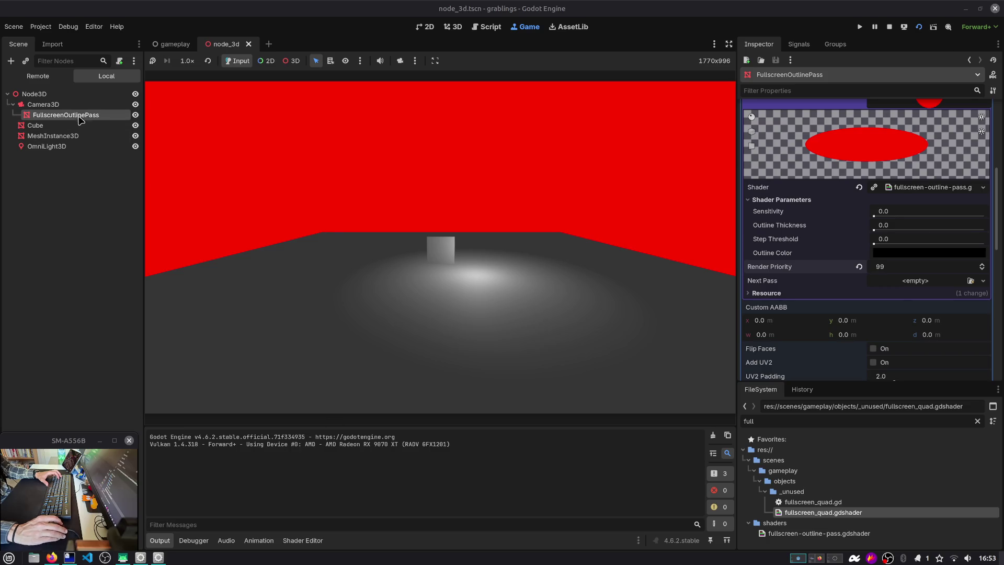
left_click(302, 540)
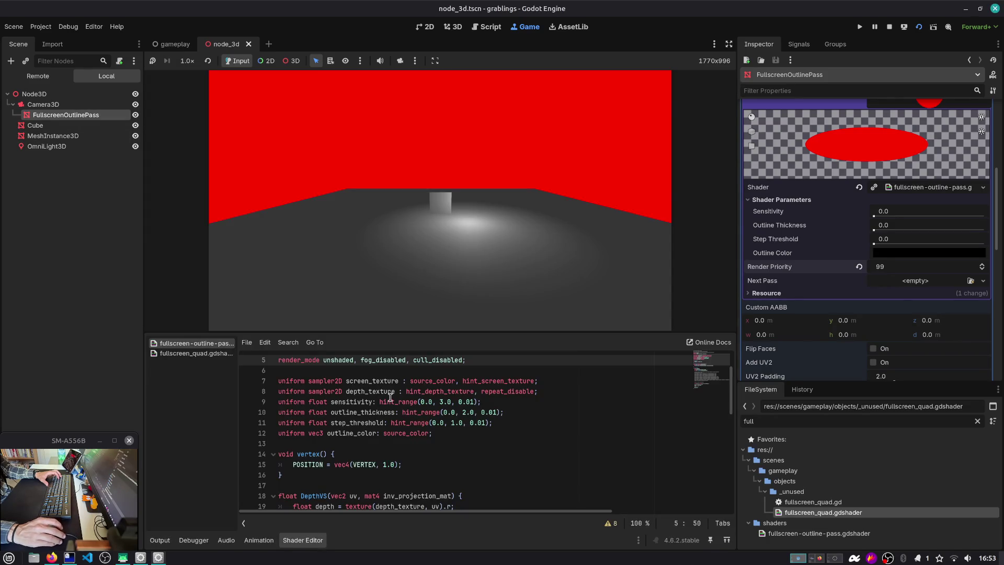
Copy depth_test_disabled from fullscreen_quad.gdshader and append it to the outline shader's render_mode.
left_click(433, 433)
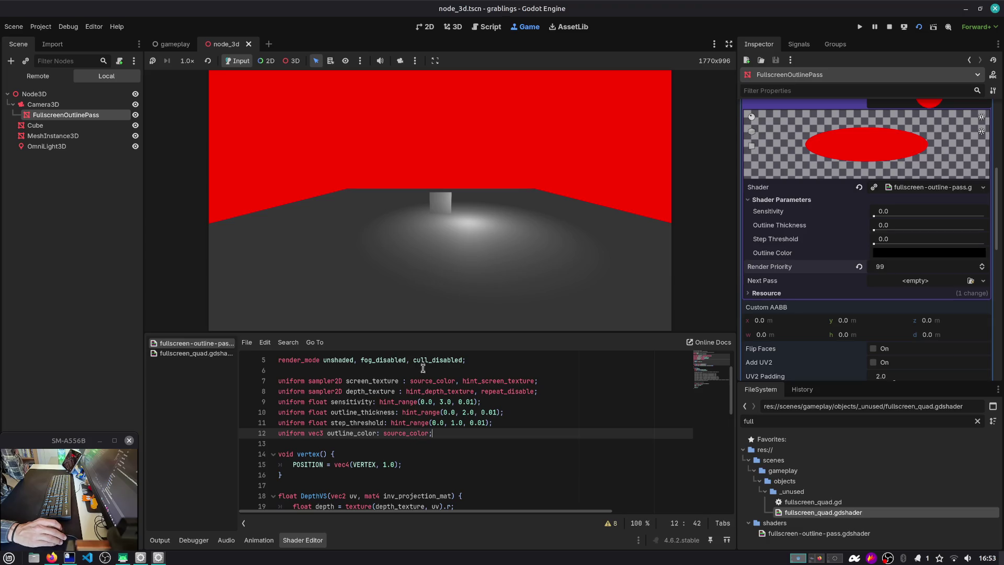
double_click(374, 360)
scroll(462, 398, "up", 2)
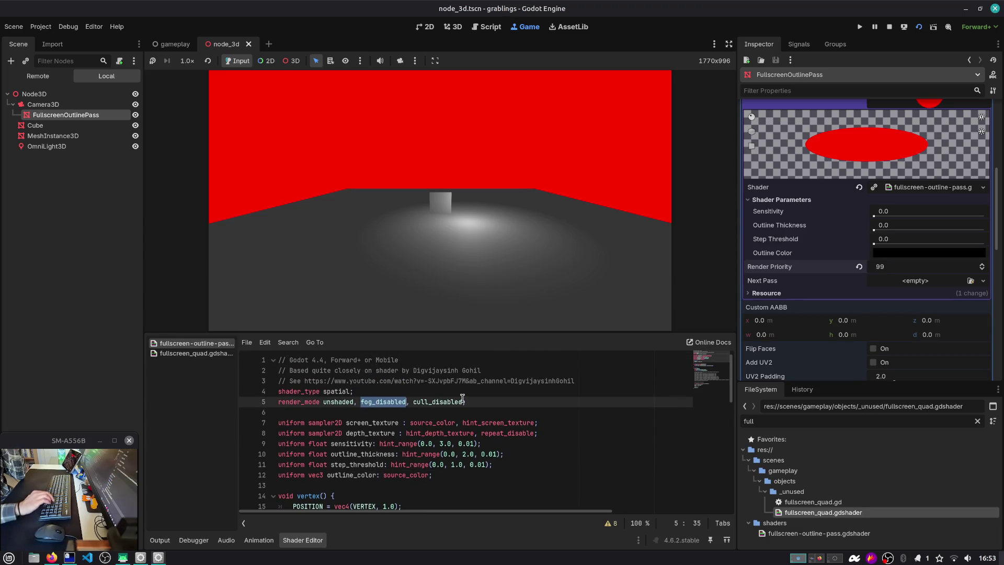
left_click(202, 353)
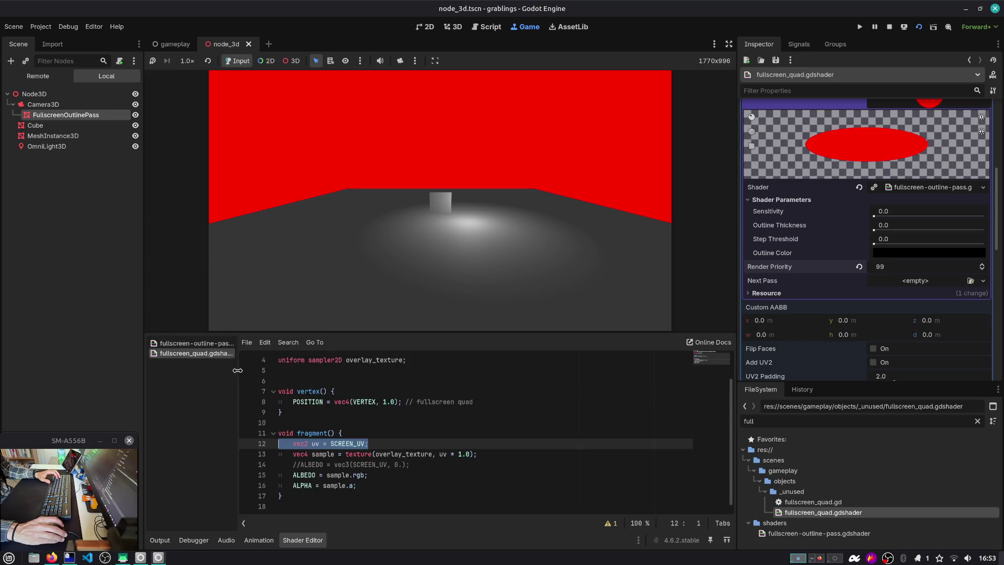
scroll(366, 393, "up", 2)
double_click(341, 370)
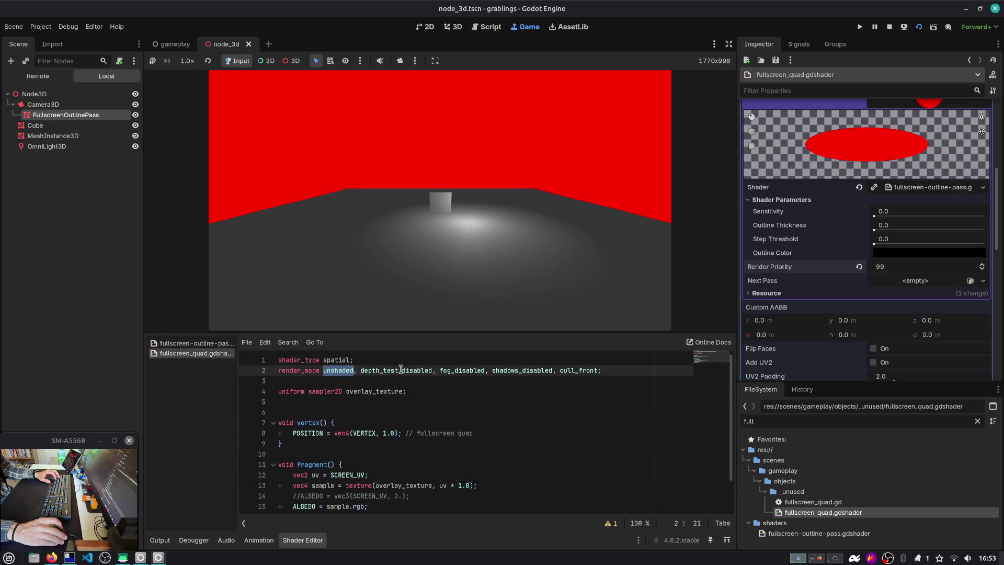
double_click(372, 370)
key("ctrl+c")
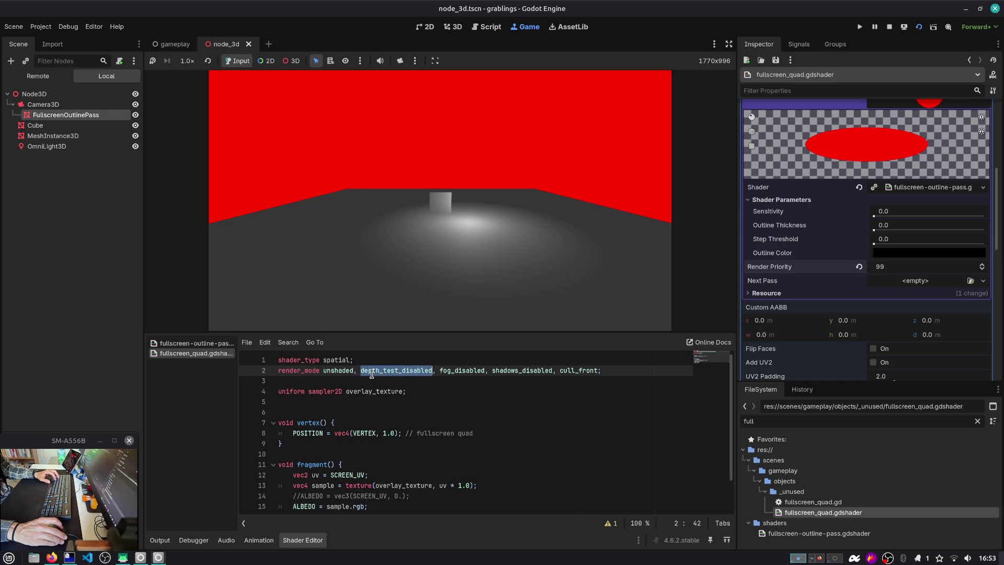
left_click(230, 344)
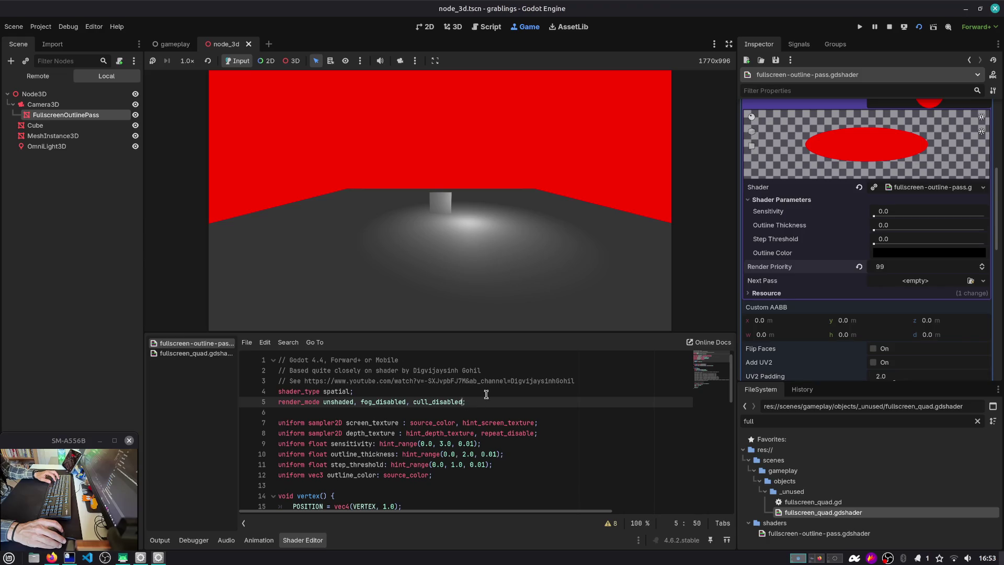
type(",")
key("ctrl+v")
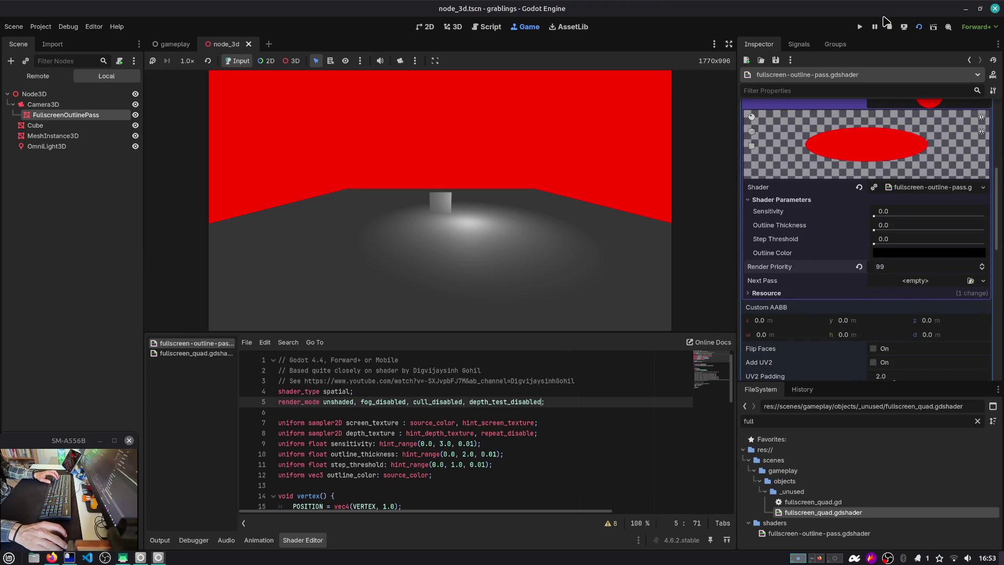
Rerun the scene and review the shader with depth_test_disabled added.
left_click(918, 27)
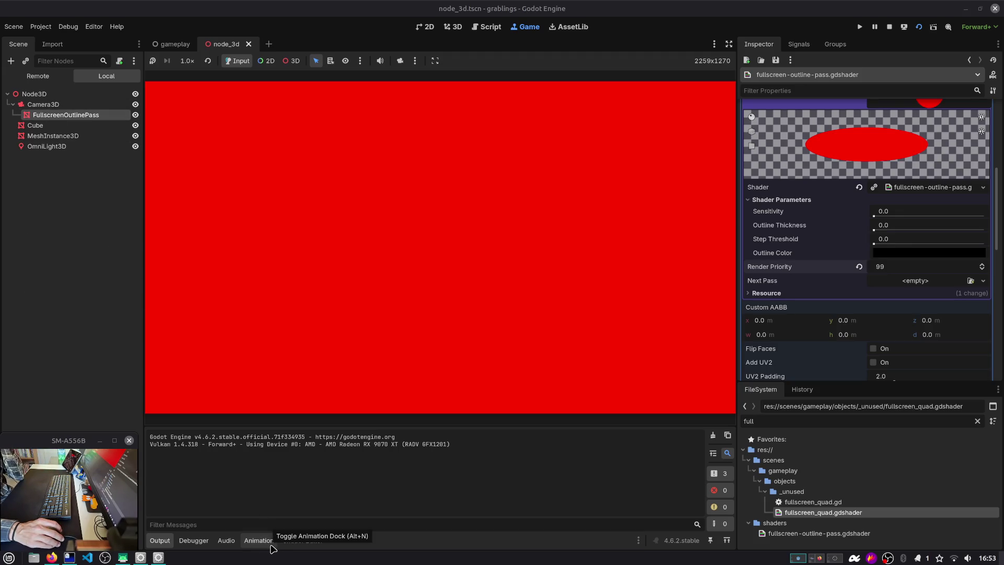
left_click(301, 541)
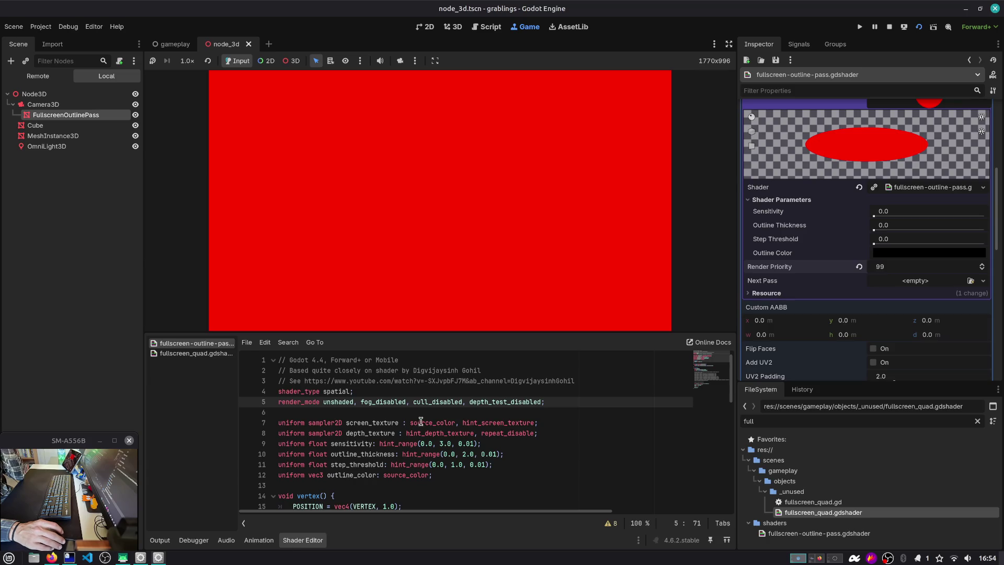
double_click(511, 401)
scroll(512, 398, "down", 3)
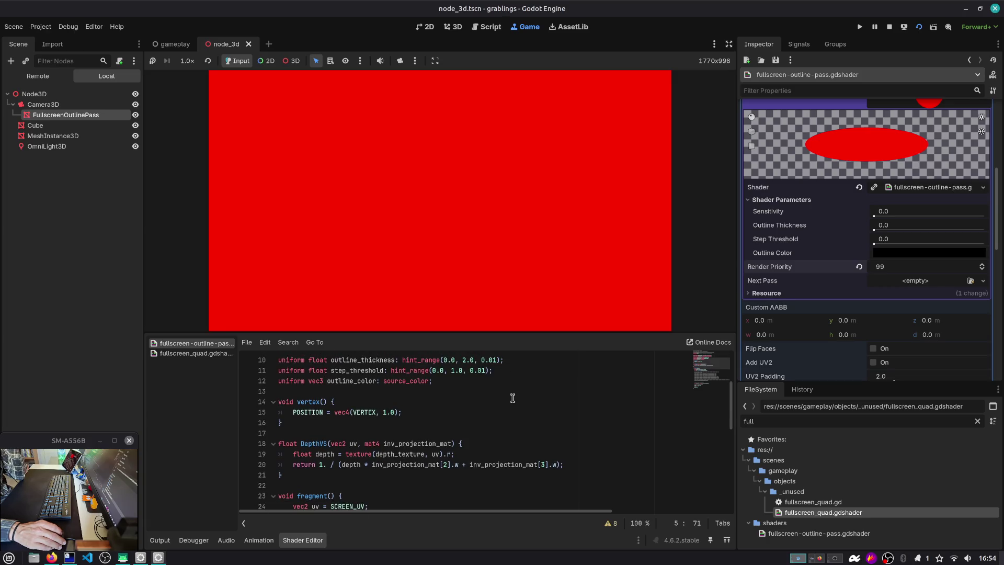
scroll(460, 442, "up", 3)
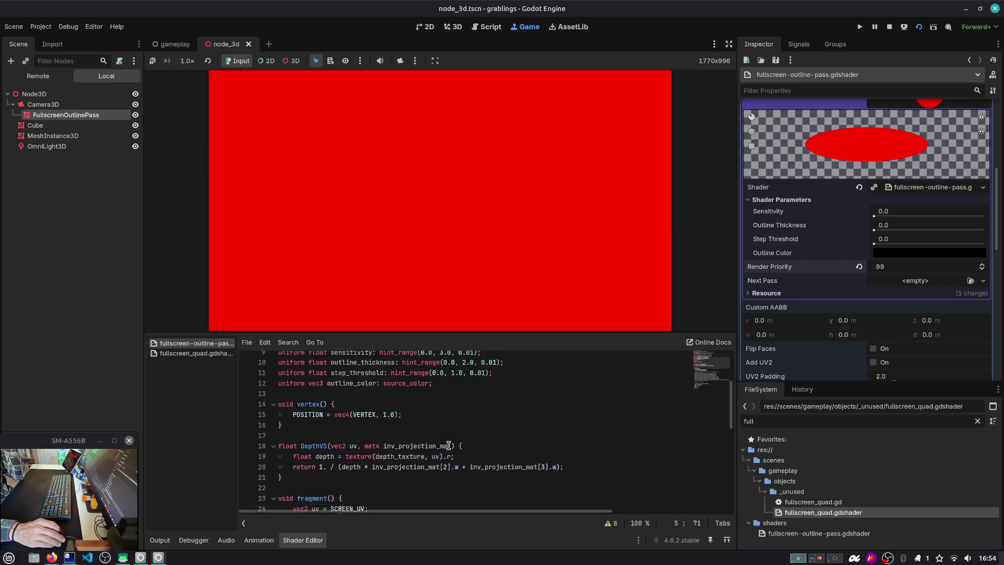
scroll(444, 441, "down", 10)
scroll(445, 441, "down", 1)
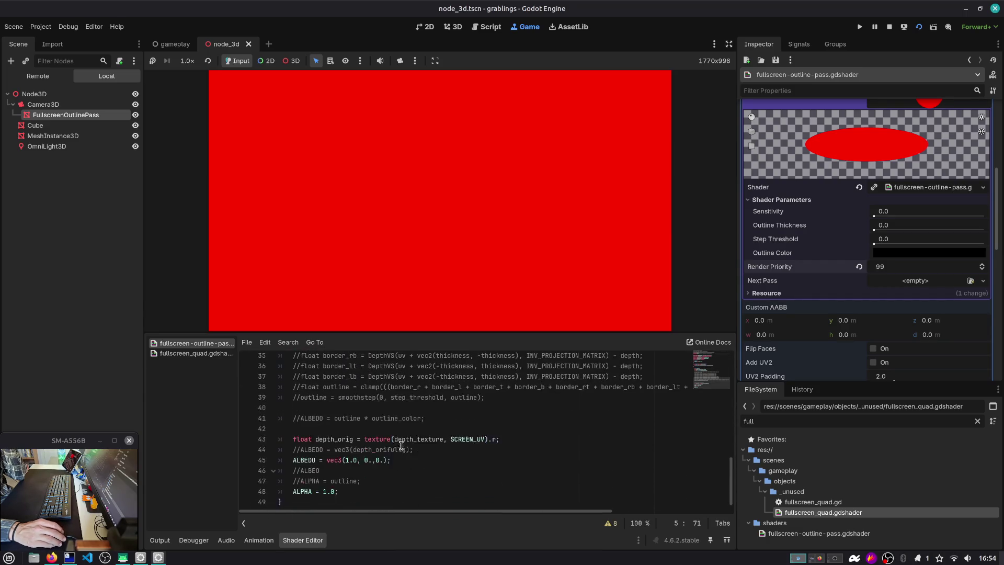
Swap the red ALBEDO output for 'ALBEDO = vec3(depth_orig)', fix the typo, and run with F6.
left_click(450, 453)
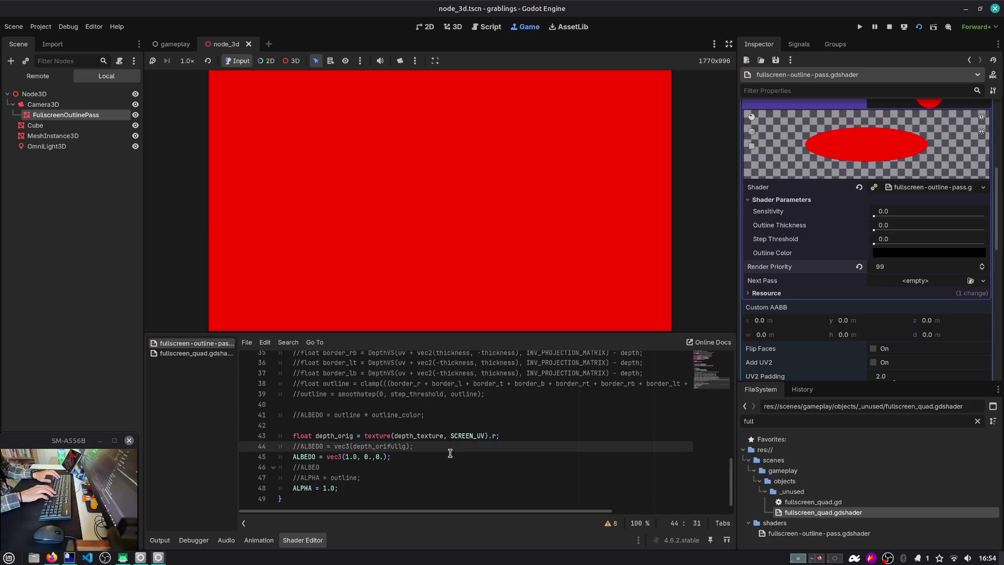
key("Up")
key("ctrl+k")
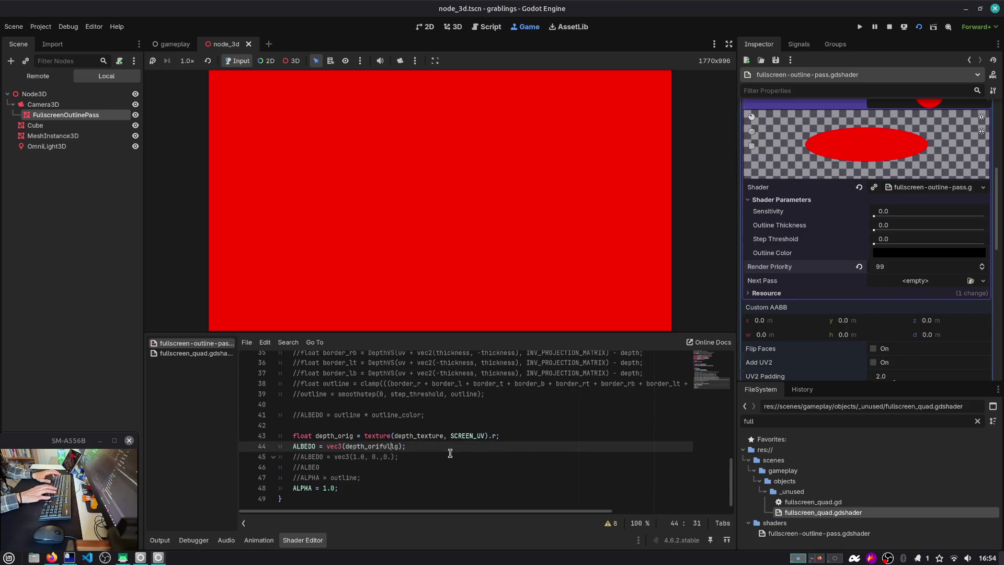
key("BackSpace")
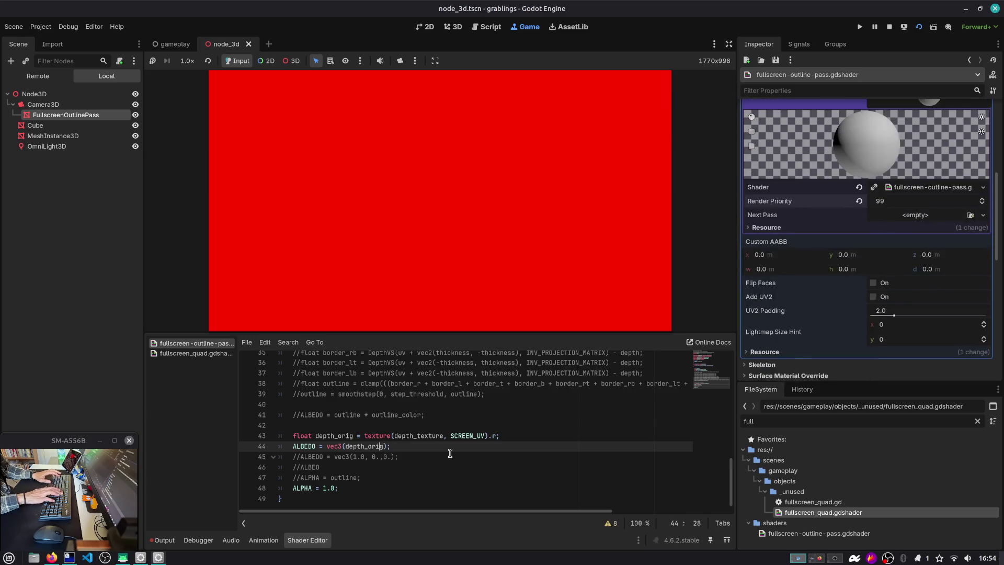
key("F6")
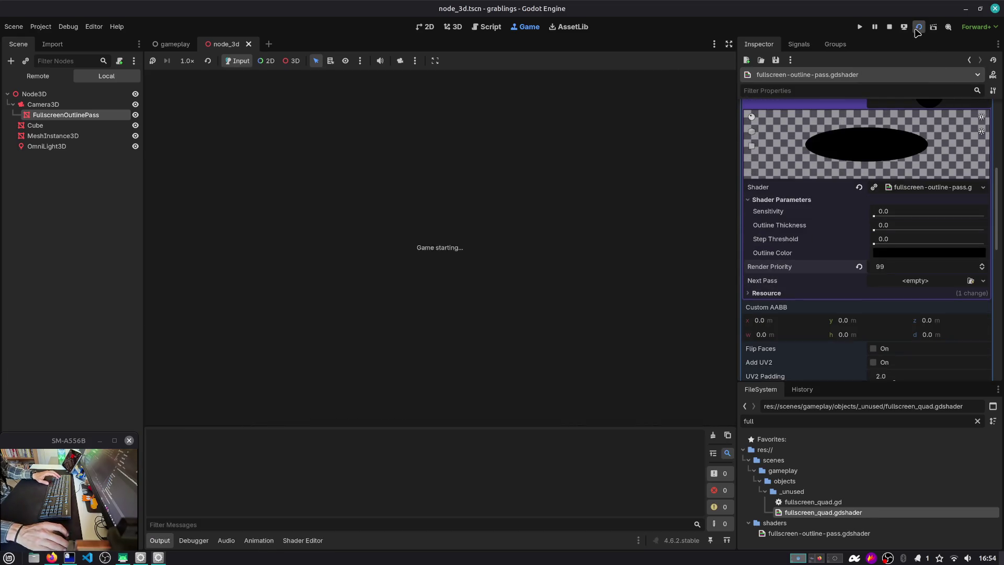
left_click(291, 543)
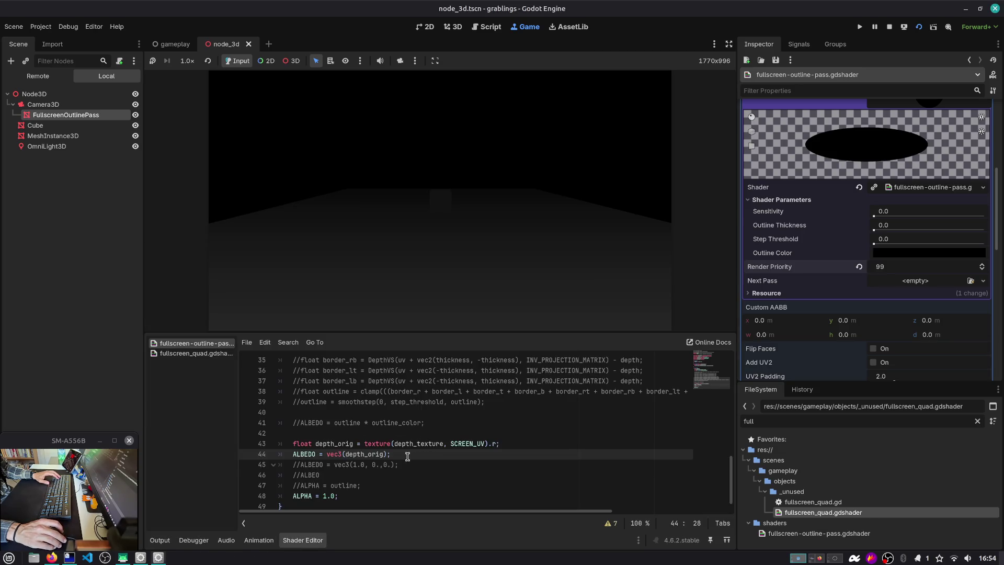
scroll(407, 456, "up", 4)
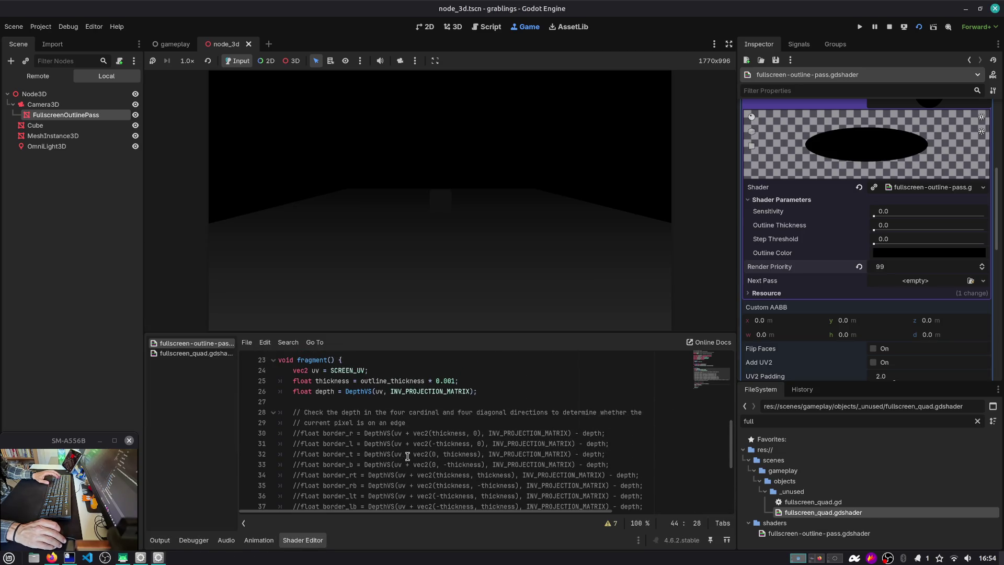
Close the node_3d tab, play the game from Slot 1, play a GRABLING card, then stop.
middle_click(218, 47)
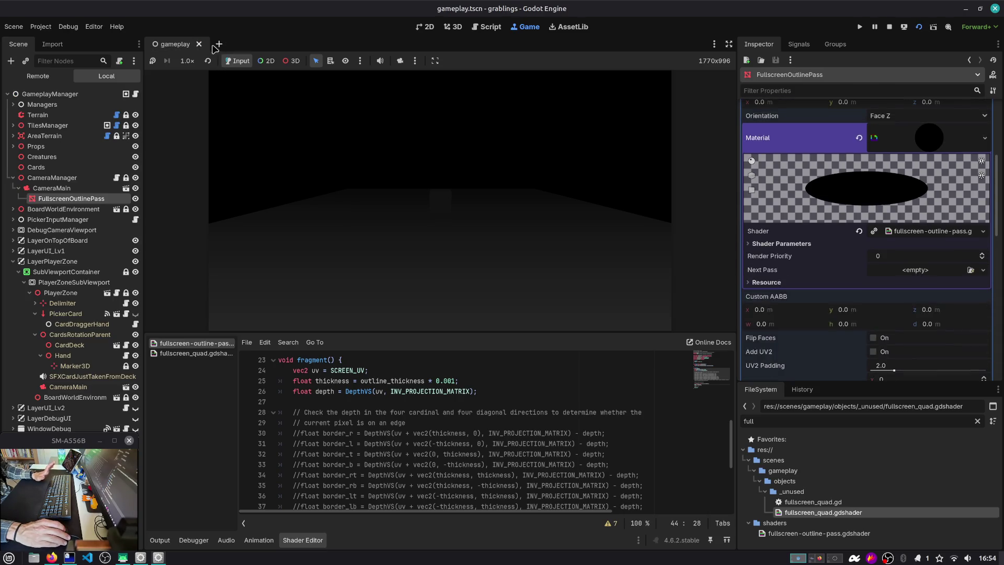
left_click(860, 27)
left_click(437, 234)
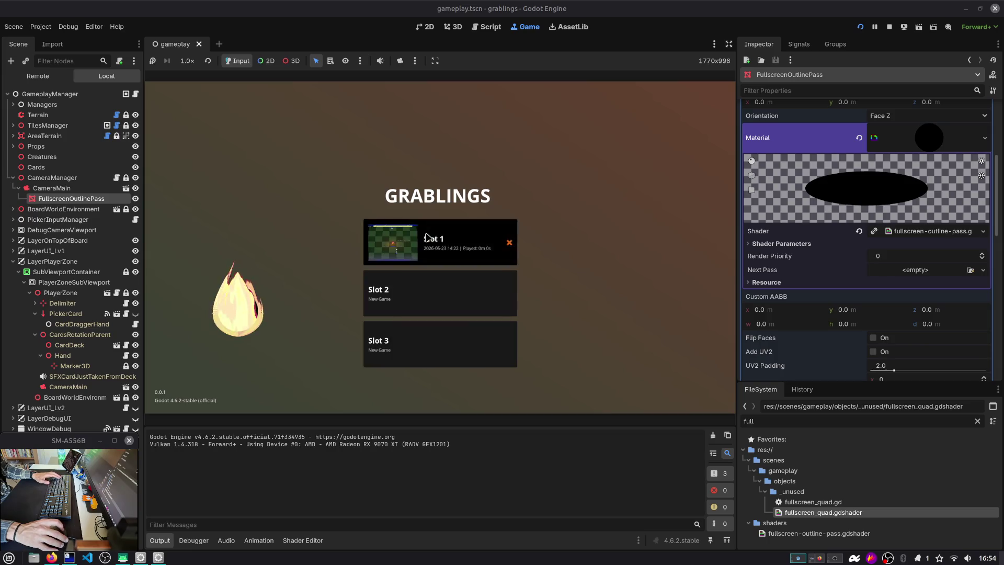
left_click(428, 323)
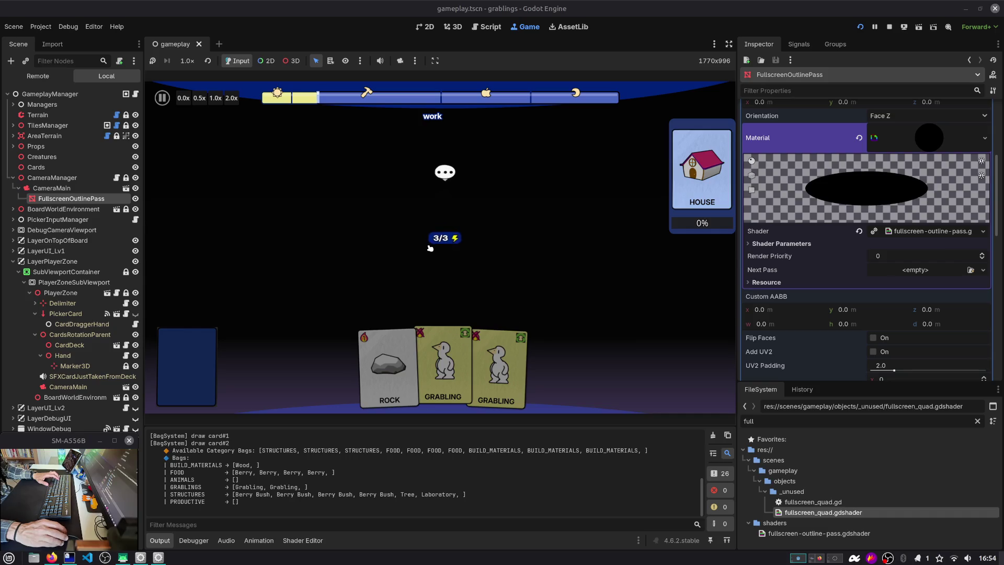
mouse_move(488, 214)
left_mouse_down()
mouse_move(528, 212)
mouse_move(496, 242)
mouse_move(586, 214)
mouse_move(581, 201)
left_mouse_up()
left_click(471, 220)
scroll(465, 183, "down", 3)
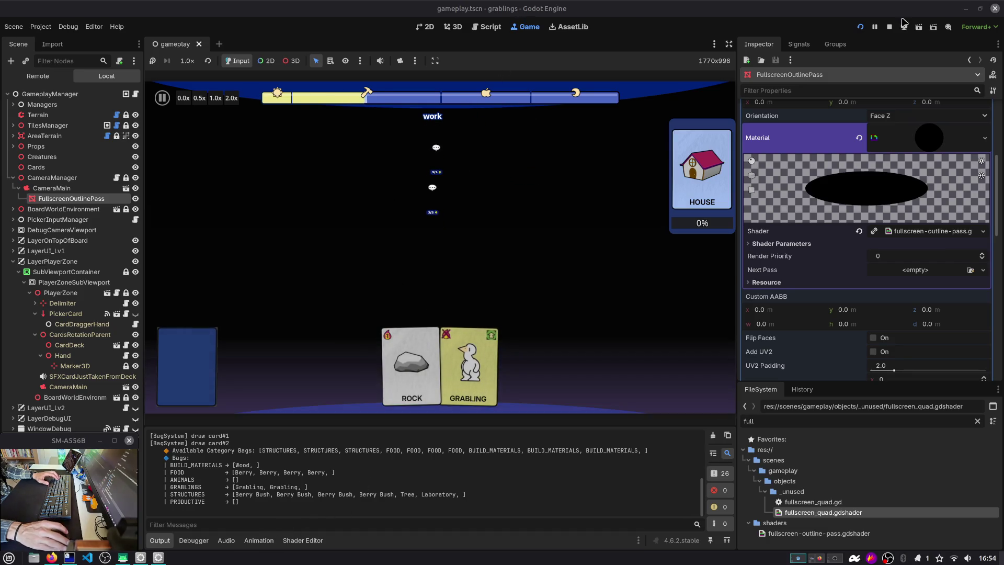
left_click(889, 27)
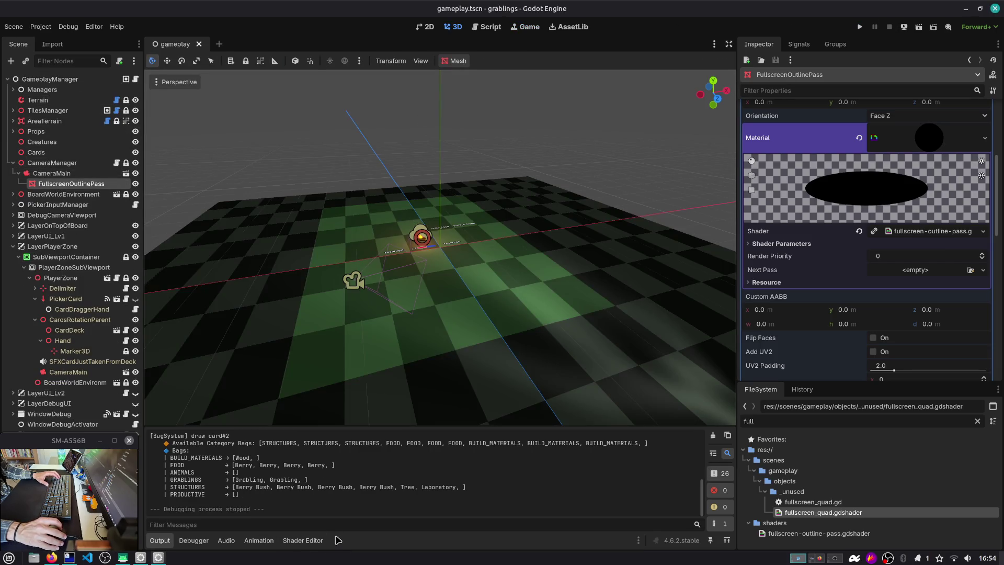
Uncomment the eight border depth-sample lines plus the outline calculation and colour lines.
left_click(287, 541)
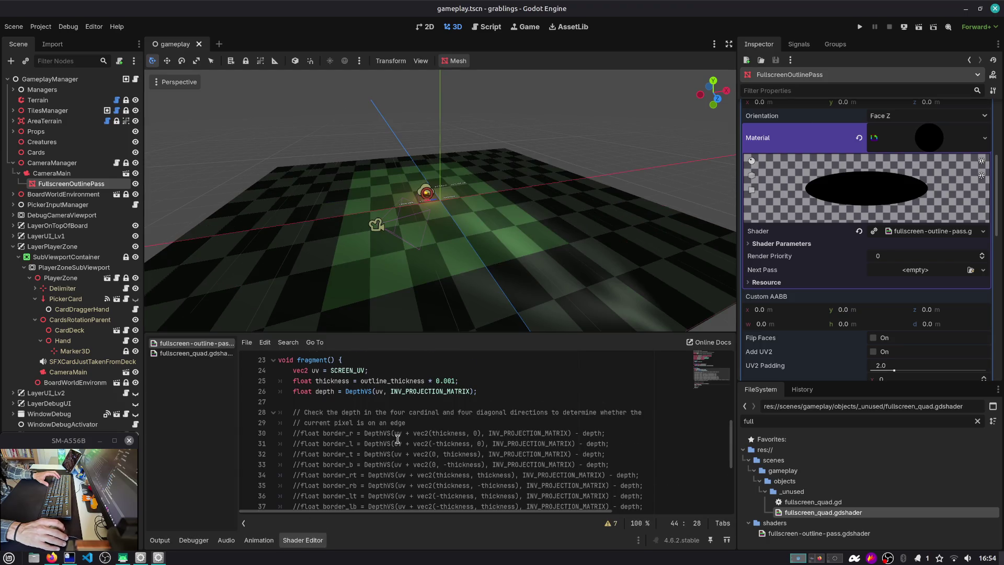
scroll(397, 438, "down", 1)
mouse_move(343, 475)
left_mouse_down()
mouse_move(351, 402)
mouse_move(359, 413)
left_mouse_up()
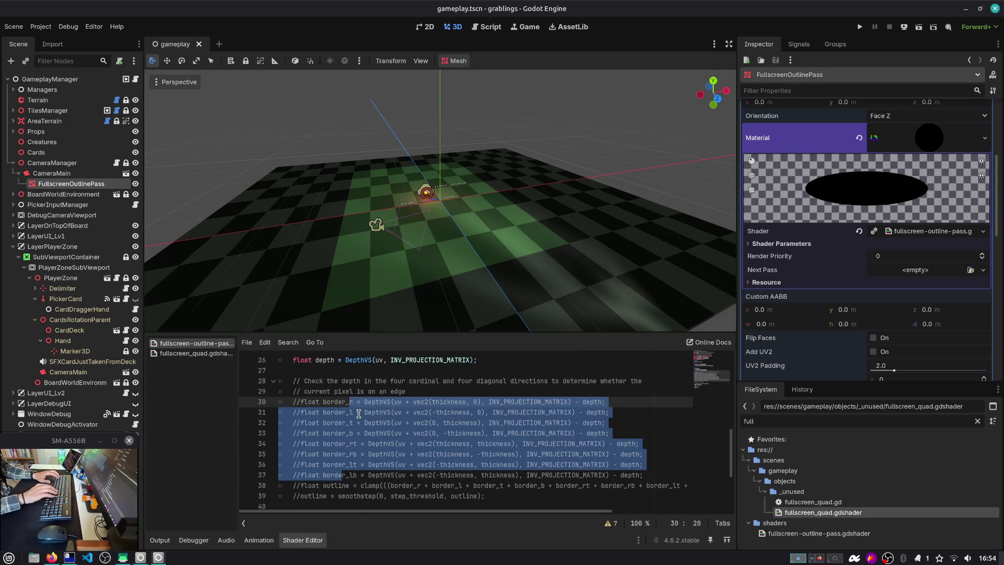
key("ctrl+k")
key("Down")
key("Down")
key("Down")
key("Up")
key("Up")
key("ctrl+k")
key("Down")
key("ctrl+k")
key("Down")
key("Down")
key("ctrl+k")
key("Down")
key("Down")
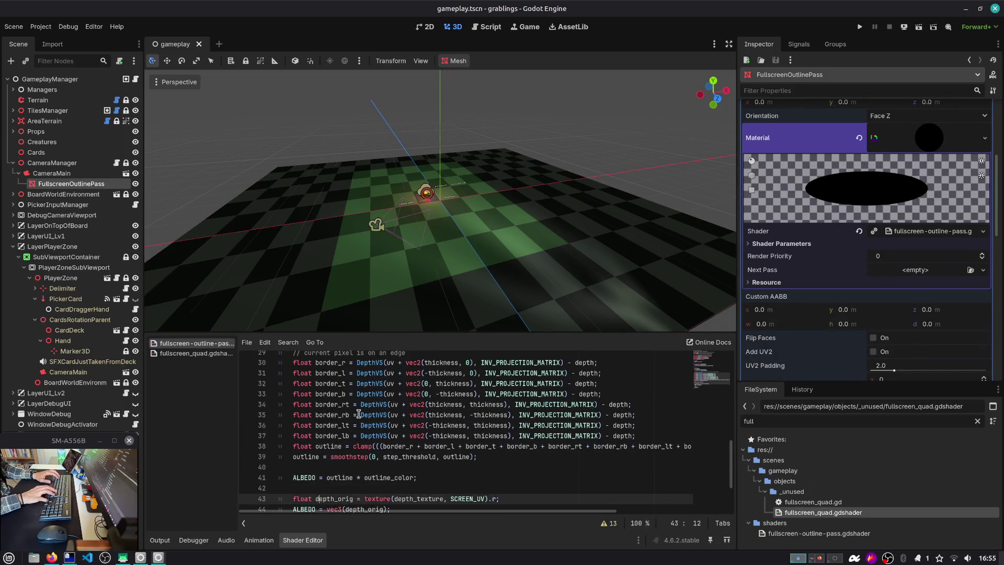
Comment out the depth debug output lines, save, and delete the leftover red ALBEDO line.
key("Down")
key("Down")
key("Down")
key("Up")
key("Up")
key("ctrl+k")
key("Up")
key("ctrl+k")
key("ctrl+s")
key("Down")
key("Down")
key("ctrl+shift+k")
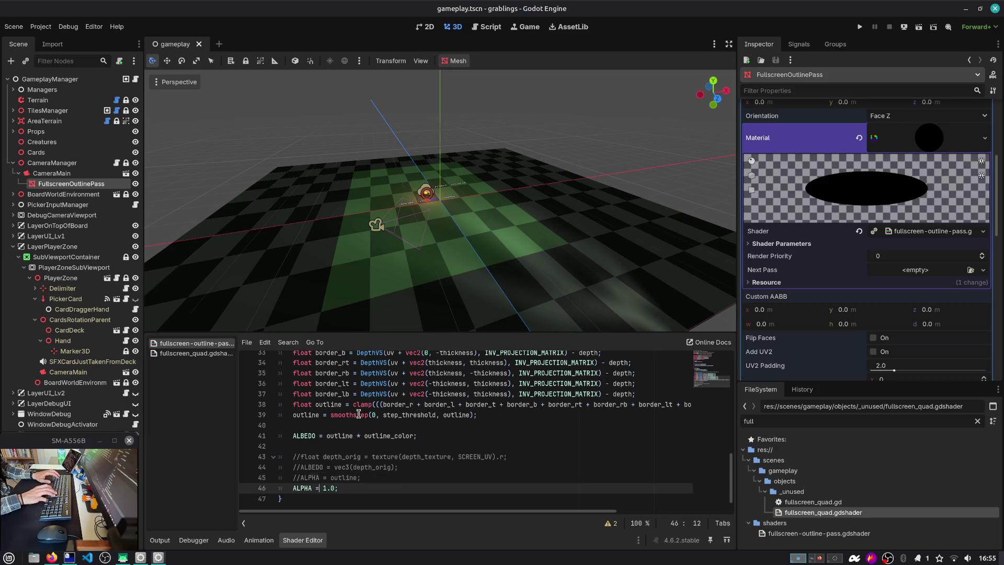
Launch the game from the first save slot and reveal the outline shader's parameters.
left_click(859, 28)
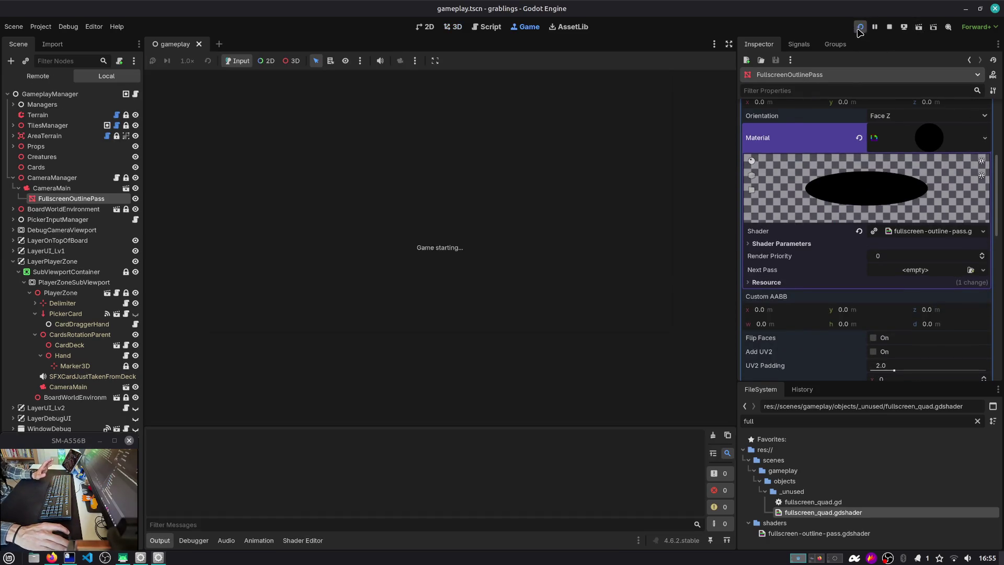
left_click(450, 231)
left_click(454, 233)
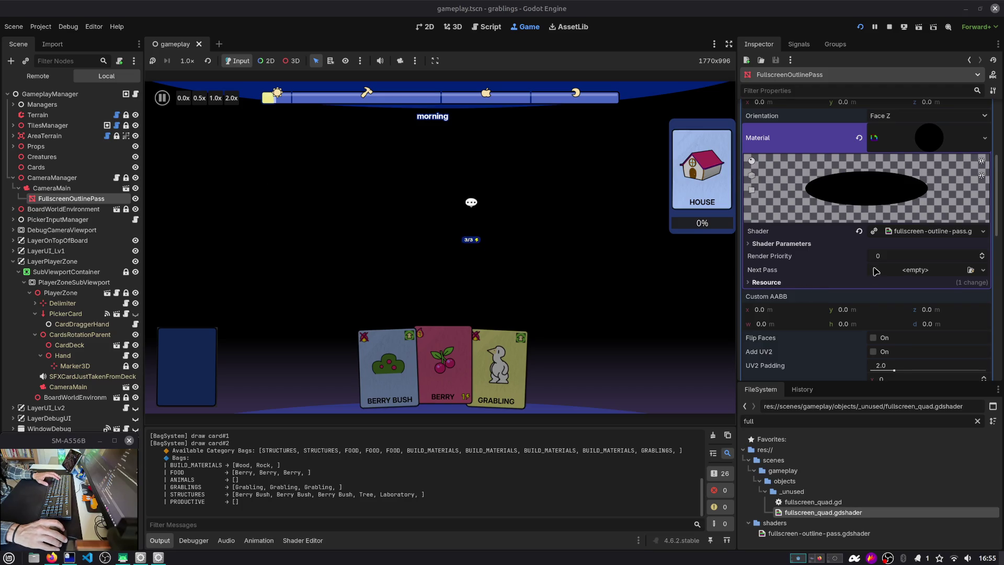
left_click(900, 246)
Tune the outline pass to sensitivity 3.0, thickness 0.69, step threshold 0.14 and white colour.
mouse_move(886, 257)
left_mouse_down()
mouse_move(928, 259)
mouse_move(937, 274)
left_mouse_up()
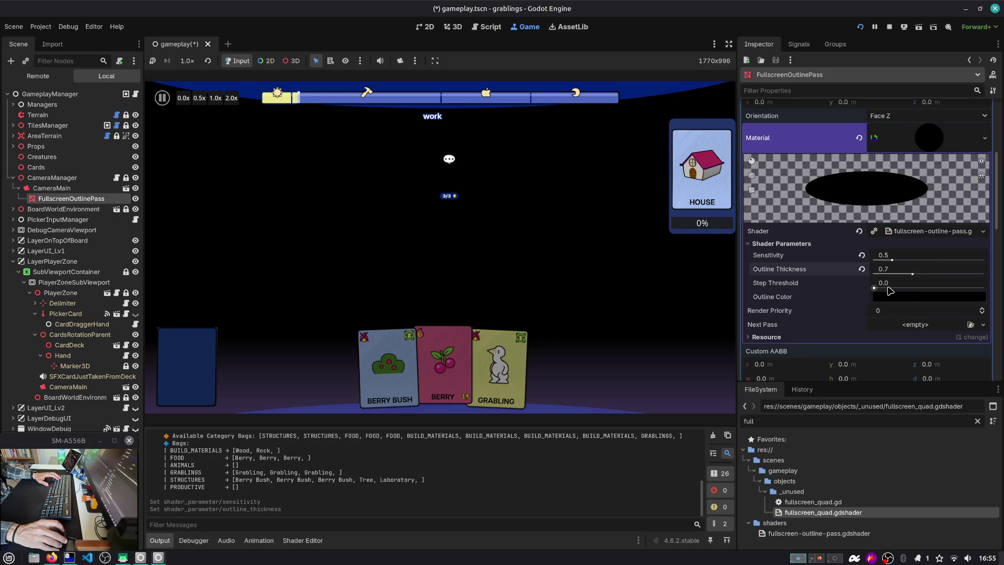
left_click_drag(874, 287, 890, 288)
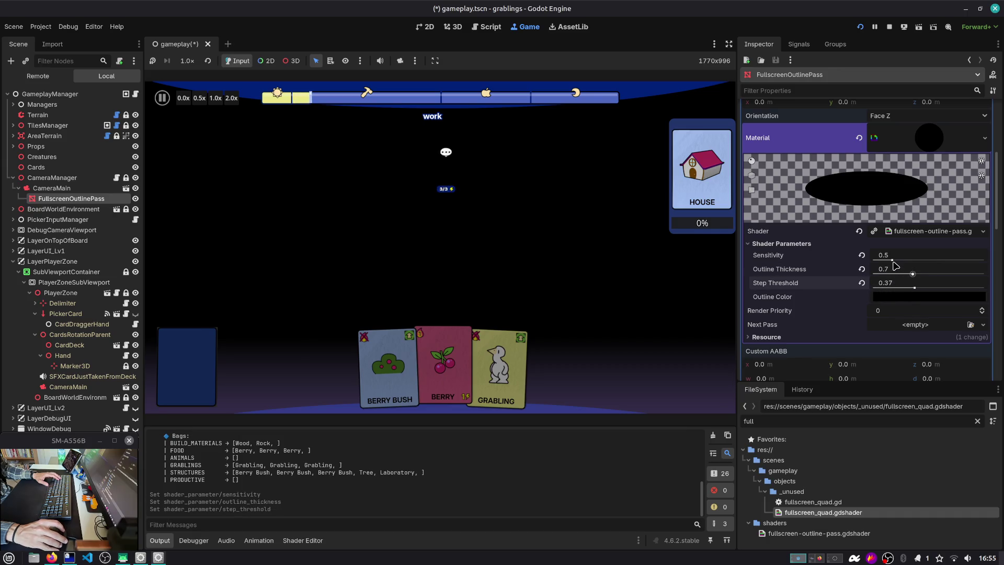
left_click(894, 296)
left_click_drag(889, 180, 983, 181)
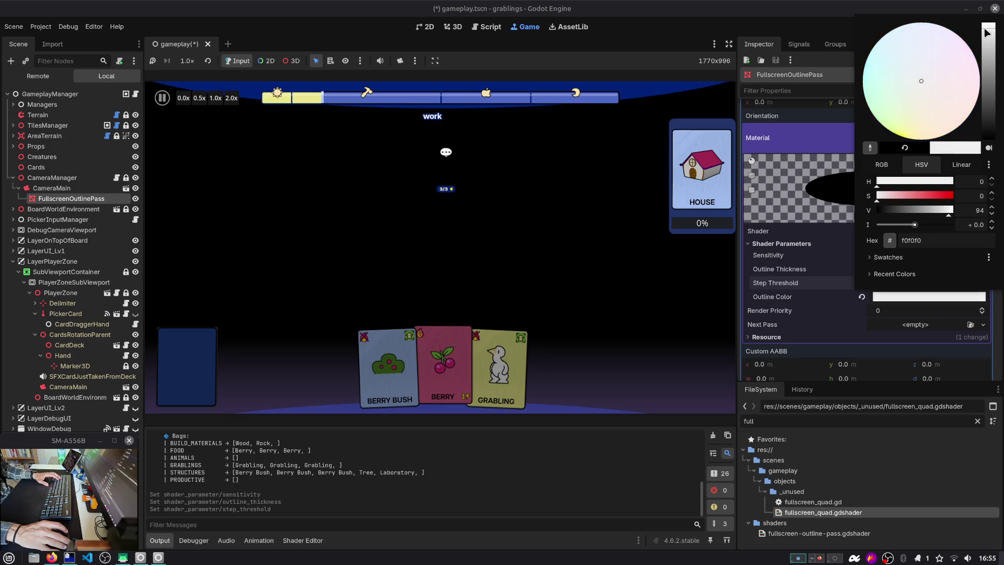
left_click(807, 269)
left_click(556, 202)
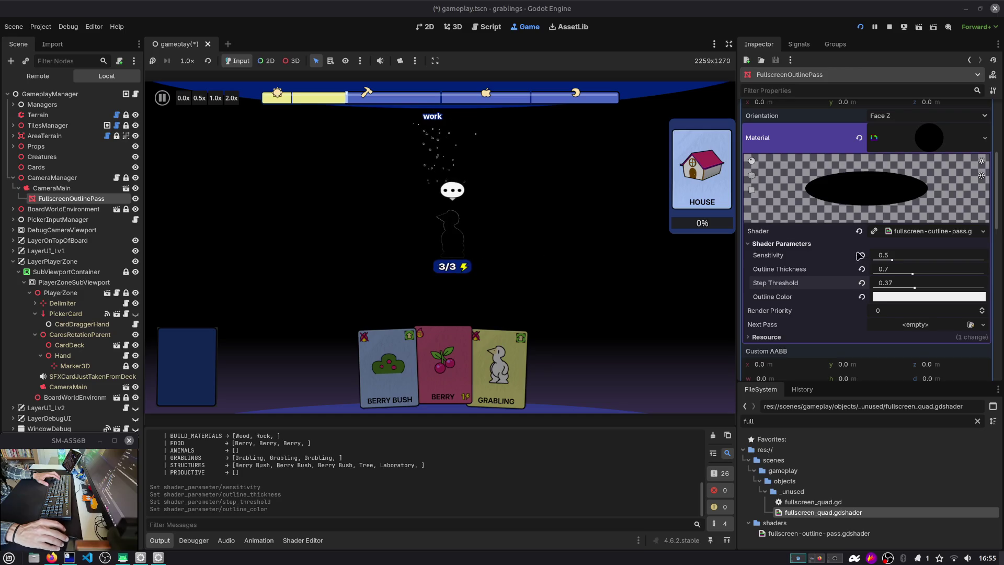
left_click_drag(912, 274, 977, 276)
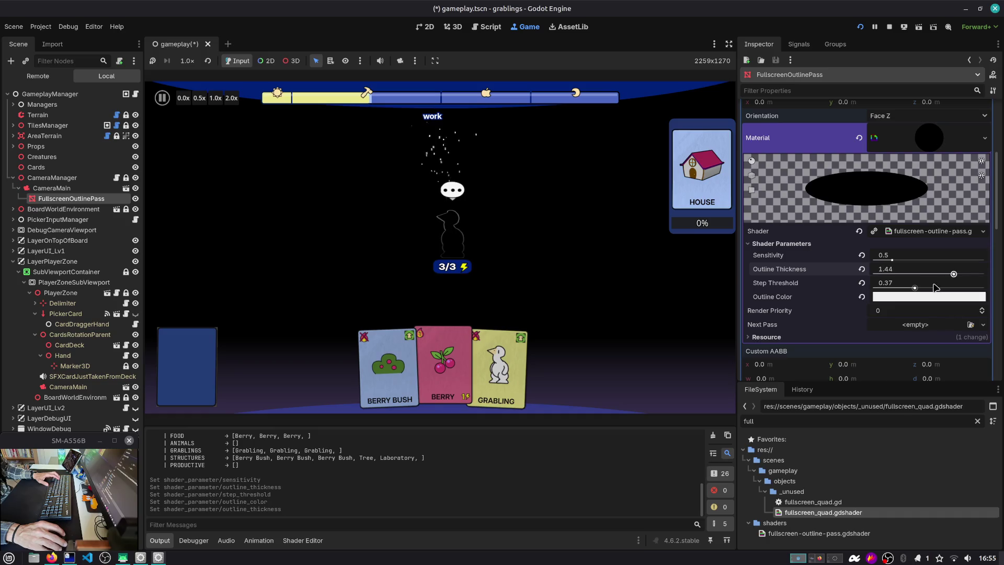
left_click_drag(915, 289, 936, 289)
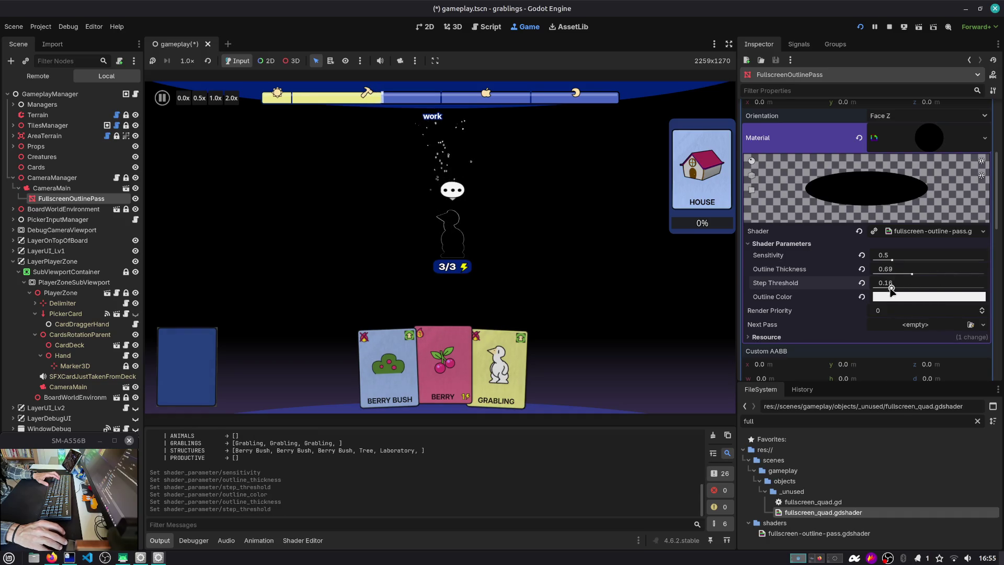
left_click_drag(892, 258, 999, 275)
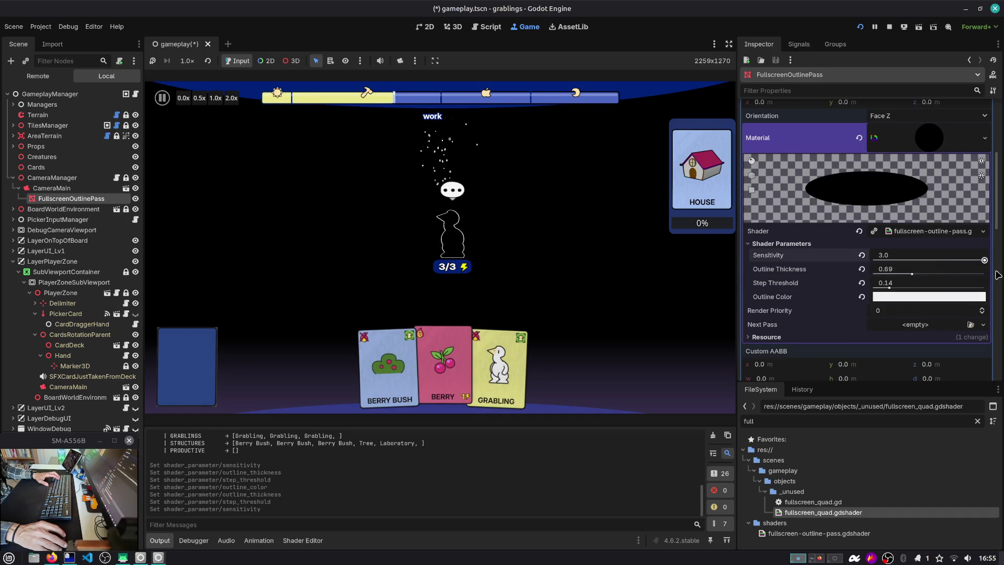
Pan the game camera across the board and play the BERRY card to check the outlines.
scroll(497, 217, "down", 5)
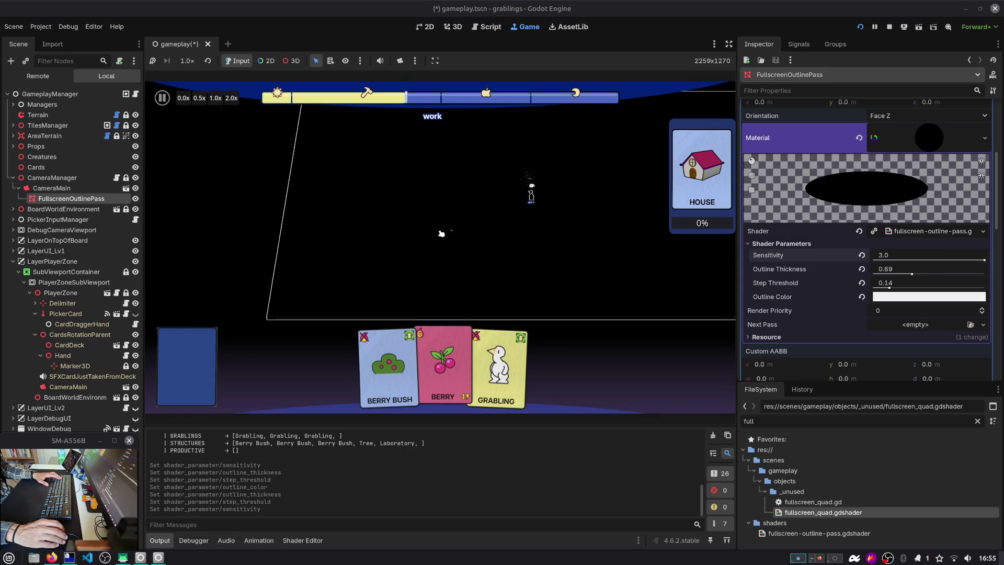
key("d")
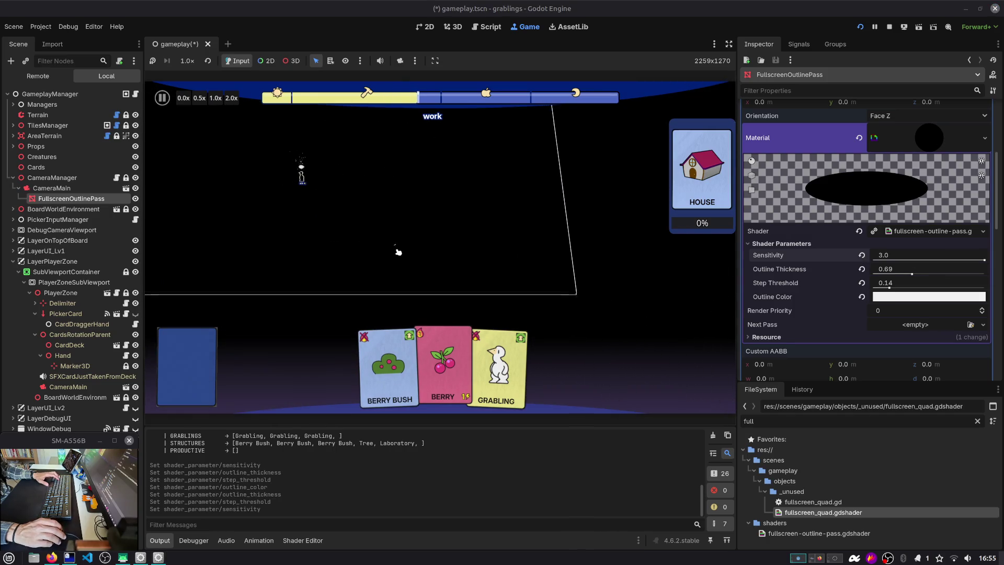
key("w")
key("a")
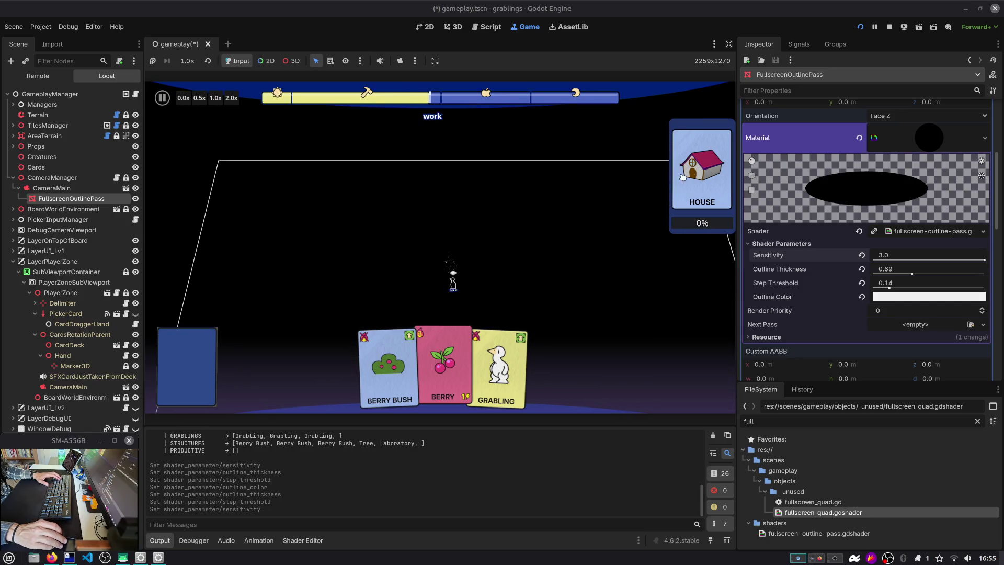
key("s")
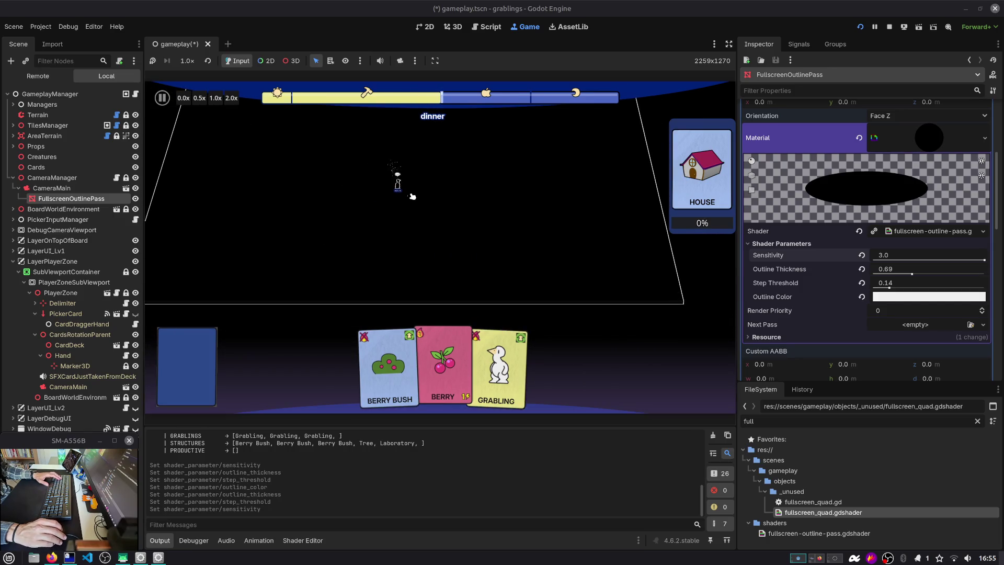
scroll(412, 196, "up", 3)
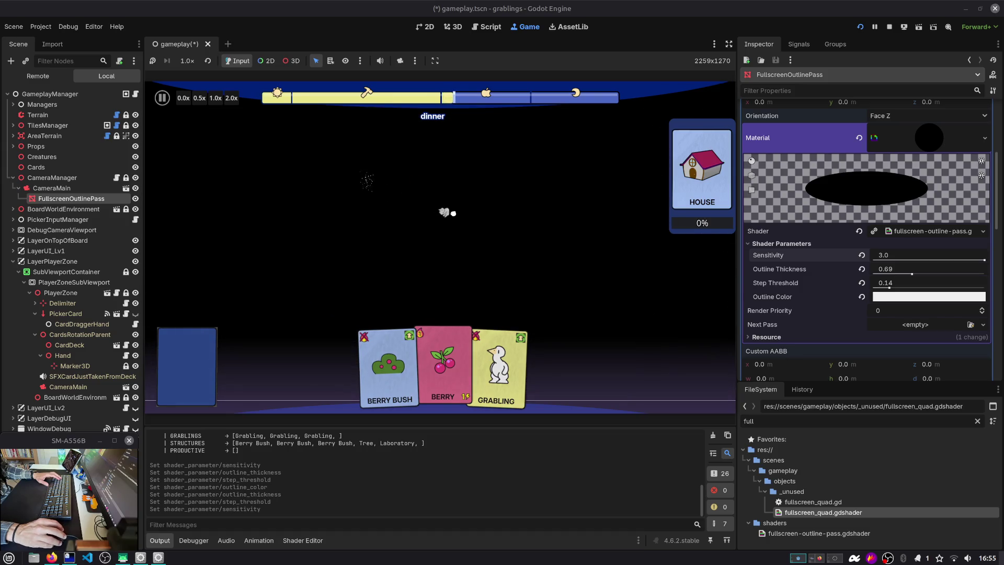
left_click_drag(439, 345, 505, 199)
left_click_drag(468, 361, 524, 230)
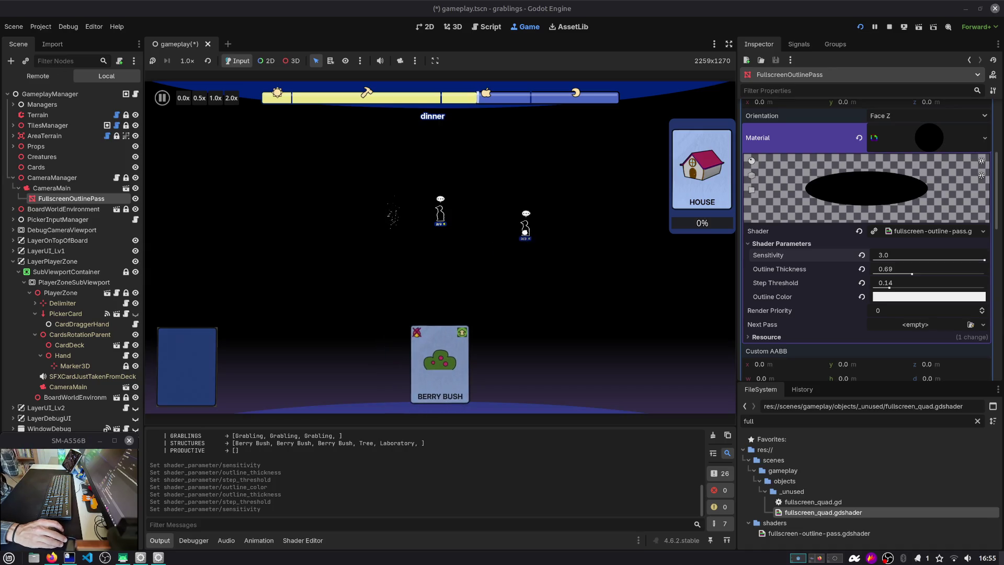
key("a")
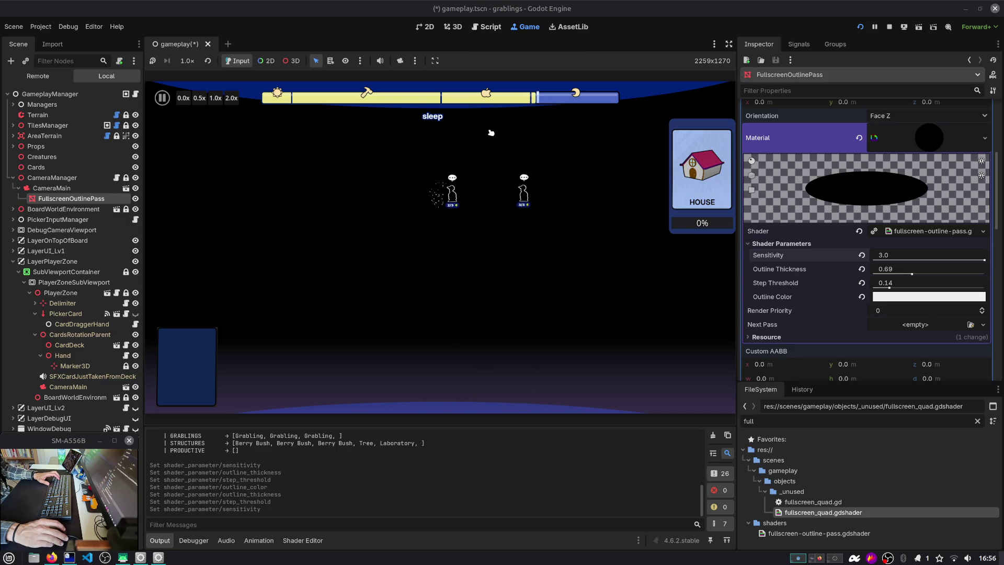
Try different Render Priority values, reset it to 0, and bring up the outline shader code.
left_click(982, 308)
left_click(982, 308)
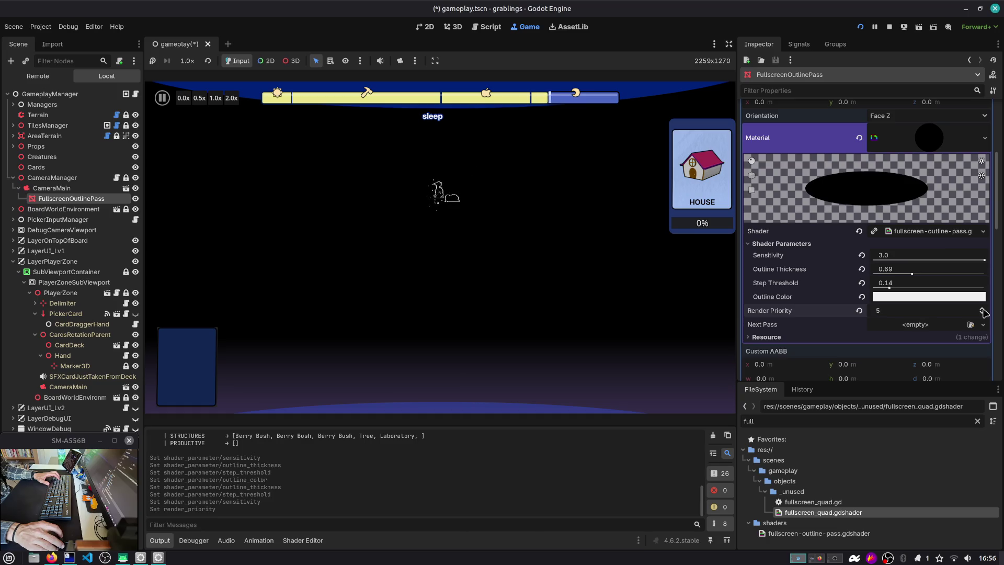
left_click(982, 313)
left_click(982, 313)
left_click(982, 313)
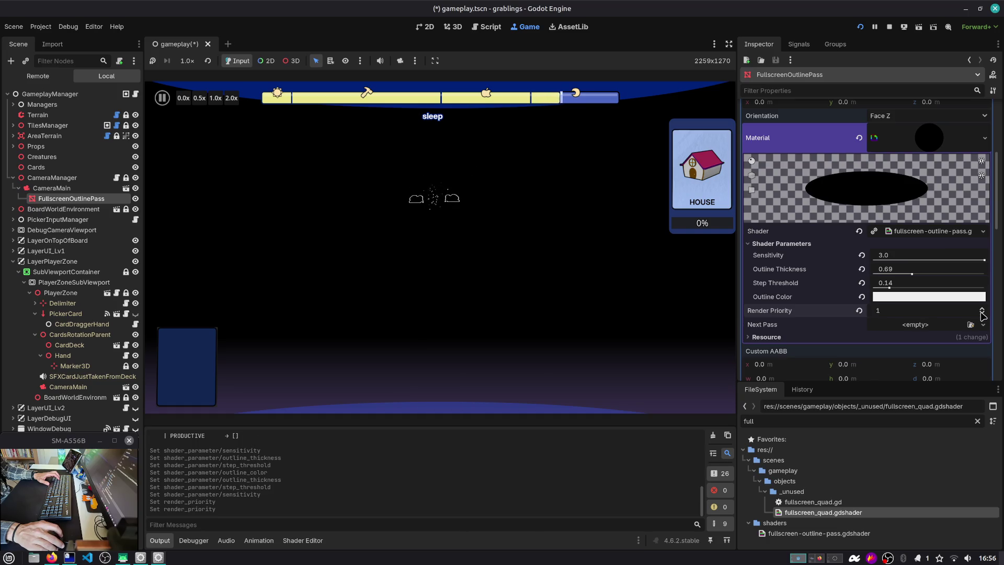
left_click(982, 313)
left_click(982, 312)
left_click(982, 312)
left_click_drag(981, 314, 982, 312)
left_click(981, 314)
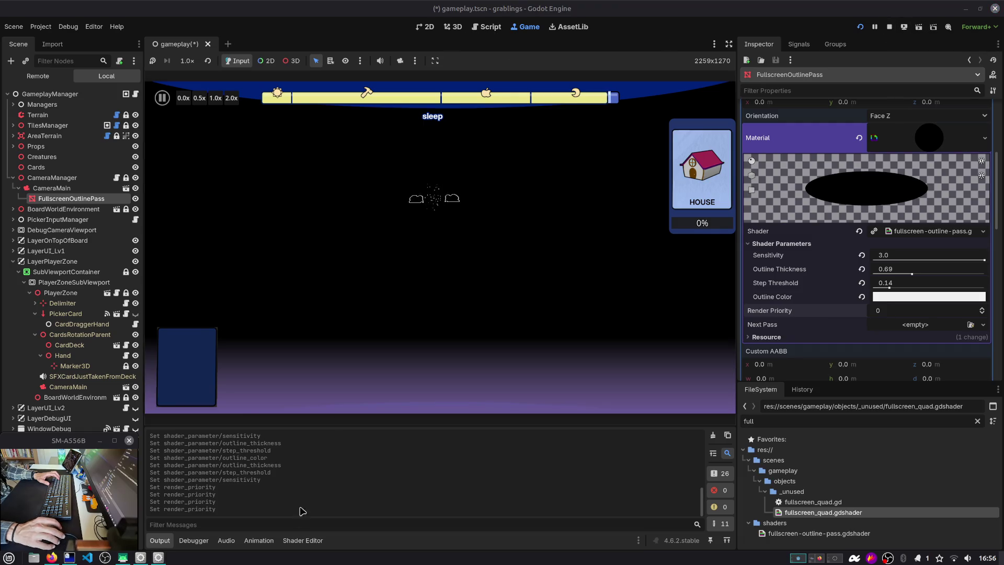
left_click(302, 540)
left_click(432, 465)
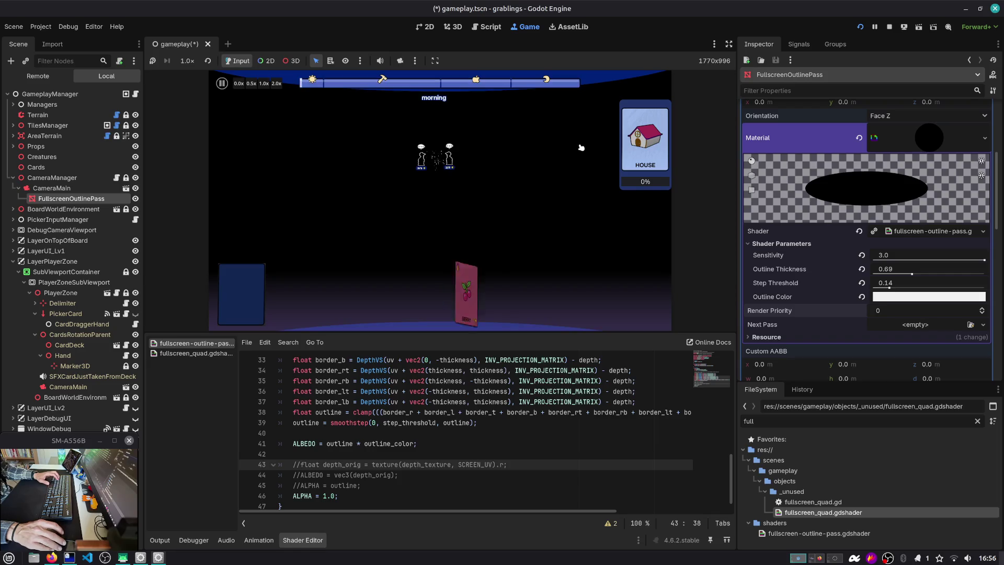
Make the shader use ALPHA = outline instead of ALPHA = 1.0 and save it.
left_click(387, 495)
key("Up")
key("Up")
key("Up")
key("Up")
key("Down")
key("Down")
key("Down")
key("ctrl+k")
key("Down")
key("ctrl+k")
key("ctrl+s")
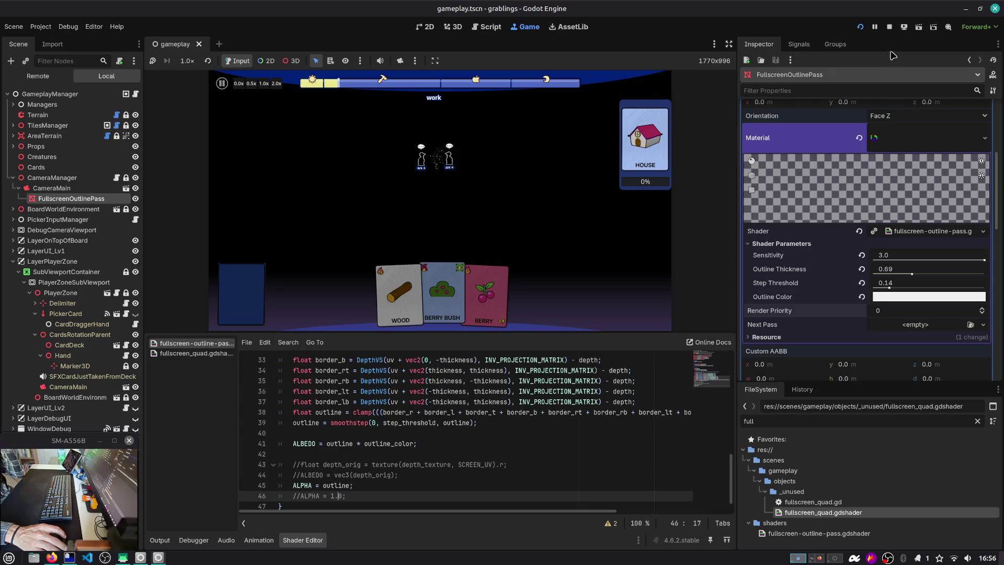
Rerun the scene and play the Grabling and Berry Bush cards onto the board.
left_click(918, 30)
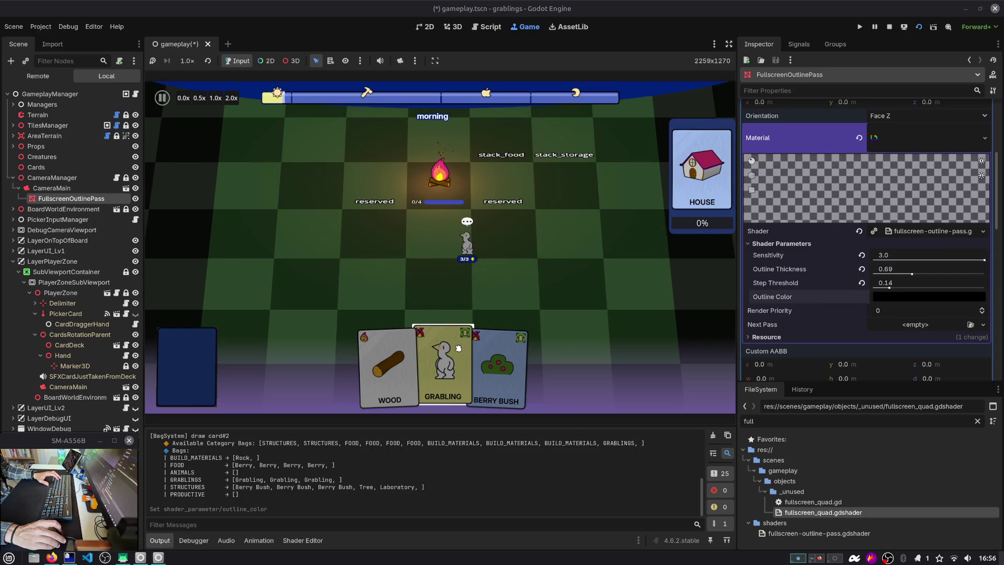
mouse_move(445, 361)
left_mouse_down()
mouse_move(518, 227)
mouse_move(562, 201)
mouse_move(570, 230)
left_mouse_up()
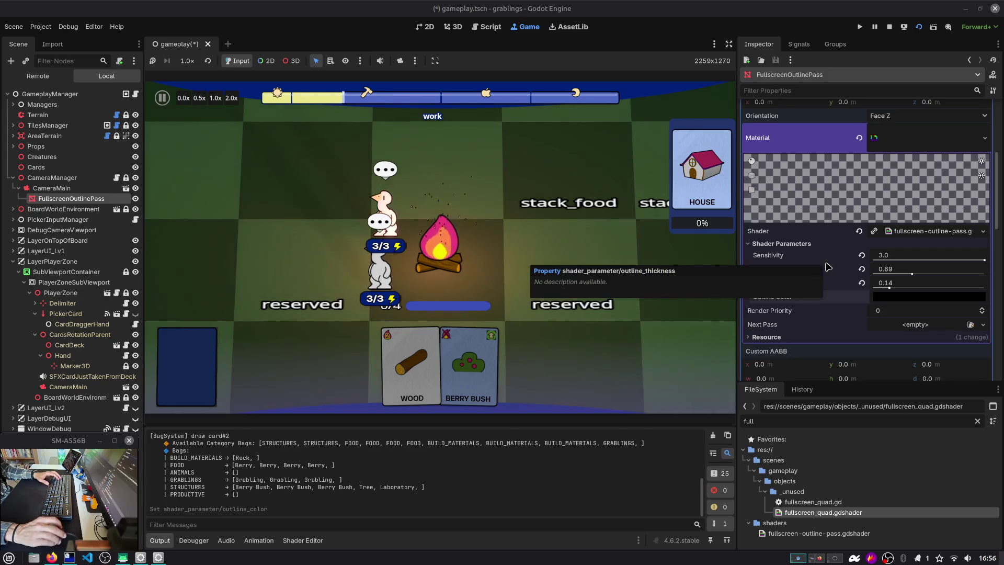
mouse_move(589, 311)
left_mouse_down()
mouse_move(338, 175)
mouse_move(458, 238)
left_mouse_up()
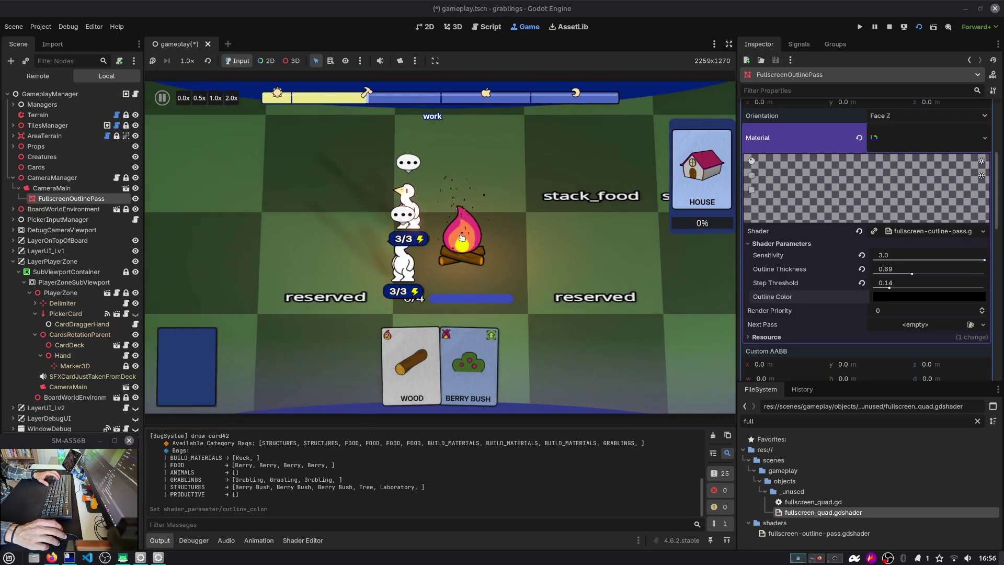
mouse_move(469, 366)
left_mouse_down()
mouse_move(509, 312)
mouse_move(499, 355)
left_mouse_up()
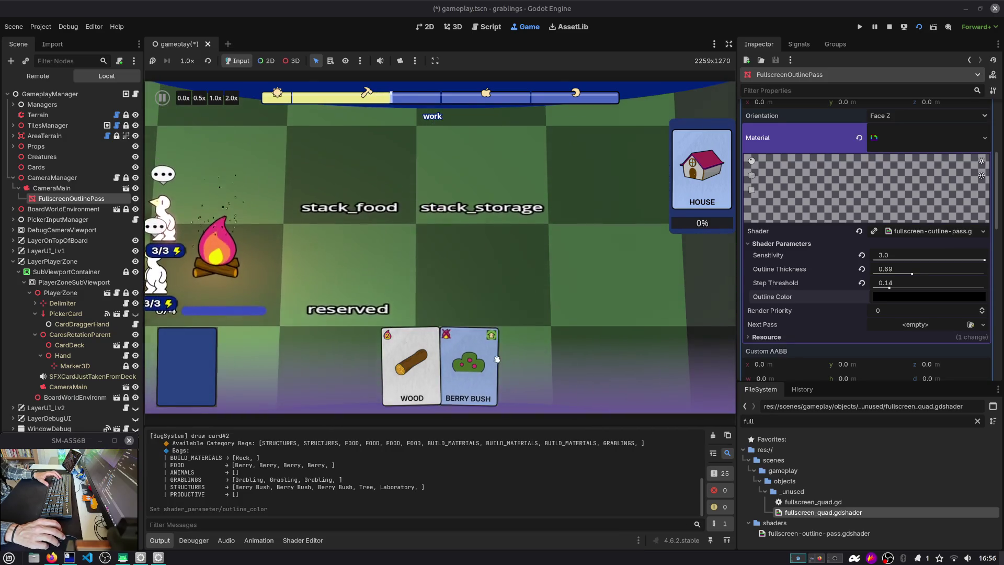
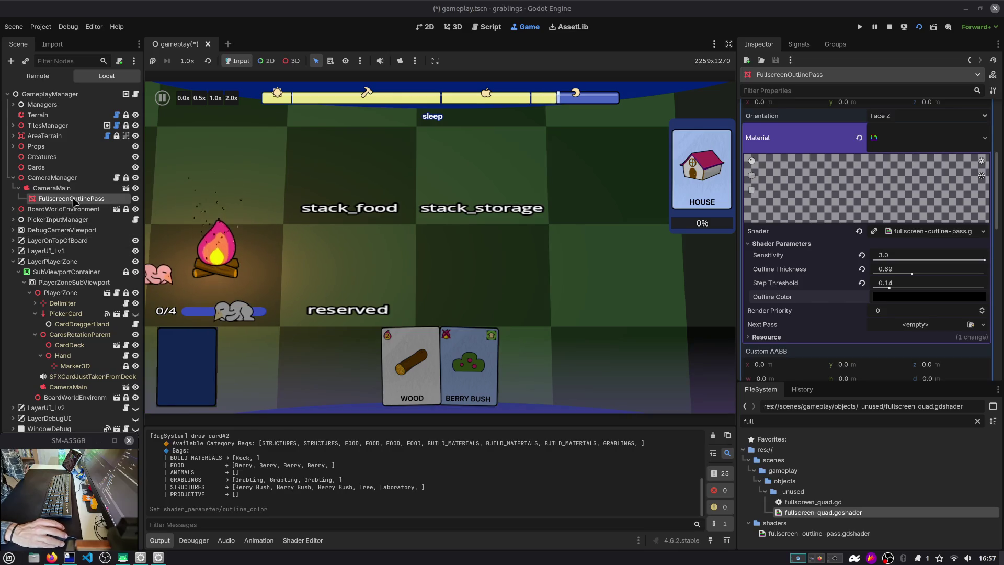
Inspect the CameraMain camera and the FullscreenOutlinePass shader parameters in the Scene dock.
left_click(13, 177)
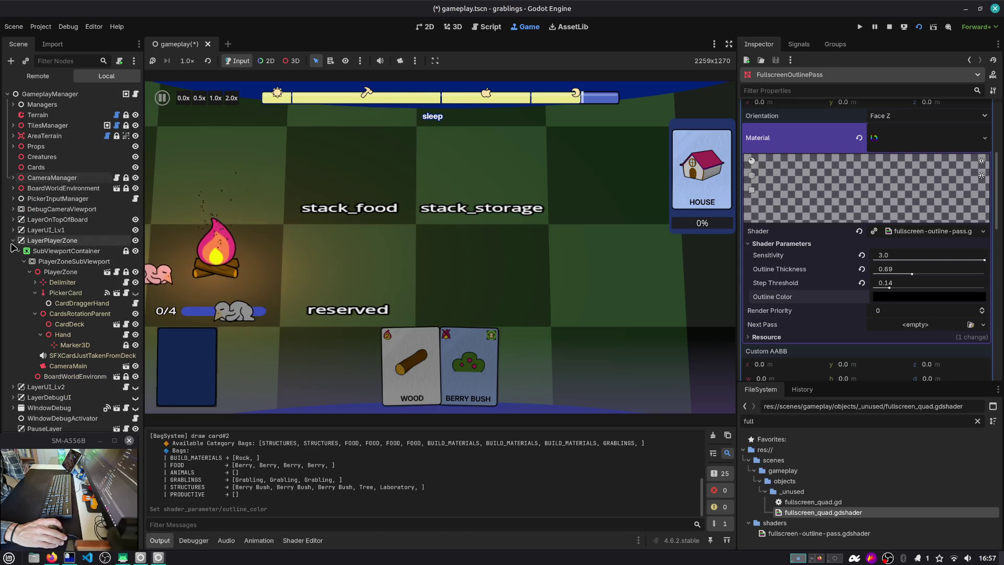
left_click(13, 240)
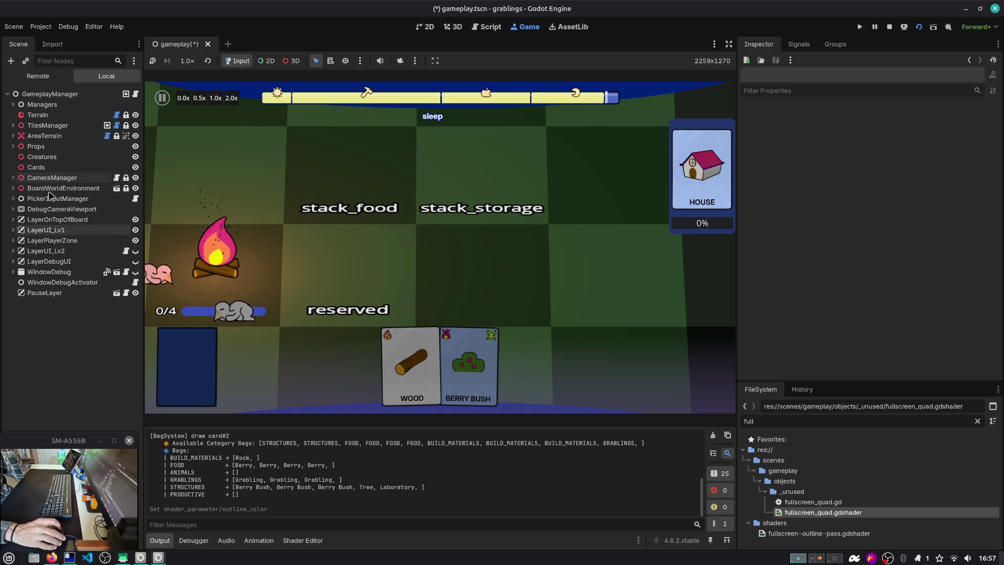
left_click(13, 178)
left_click(59, 201)
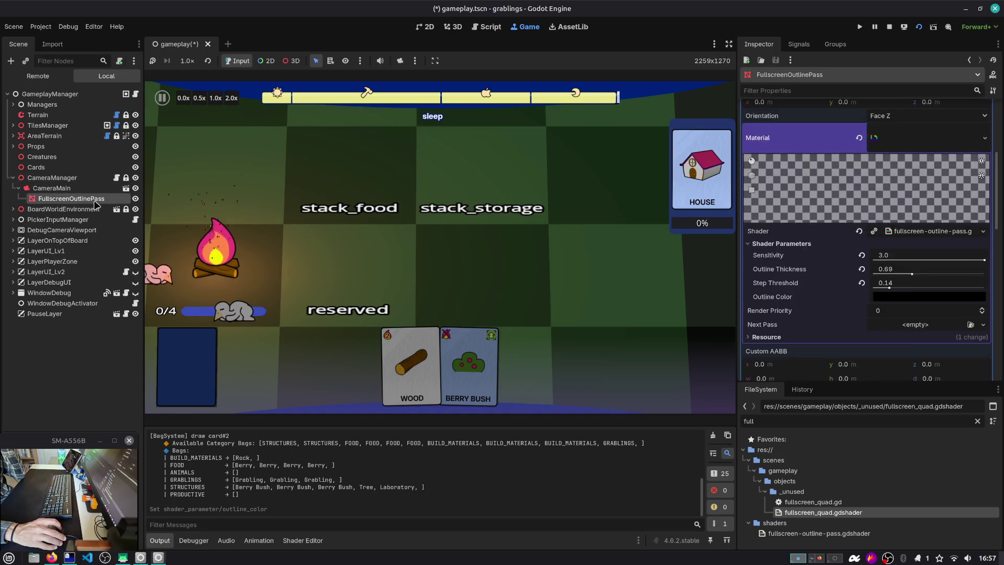
left_click(60, 189)
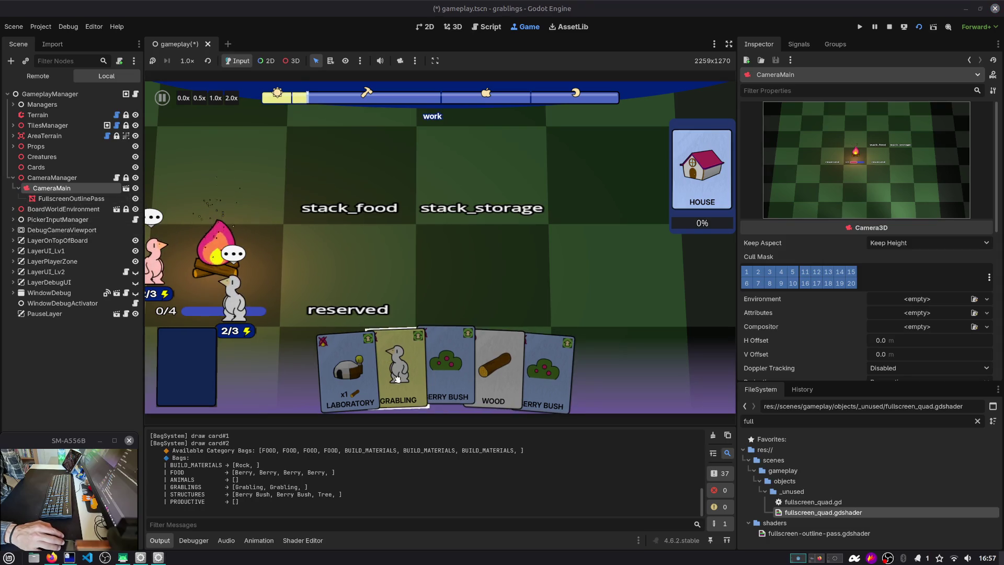
left_click(58, 200)
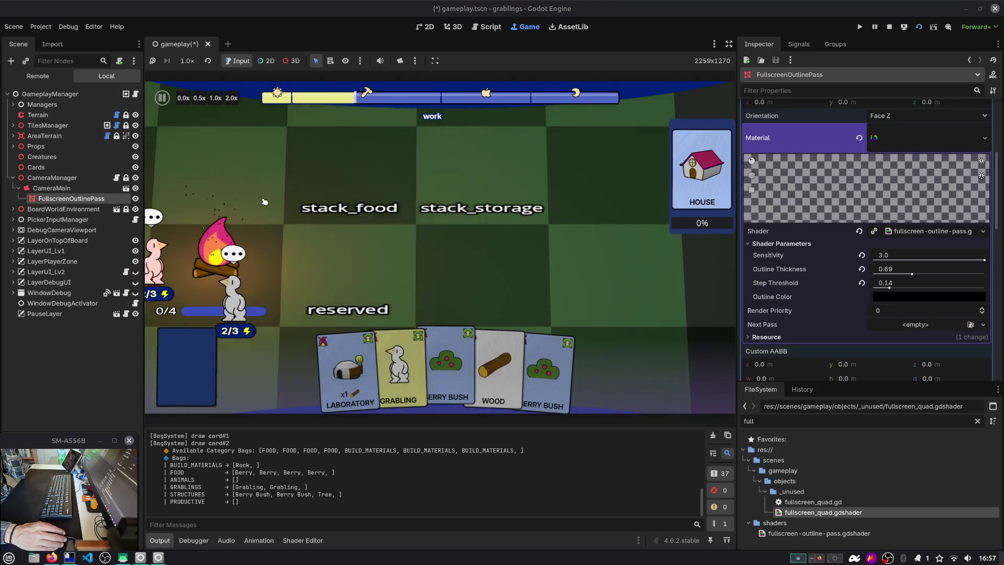
scroll(260, 202, "down", 4)
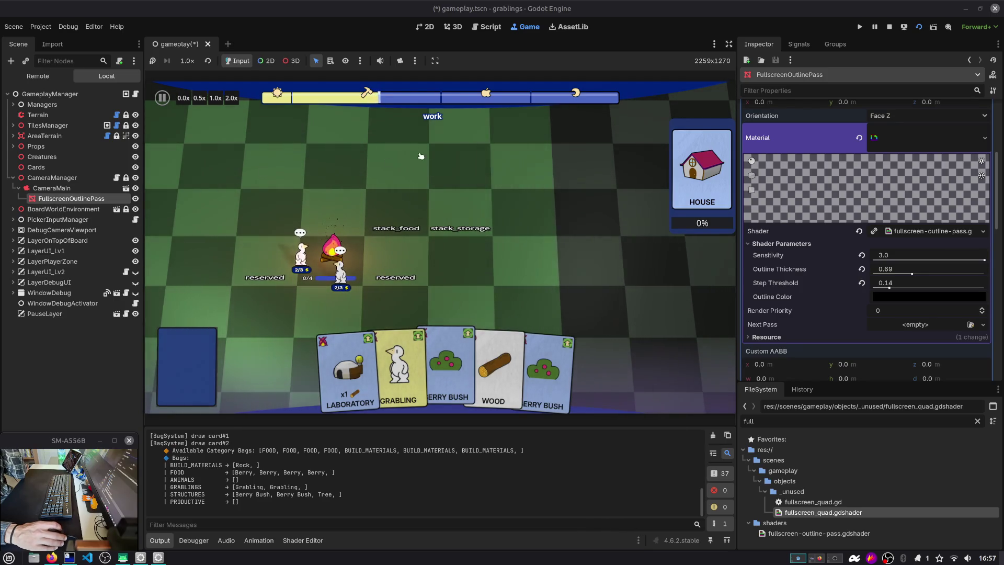
Search DuckDuckGo for 'godot engine rendering to texture via gdscript' and highlight the SubViewport/get_texture() answer.
key("alt+Tab")
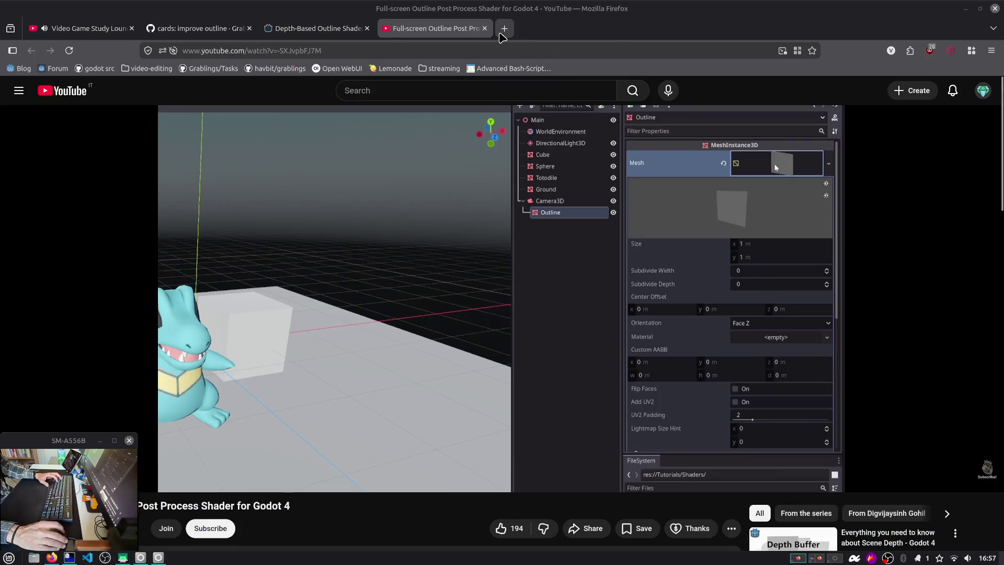
left_click(504, 29)
type("godot engine rendering via g")
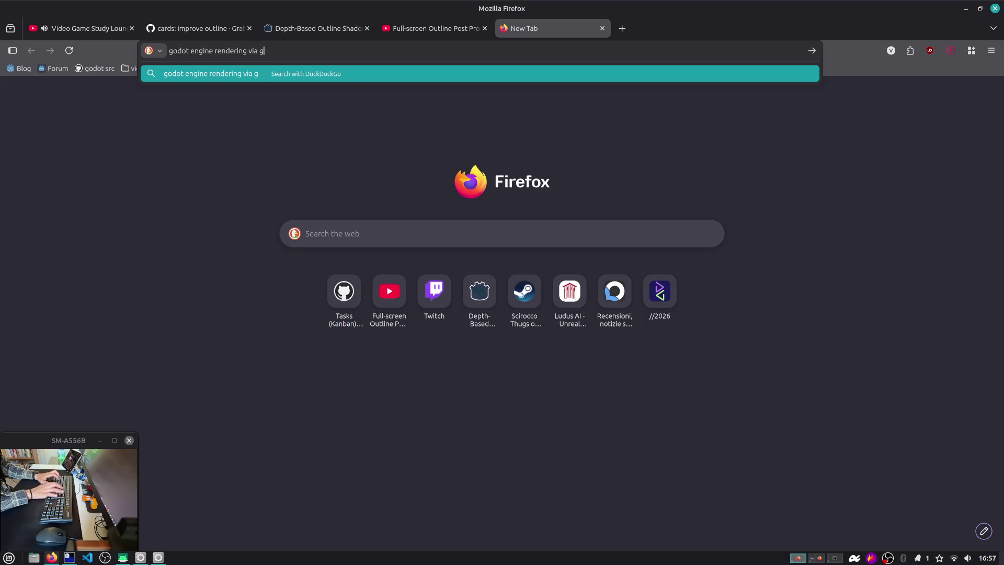
type("to ")
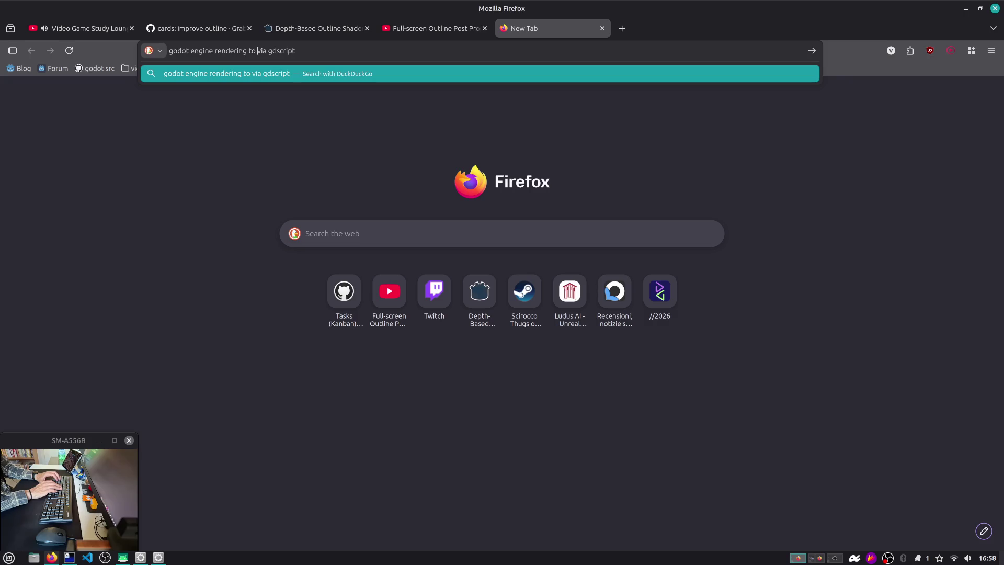
type("texture")
key("Return")
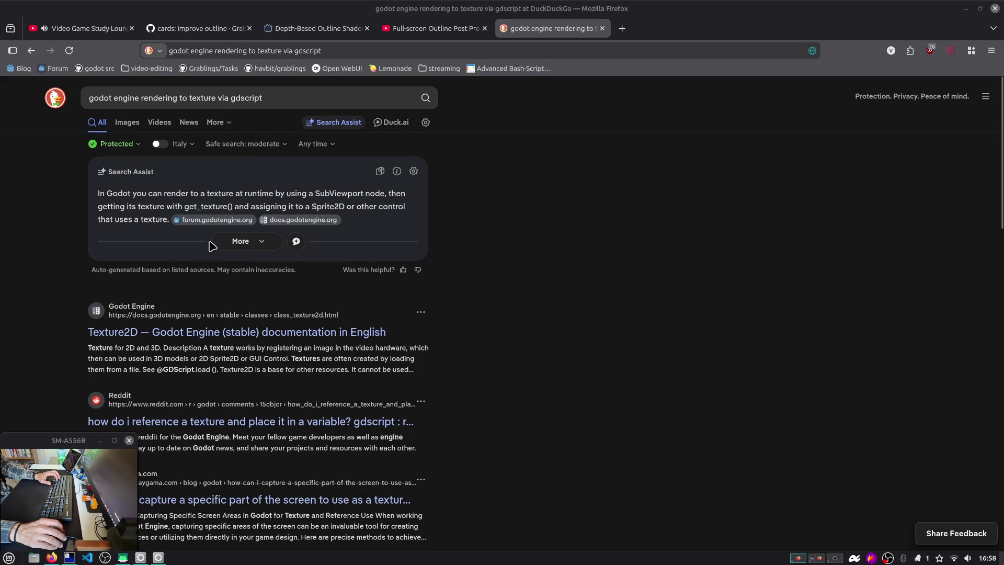
left_click_drag(336, 196, 385, 194)
left_click_drag(234, 206, 403, 209)
key("alt+Tab")
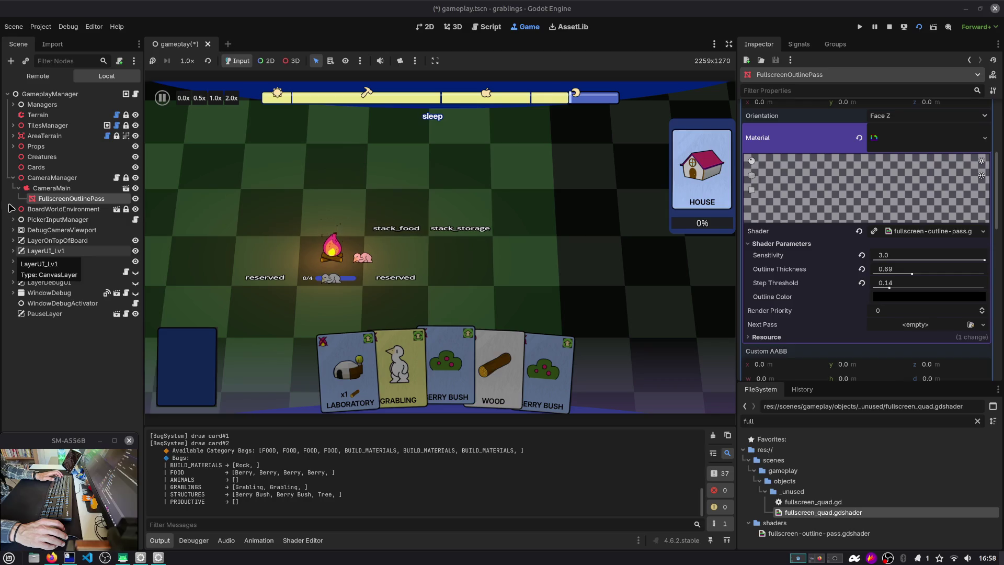
Collapse CameraMain, stop the running game, and select GameplayManager as the parent for a new node.
left_click(16, 187)
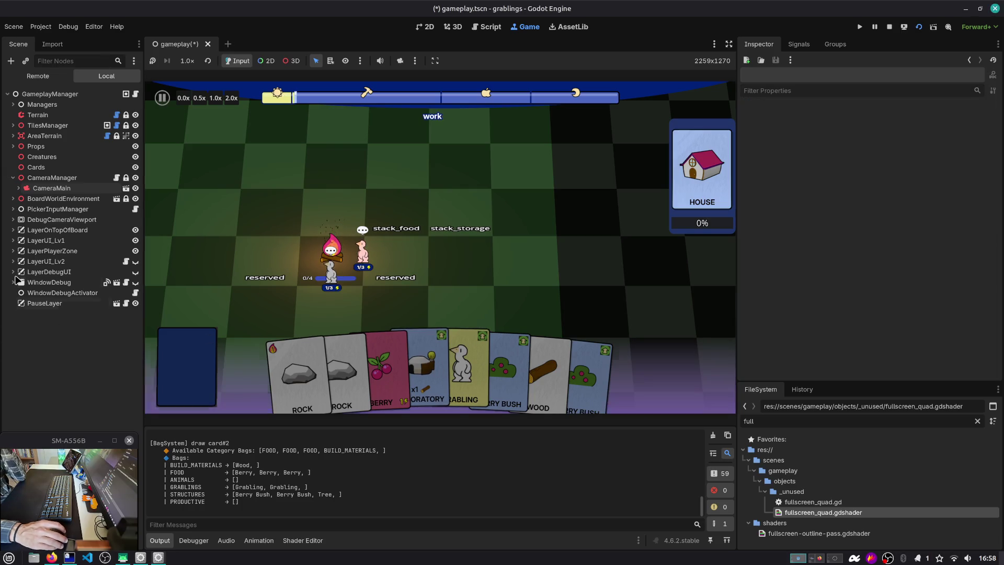
left_click(888, 28)
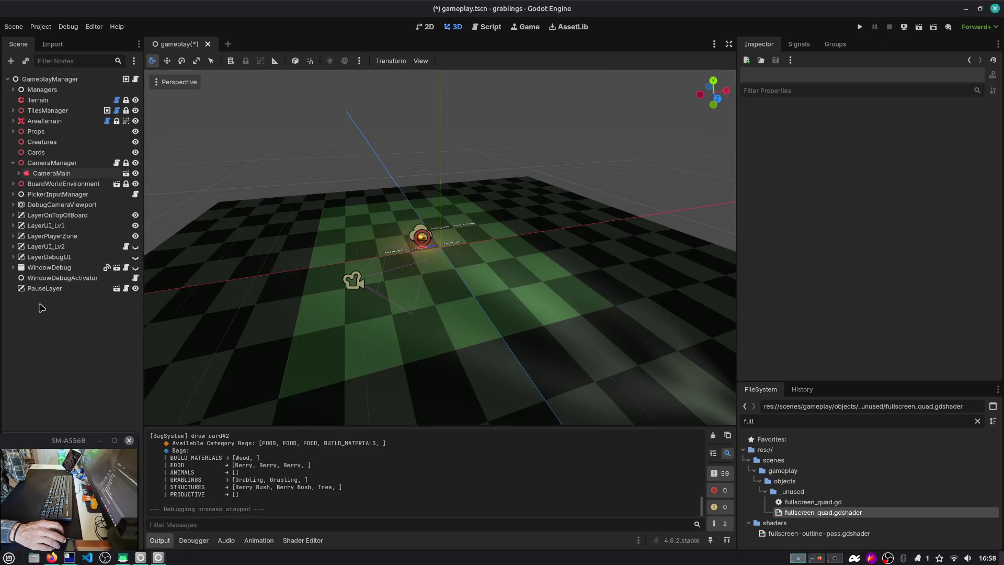
left_click(48, 82)
Add a CanvasLayer under GameplayManager and name it OutlineLayer.
key("ctrl+a")
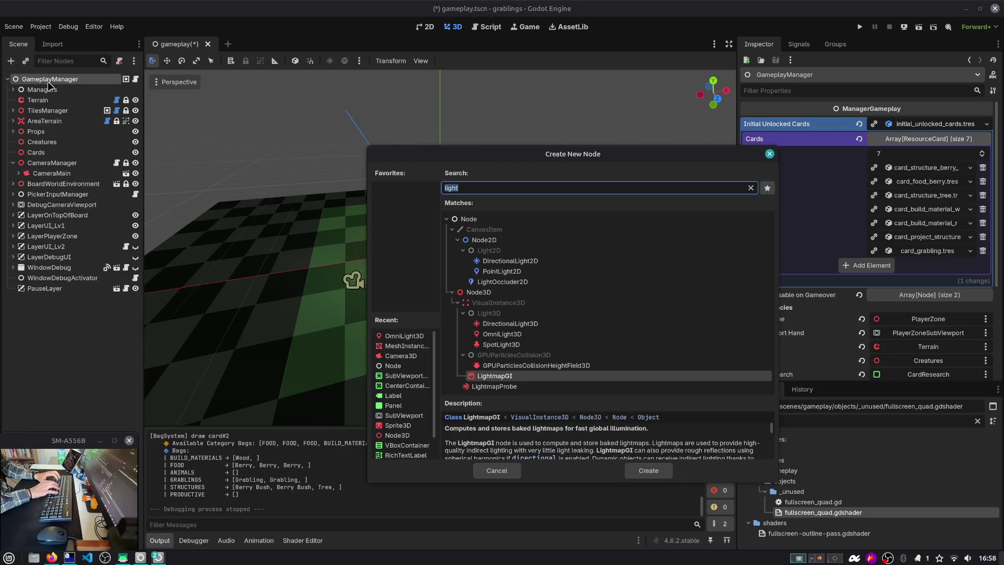
type("canvas")
key("Down")
key("Down")
key("Return")
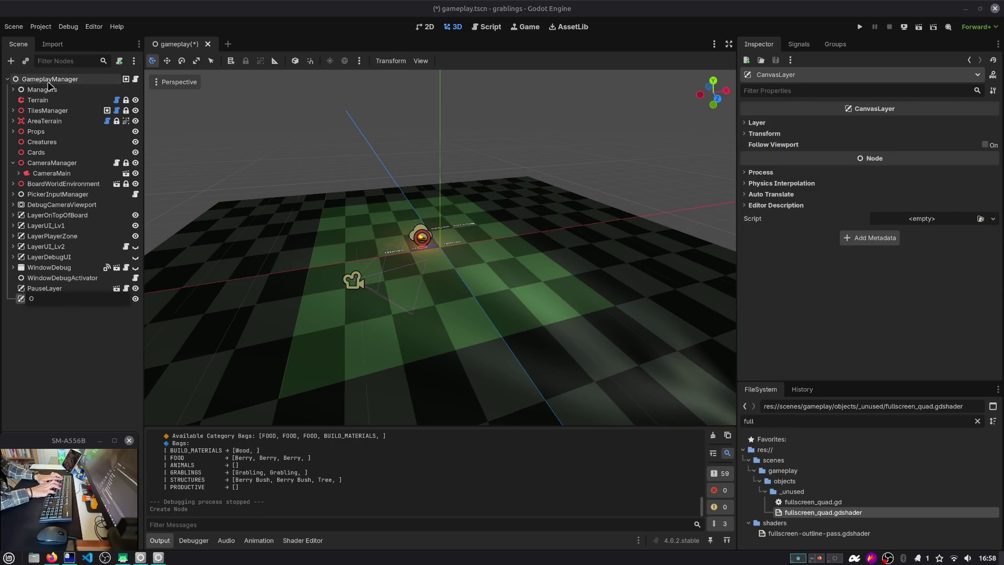
type("utlineLayer")
key("Return")
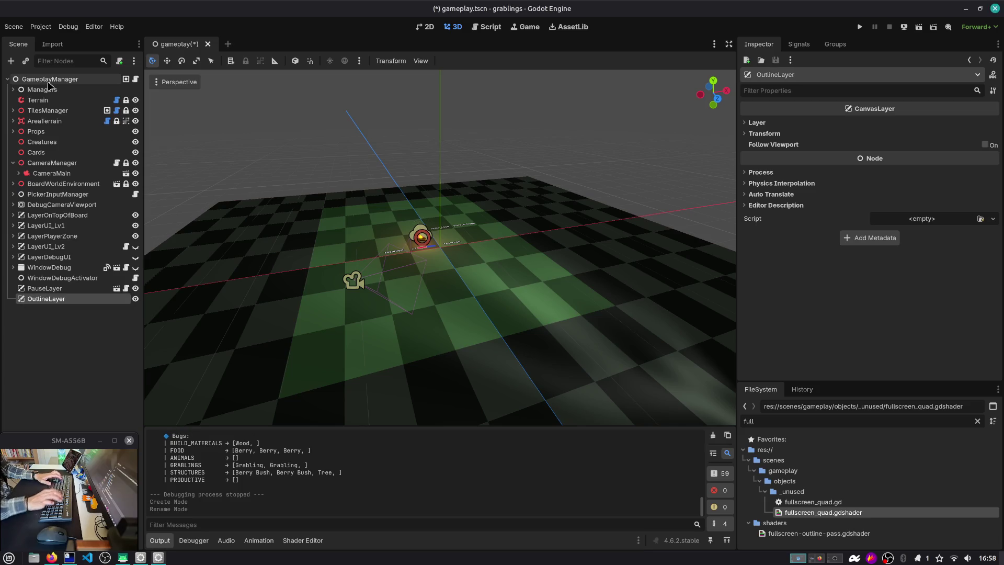
Add a SubViewportContainer as a child of OutlineLayer.
key("ctrl+a")
type("subv")
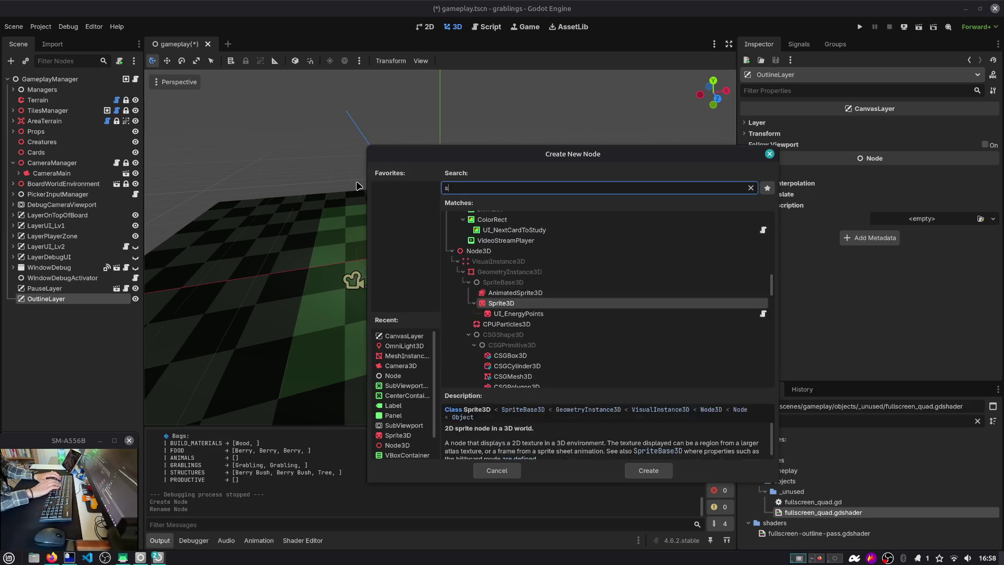
key("Down")
key("Down")
key("Down")
key("Return")
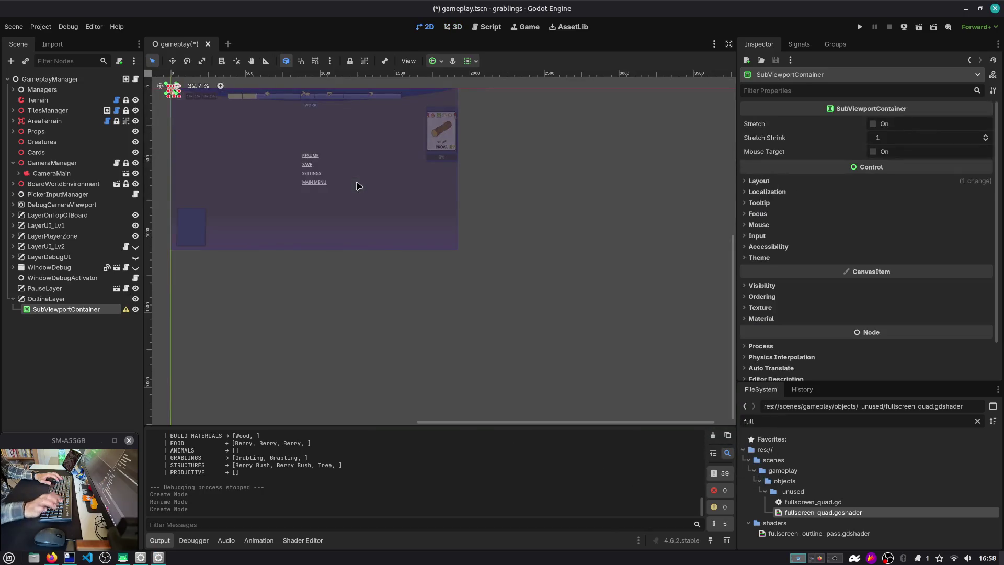
Make the SubViewportContainer expand and fill both ways, with Full Rect anchors.
left_click(470, 61)
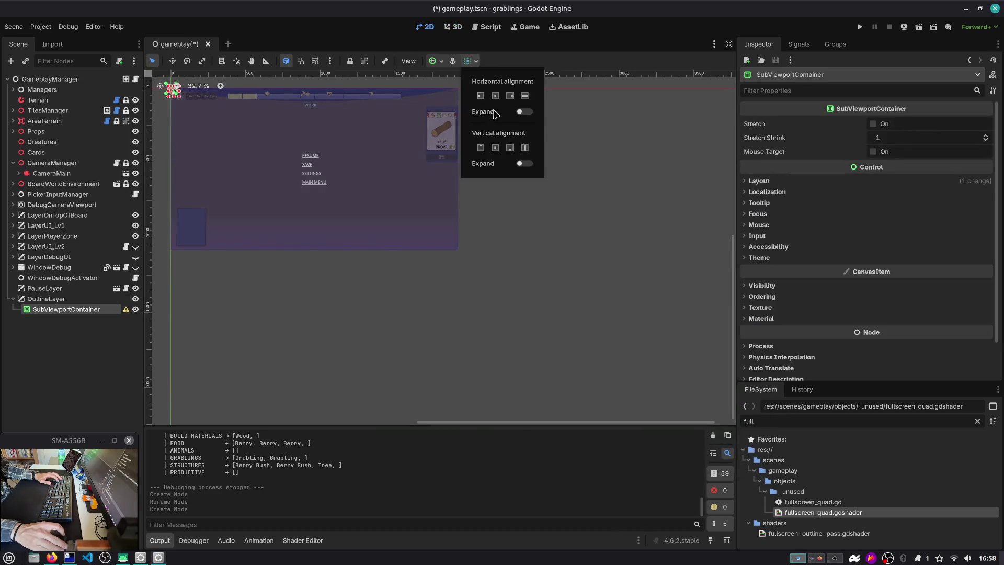
left_click(525, 112)
left_click(524, 163)
left_click(524, 147)
left_click(525, 96)
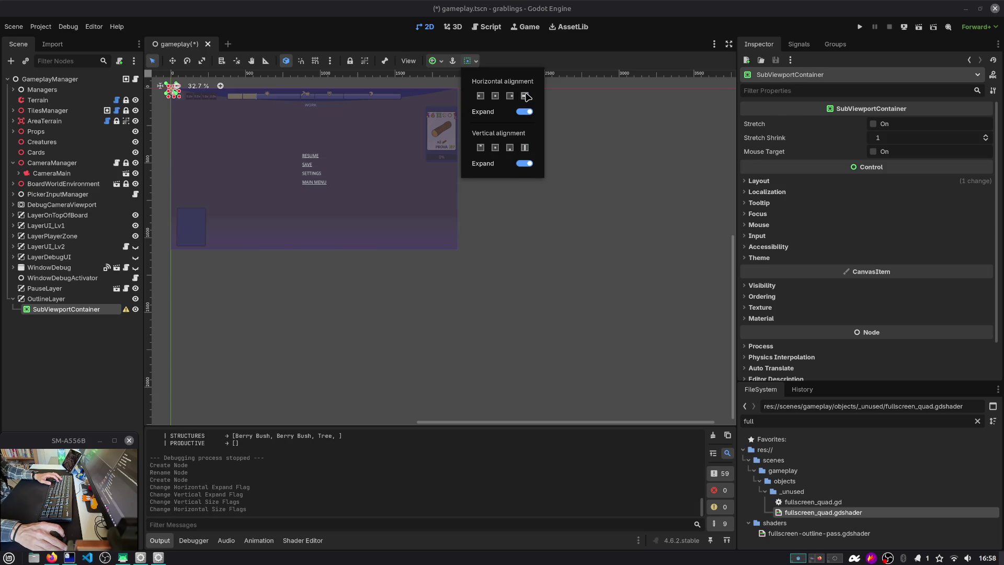
left_click(439, 62)
left_click(434, 60)
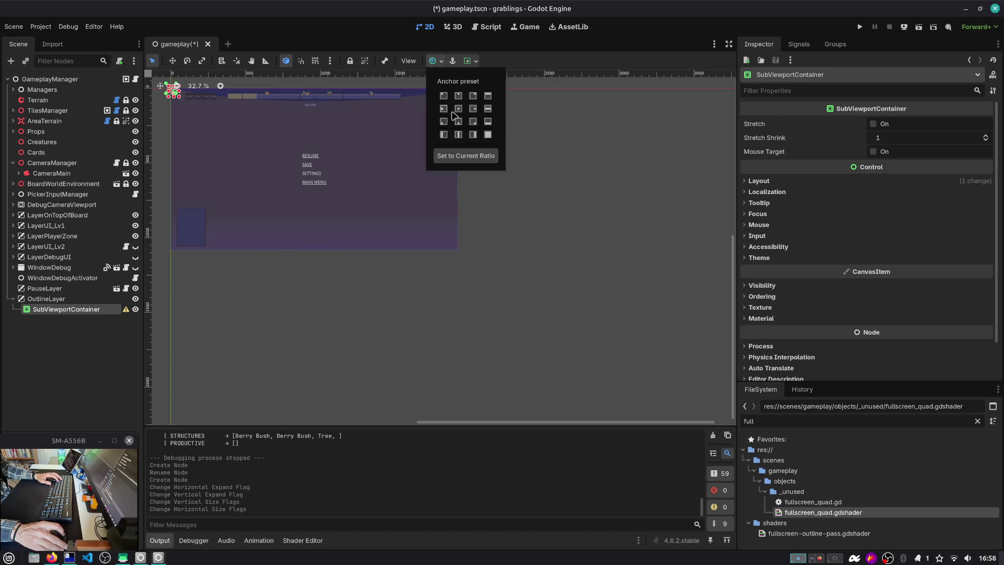
left_click(488, 134)
left_click(96, 347)
left_click(39, 299)
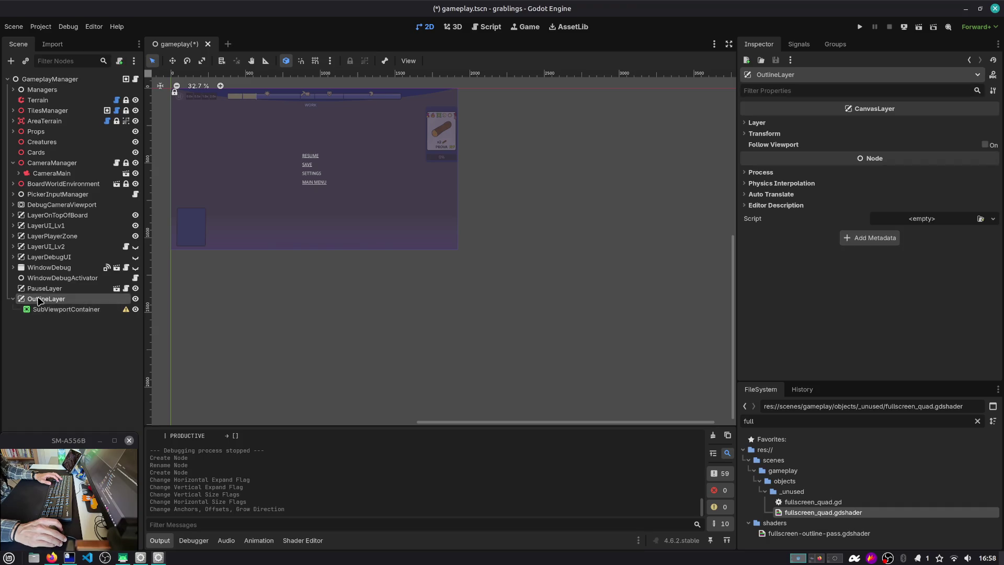
Reorder OutlineLayer in the scene tree so it sits directly below LayerPlayerZone.
left_click_drag(50, 246, 54, 225)
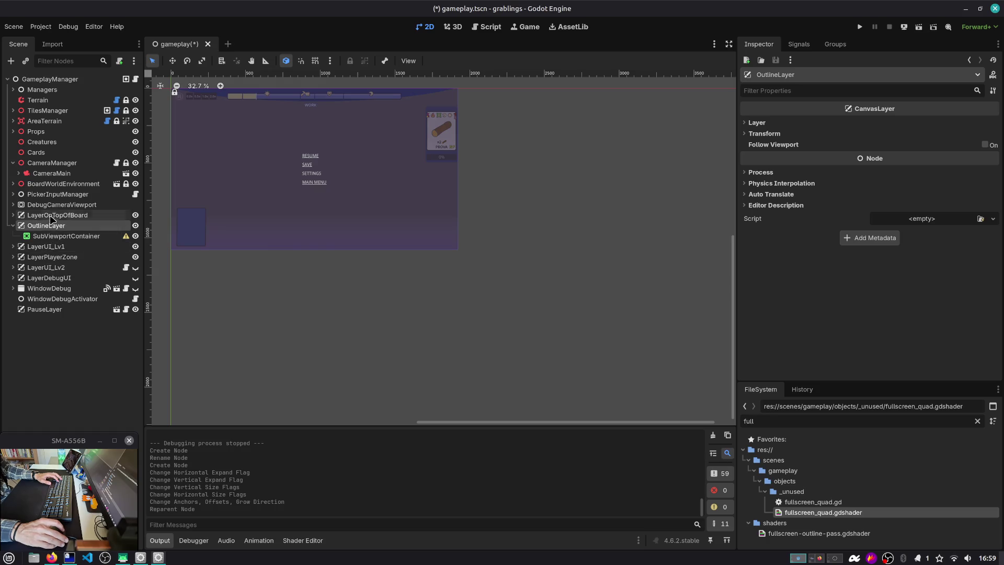
left_click(46, 258)
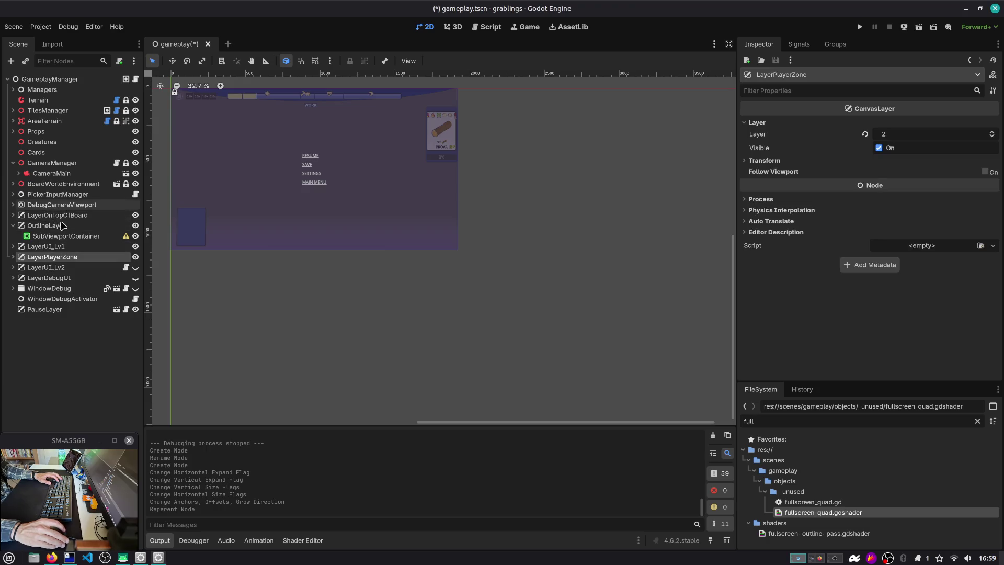
left_click_drag(46, 227, 51, 263)
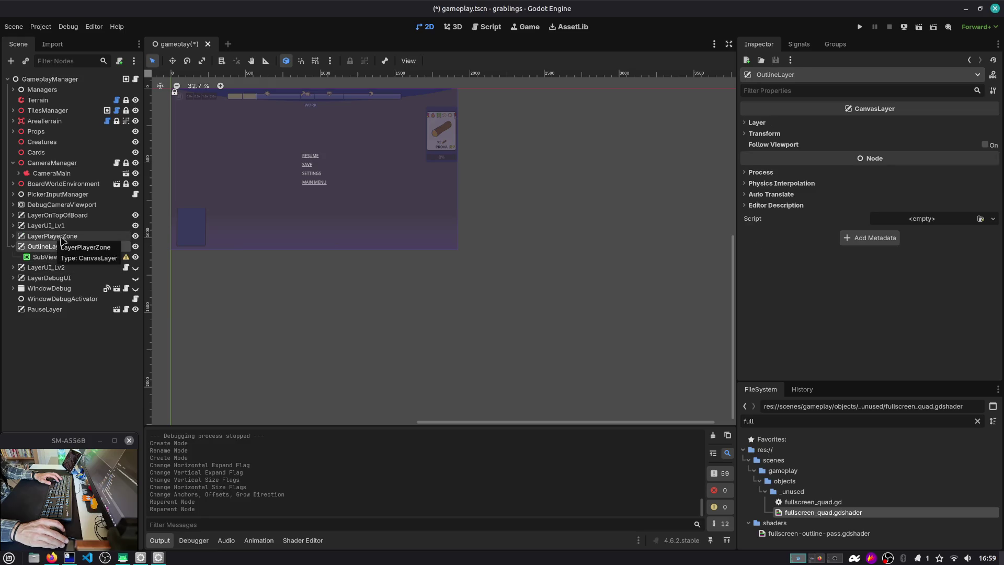
Set OutlineLayer's canvas layer to 2, matching LayerPlayerZone.
left_click(765, 124)
left_click(994, 134)
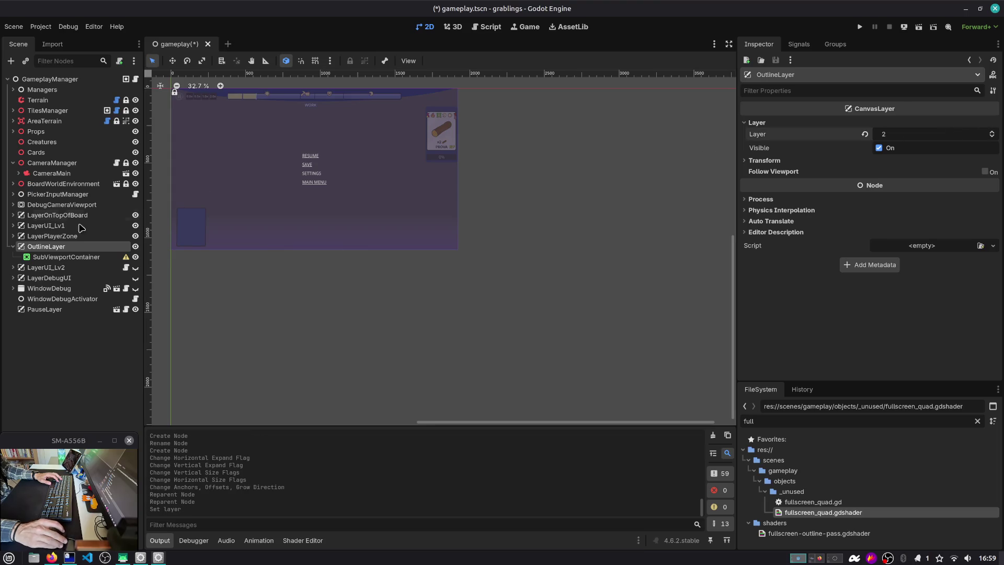
left_click(13, 247)
left_click(55, 238)
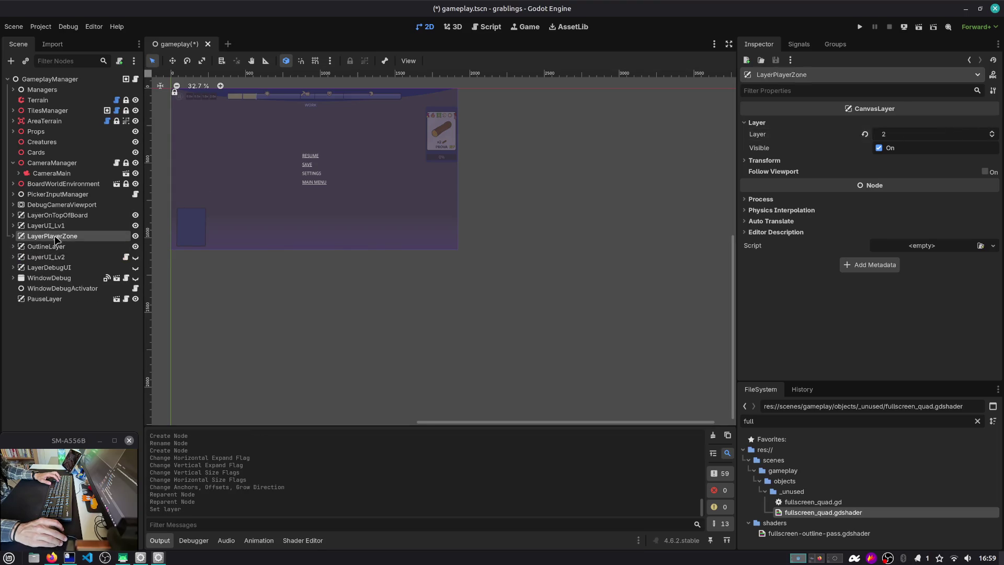
left_click(58, 249)
left_click(13, 247)
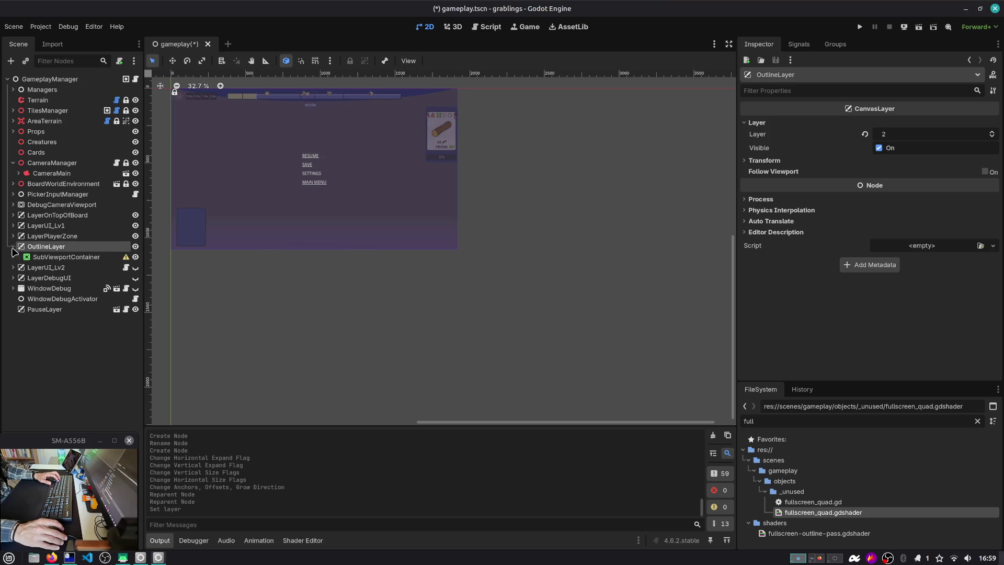
left_click(50, 257)
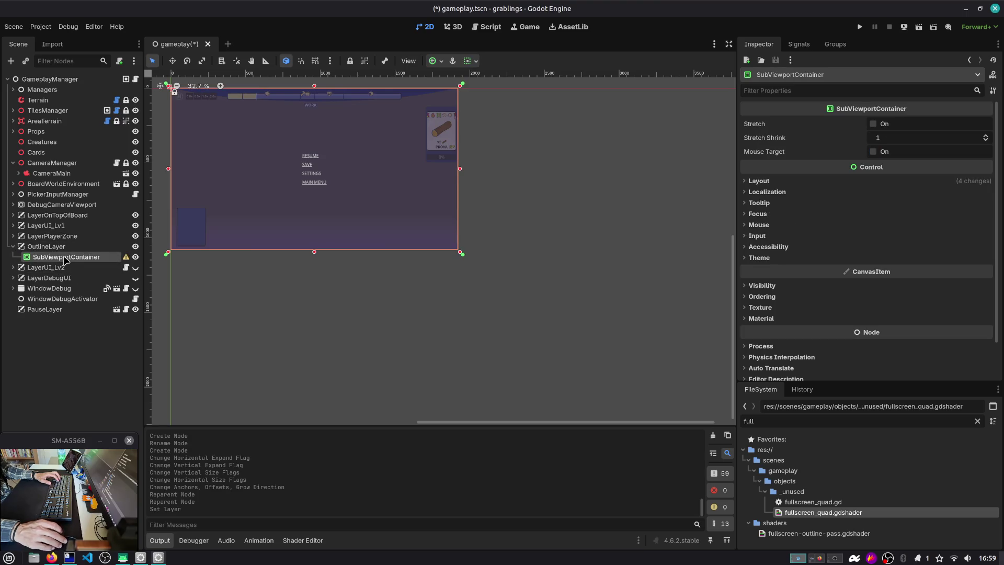
Add a SubViewport inside the SubViewportContainer and save gameplay.tscn.
key("ctrl+a")
key("Return")
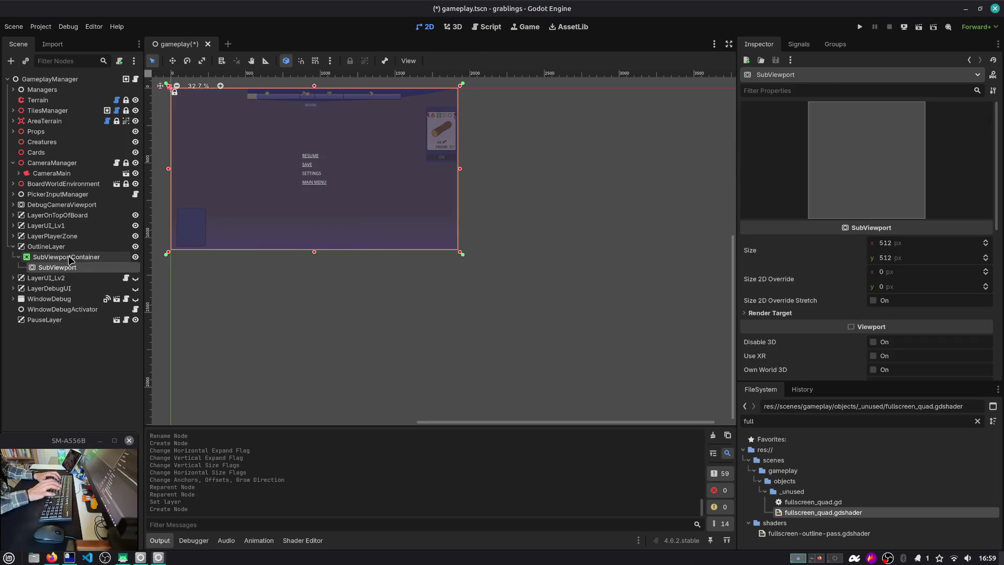
key("ctrl+s")
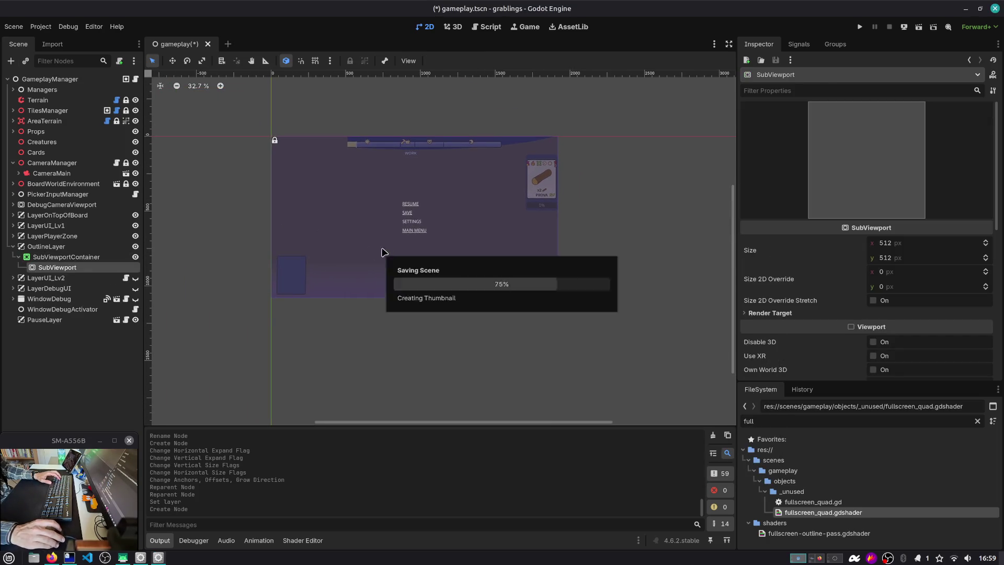
left_click(48, 257)
left_click(53, 278)
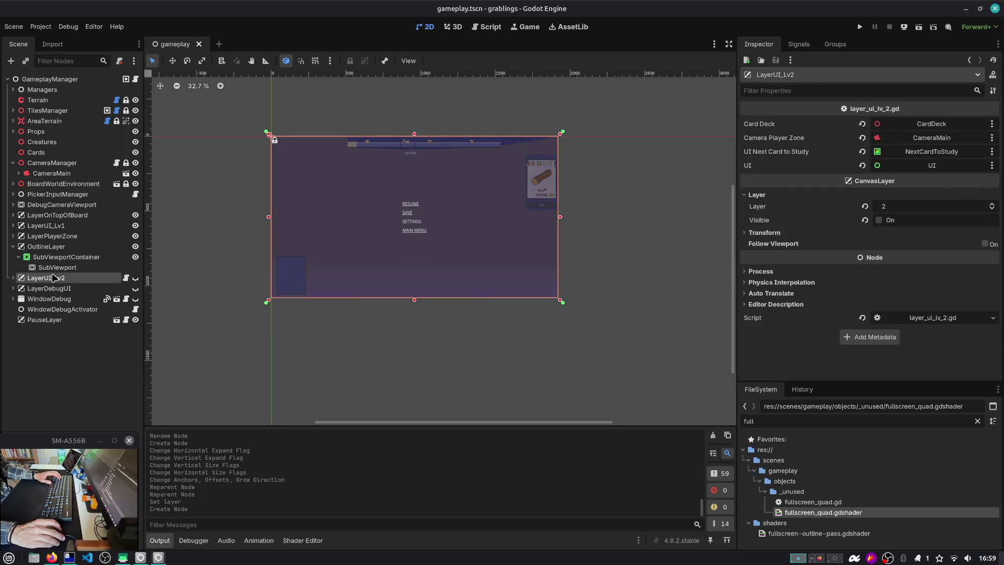
left_click(56, 268)
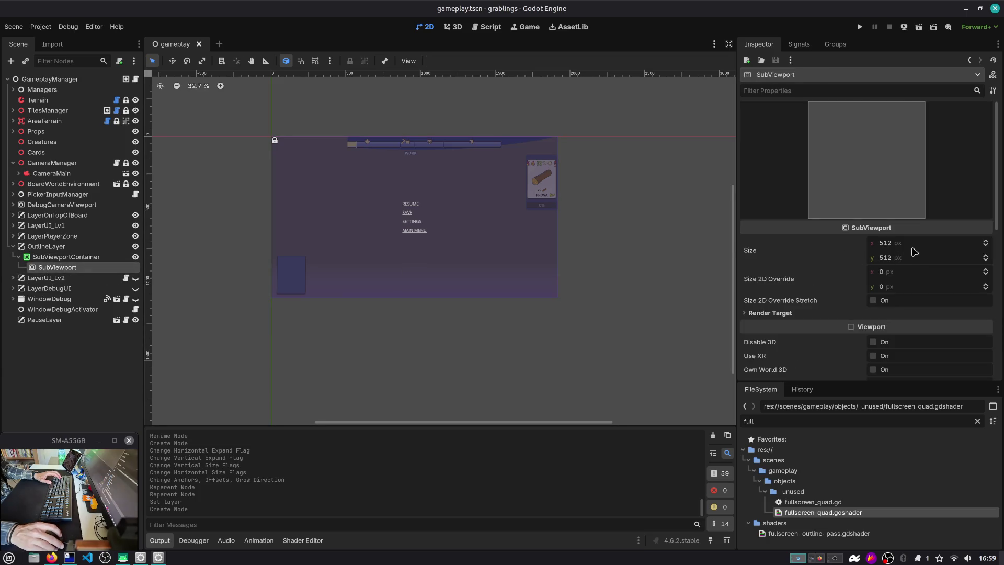
Run the project and load a save slot to start playing.
left_click(859, 27)
left_click(480, 232)
left_click(470, 242)
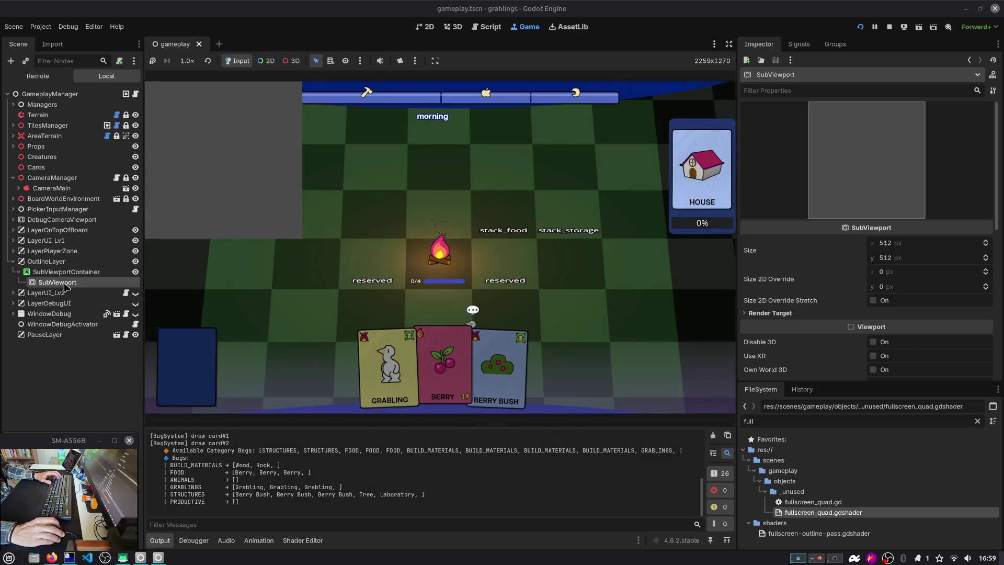
Enable Stretch on the SubViewportContainer so its SubViewport fills 1920×1080.
left_click(809, 315)
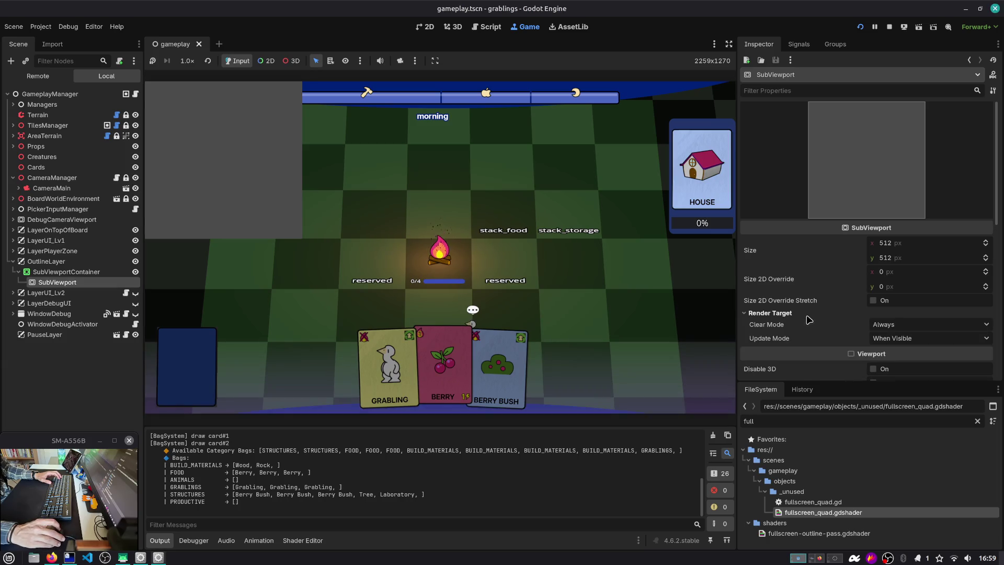
left_click(873, 301)
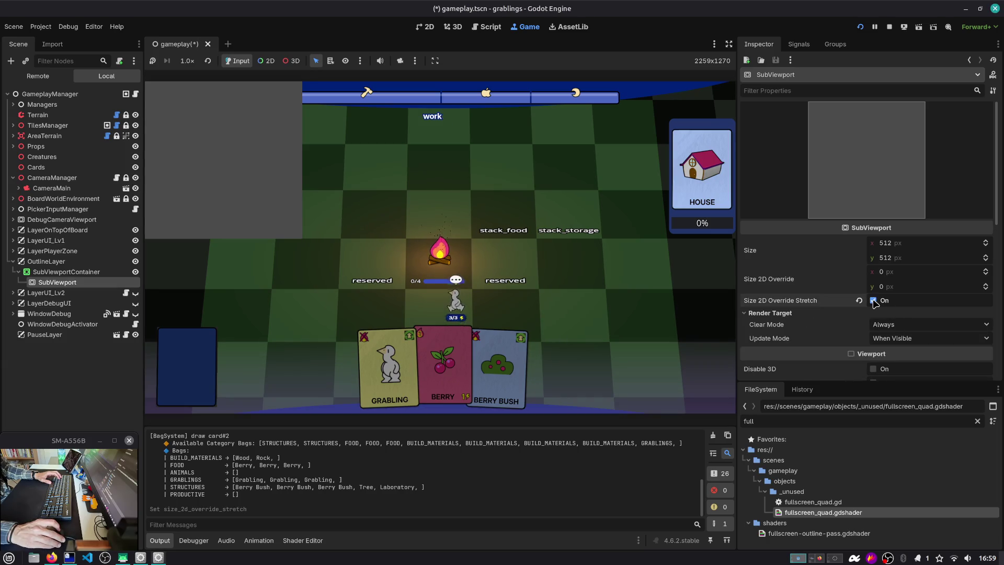
scroll(863, 321, "down", 1)
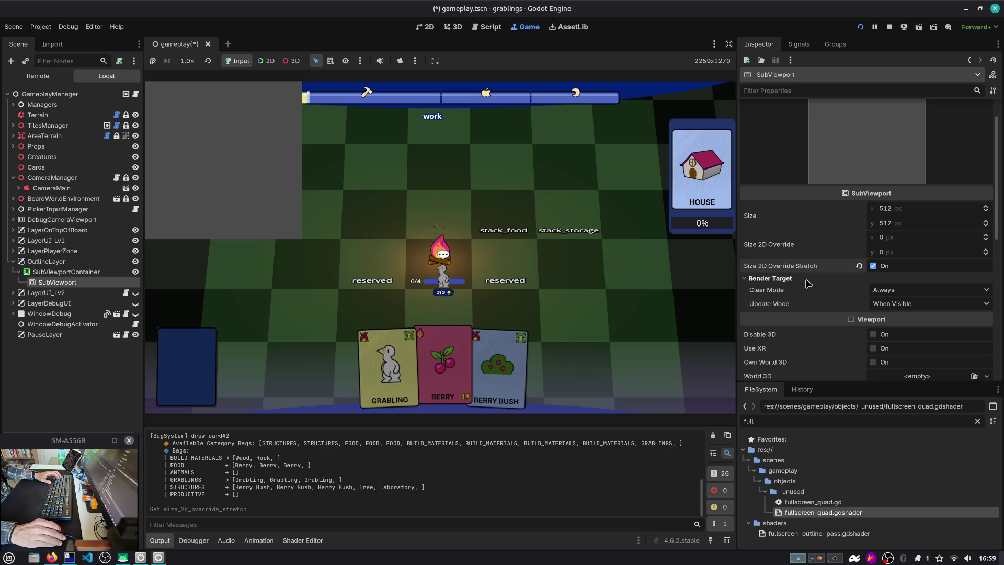
left_click(308, 272)
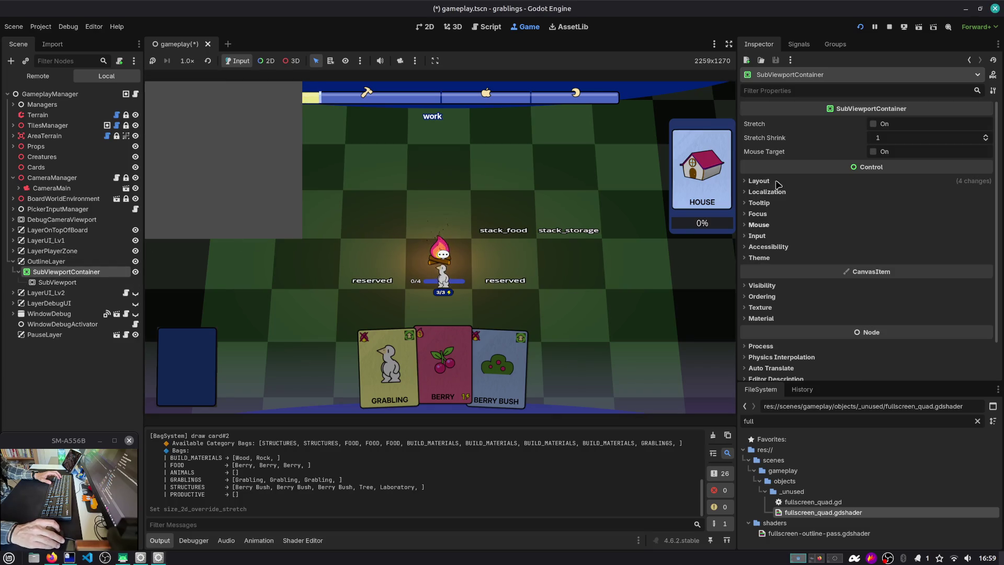
left_click(873, 124)
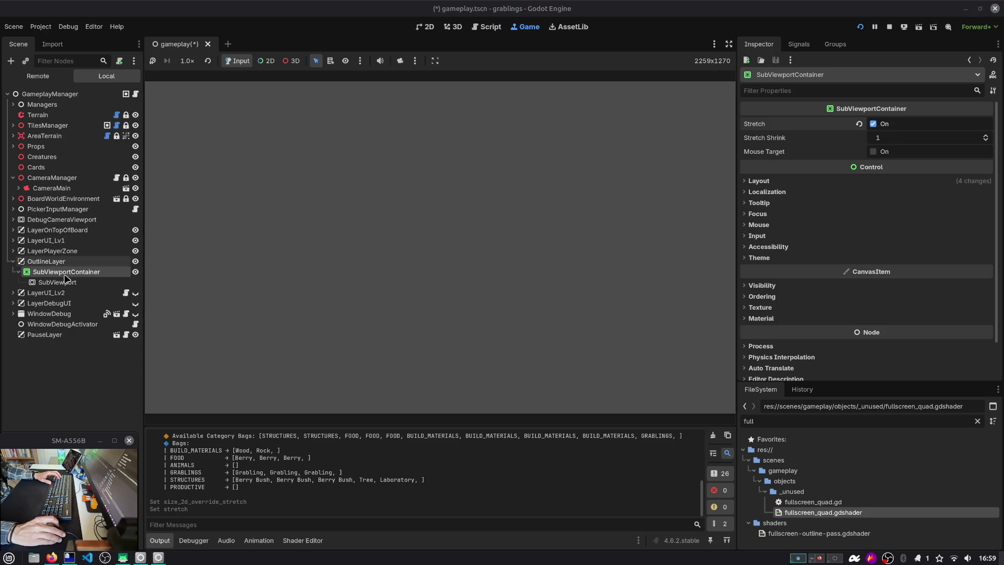
Turn off Size 2D Override Stretch and enable Transparent BG on the SubViewport.
left_click(561, 236)
left_click(860, 266)
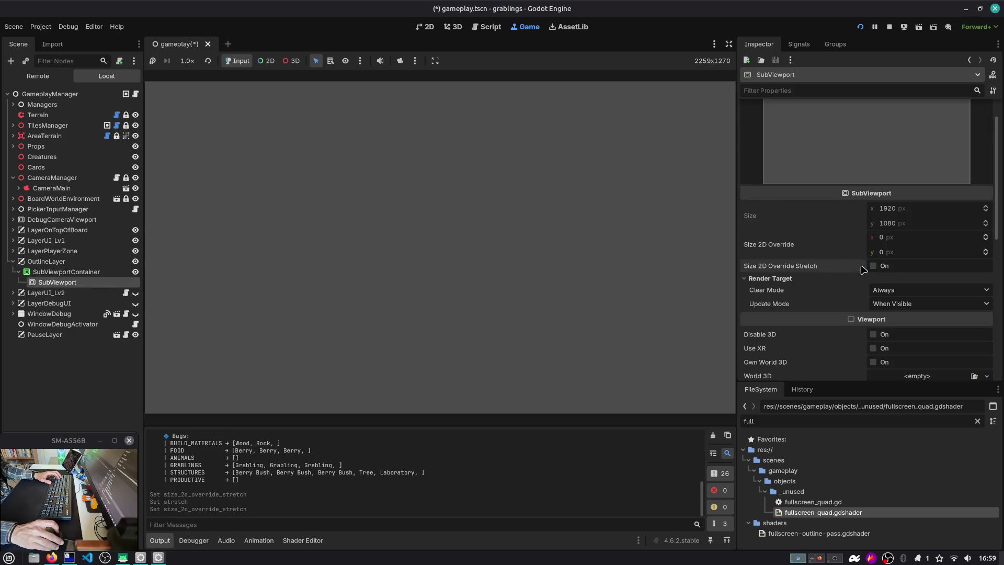
scroll(779, 319, "down", 2)
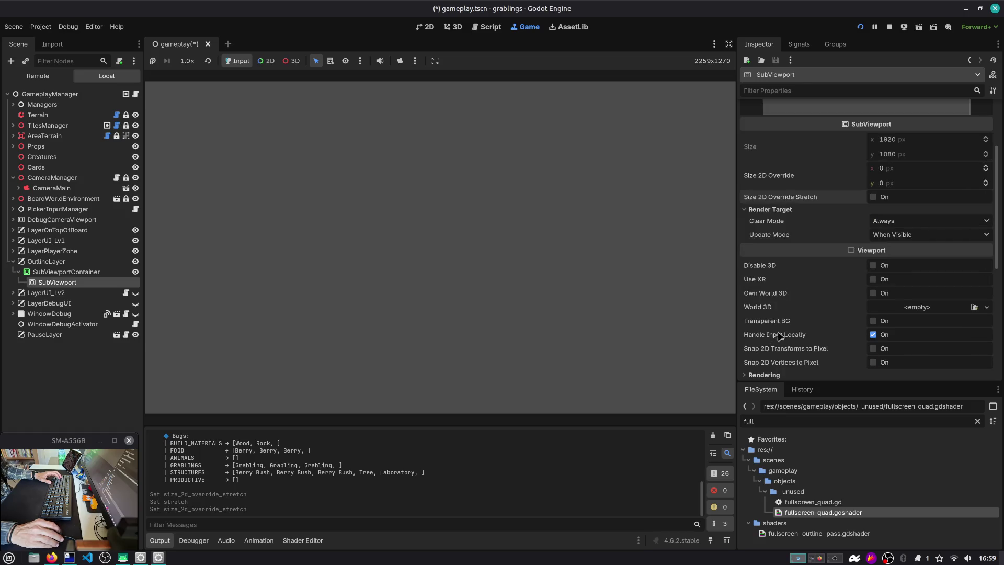
left_click(872, 321)
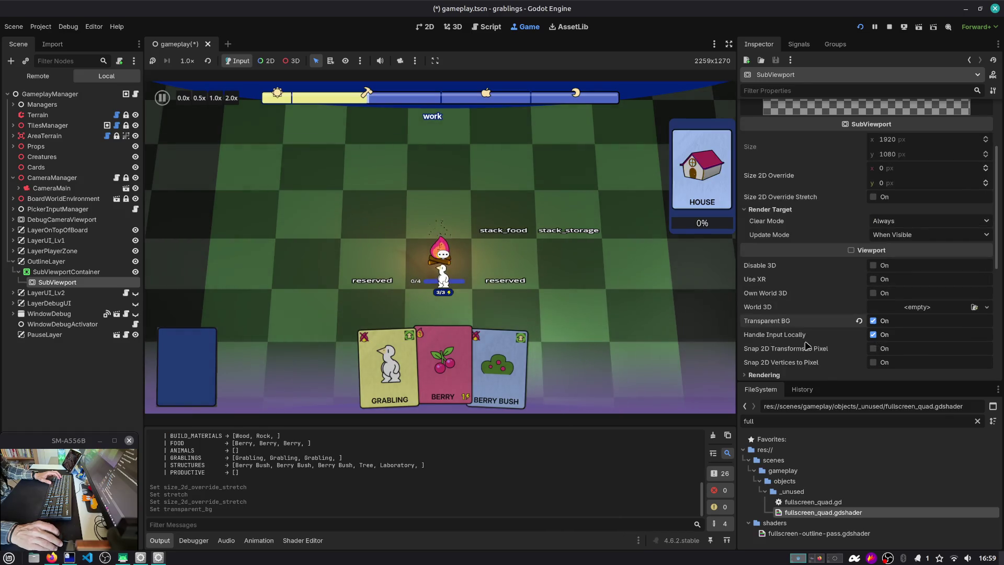
key("ctrl+a")
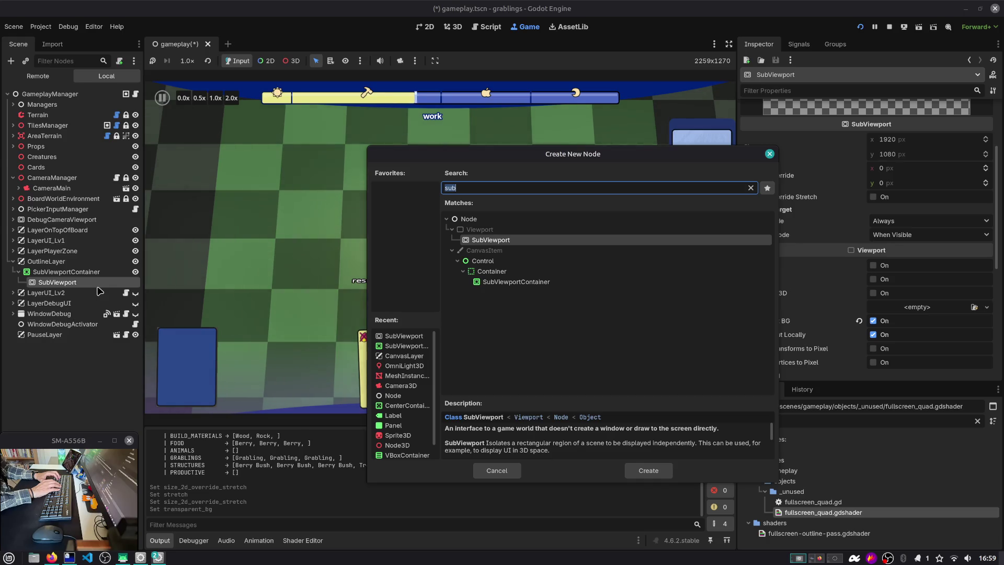
type("m")
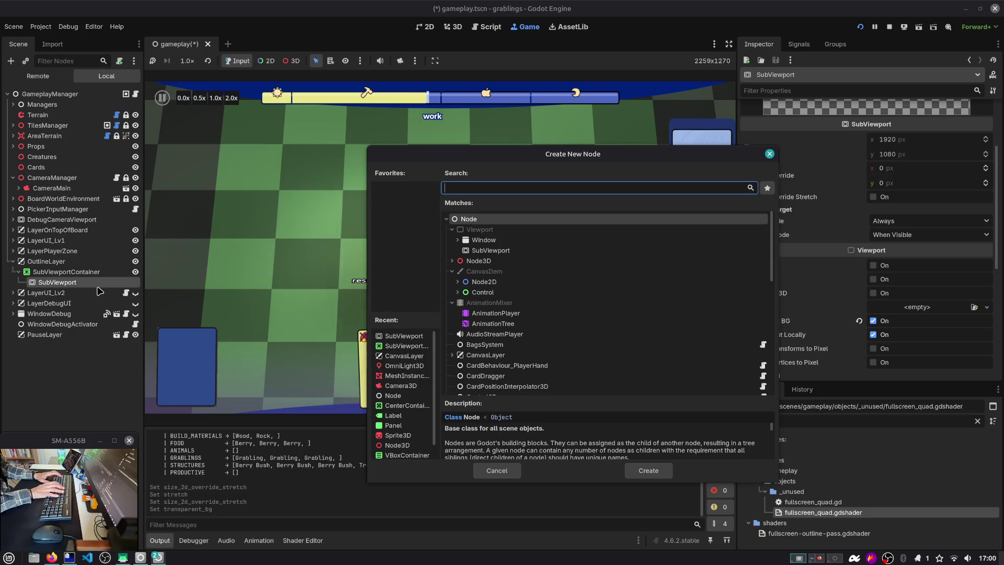
Copy CameraMain's FullscreenOutlinePass node and paste it under OutlineLayer's SubViewport.
key("Escape")
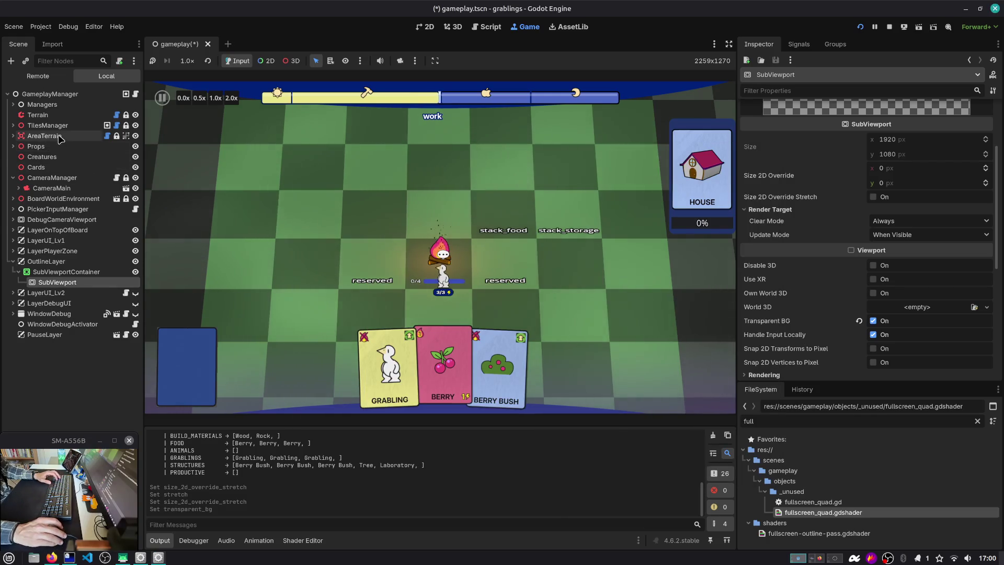
left_click(17, 188)
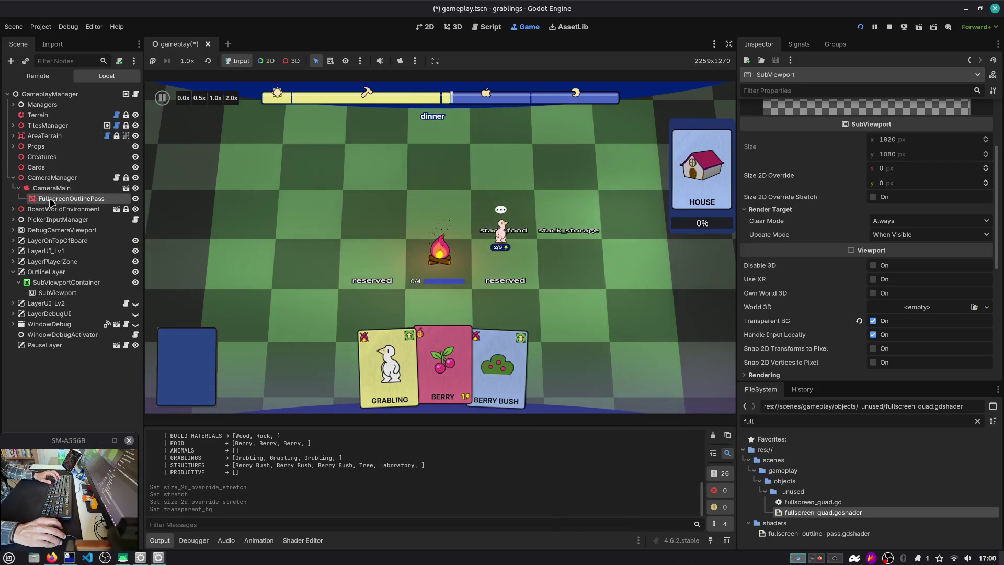
left_click(62, 199)
key("ctrl+c")
left_click(58, 292)
key("ctrl+v")
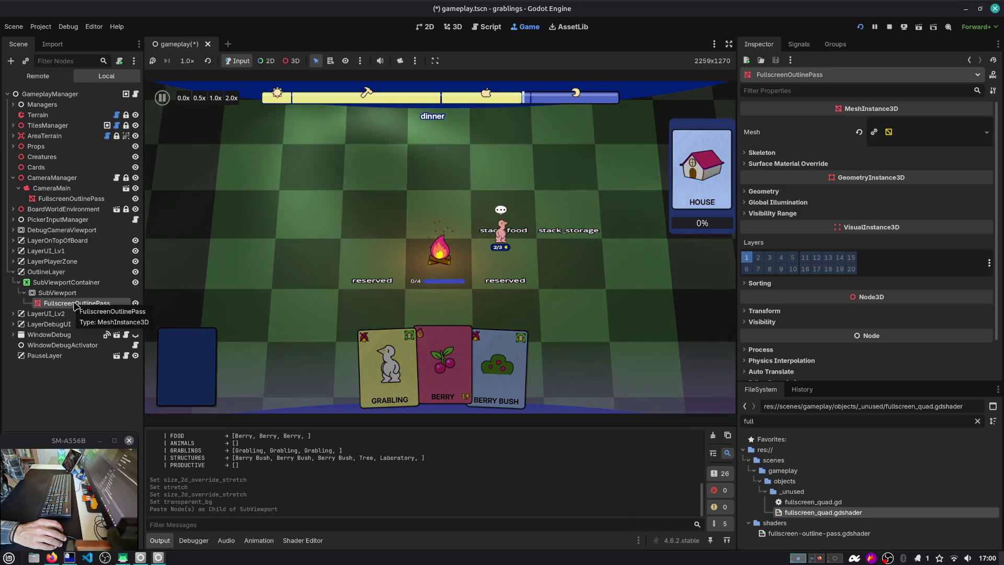
Delete the pasted outline pass copy and select LayerPlayerZone's own CameraMain.
left_click(62, 190)
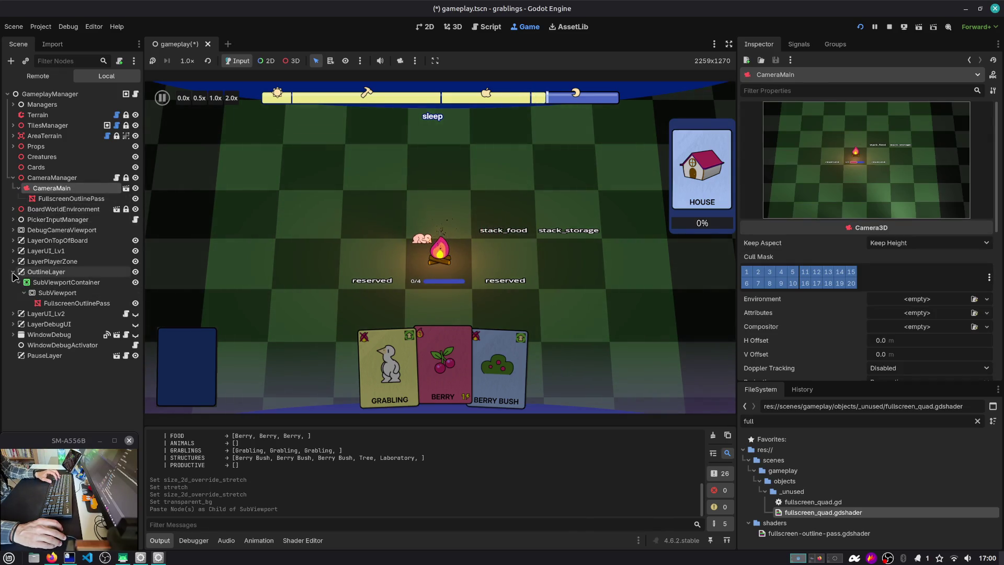
left_click(13, 314)
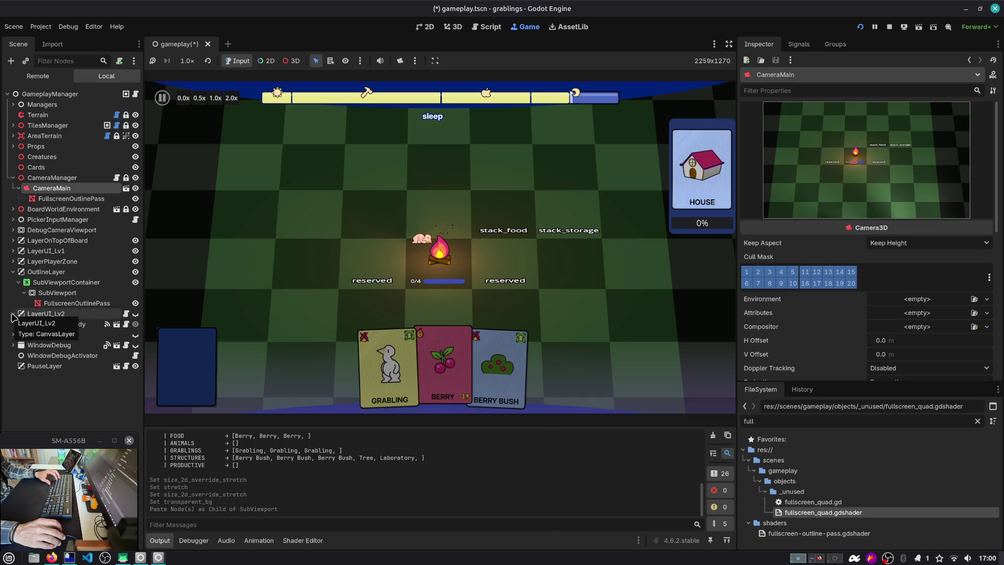
left_click(45, 305)
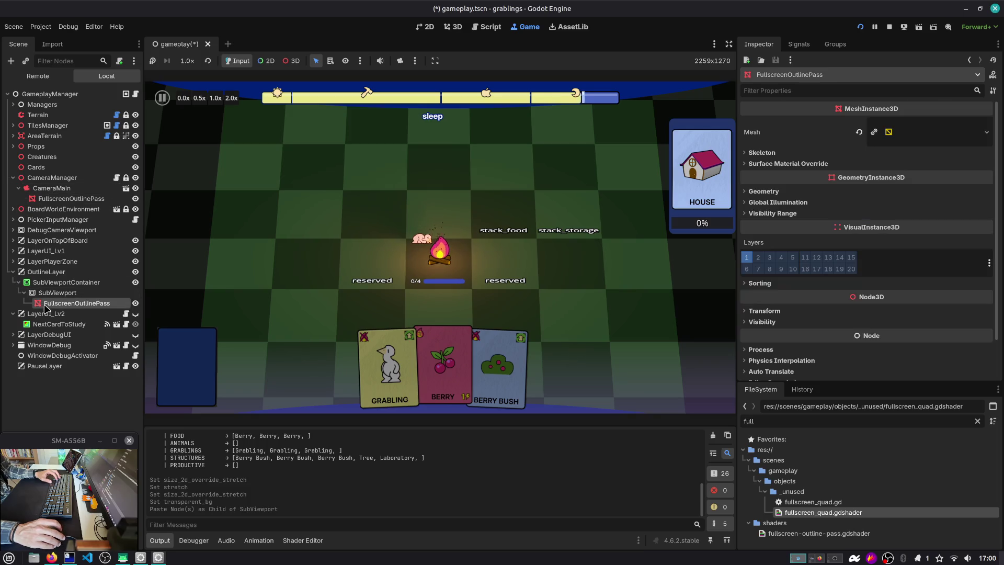
key("Delete")
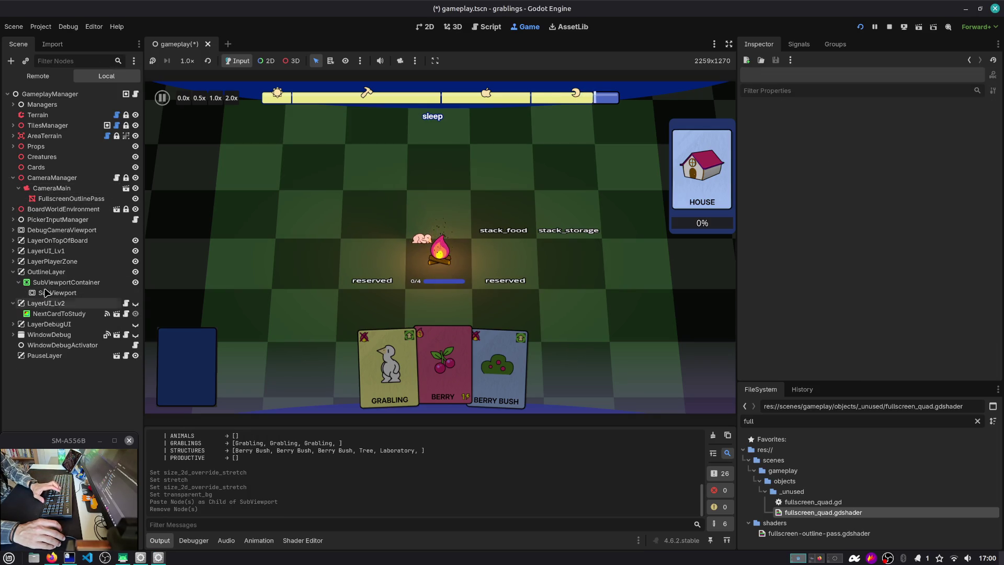
left_click(13, 261)
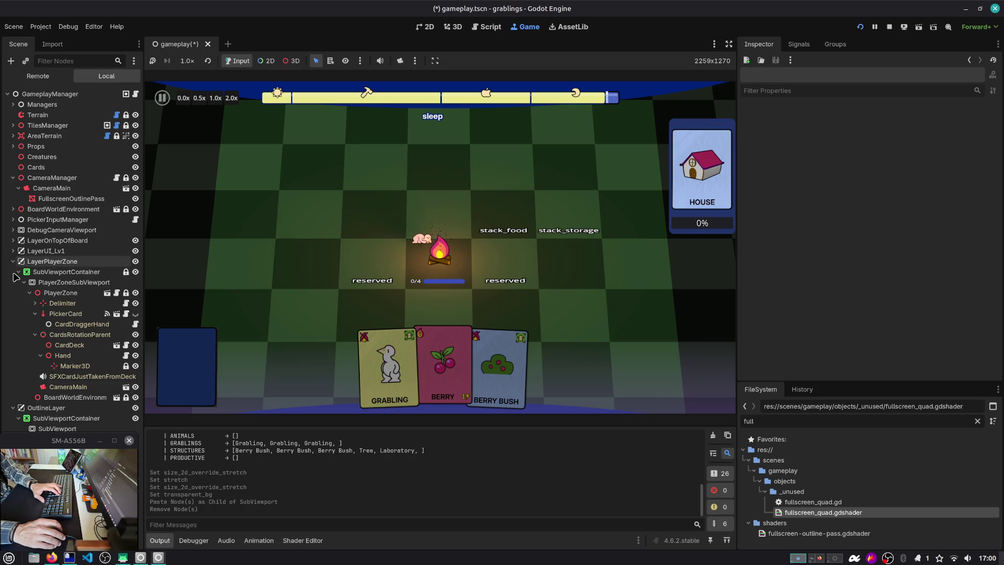
left_click(68, 387)
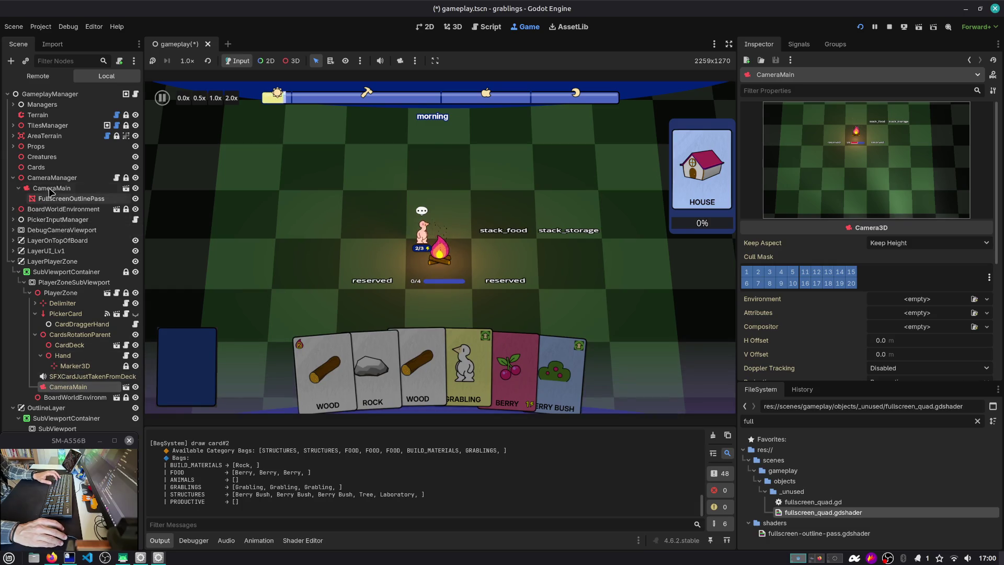
Open camera_manager.gd and paste the copied CameraMain under OutlineLayer's SubViewport.
left_click(52, 177)
left_click(116, 178)
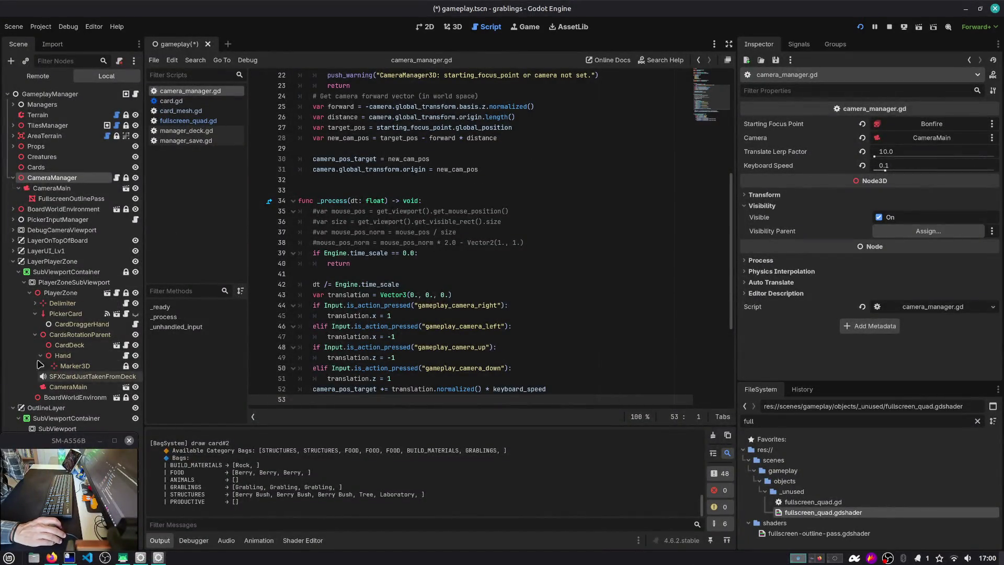
left_click(19, 271)
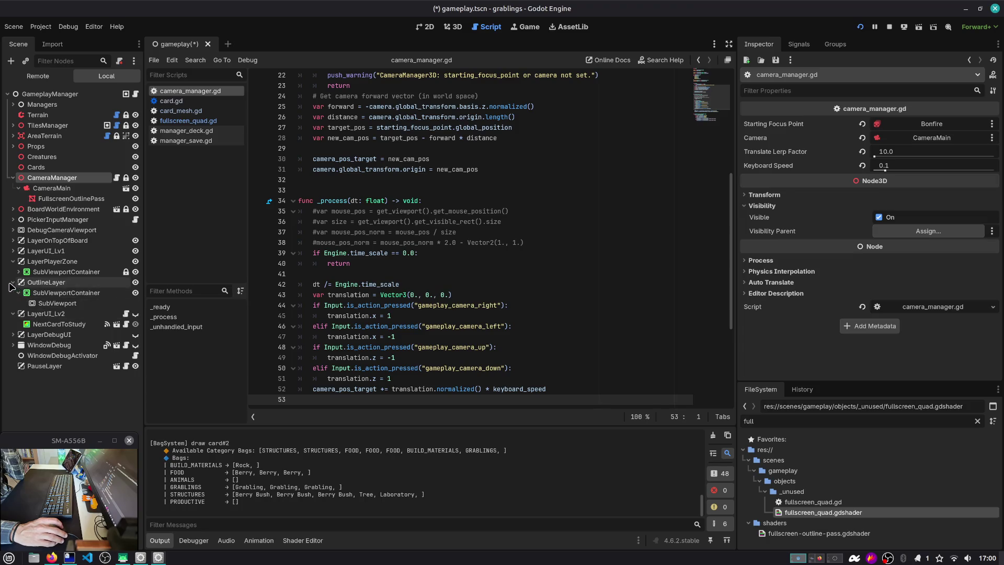
left_click(57, 303)
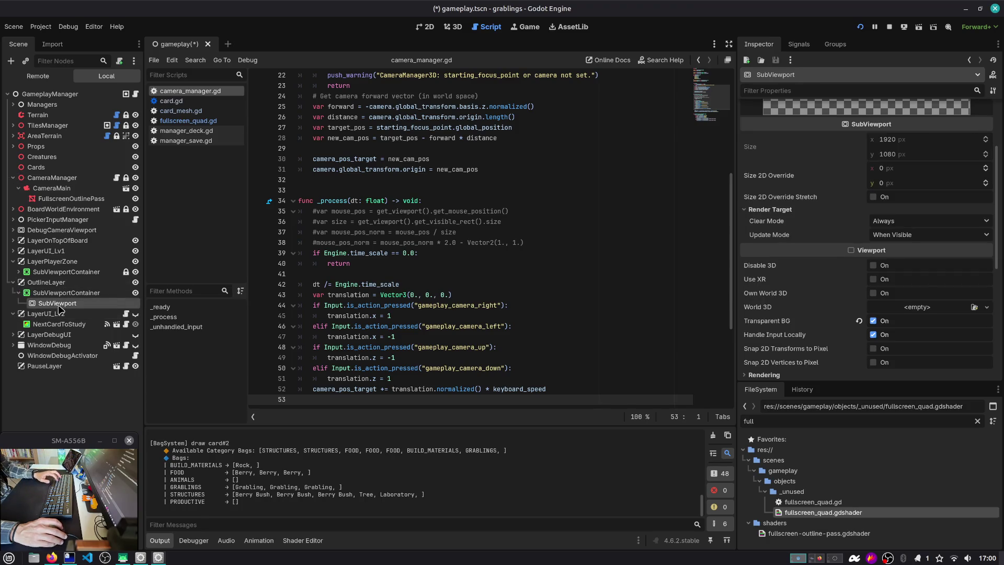
key("ctrl+v")
Paste a copy of FullscreenOutlinePass under the new CameraMain and save gameplay.tscn.
left_click(52, 198)
key("ctrl+c")
left_click(63, 313)
key("ctrl+v")
left_click(63, 314)
key("ctrl+s")
left_click(57, 303)
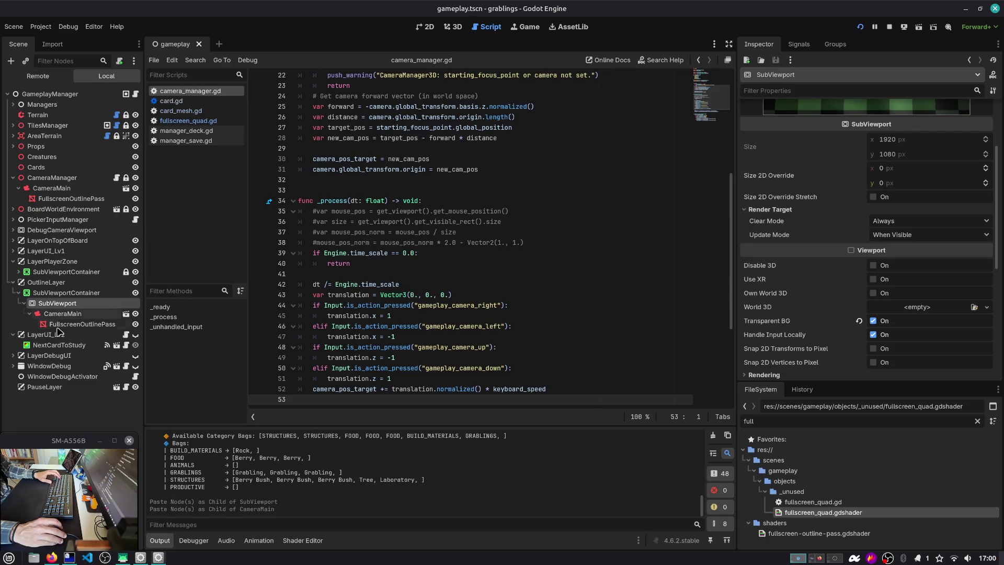
left_click(29, 314)
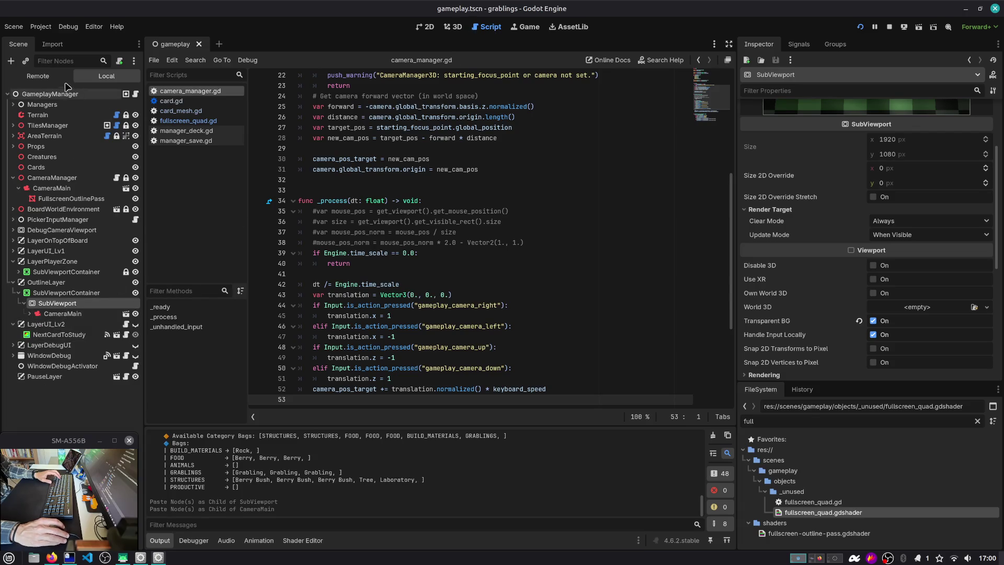
left_click(26, 64)
Instance the Card scene under OutlineLayer's SubViewport and view it in the 3D editor.
key("Return")
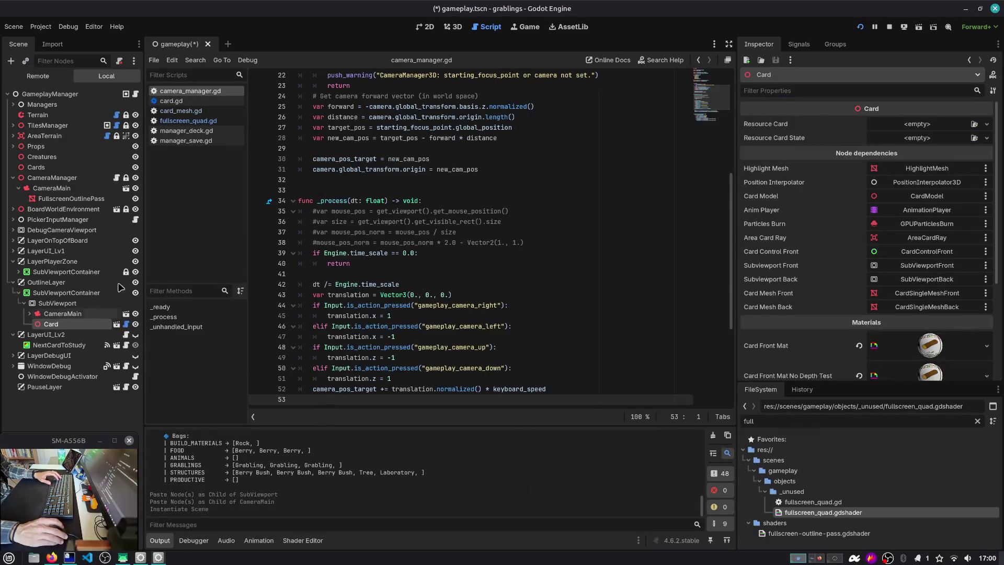
left_click(452, 26)
scroll(235, 261, "down", 2)
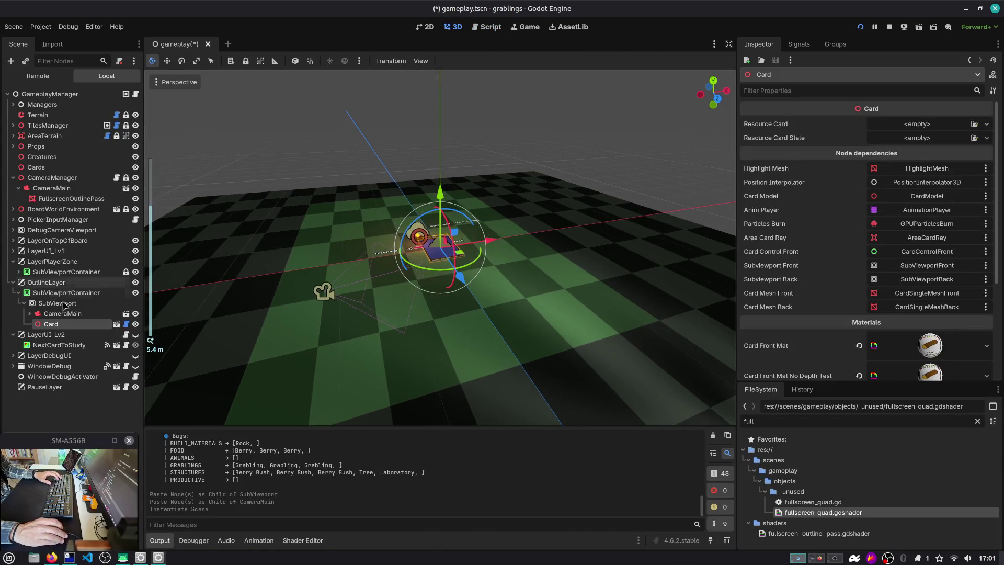
left_click(55, 303)
scroll(887, 178, "up", 3)
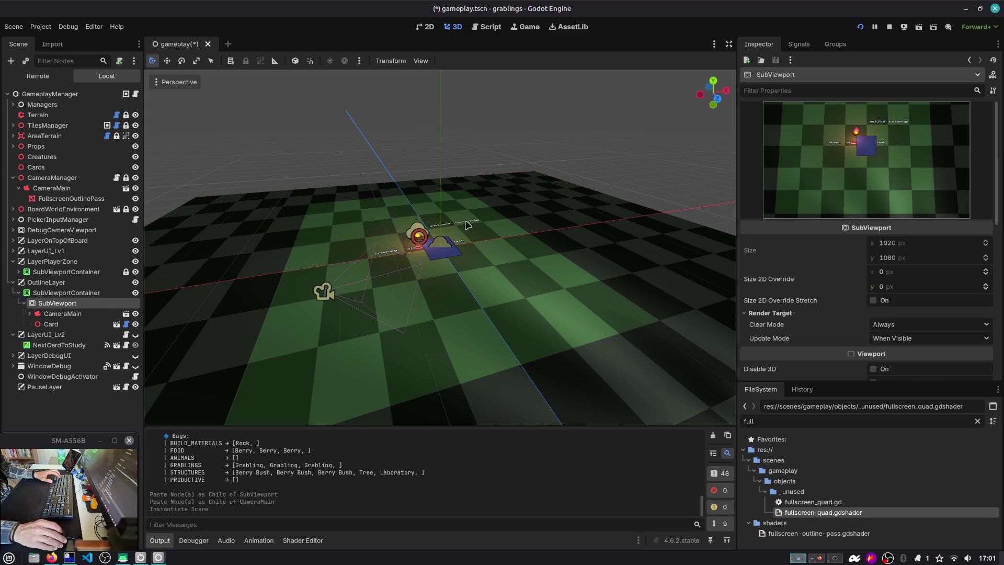
scroll(485, 227, "up", 3)
scroll(812, 340, "down", 3)
Enable Own World 3D on the SubViewport, nudge the Card, and run the game.
left_click(878, 328)
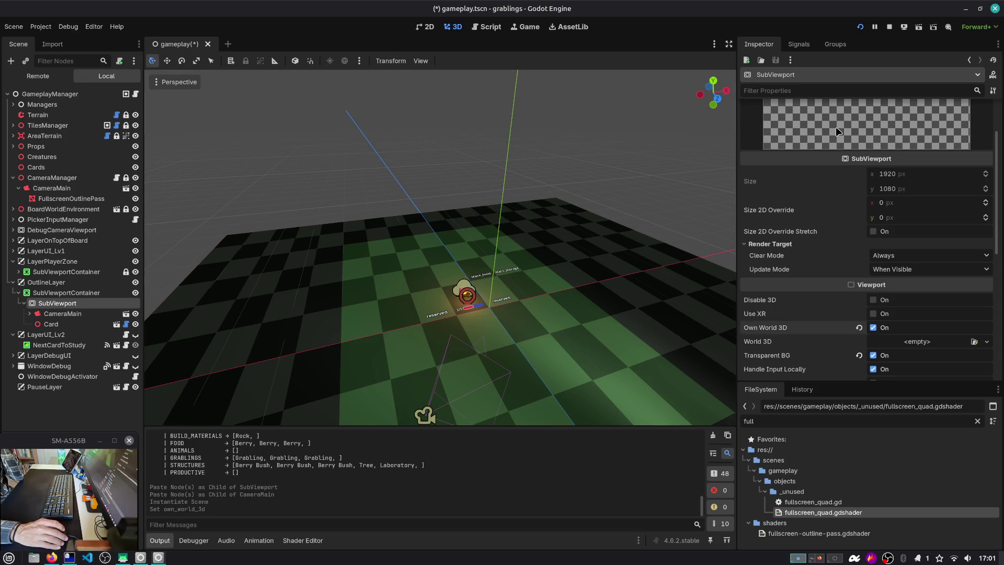
scroll(837, 131, "up", 3)
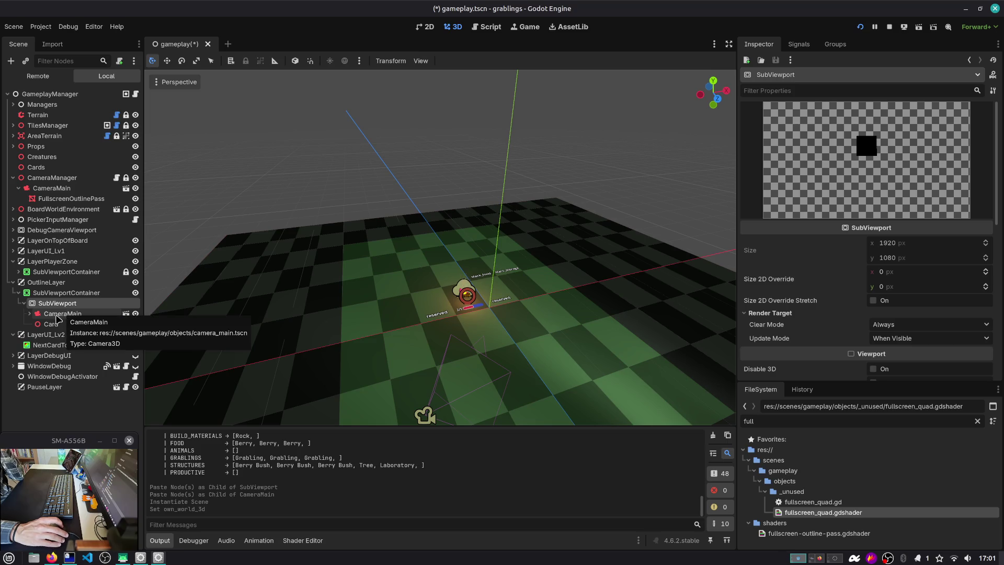
left_click(51, 324)
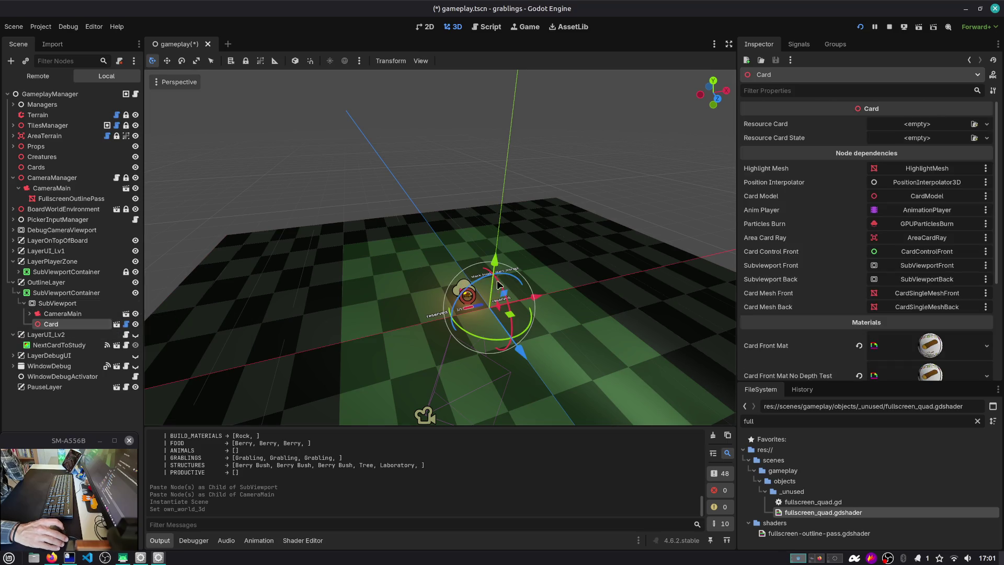
mouse_move(510, 314)
left_mouse_down()
mouse_move(542, 350)
mouse_move(555, 342)
left_mouse_up()
left_click(55, 303)
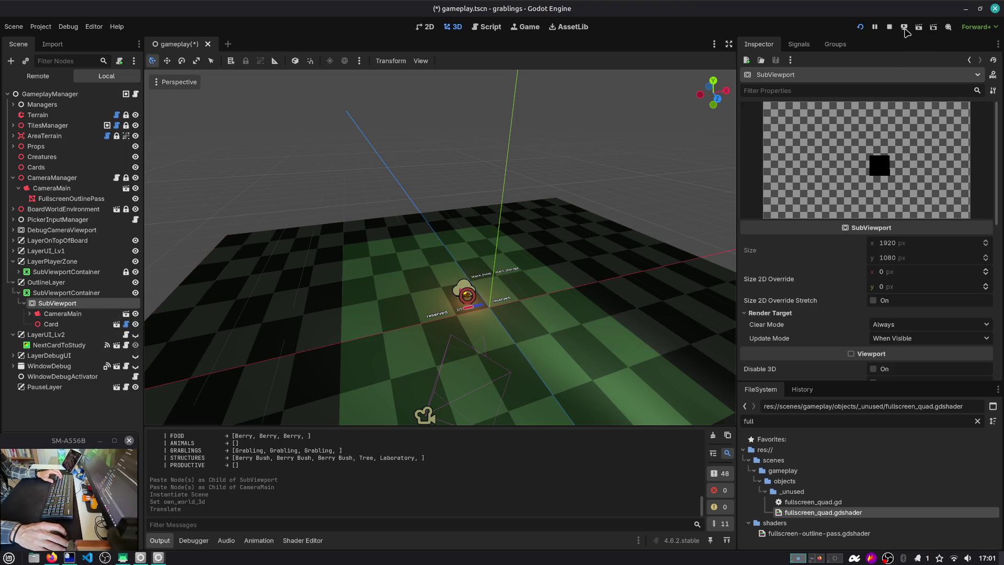
left_click(918, 30)
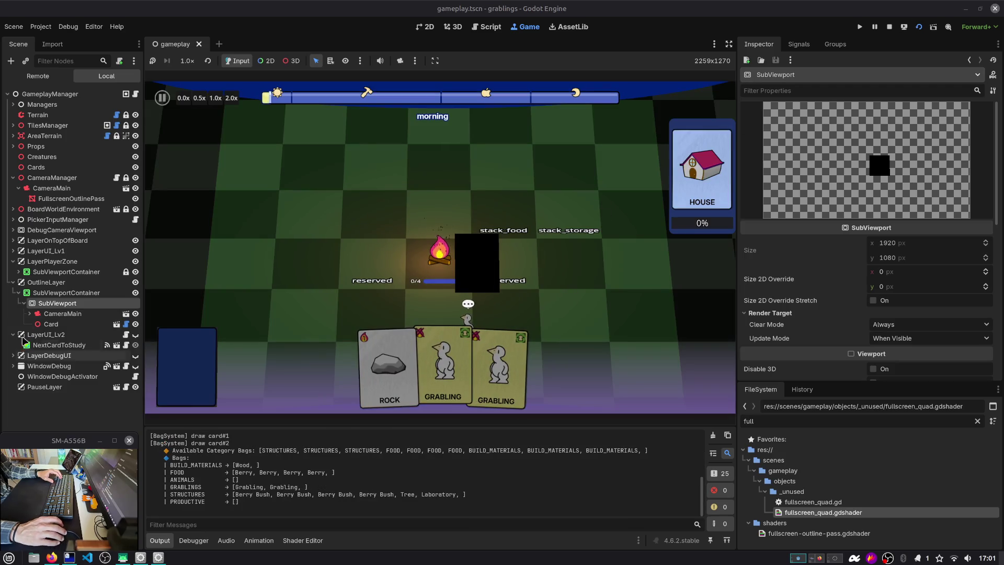
Delete the FullscreenOutlinePass under CameraManager's CameraMain, keeping the SubViewport camera's copy.
left_click(28, 313)
left_click(78, 324)
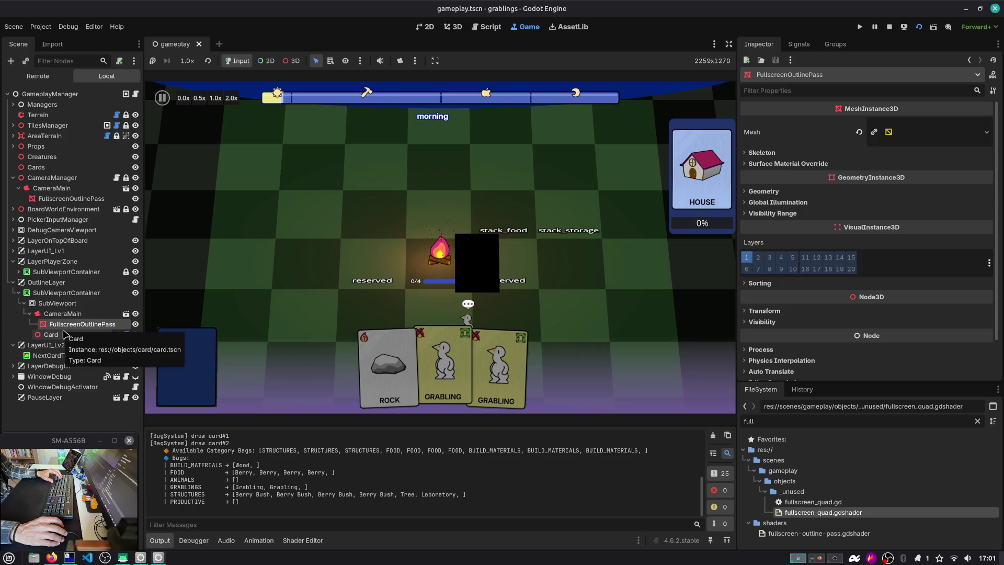
left_click(62, 201)
key("Delete")
key("Return")
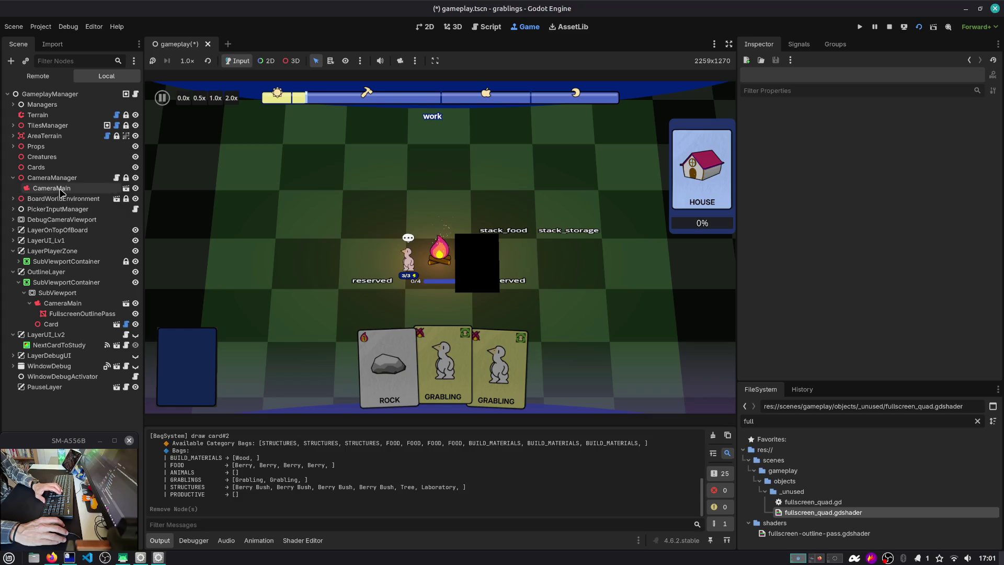
left_click(13, 177)
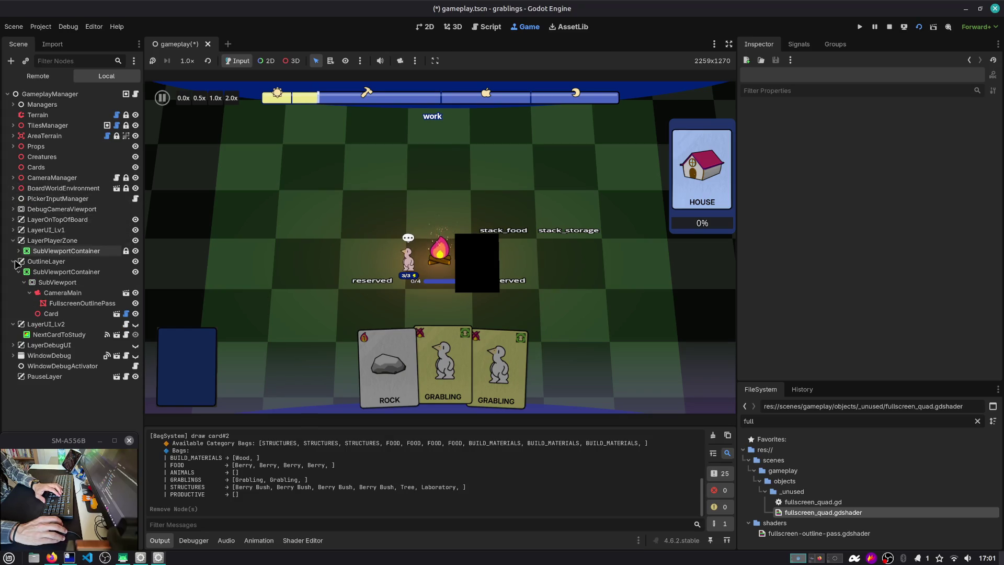
Inspect the remaining outline pass's quad mesh and material, opening fullscreen-outline-pass.gdshader.
left_click(47, 303)
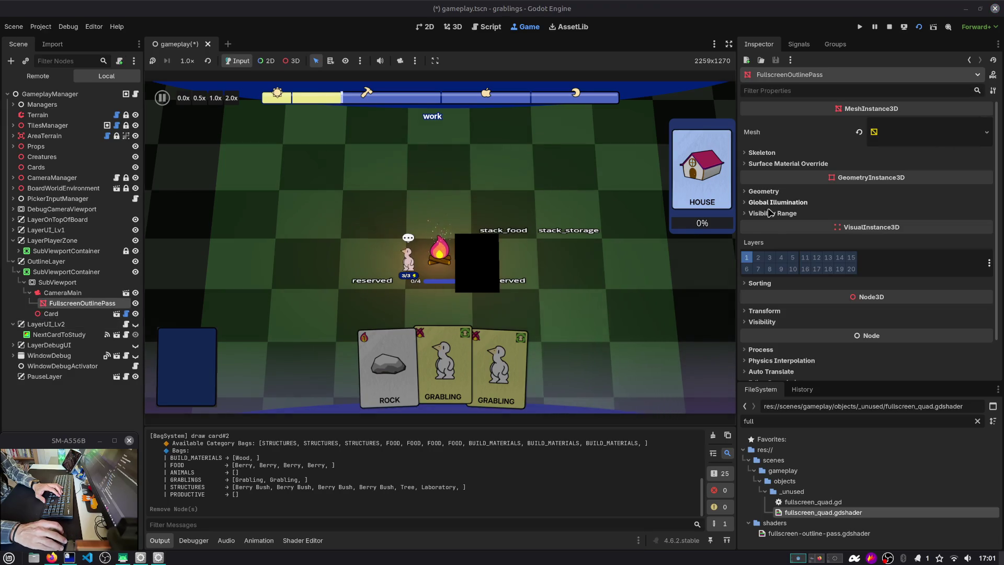
scroll(779, 313, "down", 2)
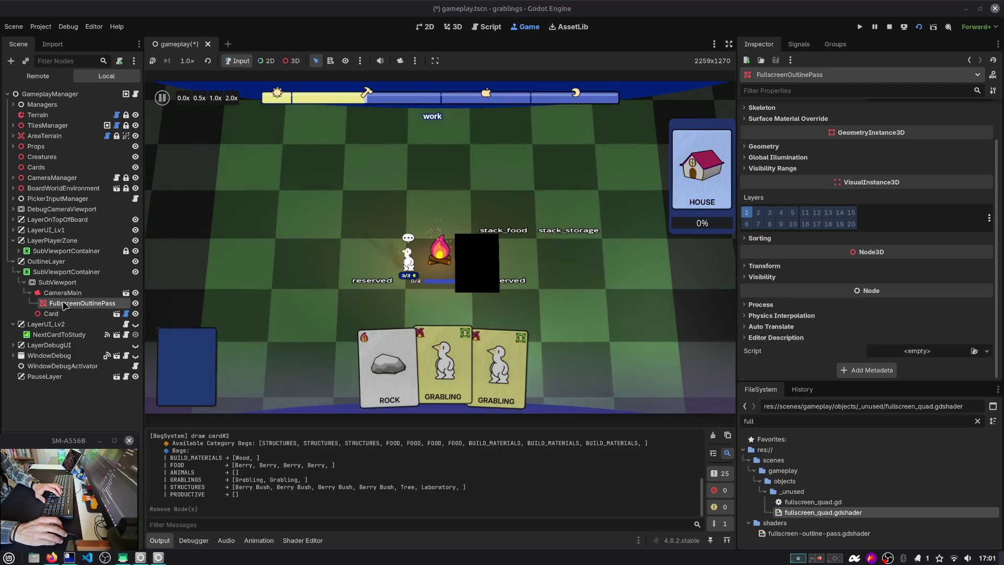
scroll(834, 282, "up", 5)
left_click(926, 132)
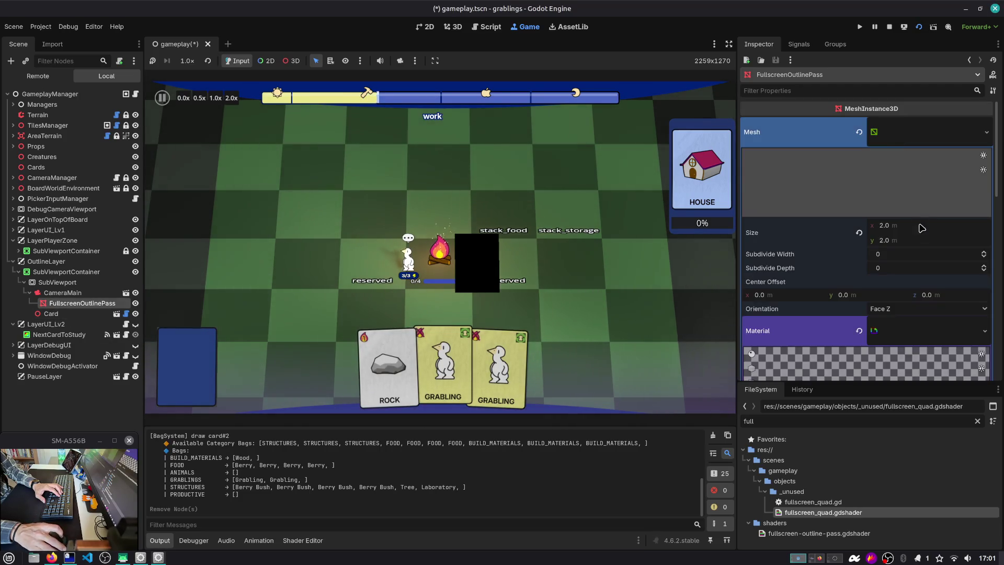
scroll(913, 302, "down", 3)
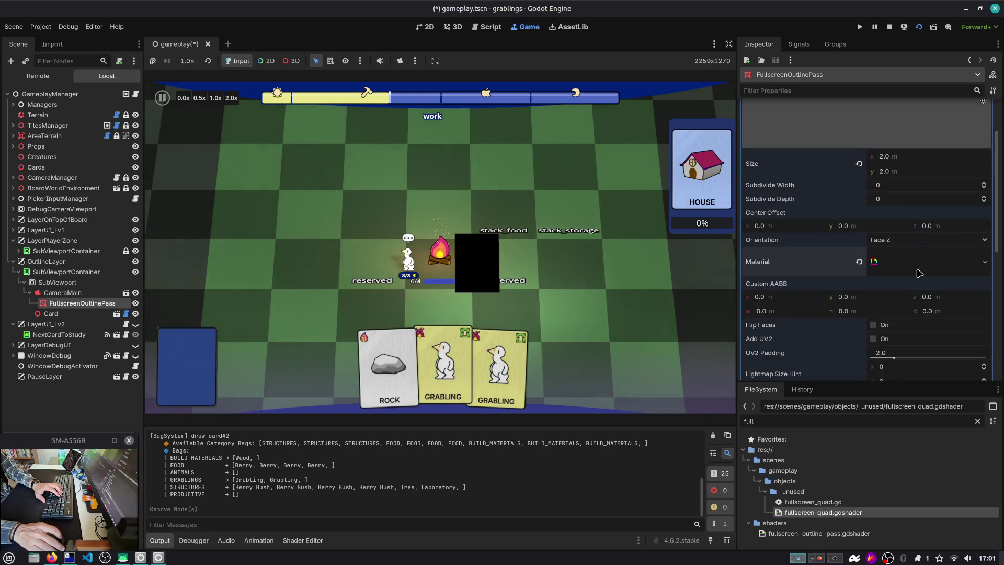
right_click(919, 273)
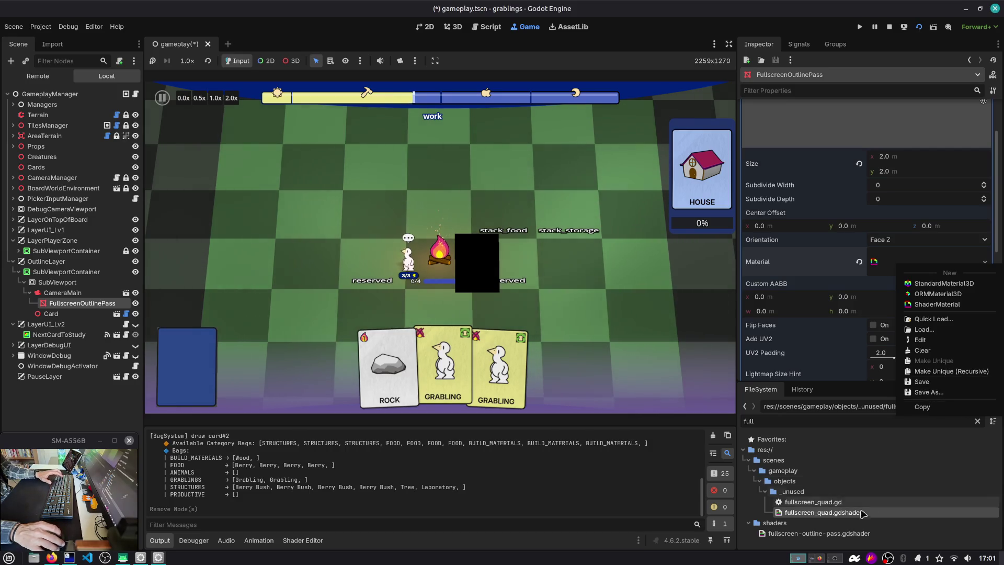
left_click(831, 528)
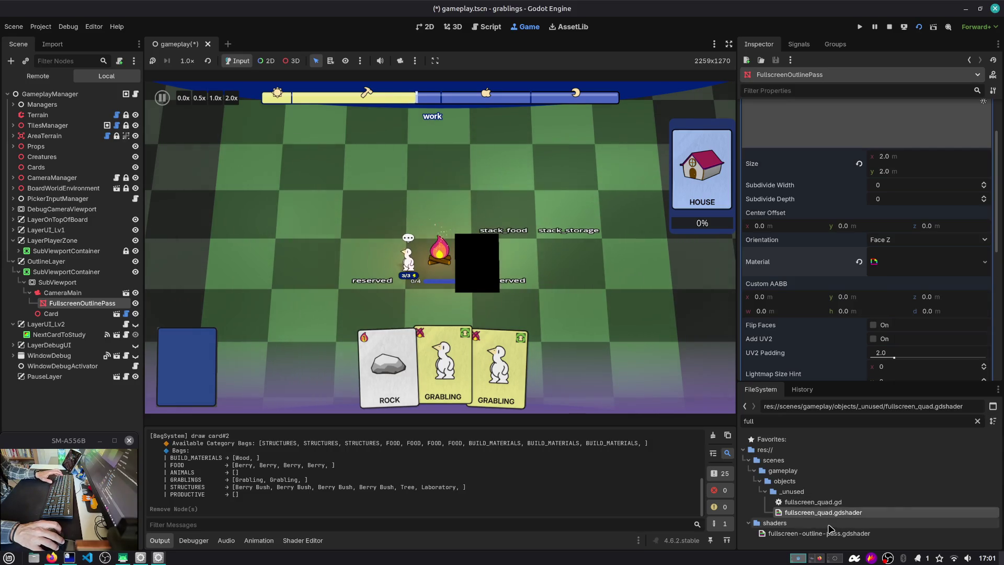
left_click(895, 269)
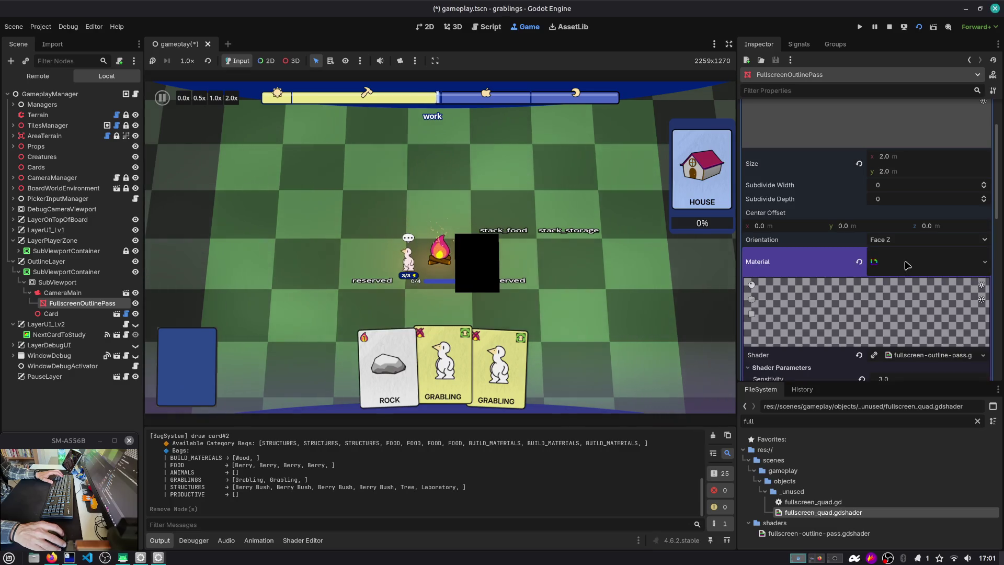
right_click(907, 250)
left_click(920, 366)
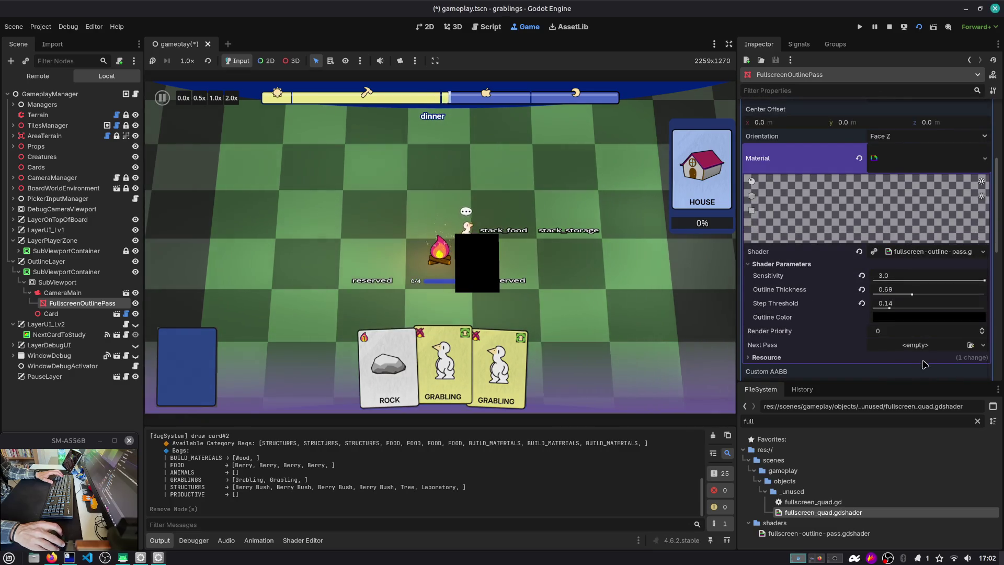
scroll(831, 470, "down", 2)
Replace the outline-based alpha with ALPHA = 1.0 in the outline shader, save, and test-run the game.
double_click(837, 497)
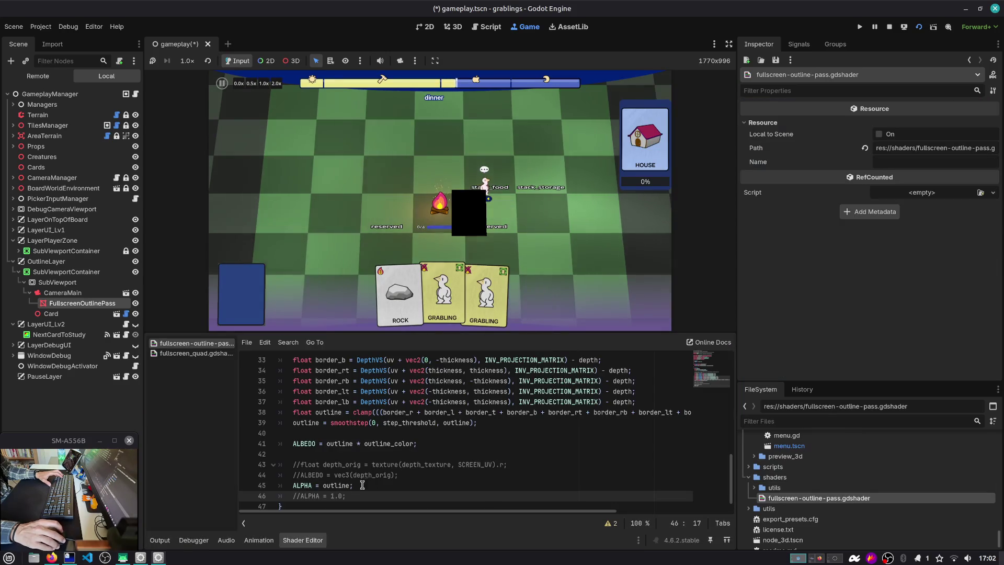
key("ctrl+k")
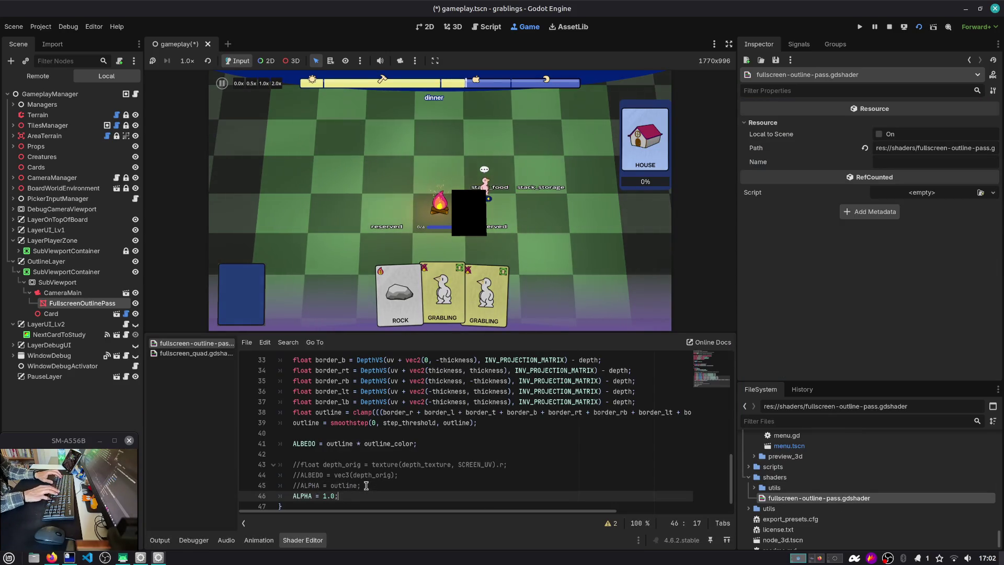
key("Up")
key("ctrl+k")
key("Down")
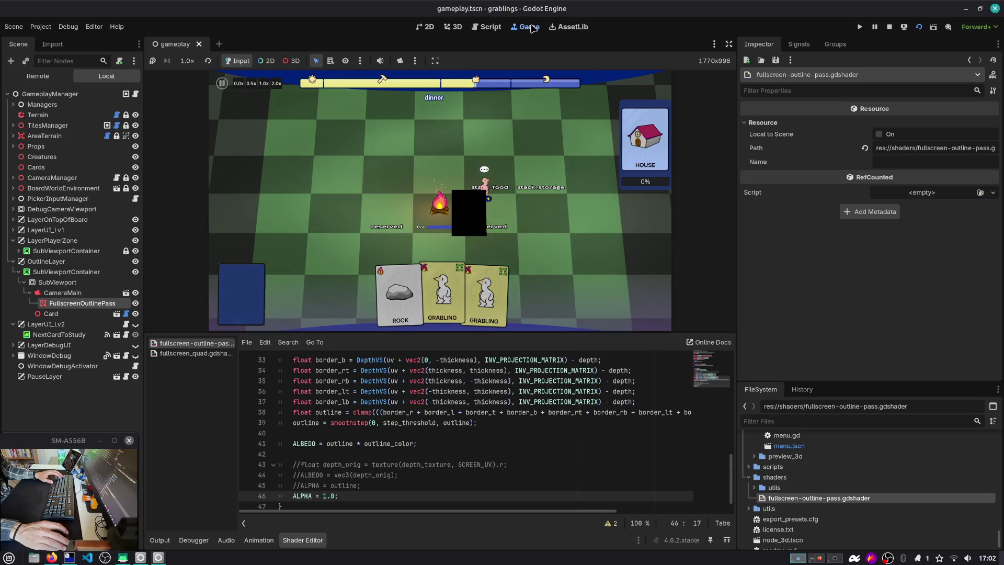
key("ctrl+s")
key("F5")
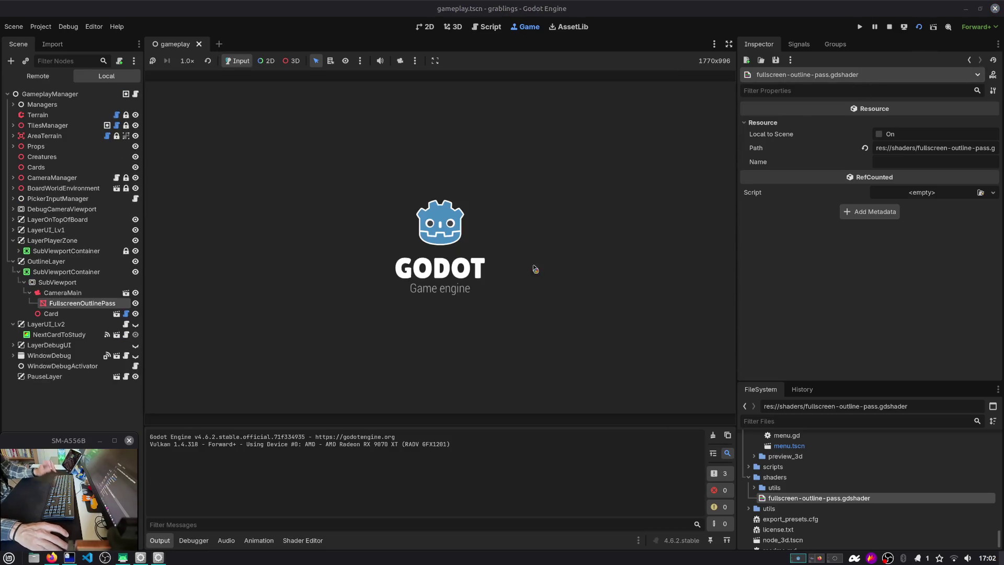
key("F8")
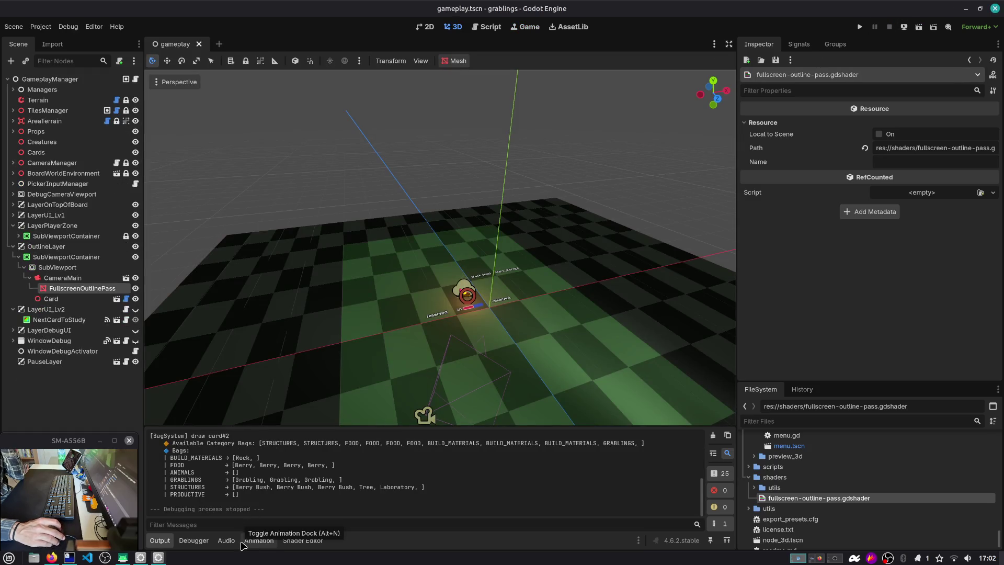
Comment out the outline ALBEDO line, re-enable the depth_orig sampling and depth ALBEDO lines, and run with F6.
left_click(299, 540)
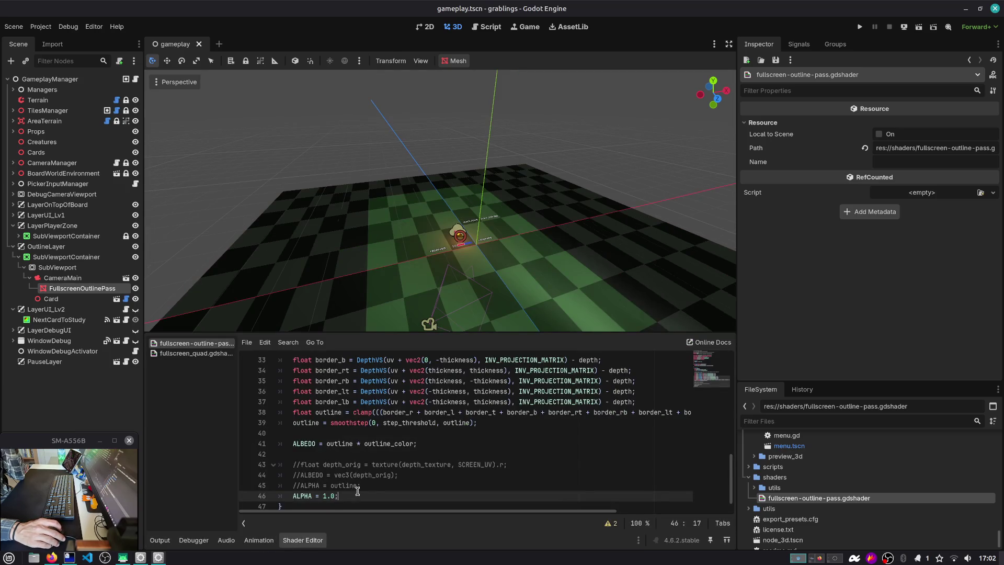
left_click(39, 28)
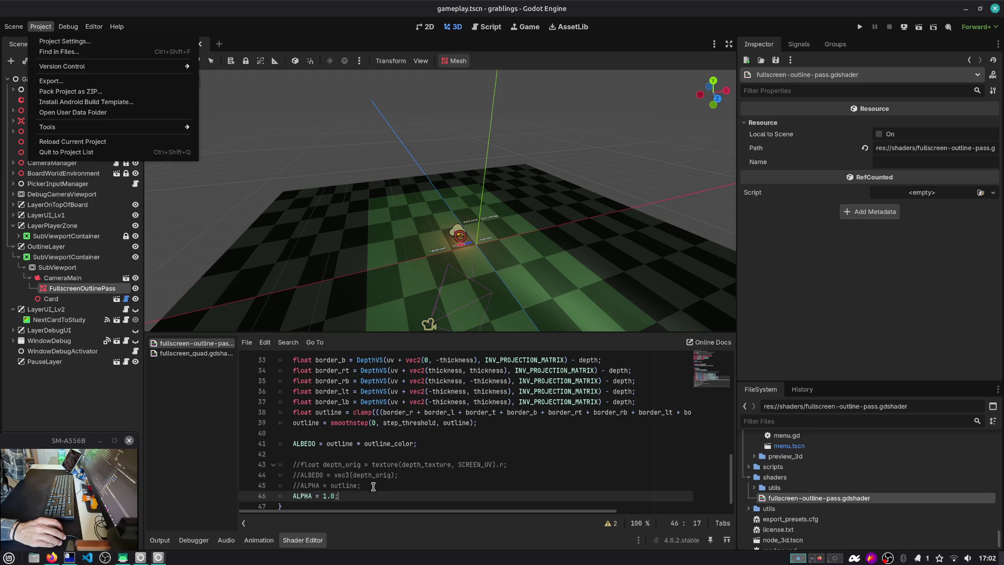
left_click(322, 503)
left_click(255, 495, "shift")
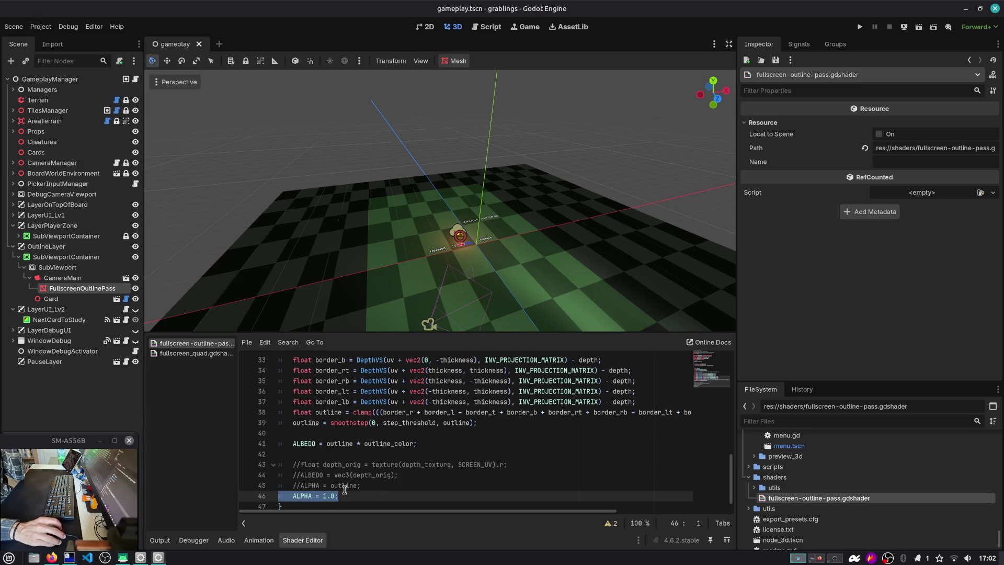
left_click_drag(369, 488, 285, 490)
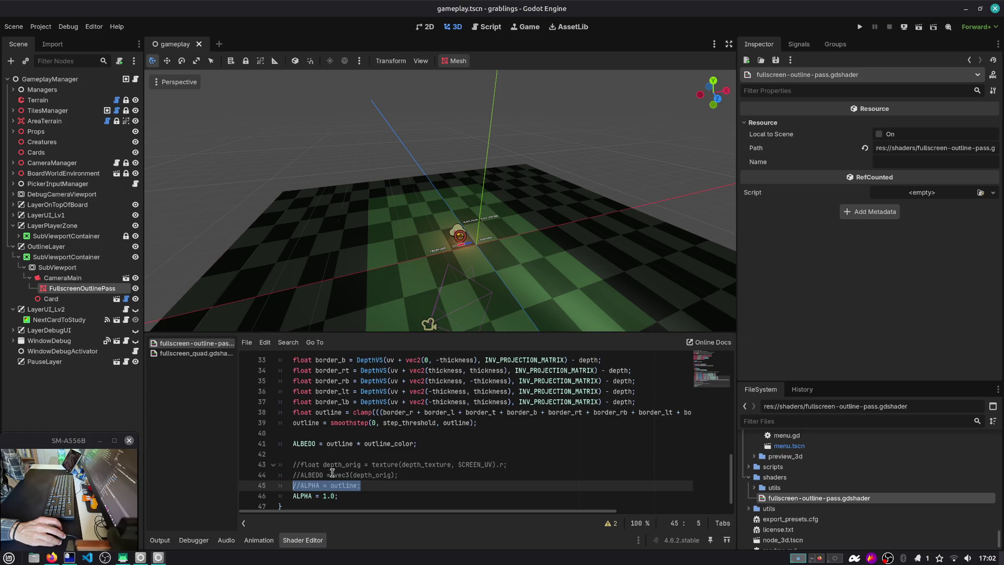
left_click(350, 444)
key("ctrl+k")
key("Down")
key("Down")
key("Down")
key("ctrl+k")
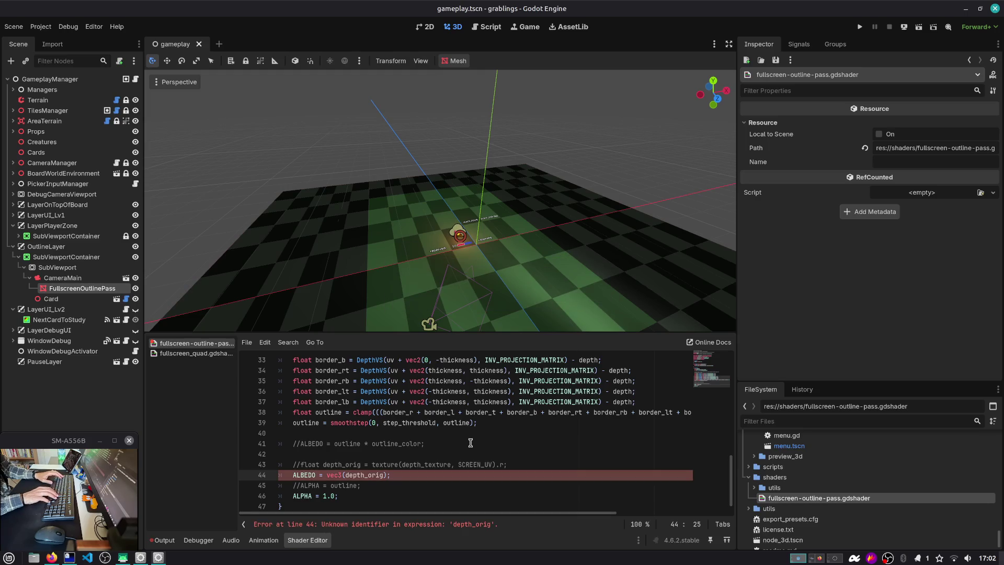
key("Up")
key("ctrl+k")
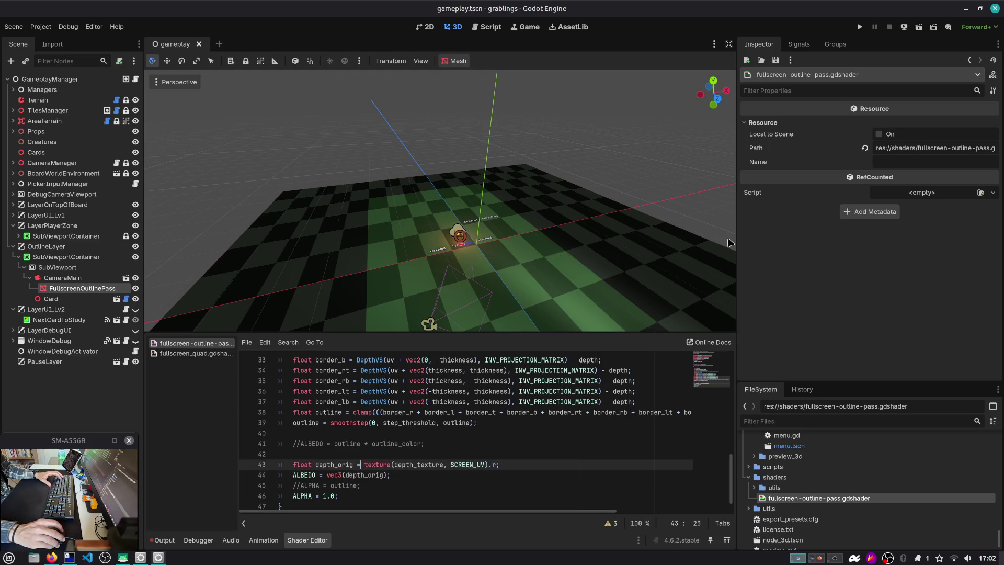
key("F6")
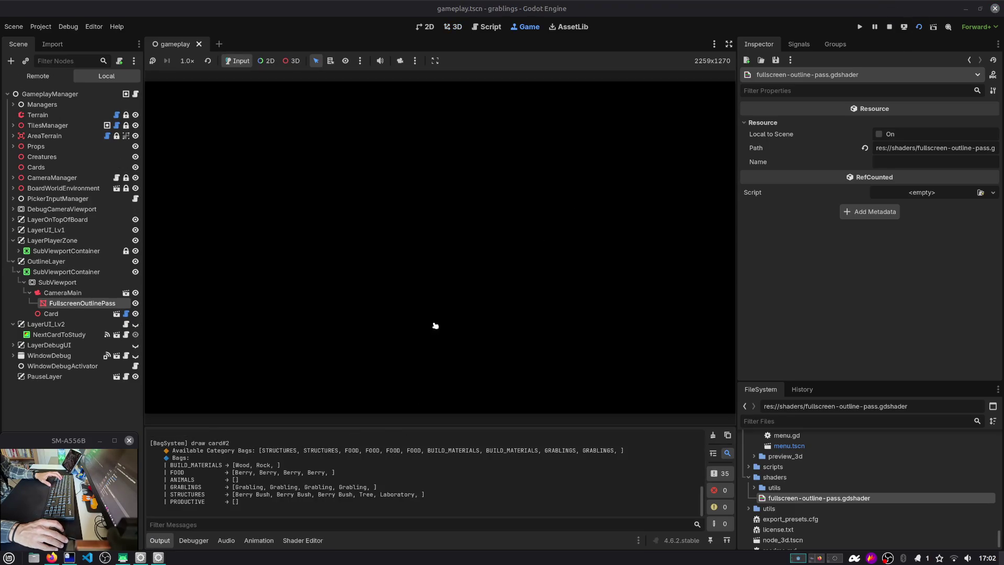
Remove the stray 'pw' so line 44 reads ALBEDO = vec3(depth_orig * 5000000.0).
left_click(299, 539)
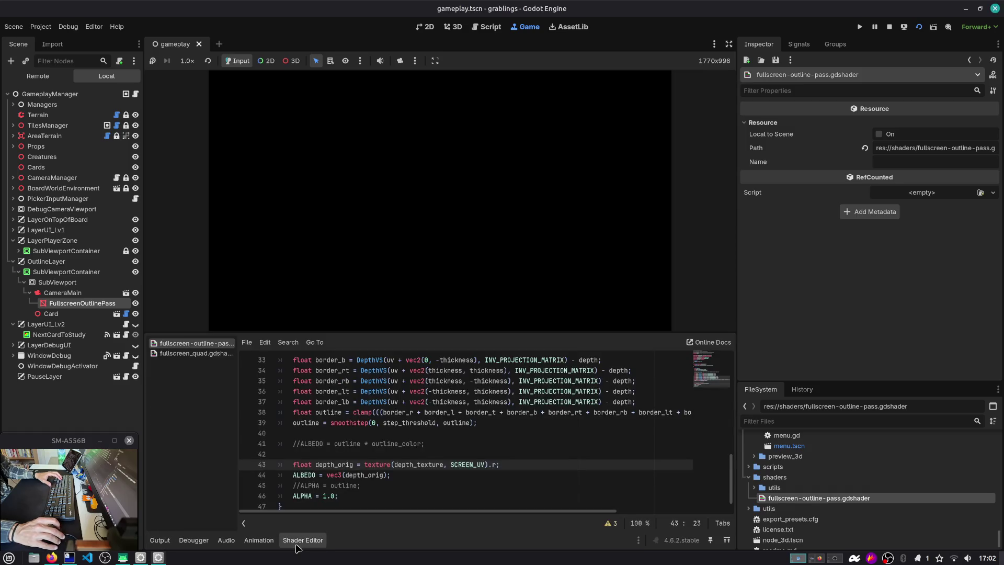
left_click(394, 474)
double_click(357, 475)
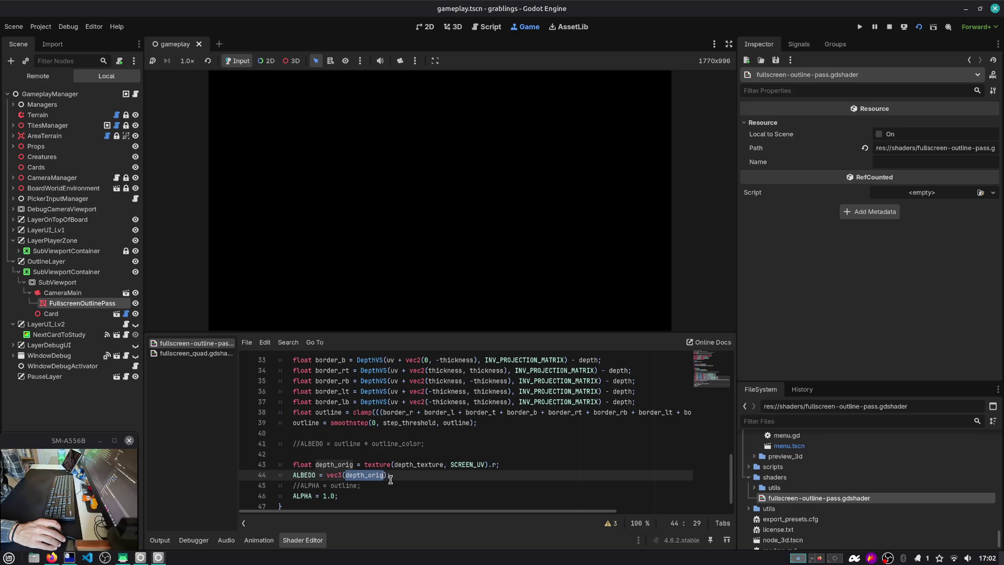
key("Escape")
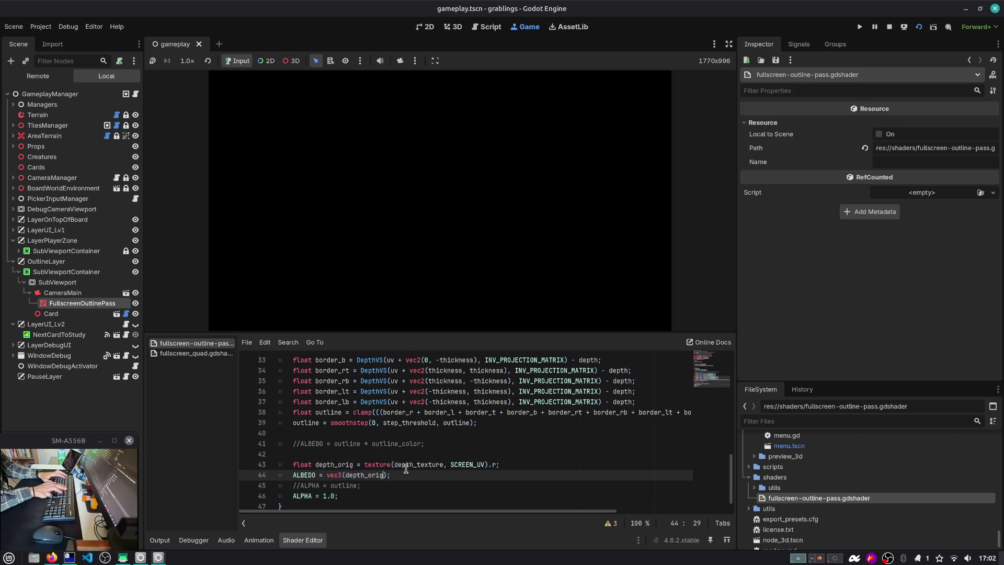
type("pw")
key("BackSpace")
key("BackSpace")
type("* 50.0")
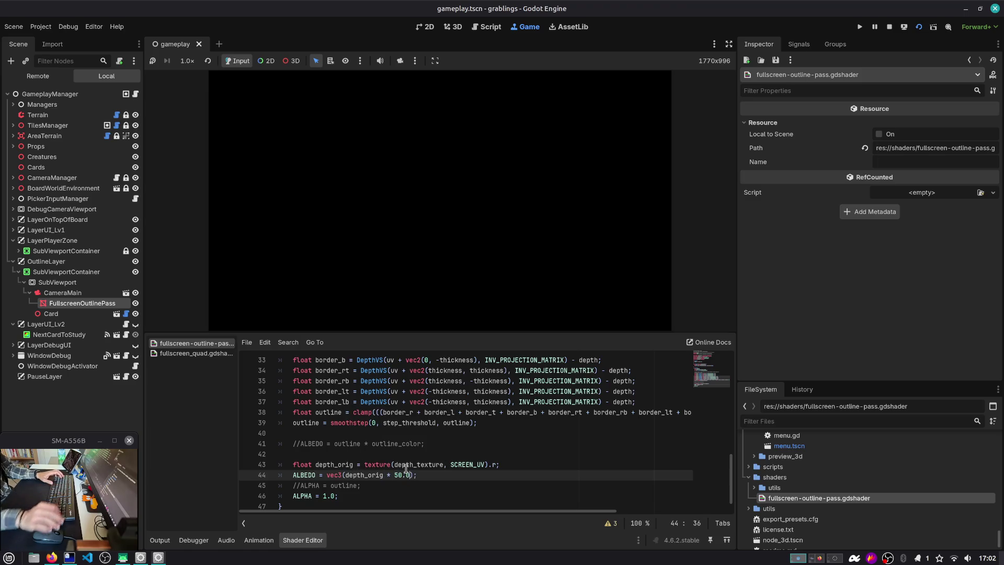
Run and stop the game several times to check the depth output, which stays black.
left_click(923, 27)
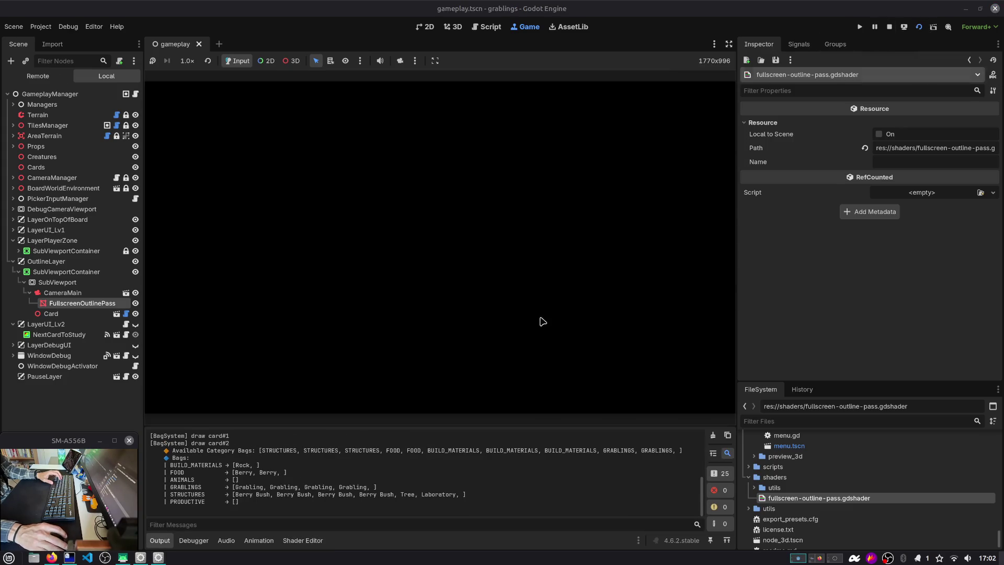
left_click(303, 540)
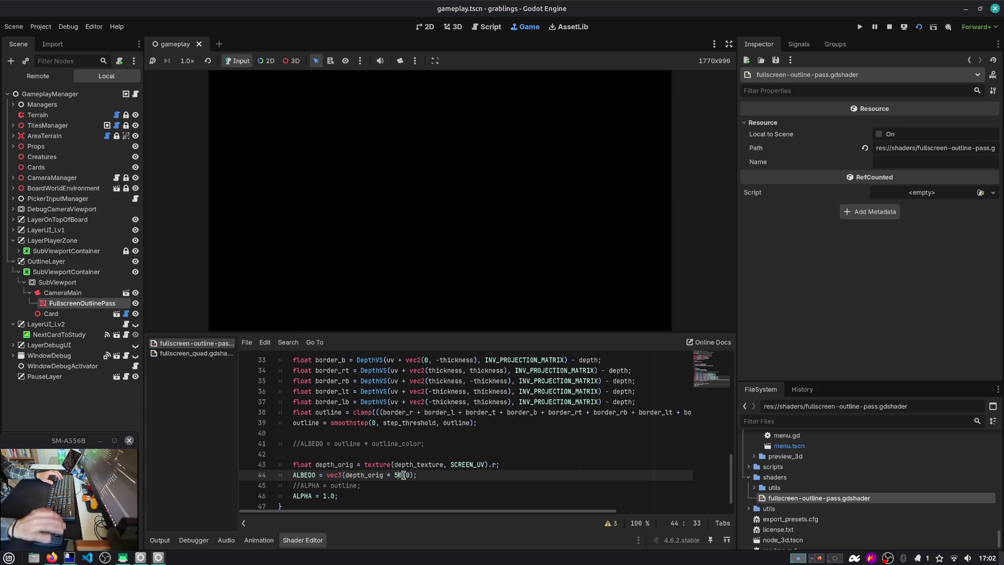
left_click(916, 28)
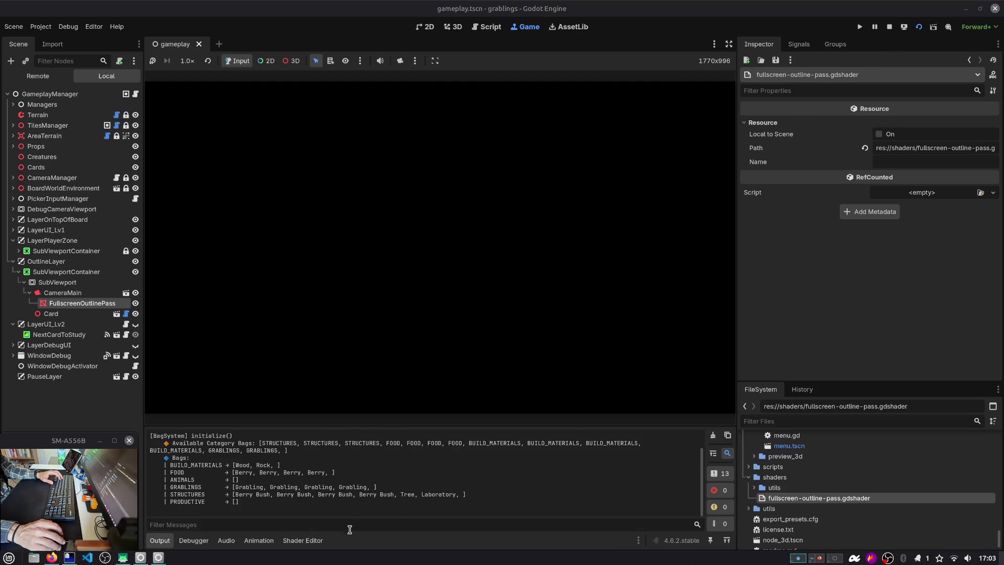
left_click(303, 540)
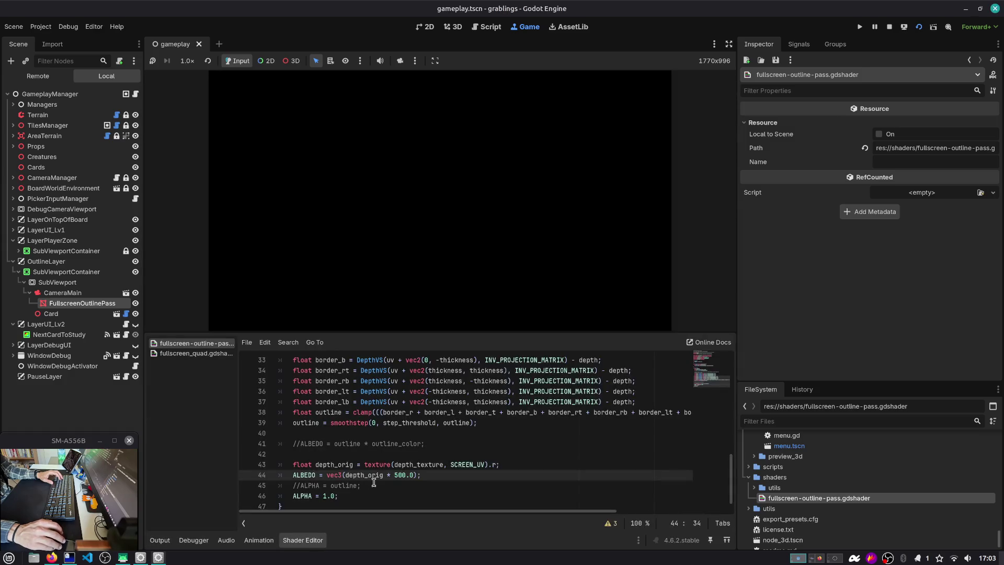
left_click(916, 30)
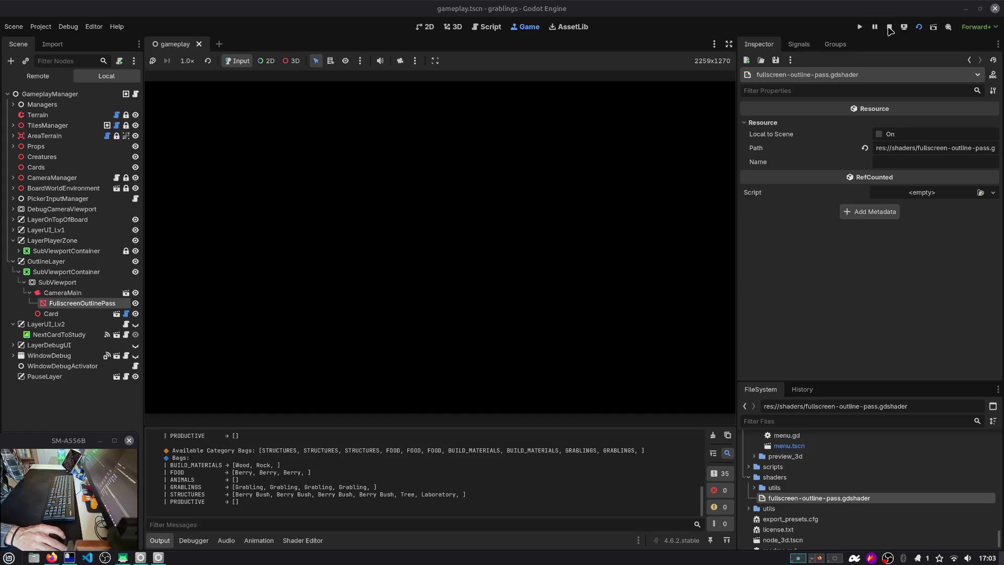
key("F8")
left_click(303, 540)
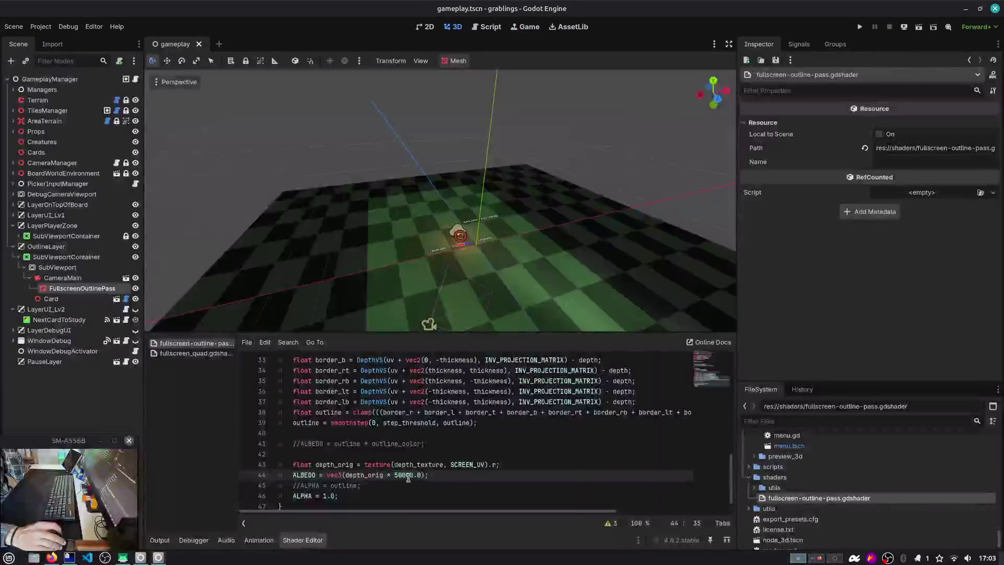
left_click(916, 29)
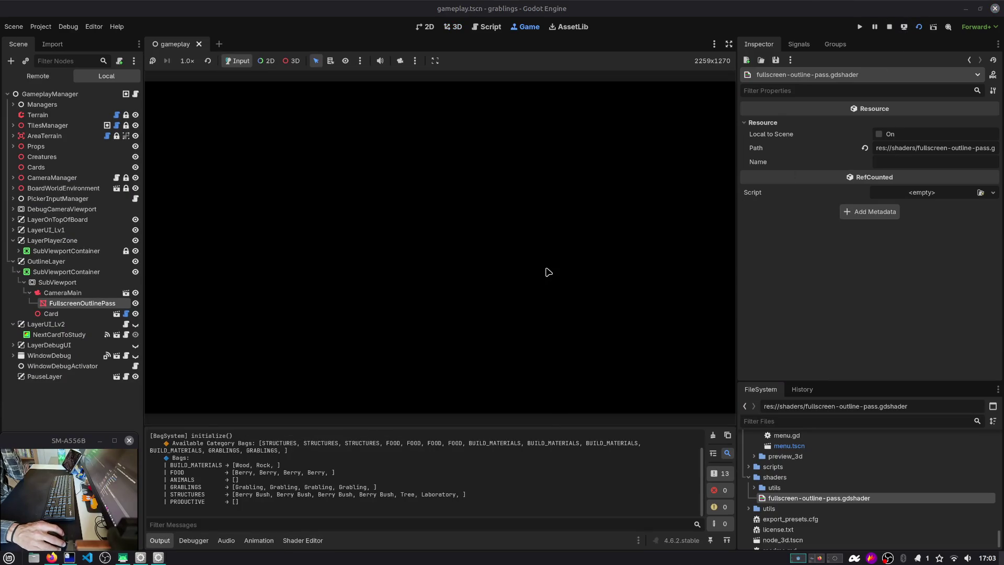
left_click(889, 26)
Review the depth_orig and depth_texture lines in the shader, then select the CameraMain node.
left_click(296, 543)
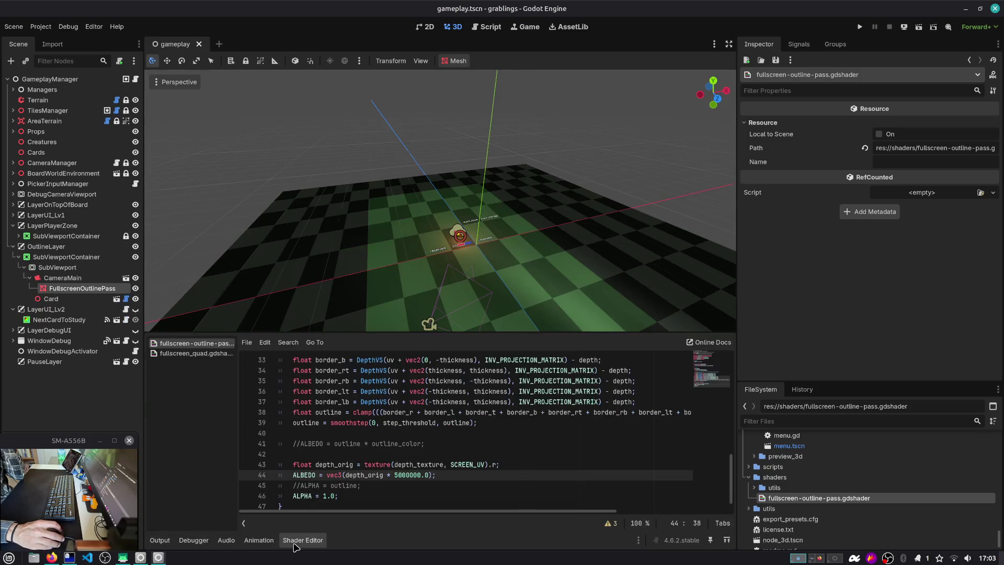
double_click(367, 474)
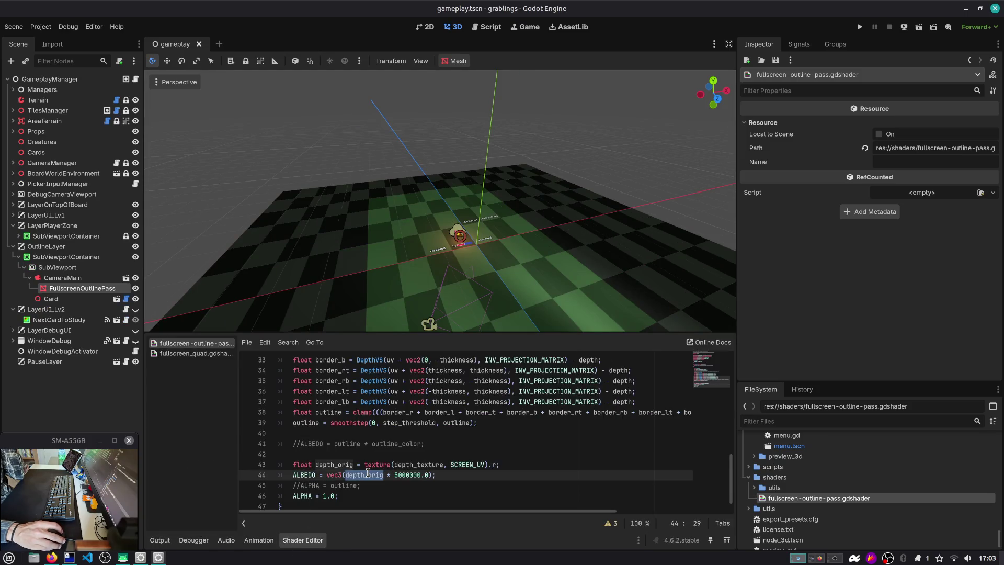
double_click(417, 464)
scroll(428, 407, "up", 6)
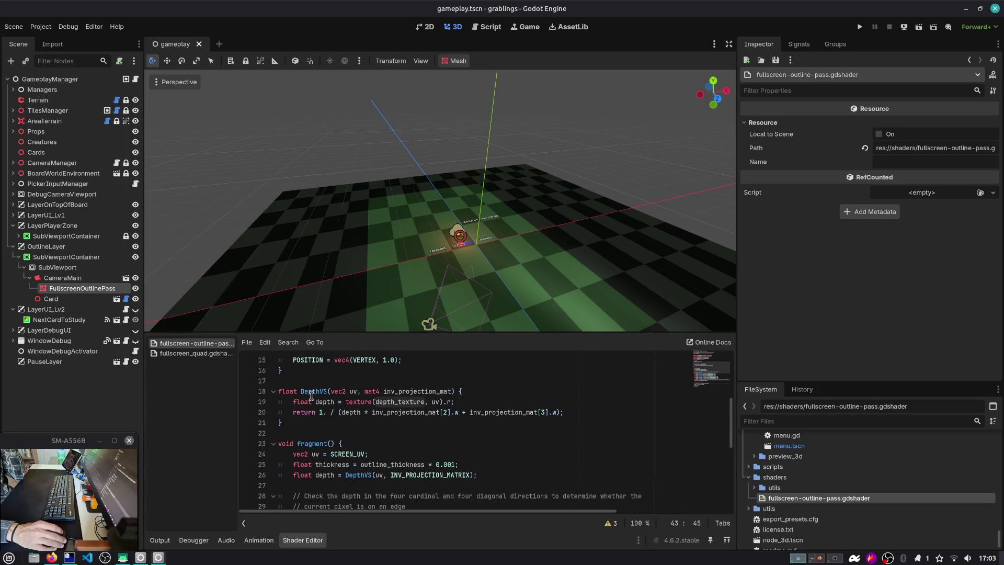
scroll(311, 396, "up", 3)
scroll(409, 396, "down", 9)
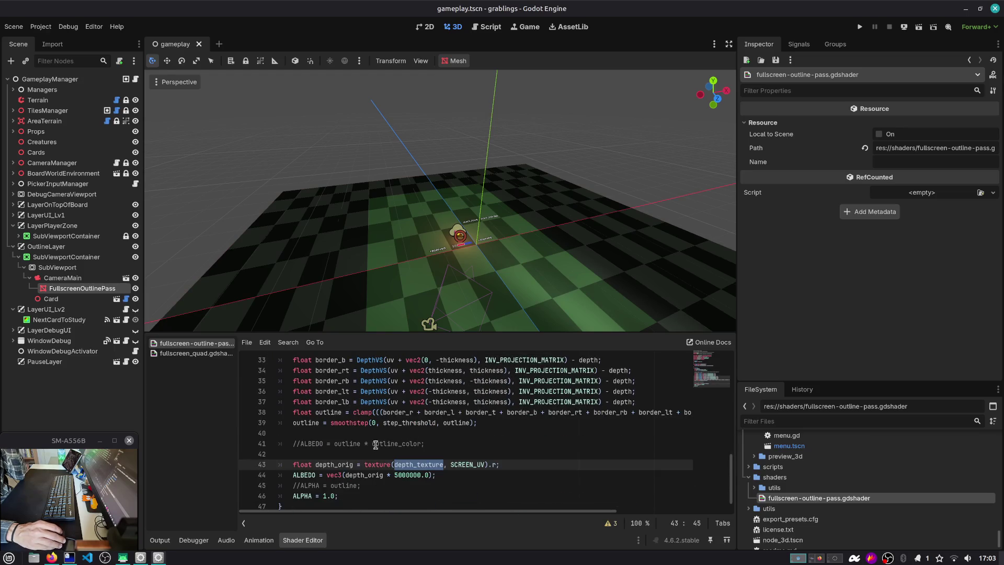
scroll(351, 486, "up", 11)
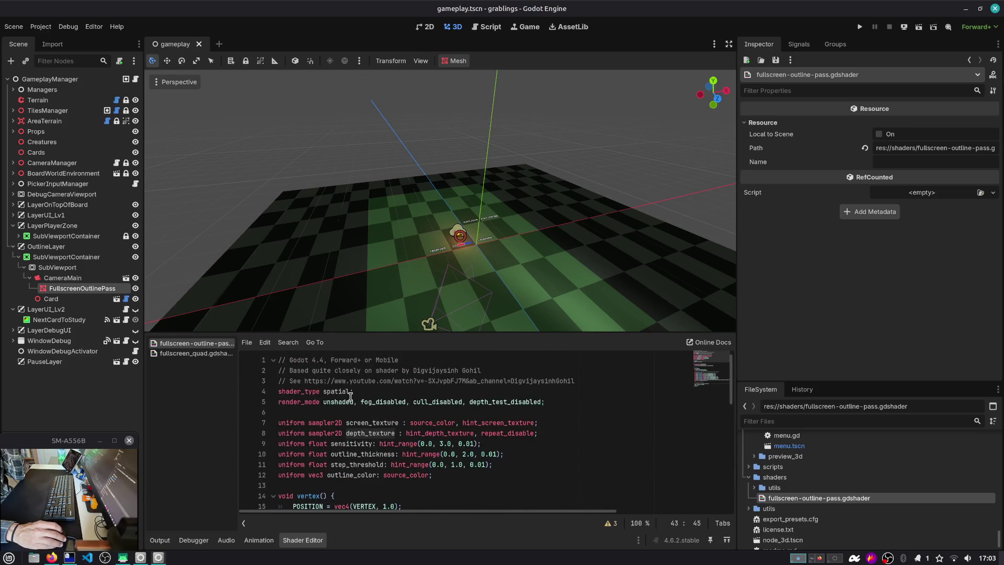
left_click(86, 280)
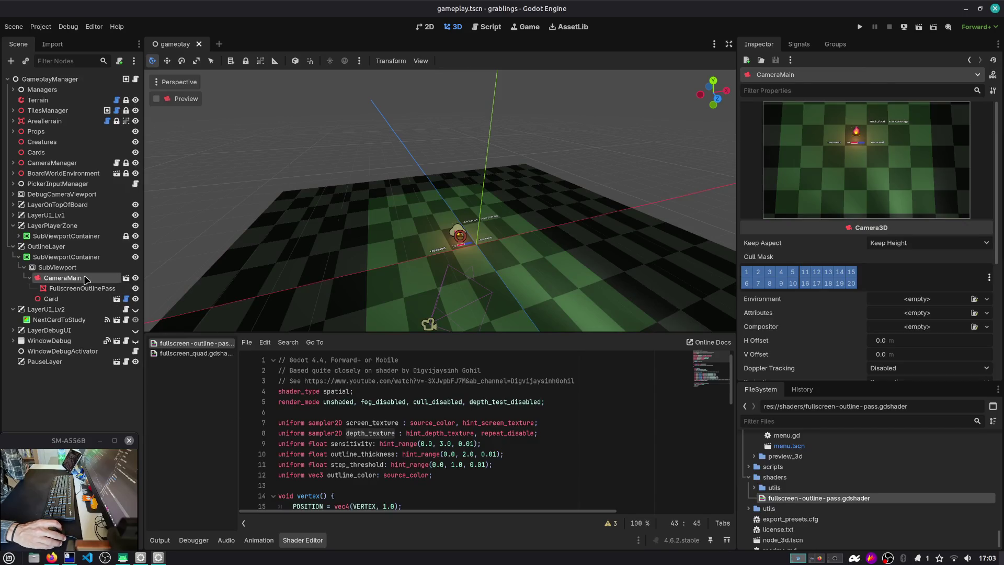
Inspect the FullscreenOutlinePass material and review the outline and depth_texture code.
left_click(86, 289)
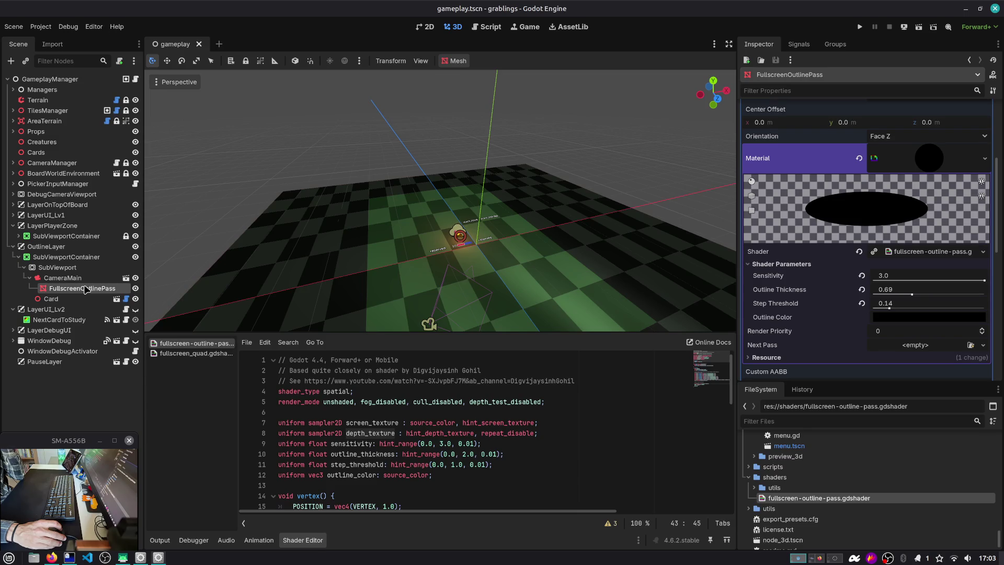
scroll(454, 402, "down", 10)
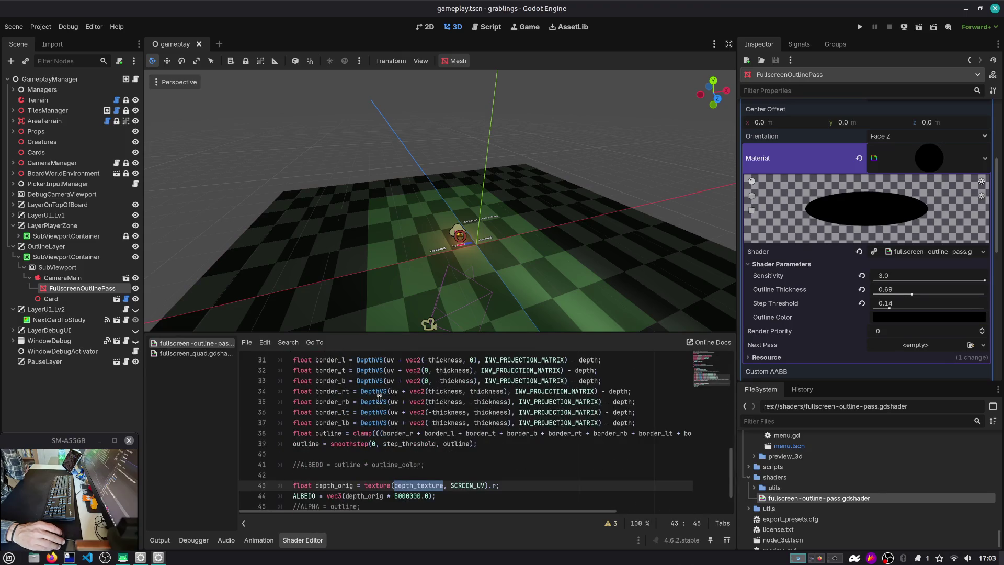
scroll(378, 398, "up", 3)
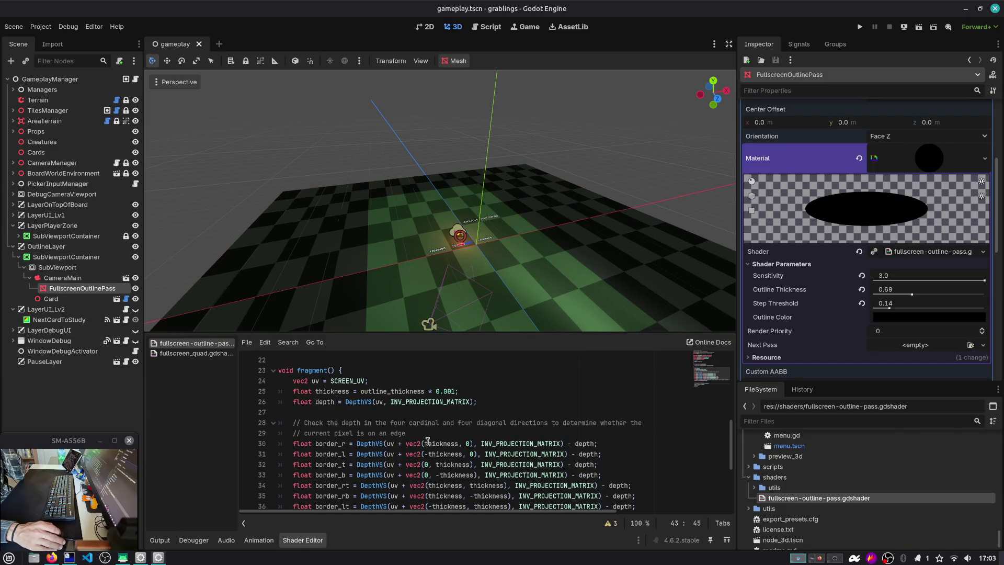
scroll(423, 438, "down", 4)
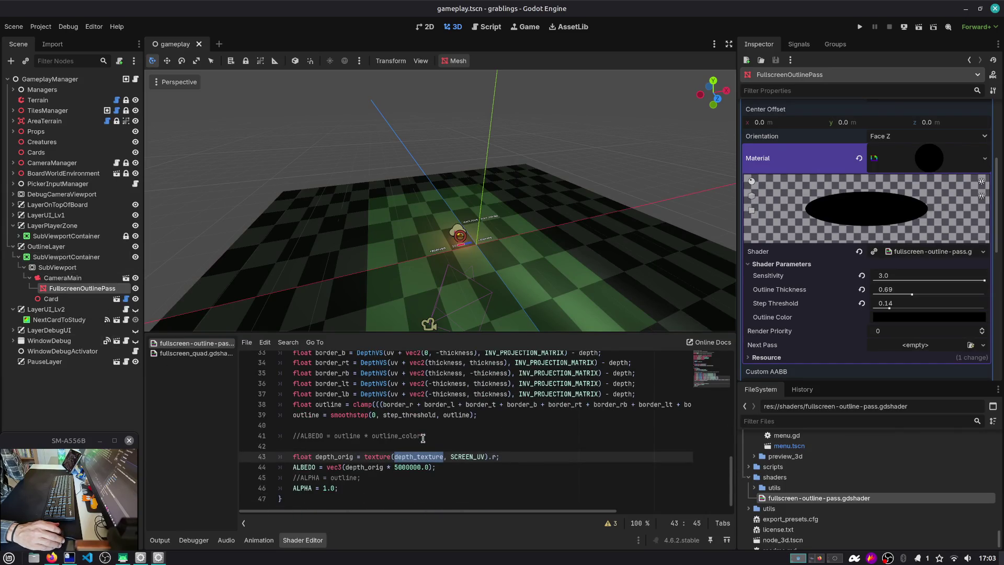
double_click(309, 414)
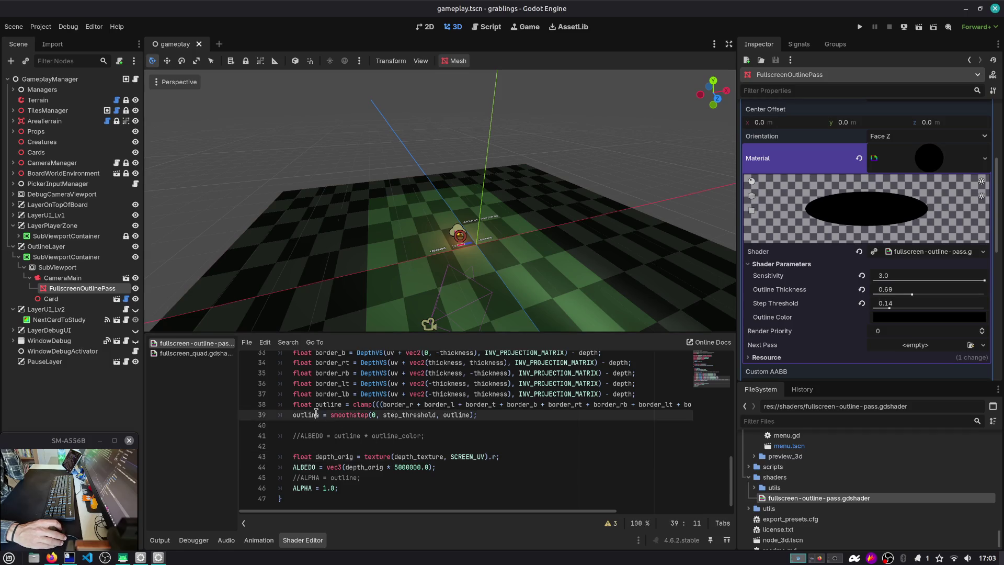
double_click(424, 454)
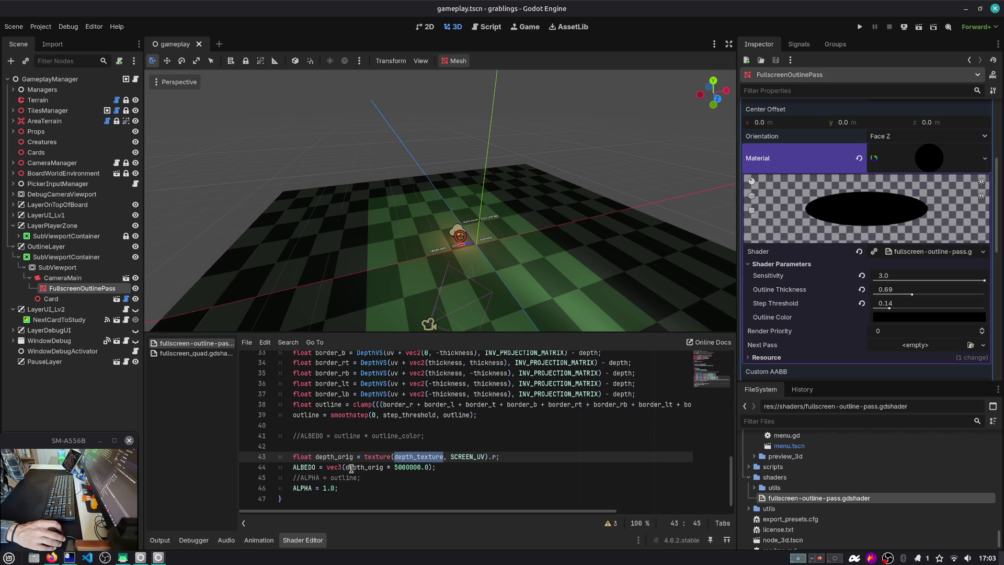
Append four more zeros to the line 44 depth multiplier and rerun the game.
left_click(368, 467)
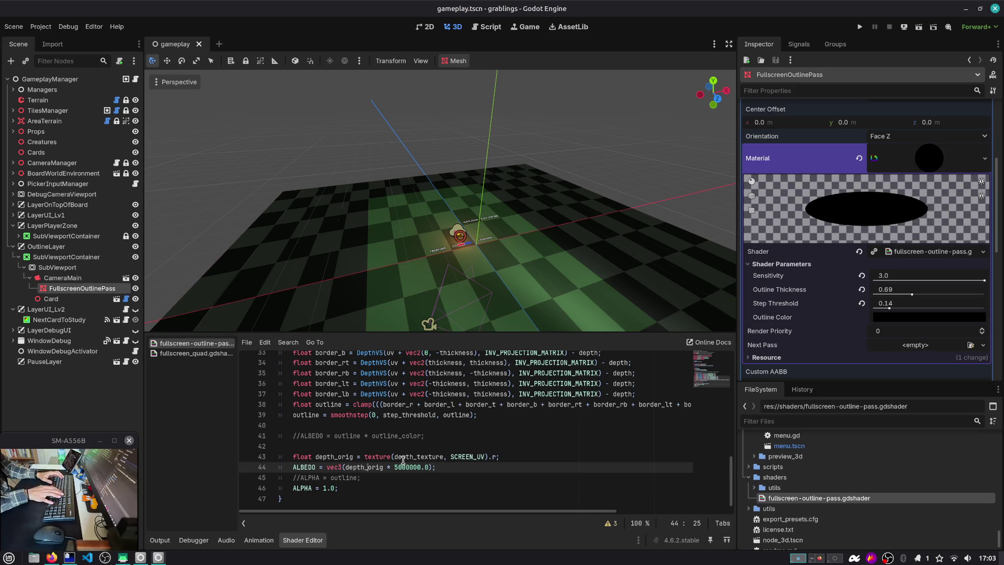
type("0000")
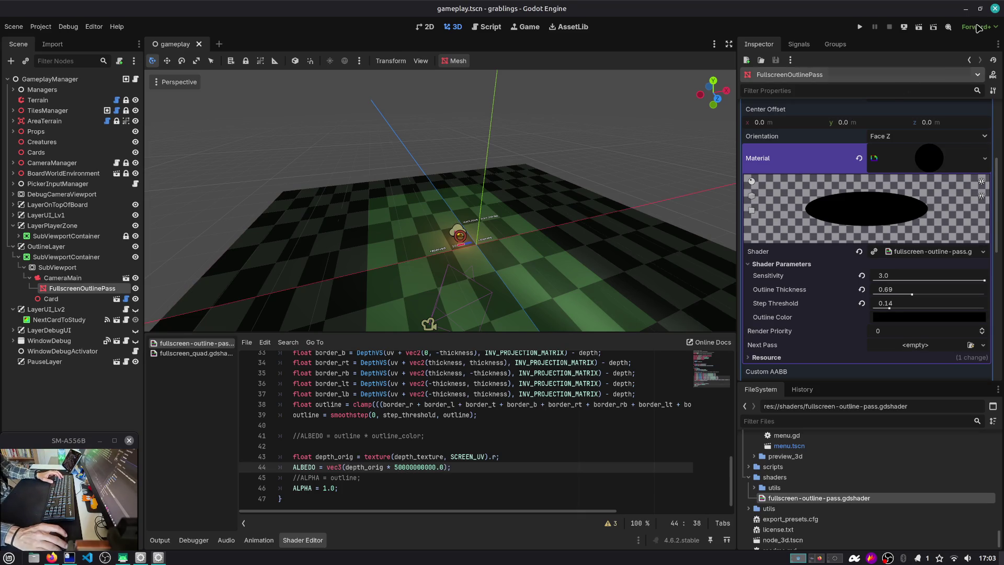
left_click(920, 28)
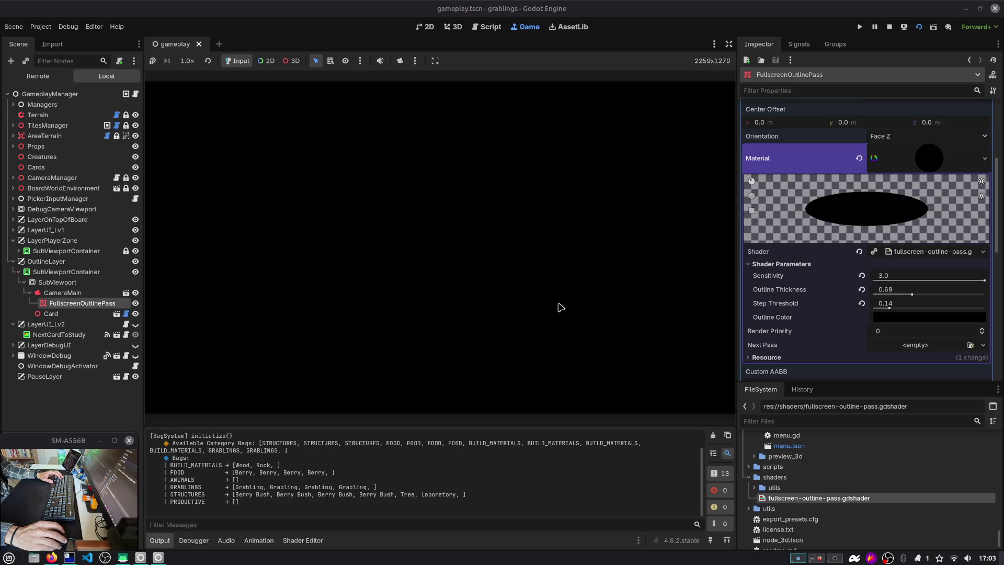
left_click(260, 539)
left_click(289, 541)
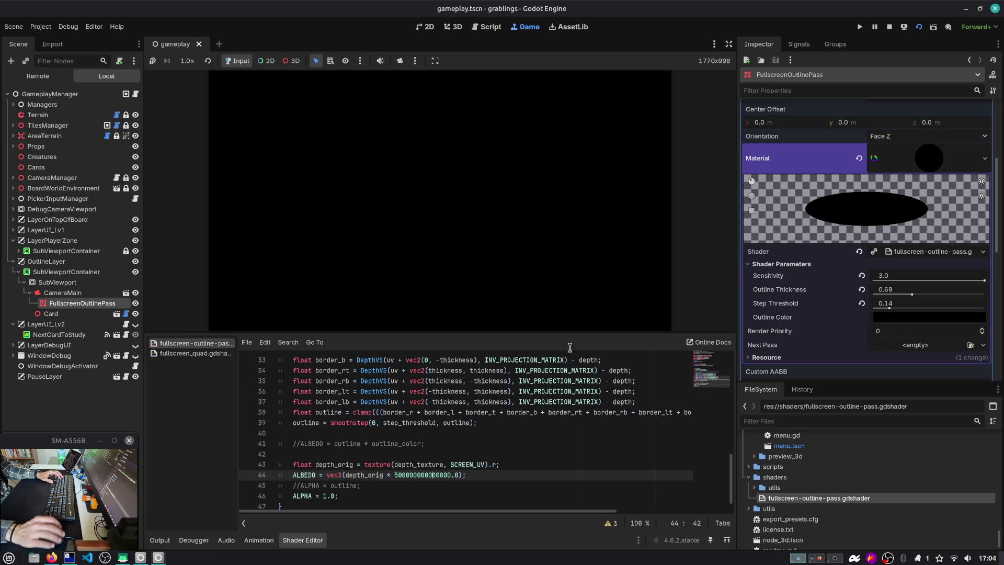
left_click(919, 27)
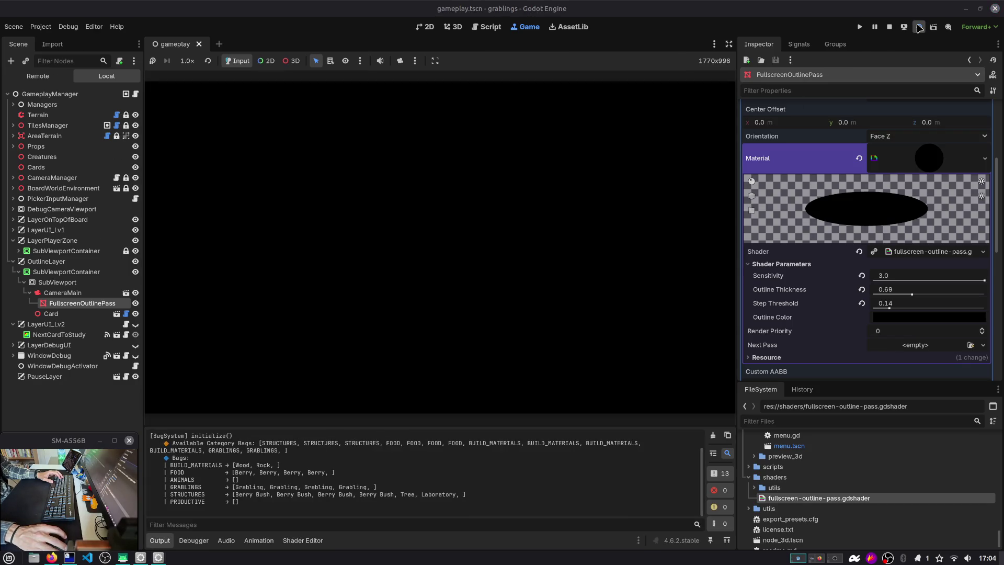
Check the CameraMain settings, return to the 3D view, and select SubViewport.
left_click(92, 296)
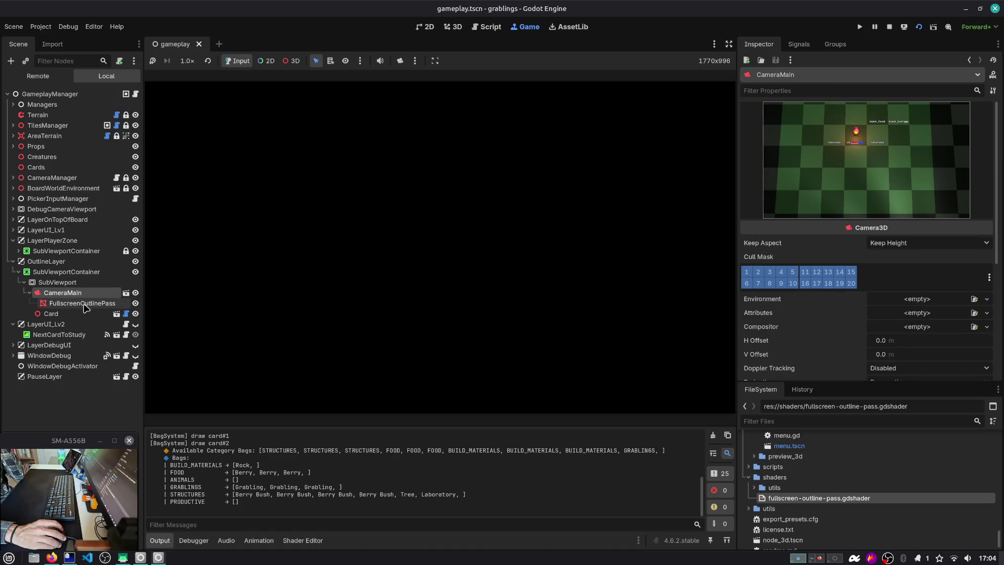
left_click(452, 26)
left_click(79, 314)
left_click(65, 283)
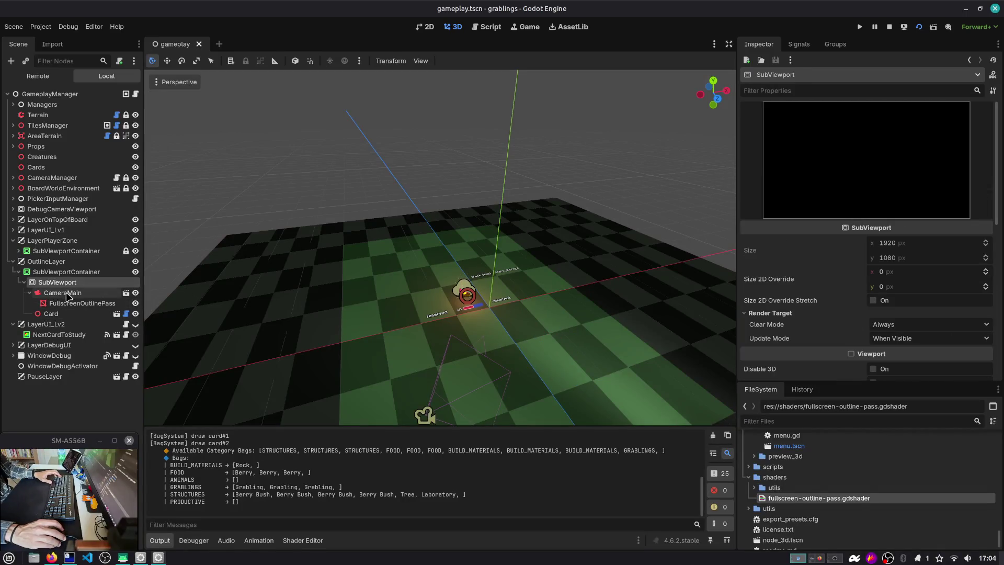
Add a MeshInstance3D with a new SphereMesh under SubViewport.
key("ctrl+a")
type("mesh")
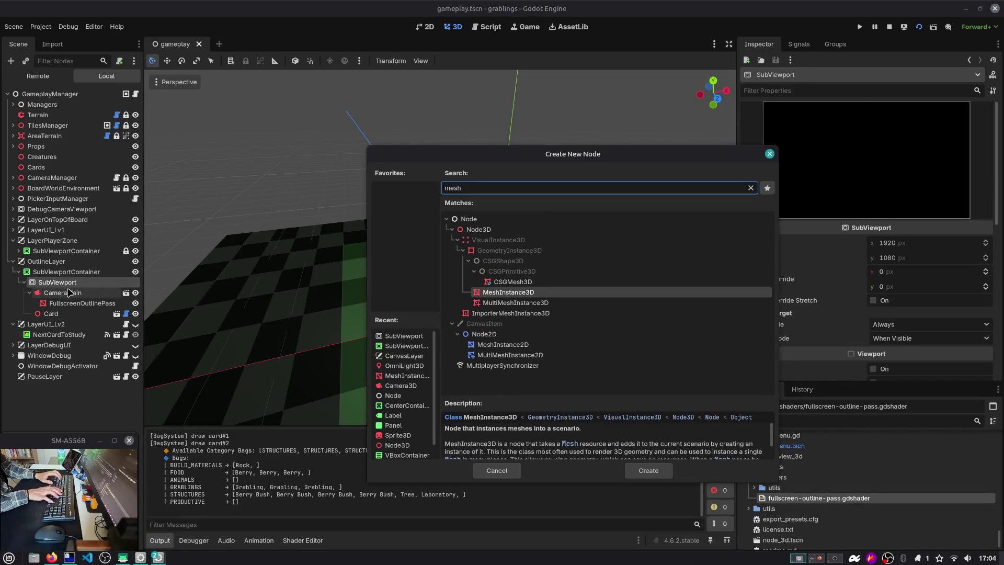
key("Return")
left_click(938, 124)
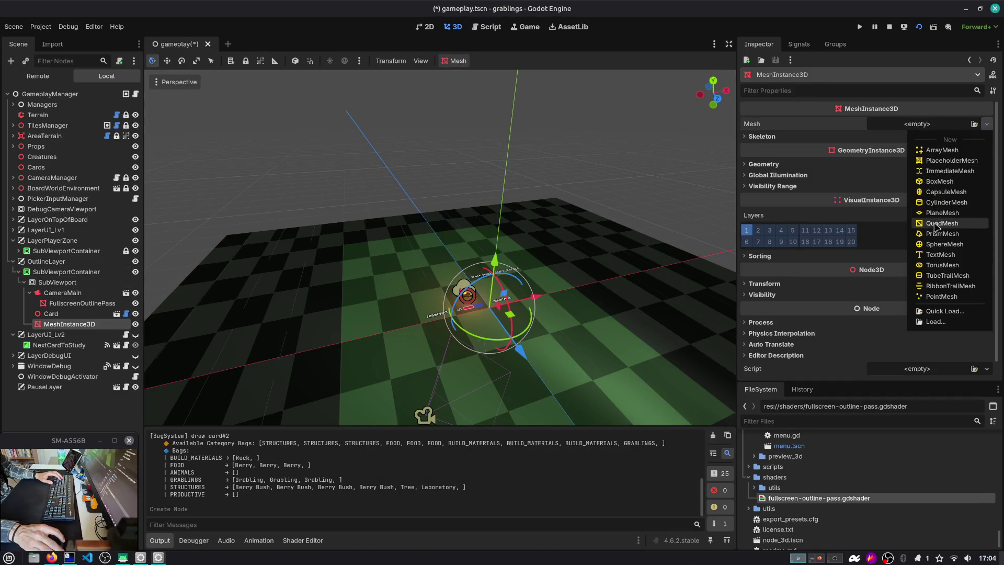
left_click(936, 245)
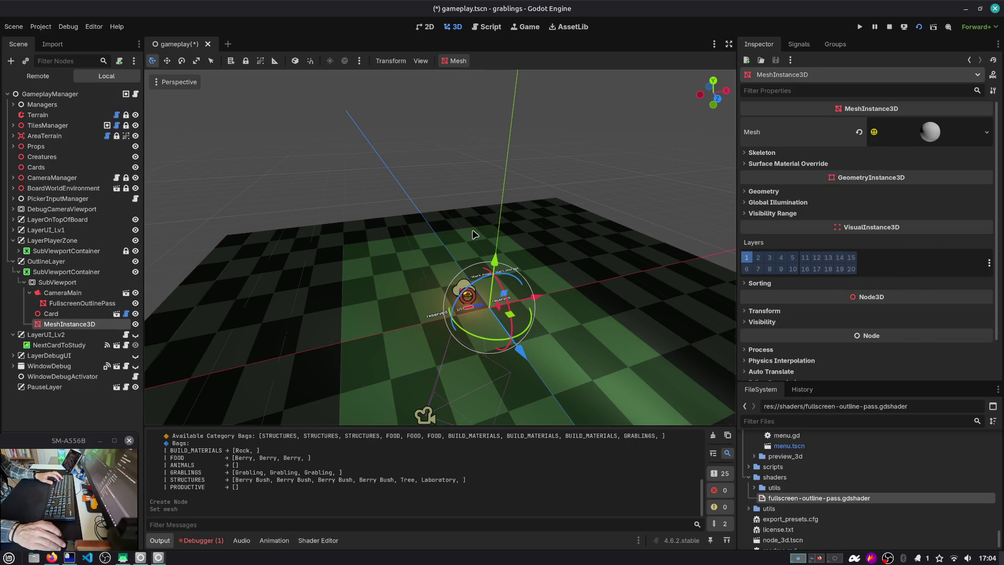
Reselect SubViewport and run the game to preview the sphere through the outline pass.
scroll(473, 234, "down", 5)
left_click(57, 282)
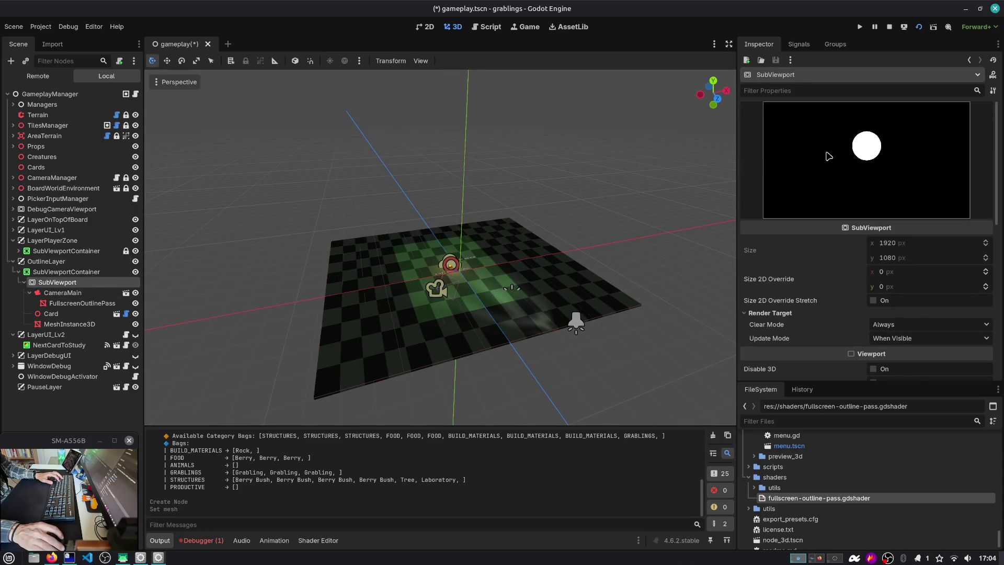
left_click(64, 314)
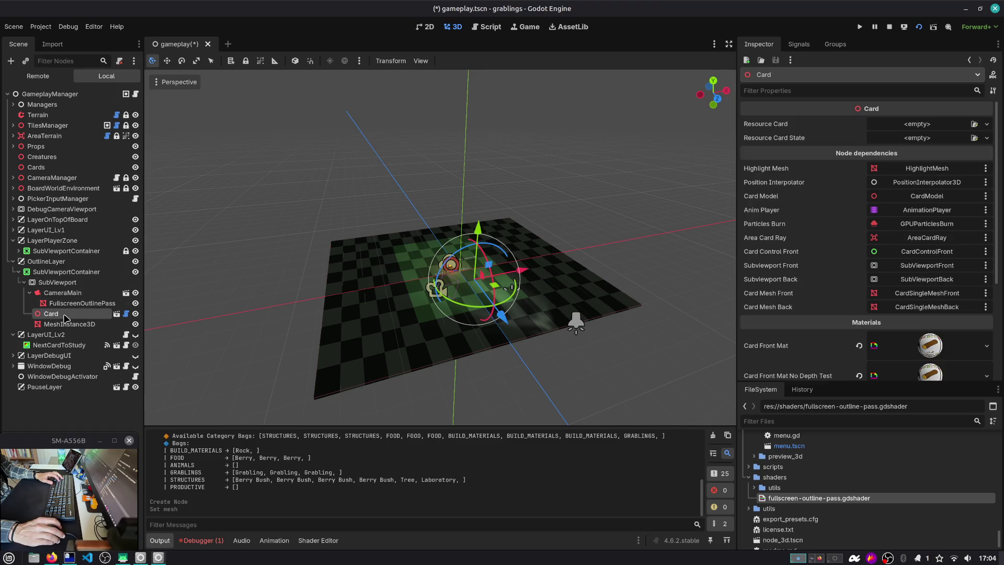
left_click(485, 257)
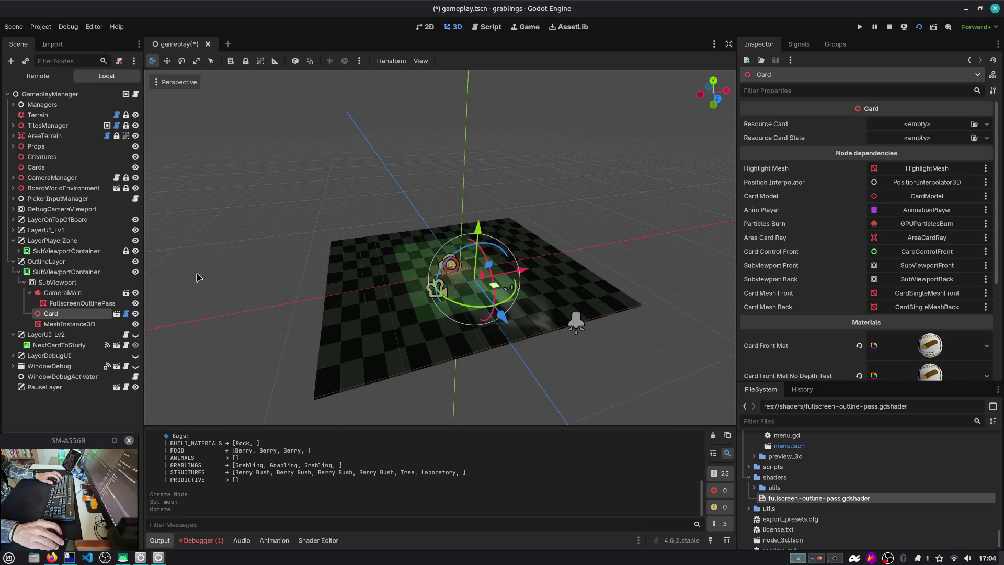
left_click(57, 282)
left_click(919, 27)
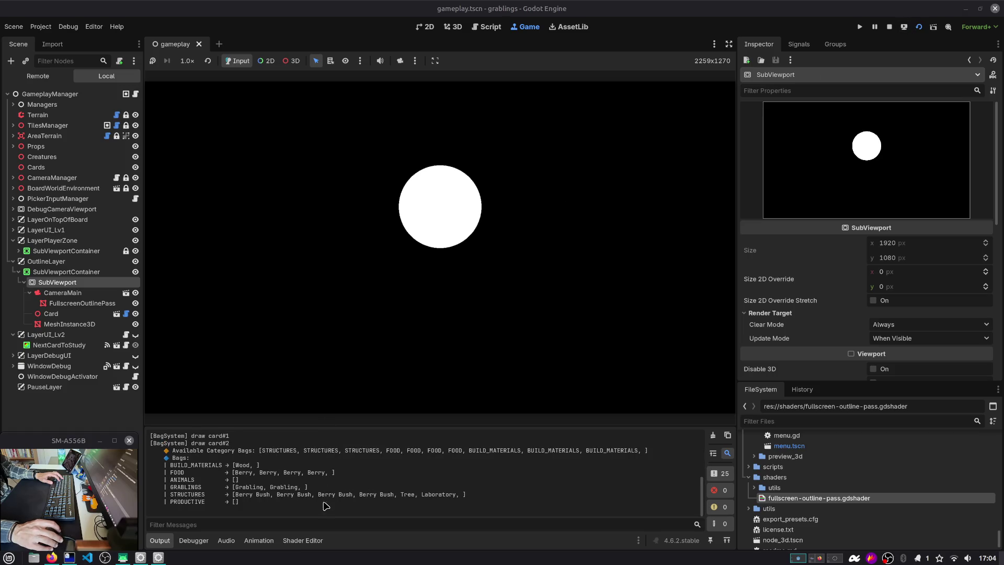
Cut the line 44 depth multiplier down to 50.0, rerun to see a grey sphere, then stop.
left_click(302, 540)
key("ctrl+shift+Right")
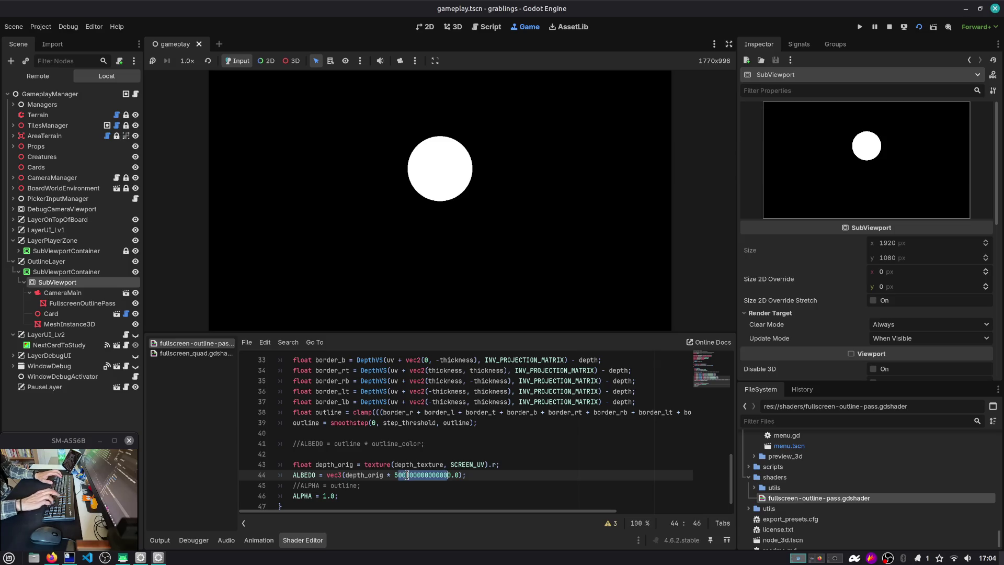
key("BackSpace")
left_click(399, 474)
left_click(922, 25)
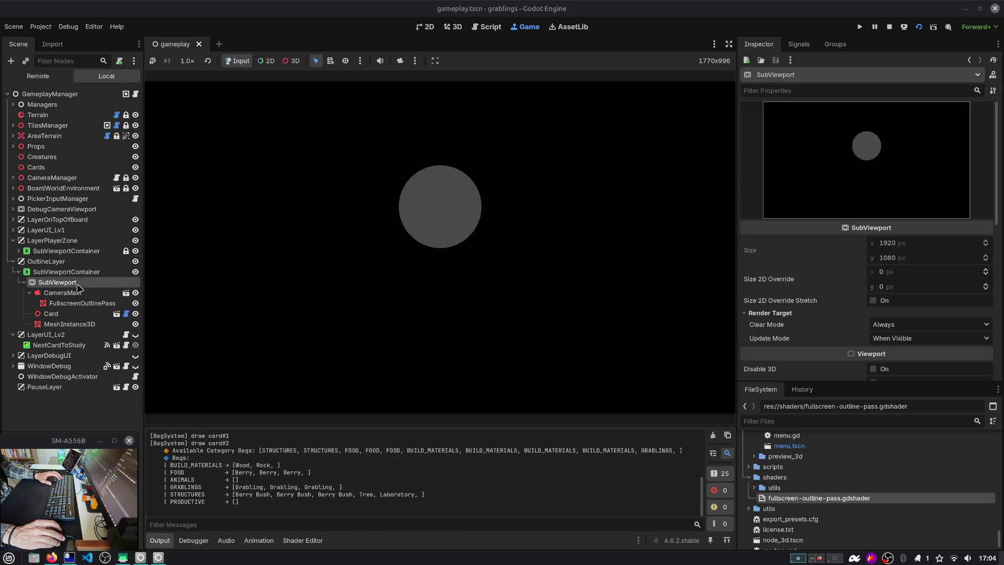
key("F8")
left_click(61, 279)
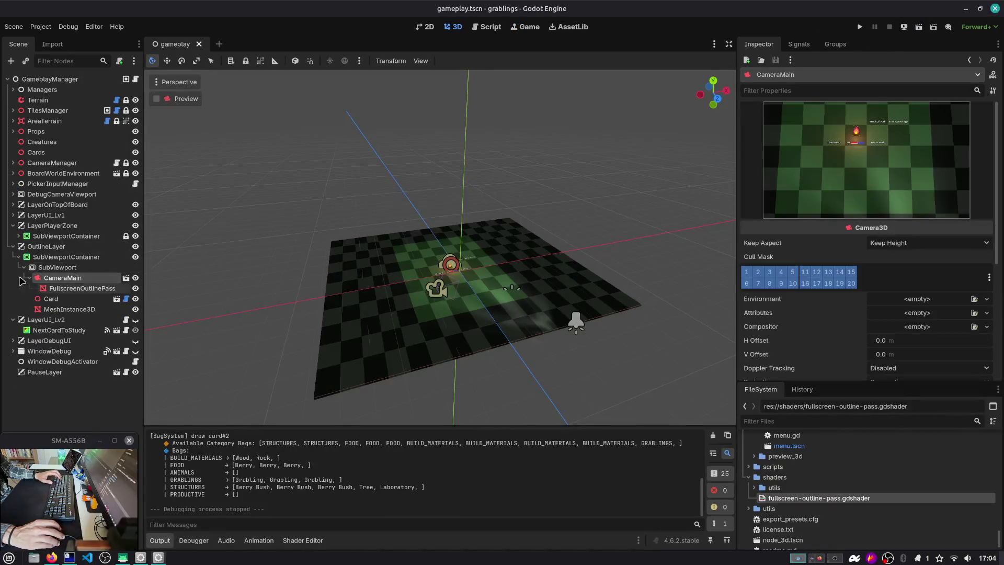
Add an empty Node3D child to SubViewport.
key("Left")
key("Left")
left_click(63, 299)
left_click(55, 268)
left_click(55, 278)
left_click(63, 288)
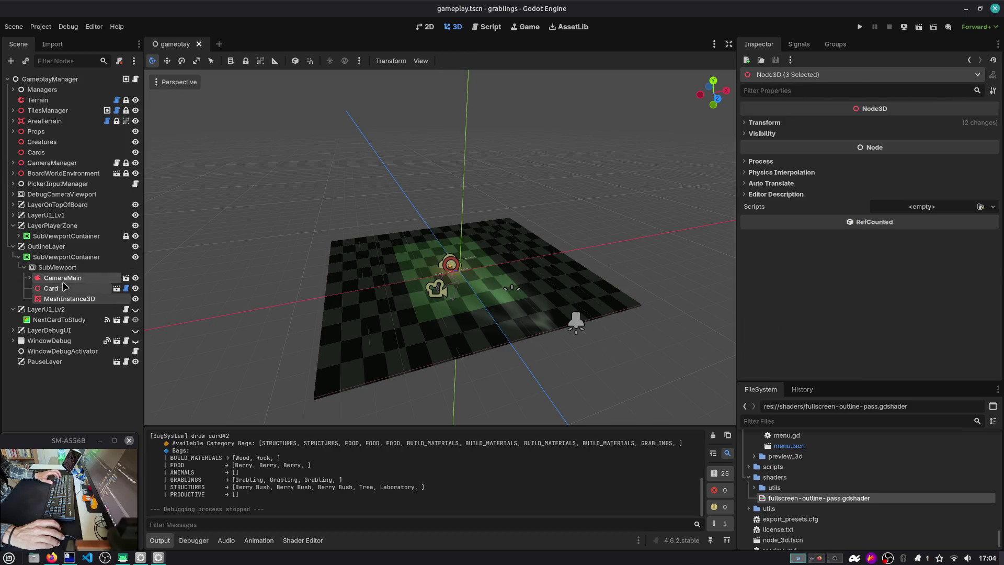
left_click(65, 269)
key("ctrl+a")
type("node3d")
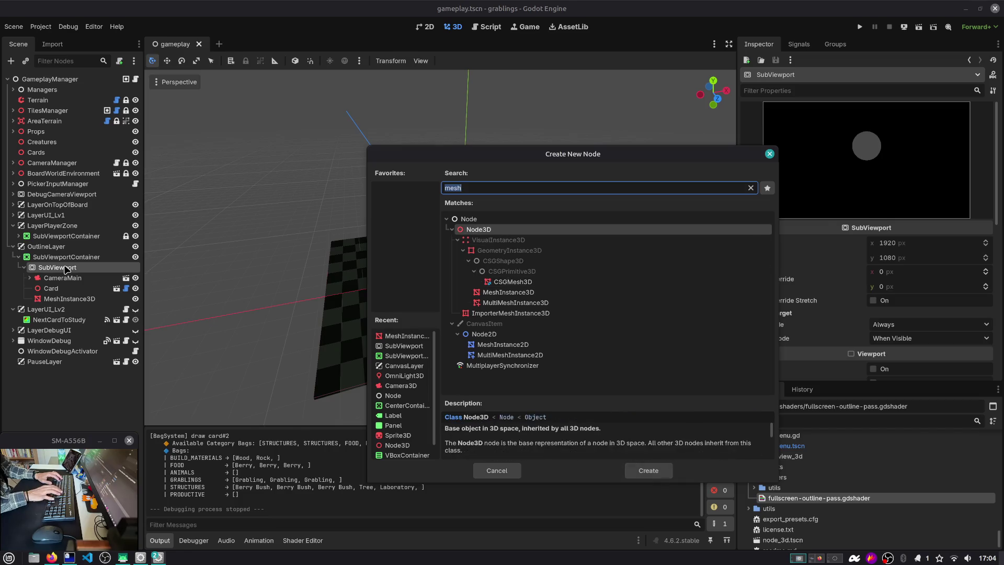
key("Return")
Move Node3D to the top and drag CameraMain, Card and MeshInstance3D into it.
left_click_drag(67, 308, 62, 274)
left_click(62, 288)
left_click(59, 312, "shift")
left_click_drag(59, 310, 63, 278)
Save the Node3D branch as the scene tmp.tscn and open it in its own tab.
left_click(66, 280)
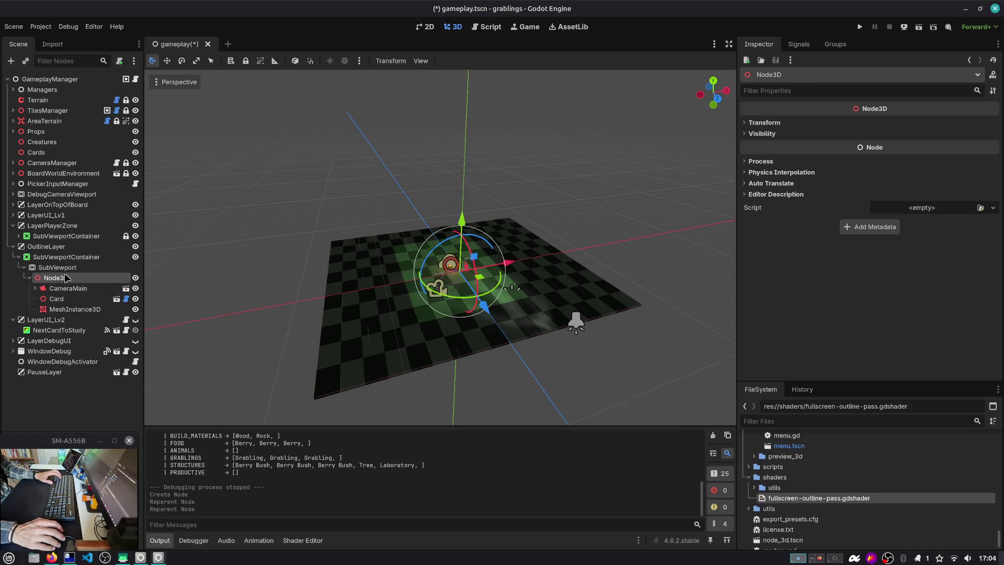
right_click(62, 281)
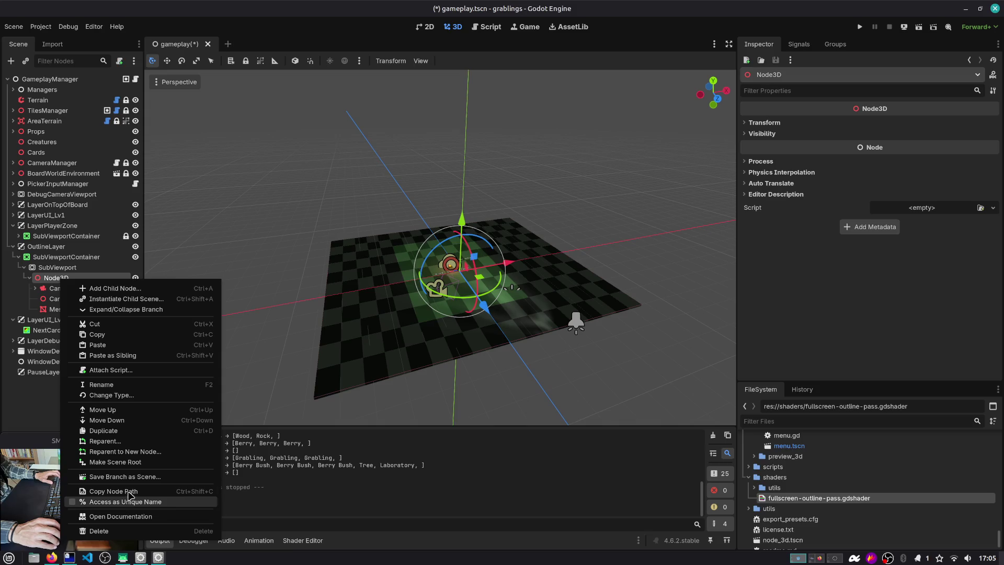
left_click(125, 476)
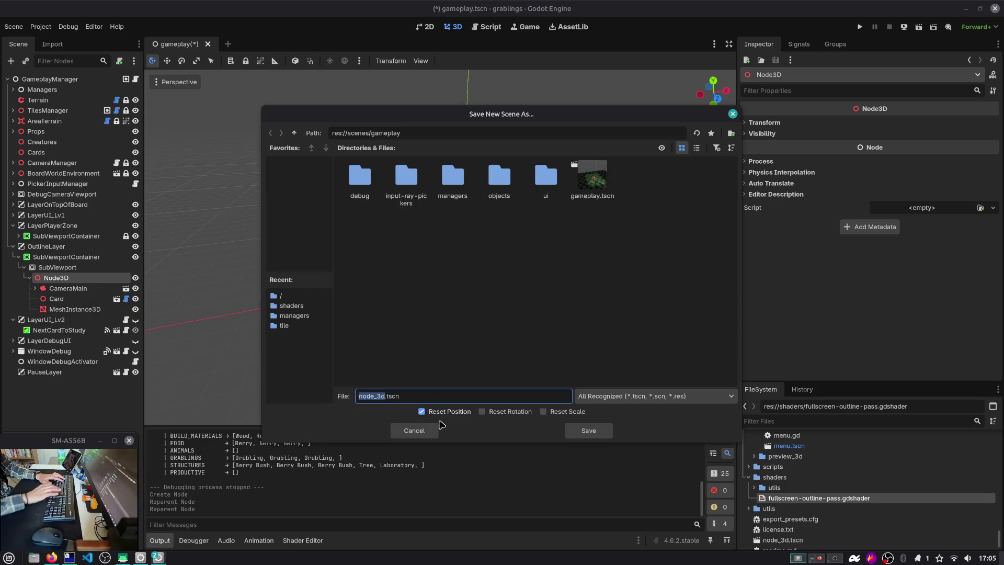
key("Return")
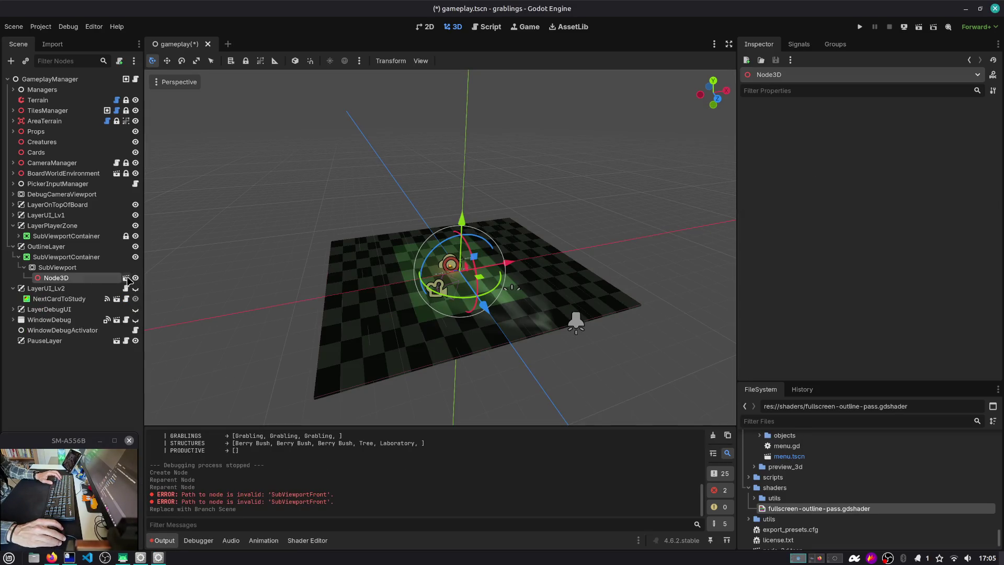
left_click(125, 278)
left_click(50, 90)
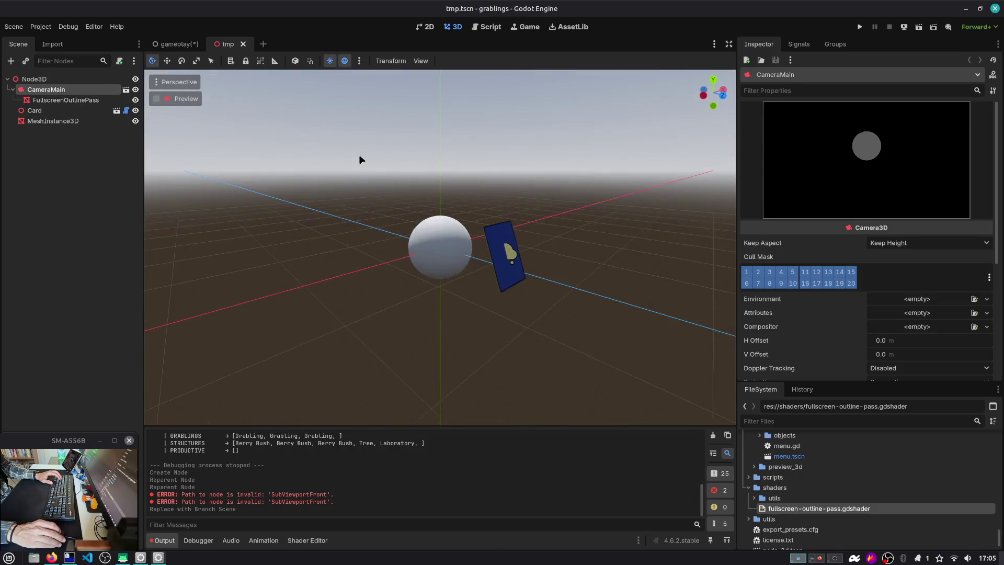
Select the sphere, then the Card, and frame the view on the Card.
scroll(408, 209, "up", 2)
left_click(465, 240)
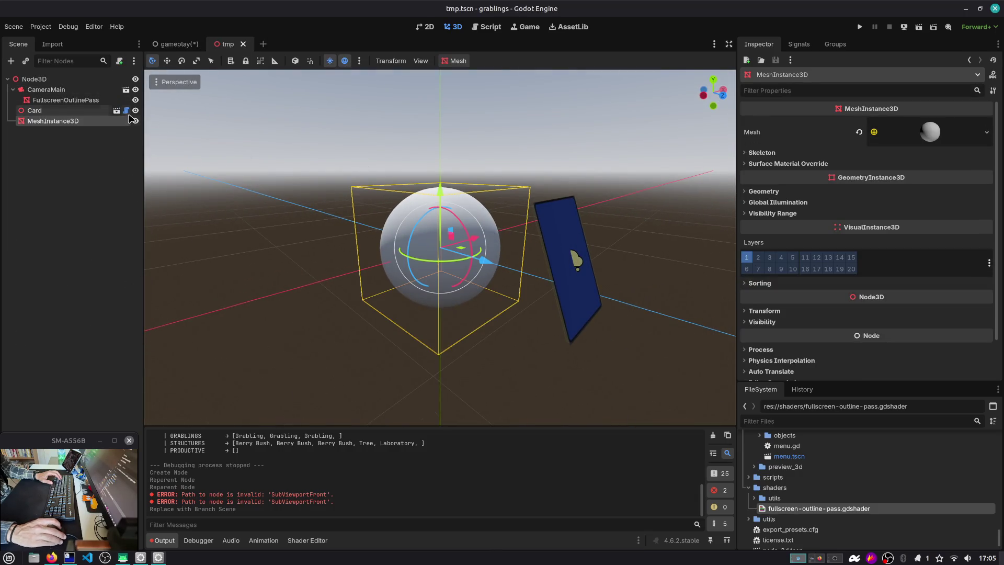
left_click(50, 110)
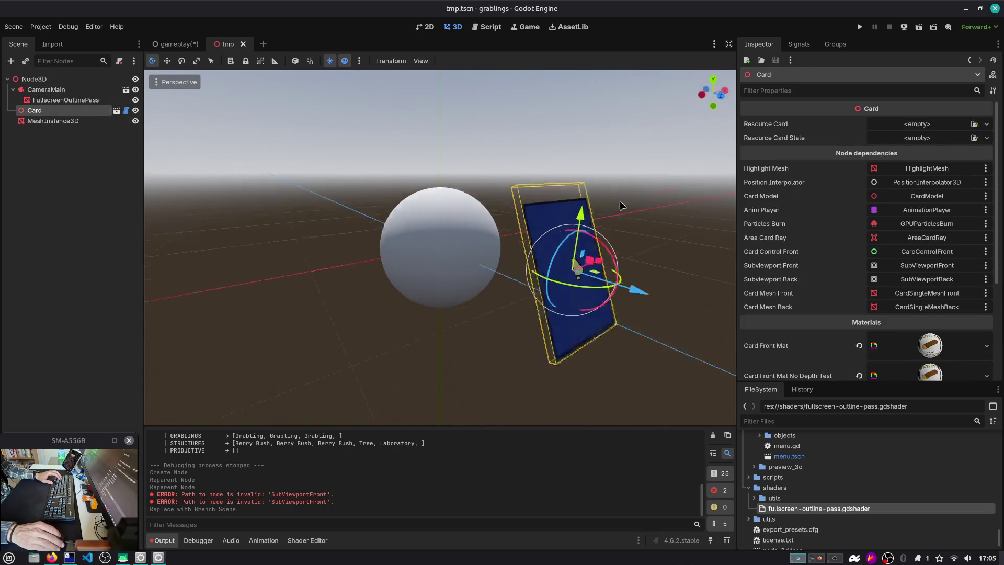
key("f")
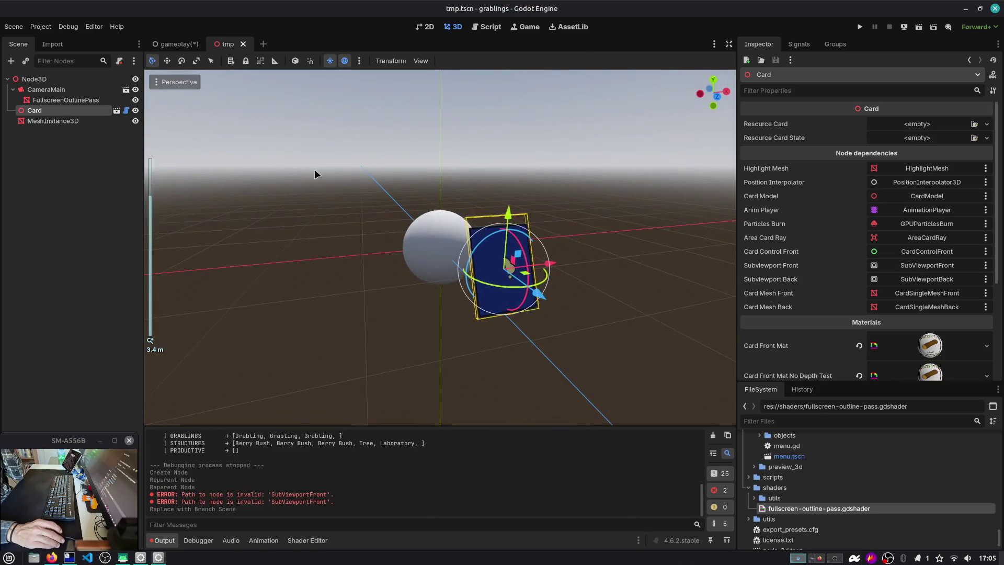
Inspect the Card Front Mat shader parameters and orbit so the card front faces the camera.
scroll(485, 189, "down", 3)
scroll(437, 195, "up", 3)
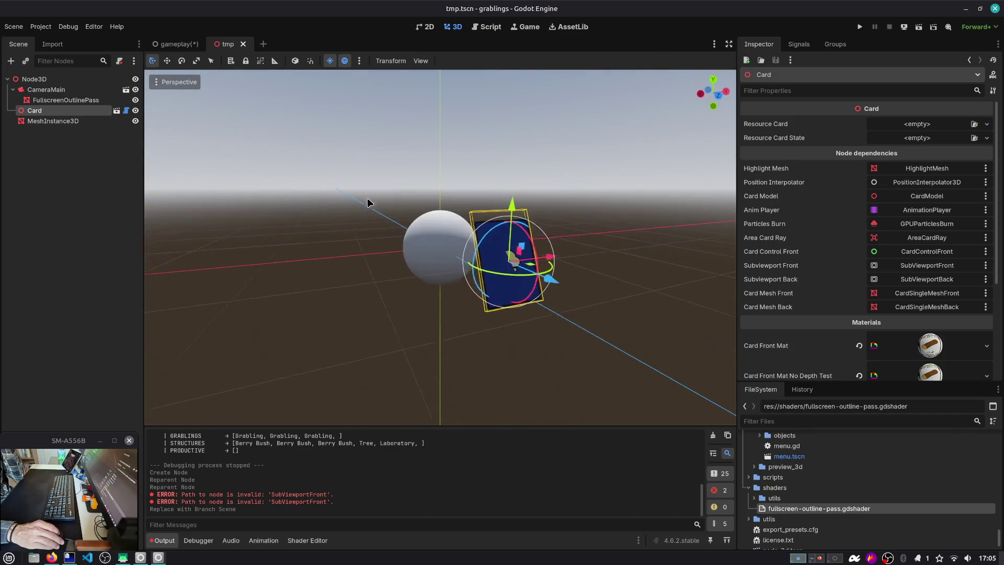
scroll(877, 206, "down", 3)
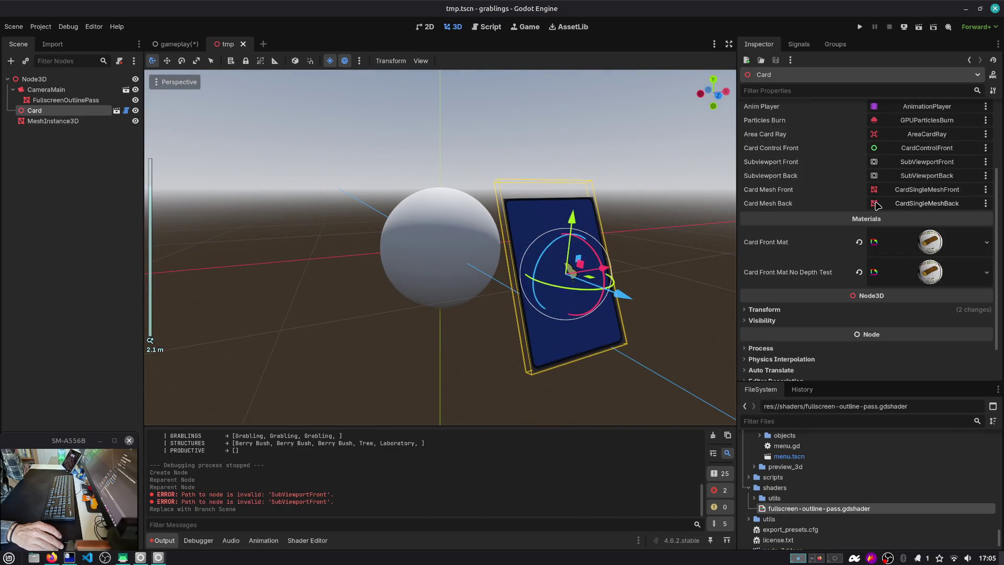
left_click(928, 242)
scroll(924, 238, "down", 1)
scroll(925, 235, "down", 2)
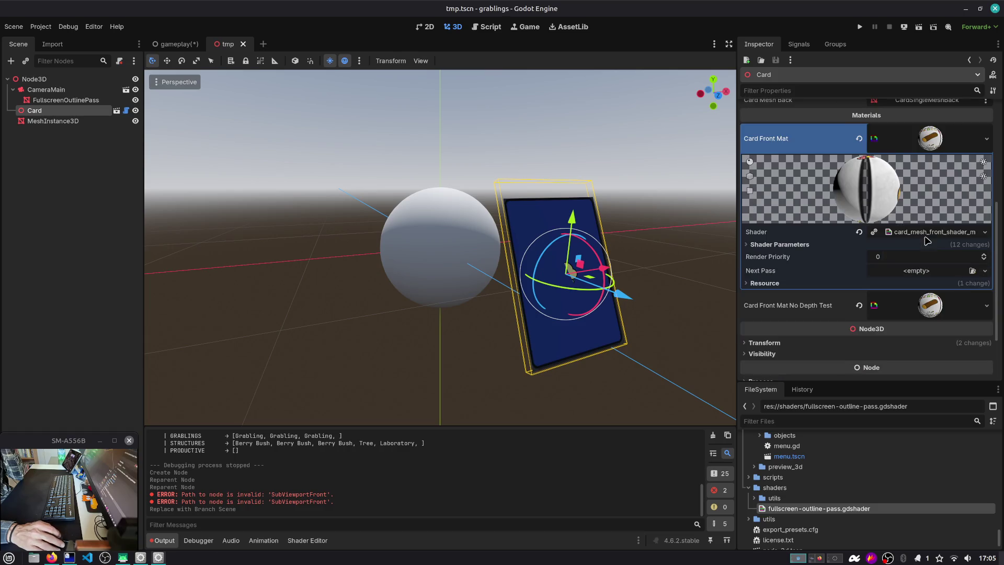
left_click(792, 245)
scroll(807, 288, "down", 1)
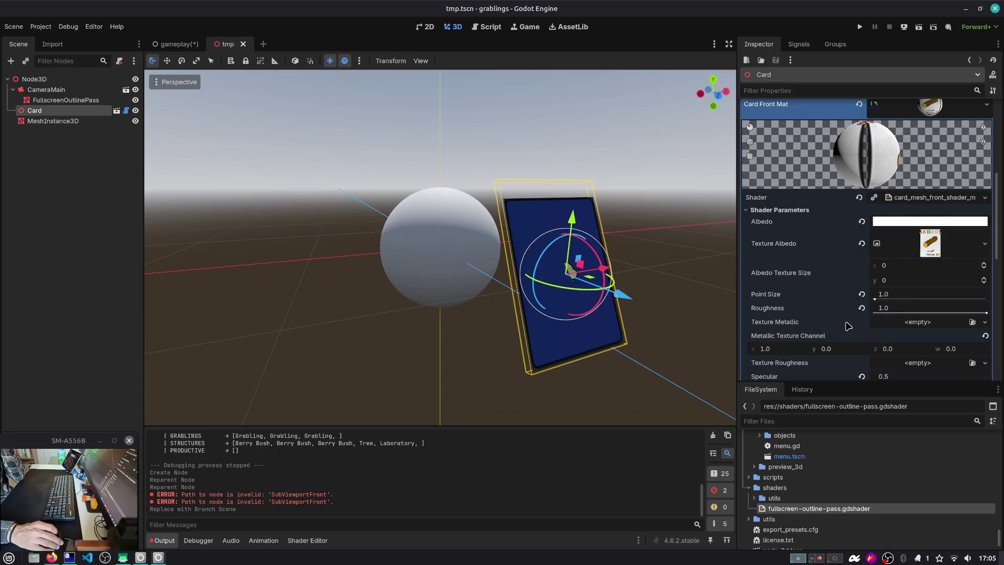
scroll(847, 326, "down", 3)
mouse_move(565, 291)
left_mouse_down()
mouse_move(679, 267)
mouse_move(620, 152)
mouse_move(868, 55)
left_mouse_up()
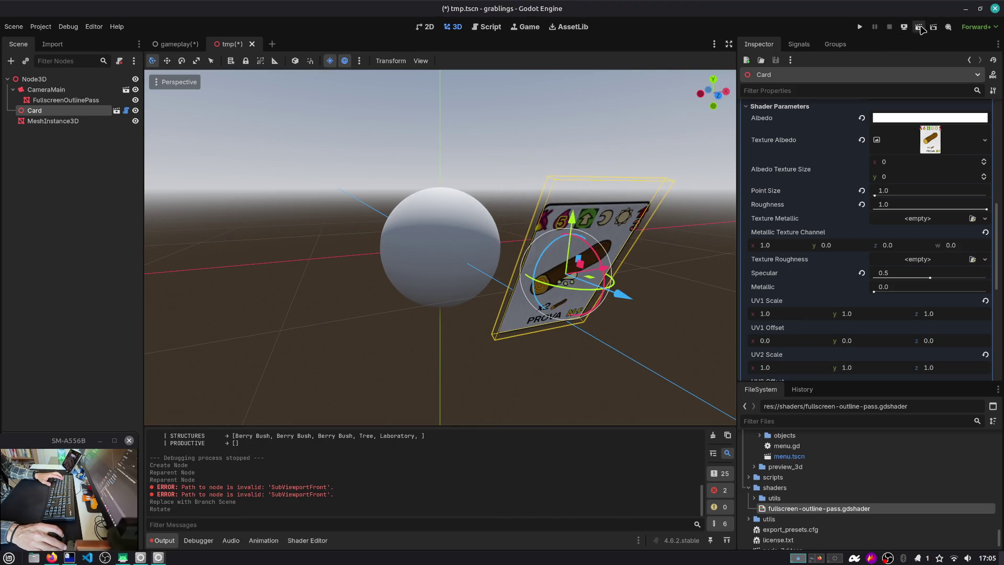
Test-run tmp.tscn, inspect the Card Front Mat No Depth Test parameters, then open card.gd.
left_click(919, 27)
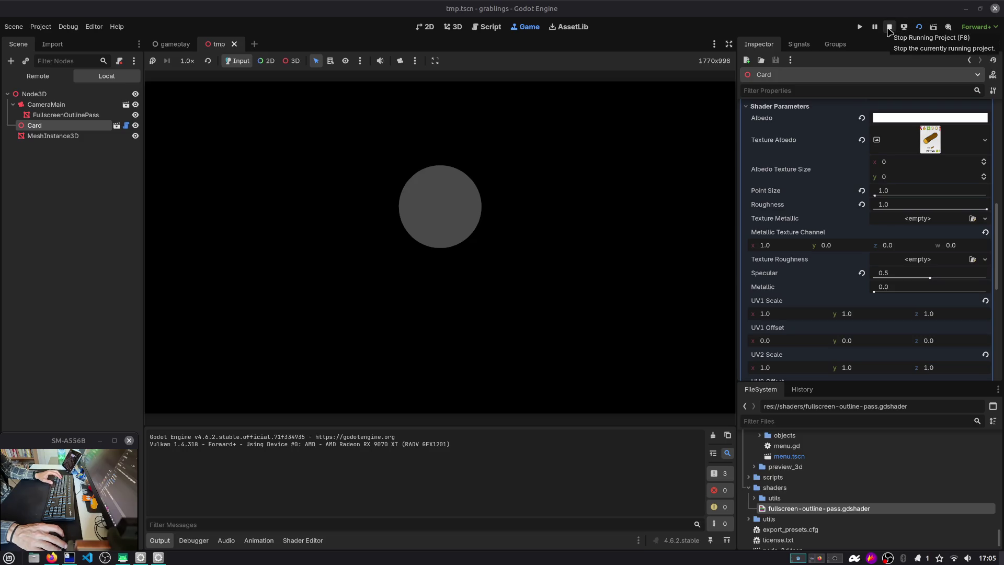
left_click(889, 27)
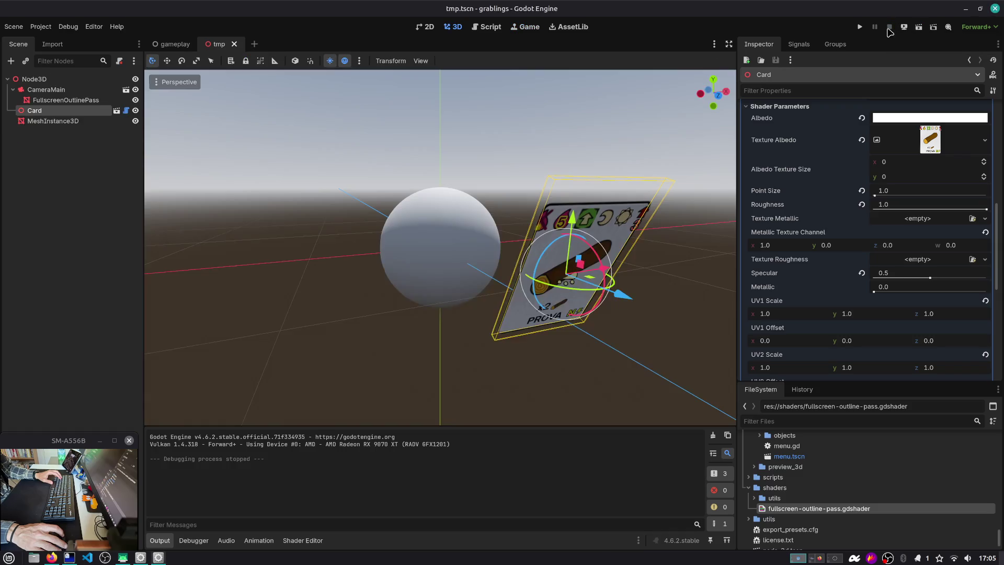
scroll(830, 173, "up", 5)
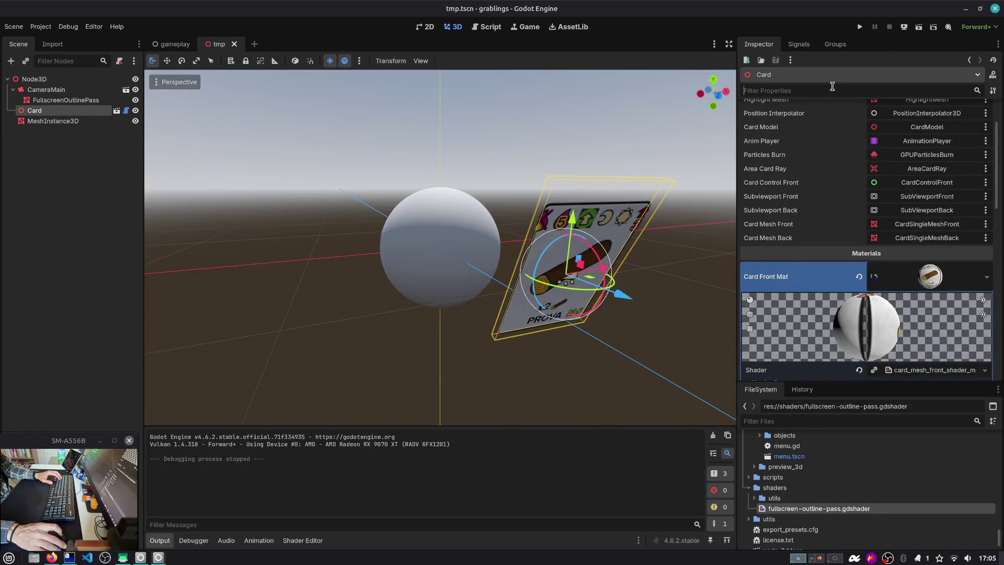
type("depth")
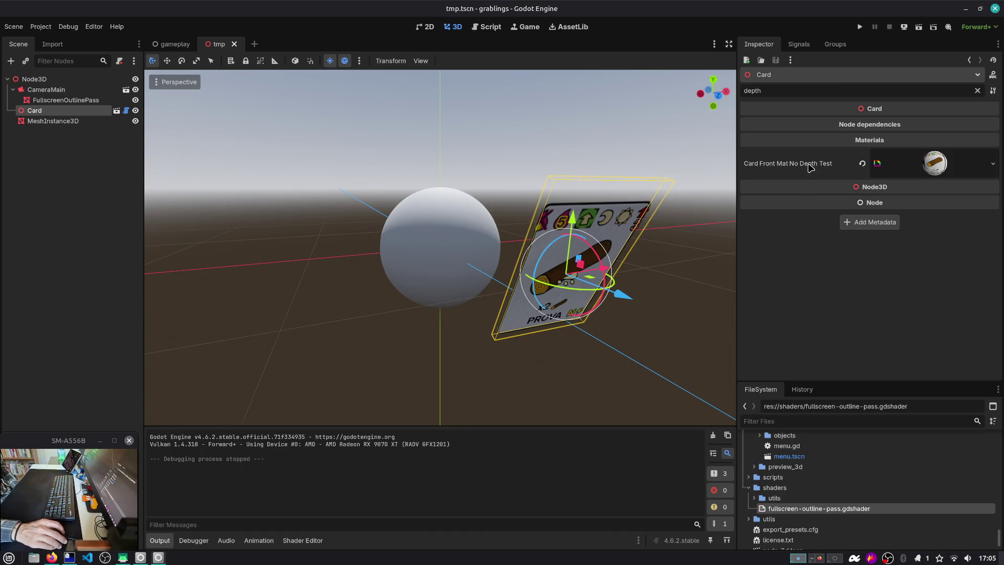
left_click(923, 169)
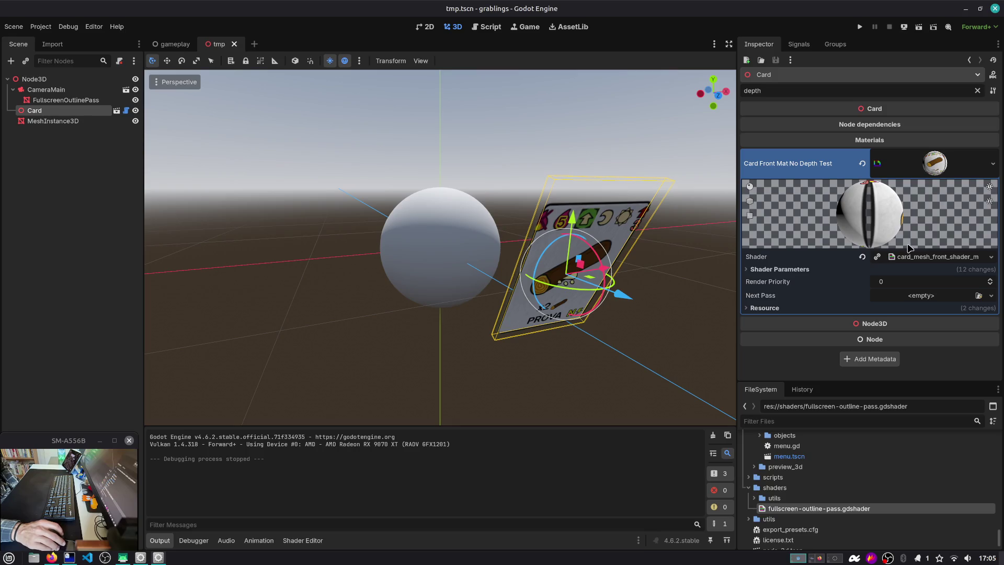
left_click(866, 270)
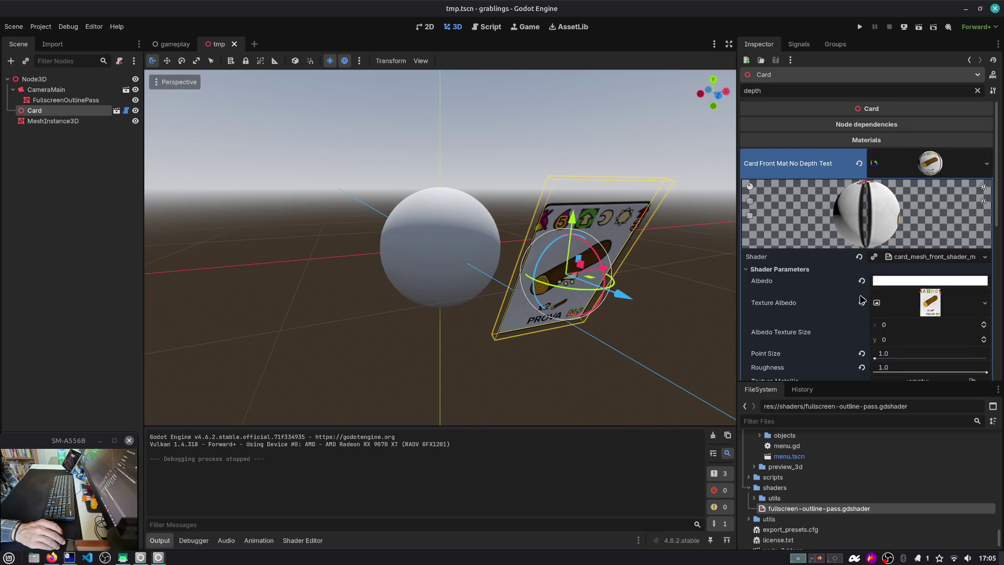
scroll(842, 288, "down", 5)
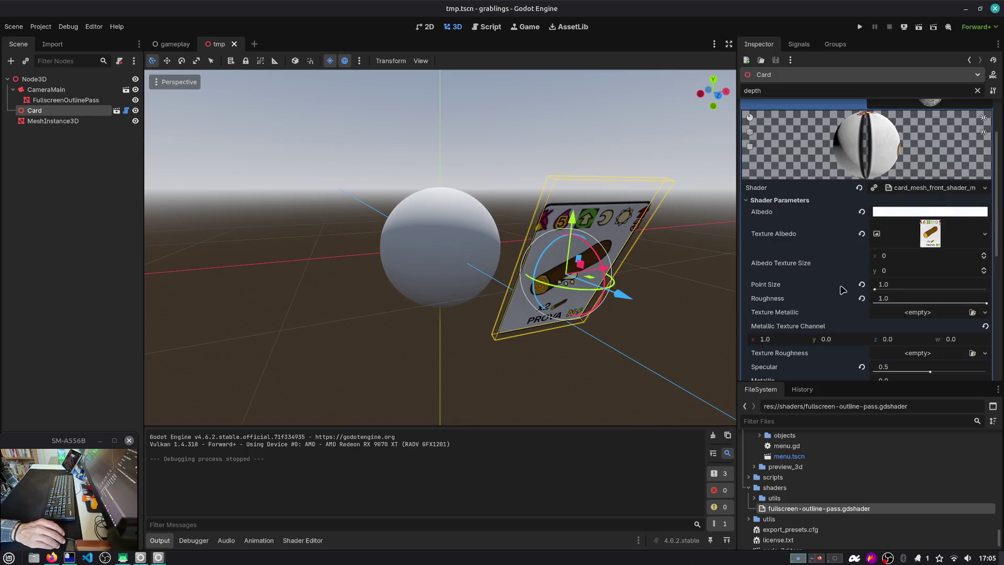
left_click(126, 111)
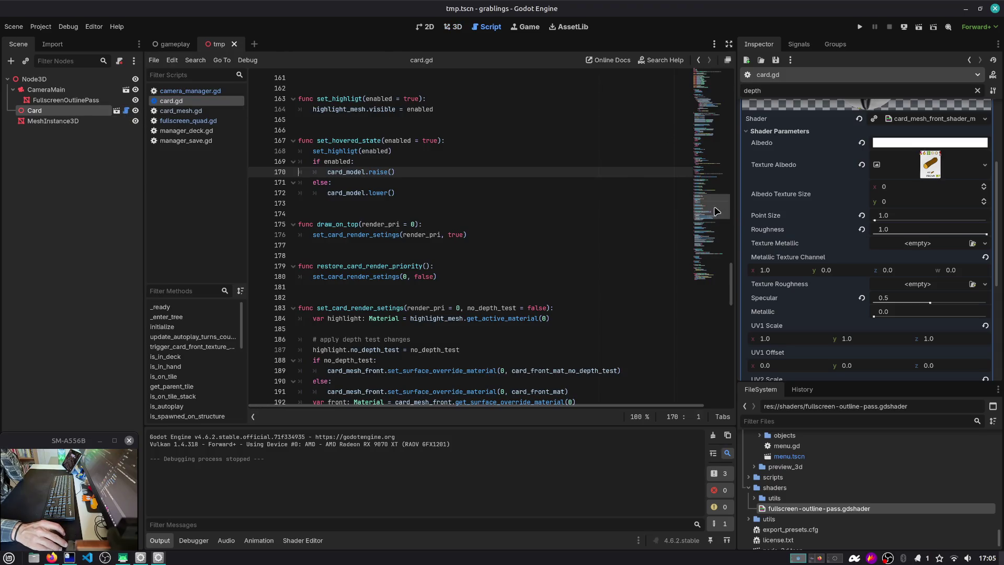
Search card.gd for 'depth_' and examine set_card_render_setings with its render_pri and no_depth_test parameters.
left_click_drag(710, 207, 710, 92)
left_click(427, 142)
left_click(421, 204)
key("ctrl+f")
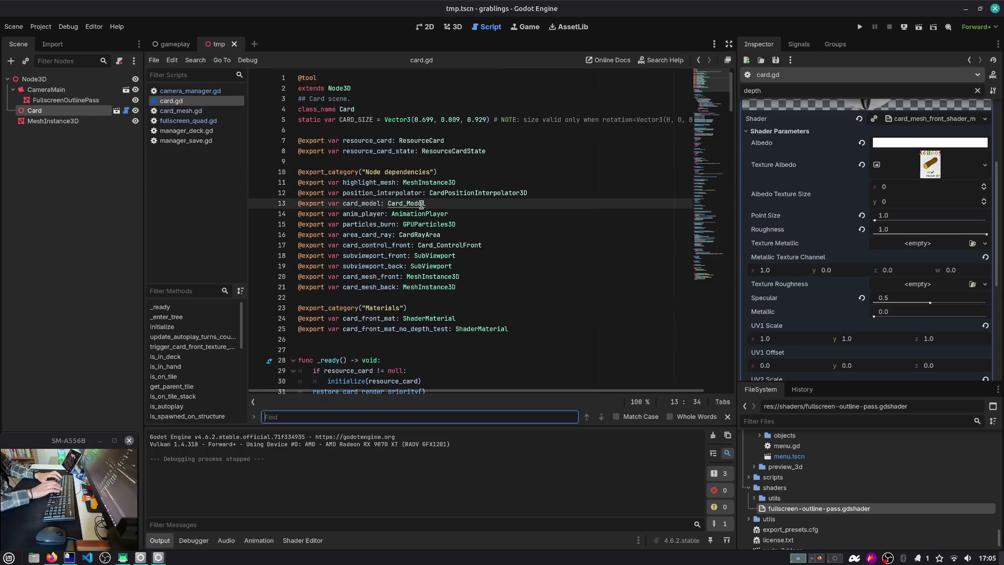
type("depth_")
key("Return")
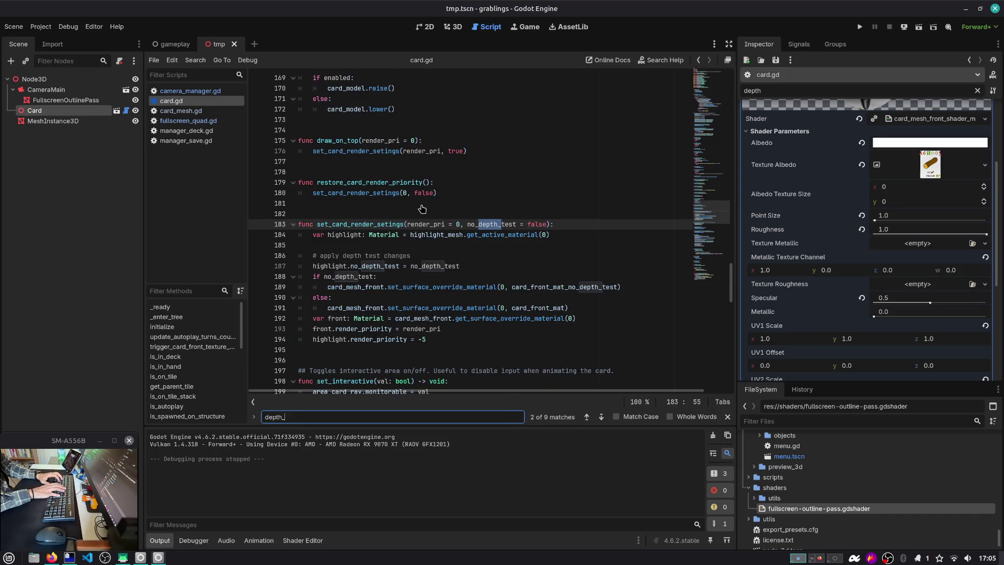
double_click(389, 224)
double_click(433, 224)
double_click(485, 225)
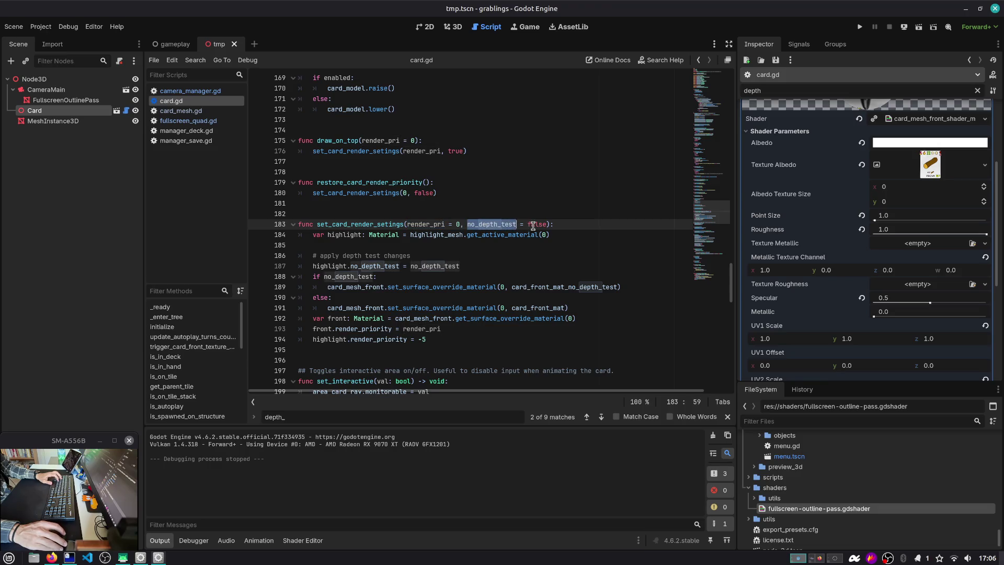
double_click(340, 222)
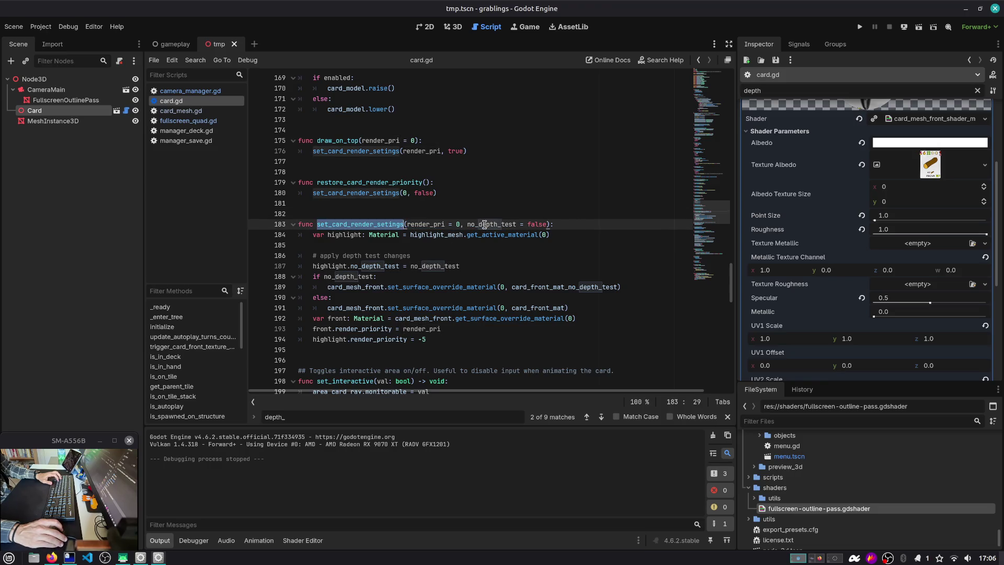
Trace restore_card_render_priority from _ready, review the highlight variable's uses, and return to the 3D view.
left_click_drag(711, 214, 711, 78)
scroll(414, 195, "down", 3)
double_click(351, 234)
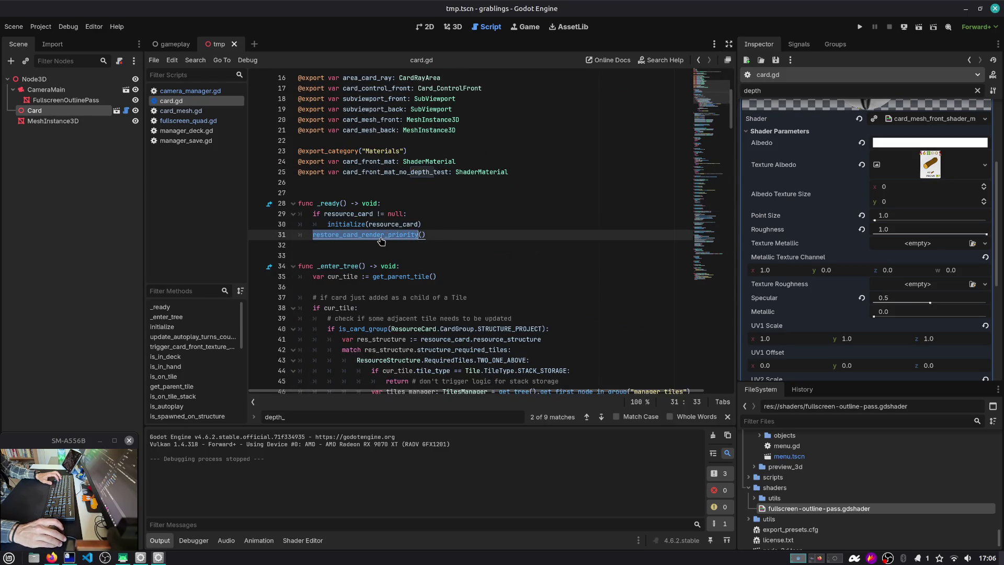
left_click(381, 238, "ctrl")
left_click(381, 238, "ctrl")
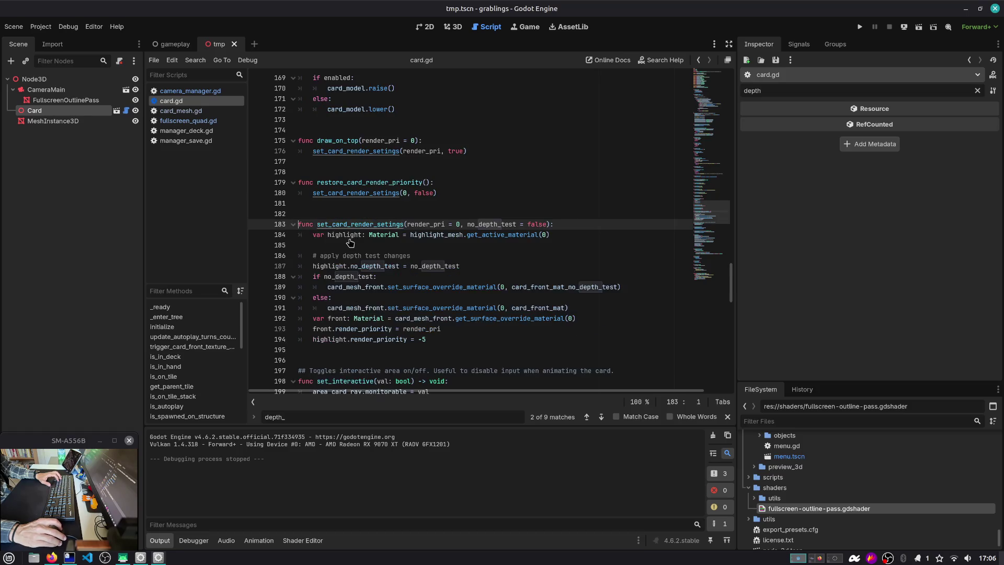
double_click(501, 203)
double_click(345, 203)
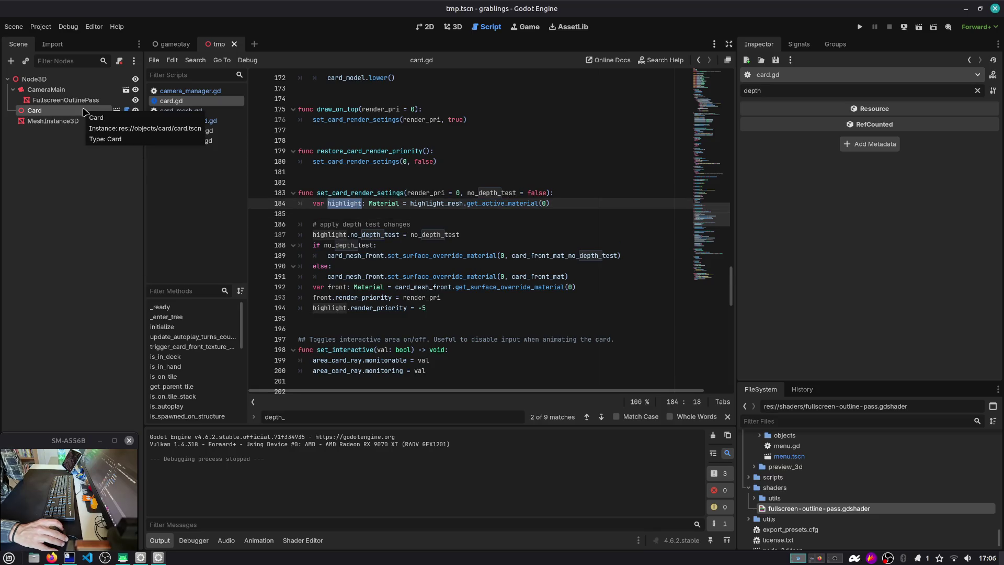
left_click(448, 27)
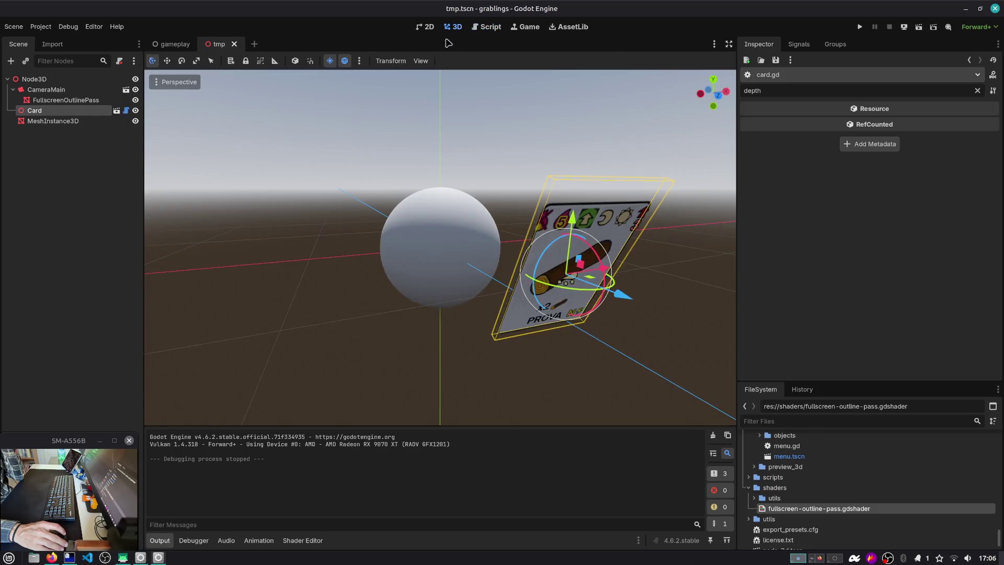
Delete the Card node from the tmp scene.
left_click(51, 112)
key("Delete")
key("Return")
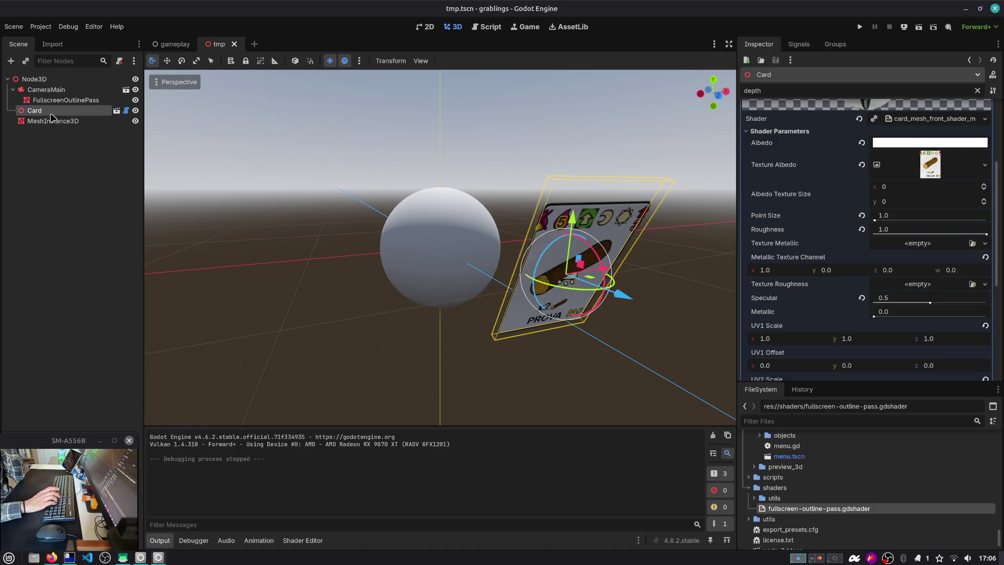
Instance tile_placeholder.tscn under the root Node3D.
left_click(32, 79)
key("ctrl+a")
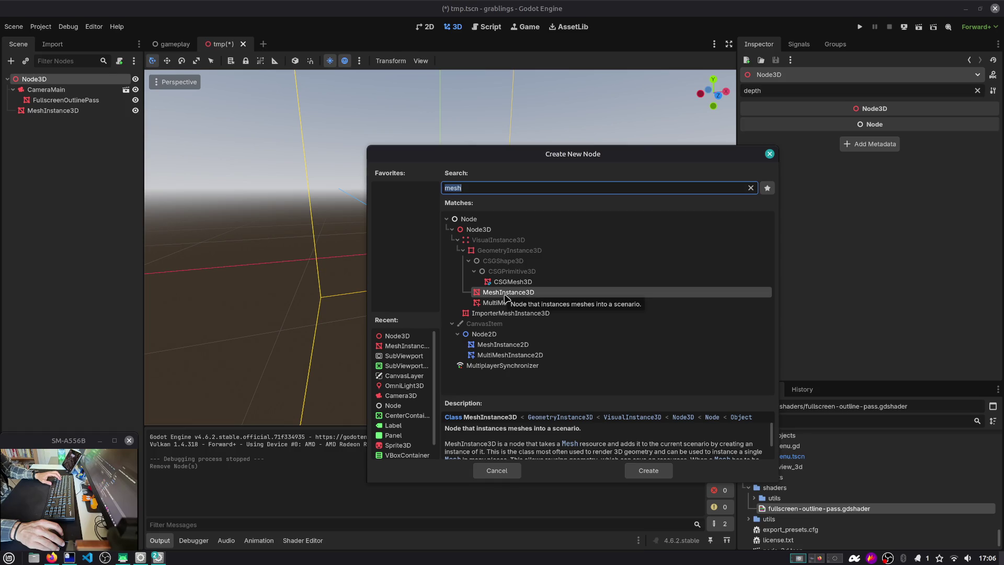
key("Escape")
key("ctrl+shift+a")
type("tile")
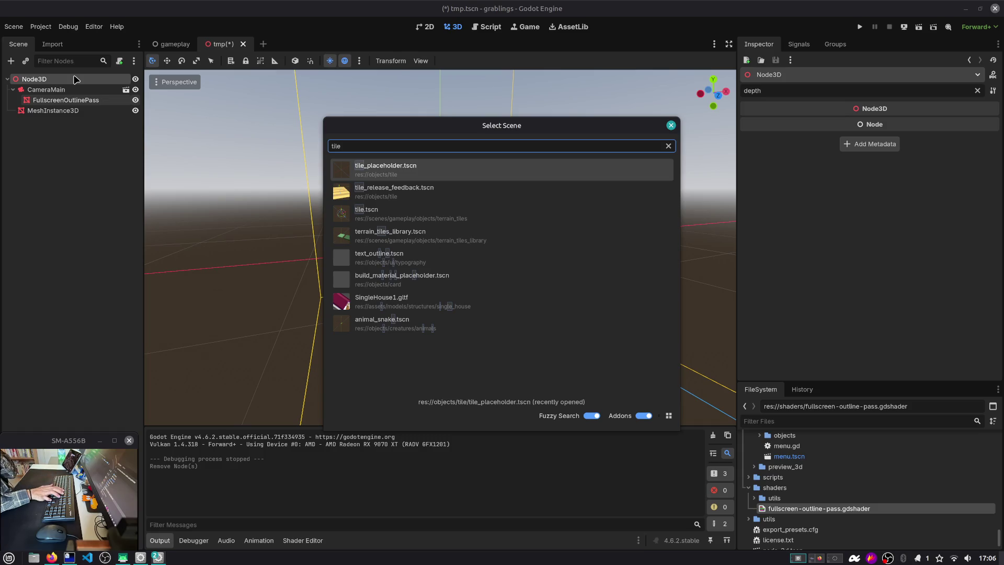
key("Down")
key("Down")
key("Up")
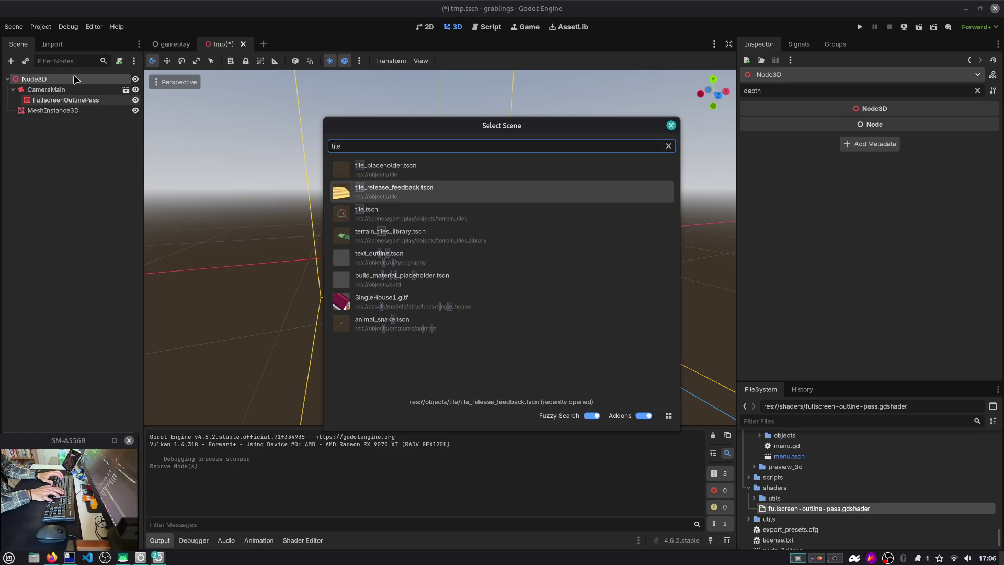
key("Down")
key("Down")
key("Up")
key("Down")
key("Down")
key("Down")
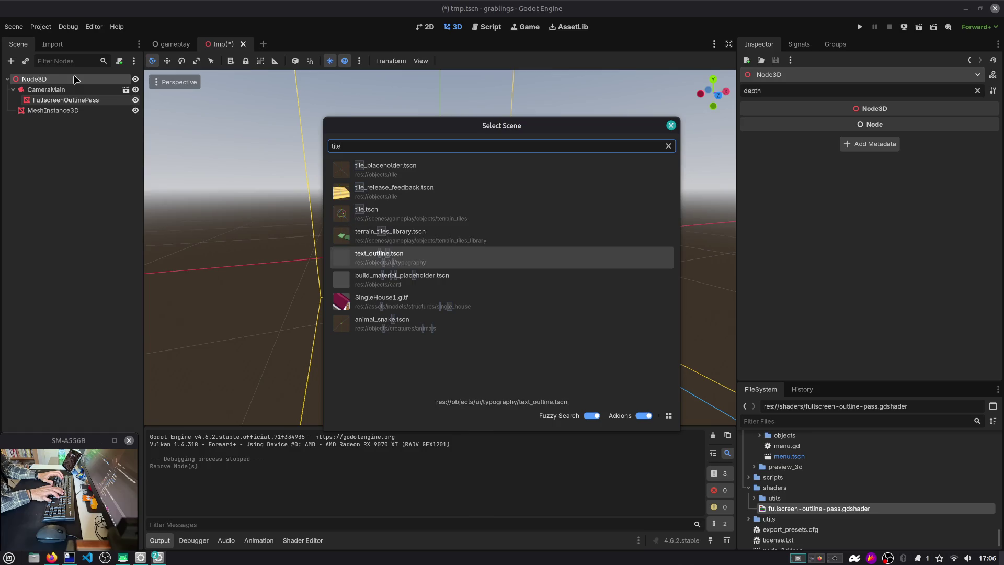
key("Down")
key("Down")
key("Up")
key("Up")
key("Up")
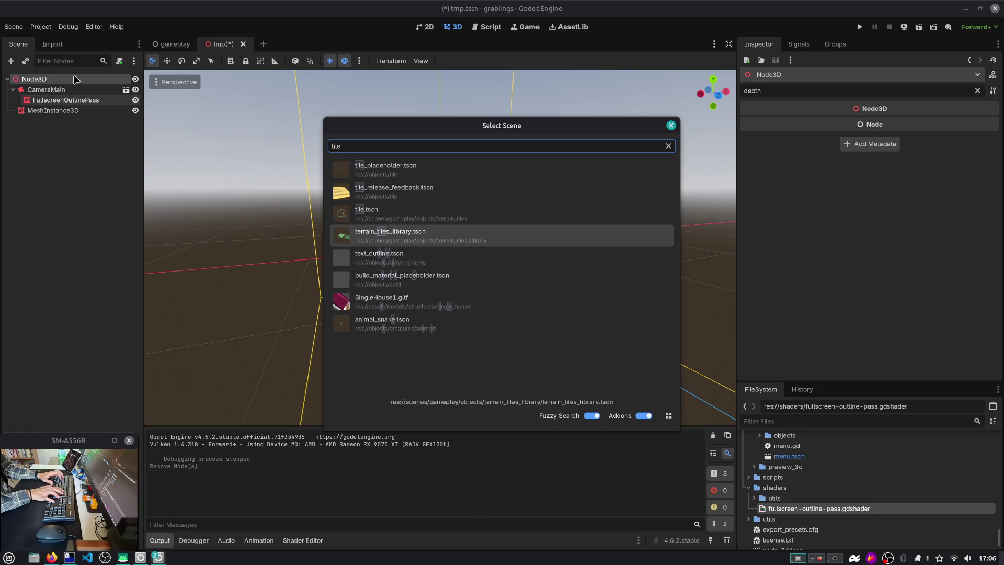
key("Up")
key("Return")
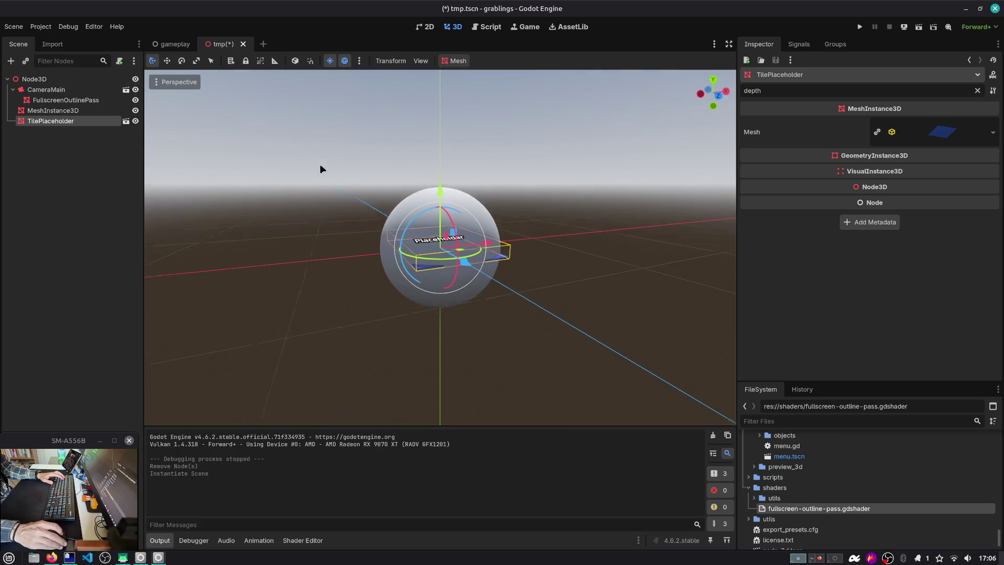
Place the TilePlaceholder right of the sphere, tilt it, and test-run the scene.
mouse_move(461, 251)
left_mouse_down()
mouse_move(596, 228)
mouse_move(601, 243)
left_mouse_up()
key("e")
left_click(919, 27)
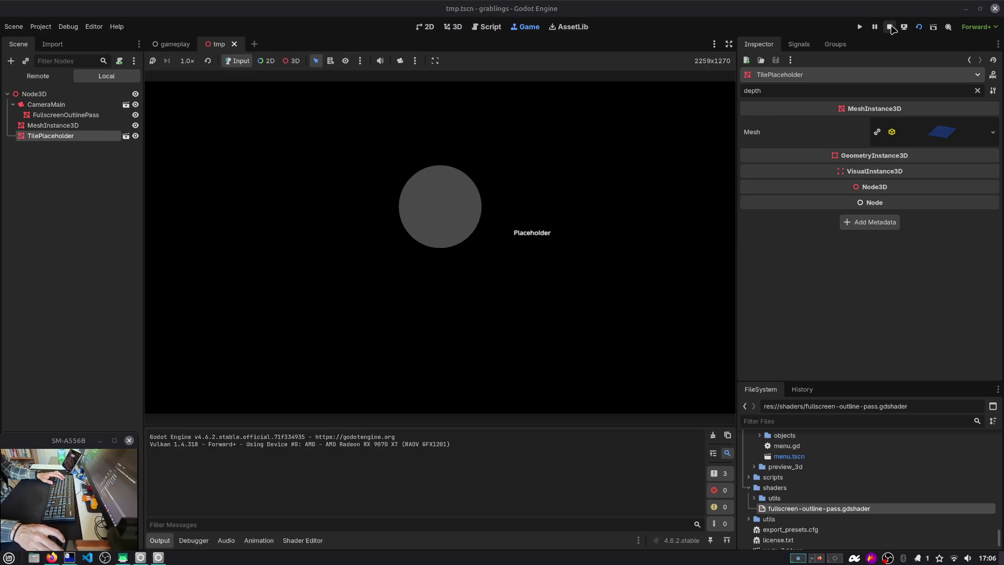
left_click(891, 27)
Inspect the TilePlaceholder's mesh resource, then delete the TilePlaceholder node.
left_click(634, 143)
scroll(576, 170, "up", 5)
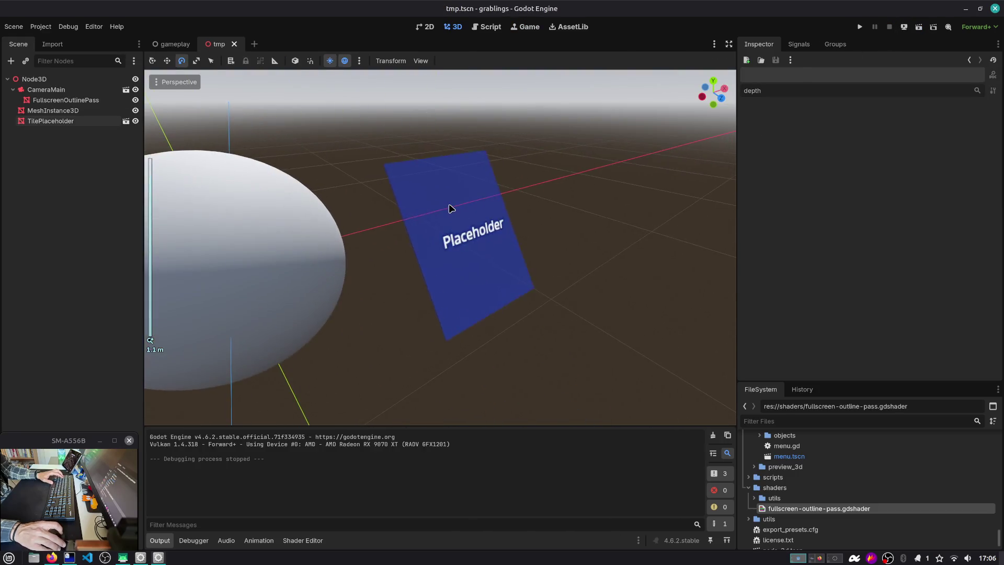
left_click(449, 208)
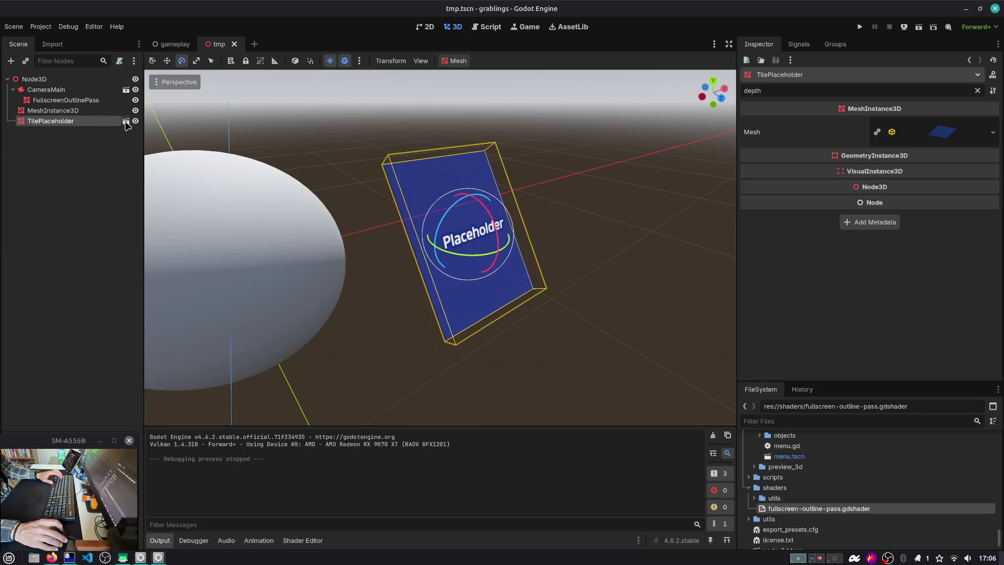
left_click(928, 132)
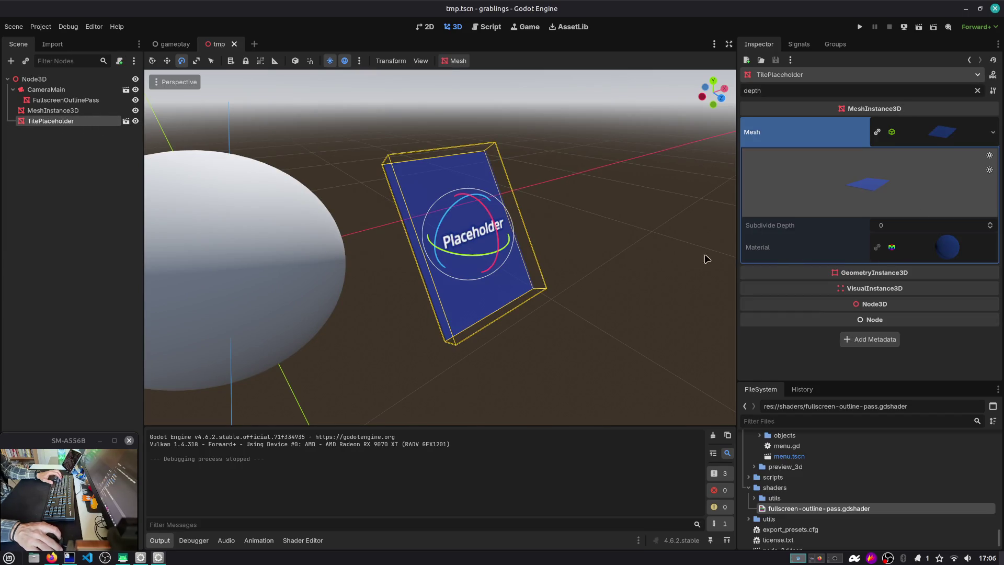
left_click(100, 174)
left_click(63, 122)
key("Delete")
key("Return")
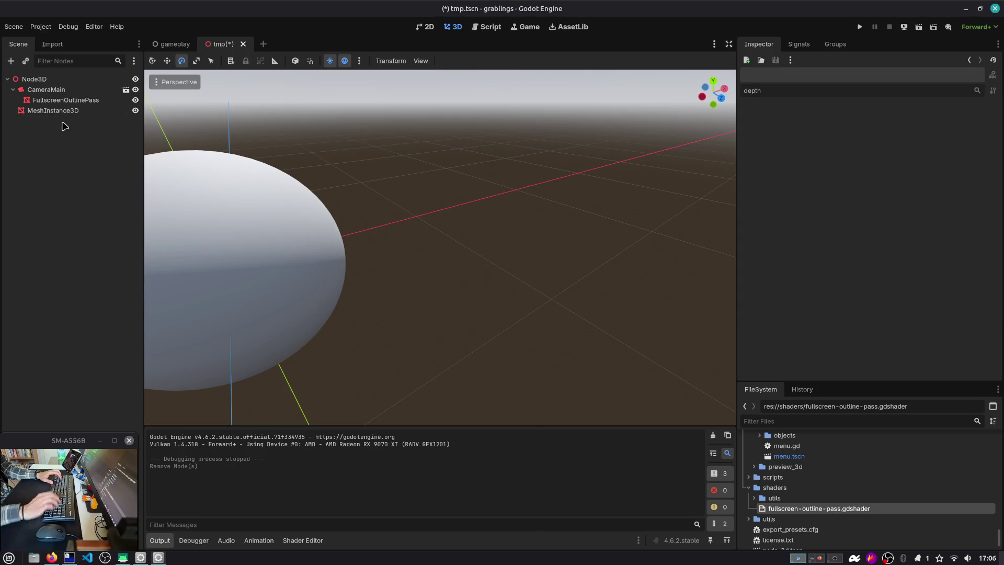
Duplicate the sphere MeshInstance3D under Node3D and move the copy right of the original.
left_click(66, 79)
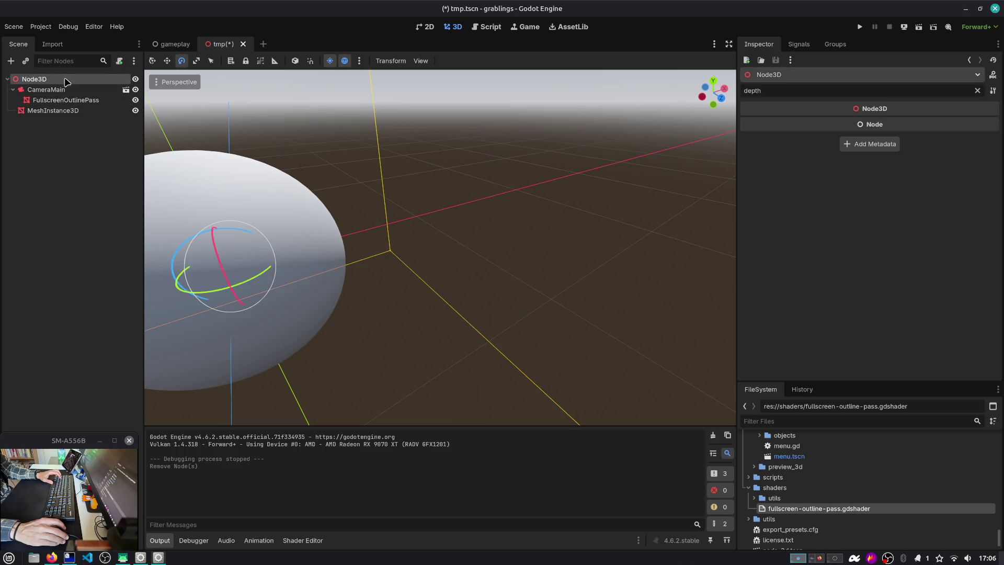
left_click(54, 111)
key("ctrl+c")
key("ctrl+v")
left_click_drag(79, 122, 63, 82)
key("w")
scroll(318, 218, "down", 5)
left_click_drag(385, 242, 483, 212)
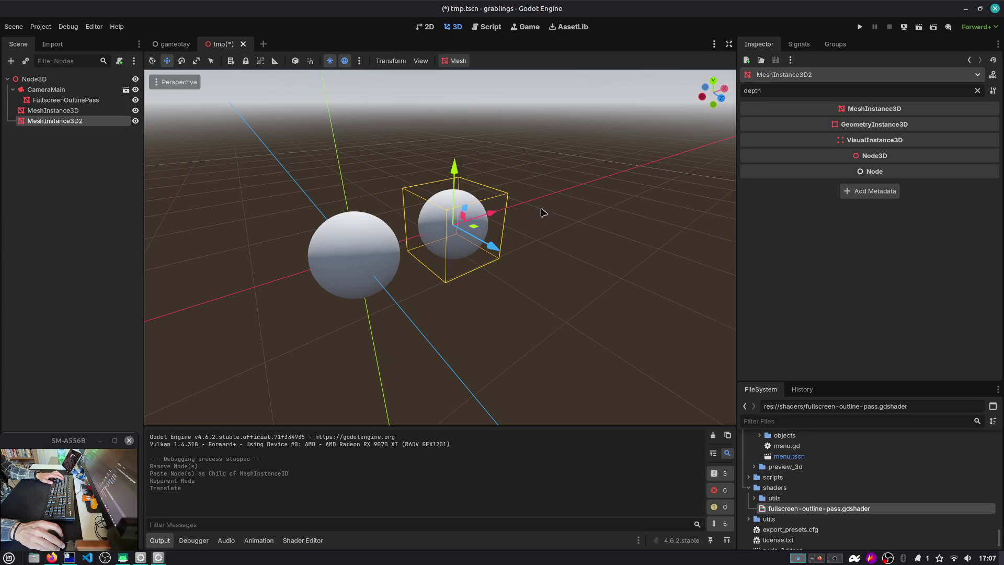
Replace the copy's mesh with a BoxMesh sized 0.752 × 1.0 × 0.1.
left_click(978, 90)
left_click(932, 131)
right_click(941, 138)
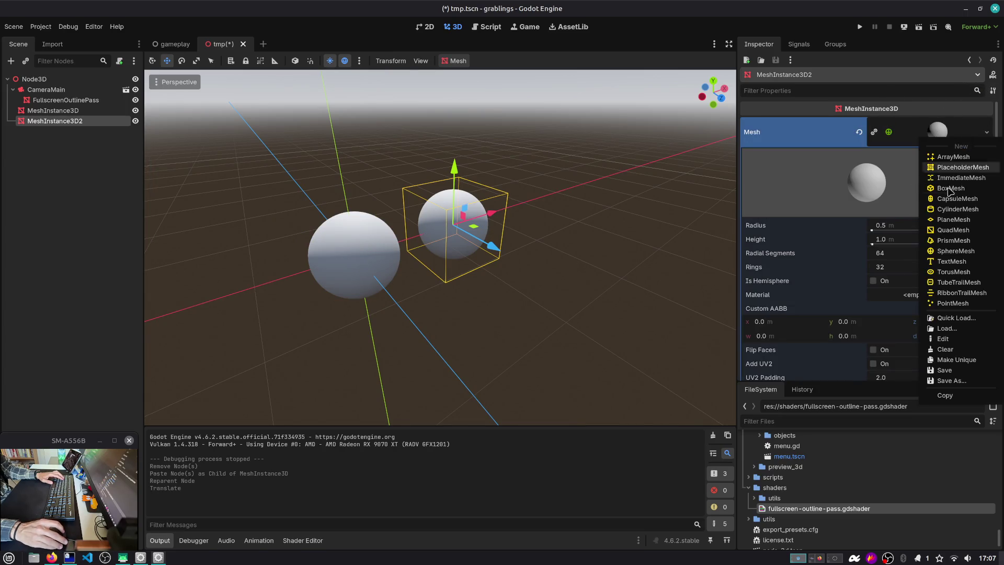
left_click(951, 188)
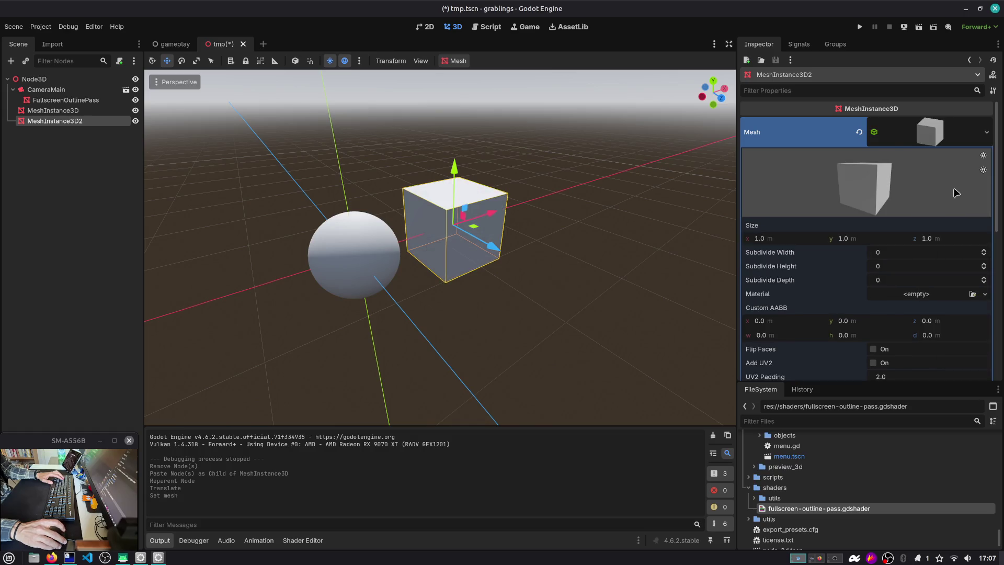
left_click(856, 242)
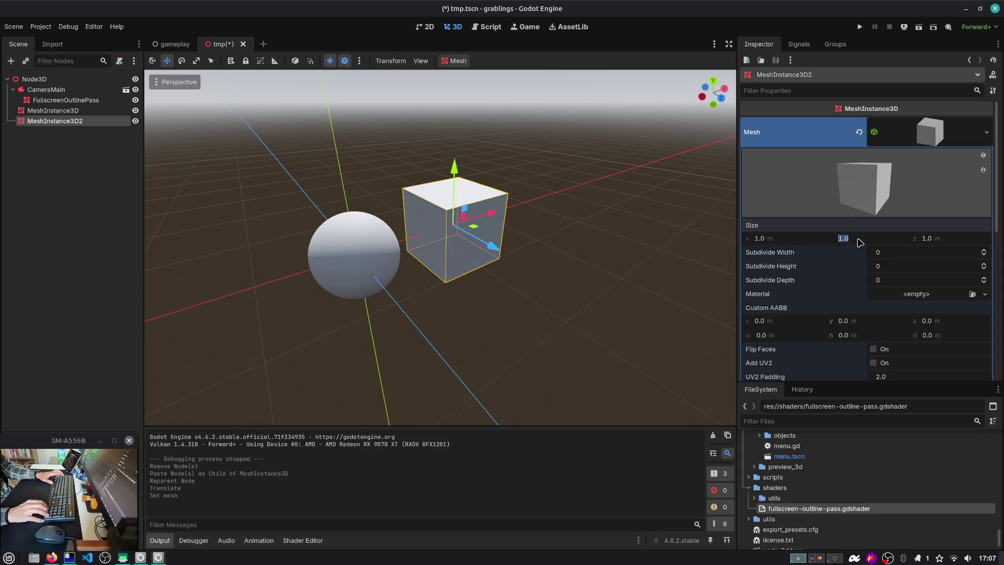
key("shift+Tab")
type("0.752")
key("Tab")
key("Tab")
type("0.1")
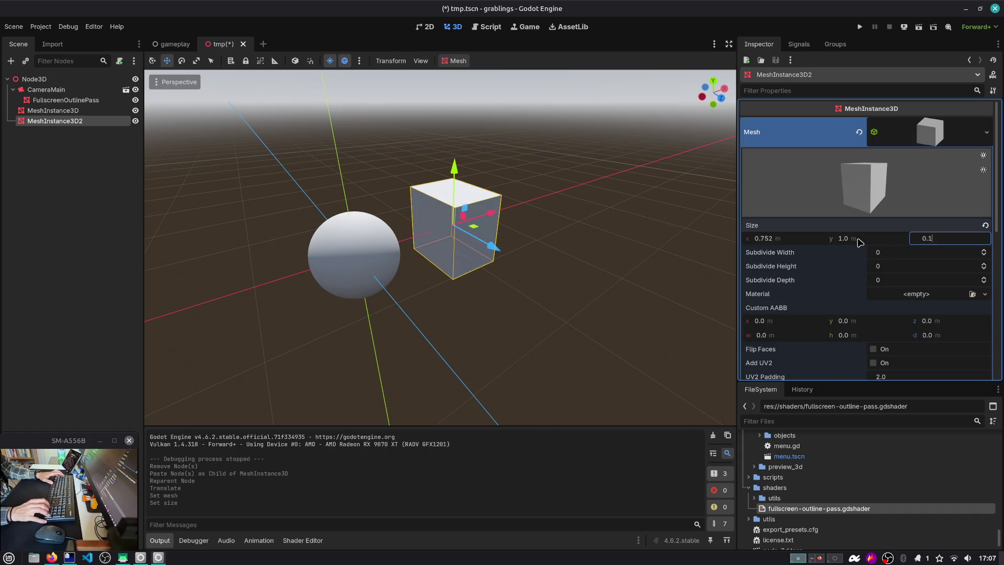
key("Return")
Tilt the thin box with the rotate tool and run the current scene.
key("r")
key("e")
key("r")
key("e")
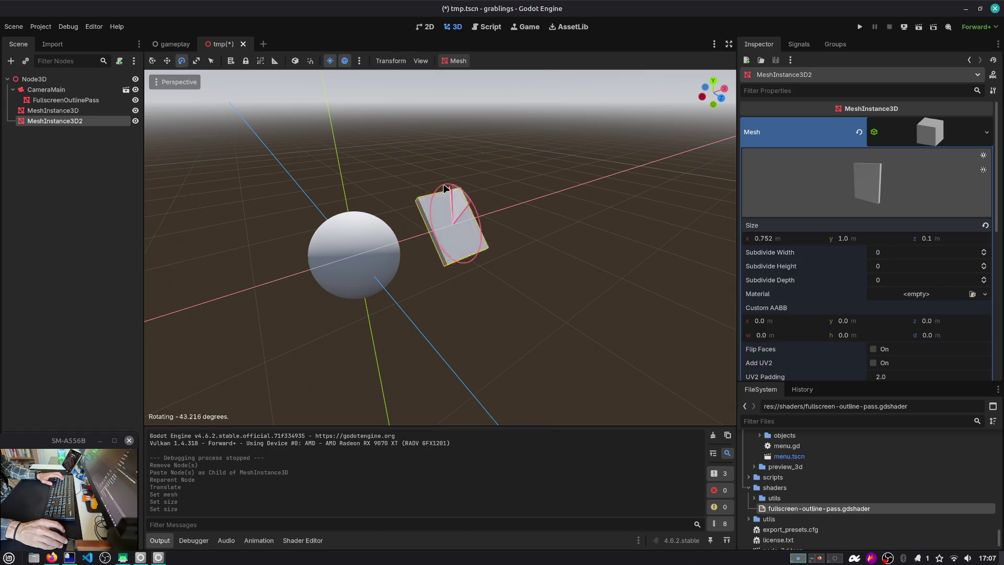
left_click(919, 27)
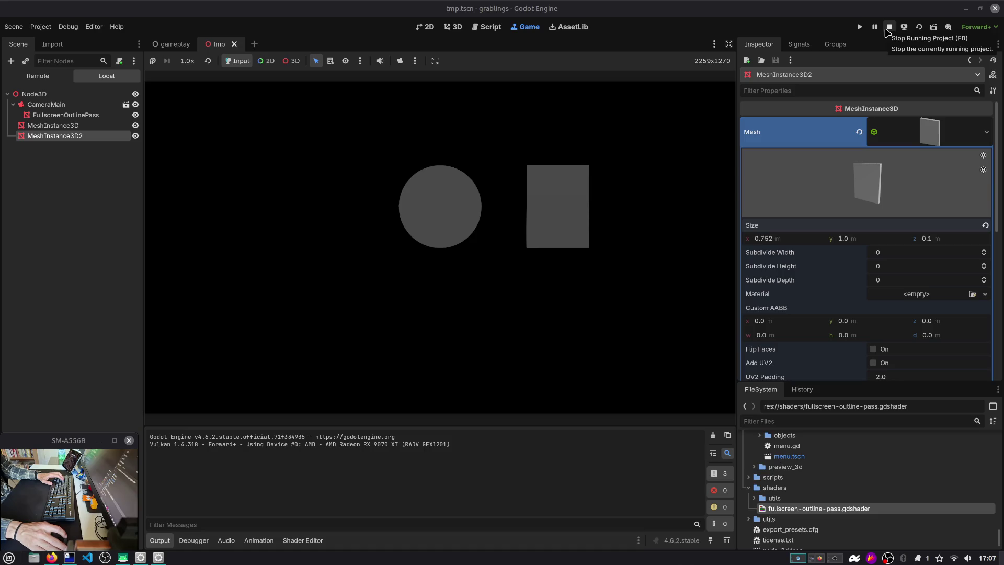
Check the OutlineLayer node's properties in the gameplay scene.
left_click(115, 170)
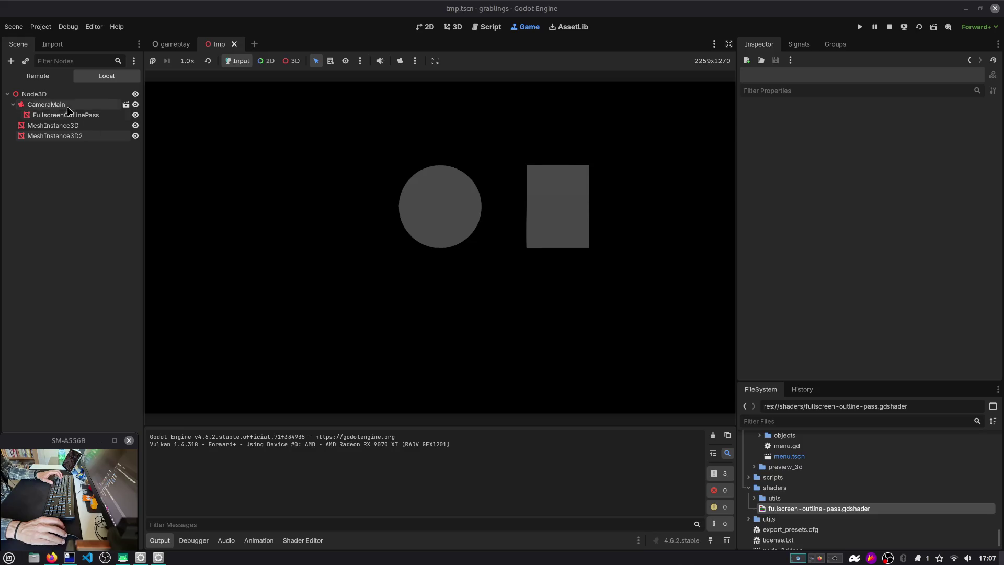
left_click(13, 104)
left_click(173, 44)
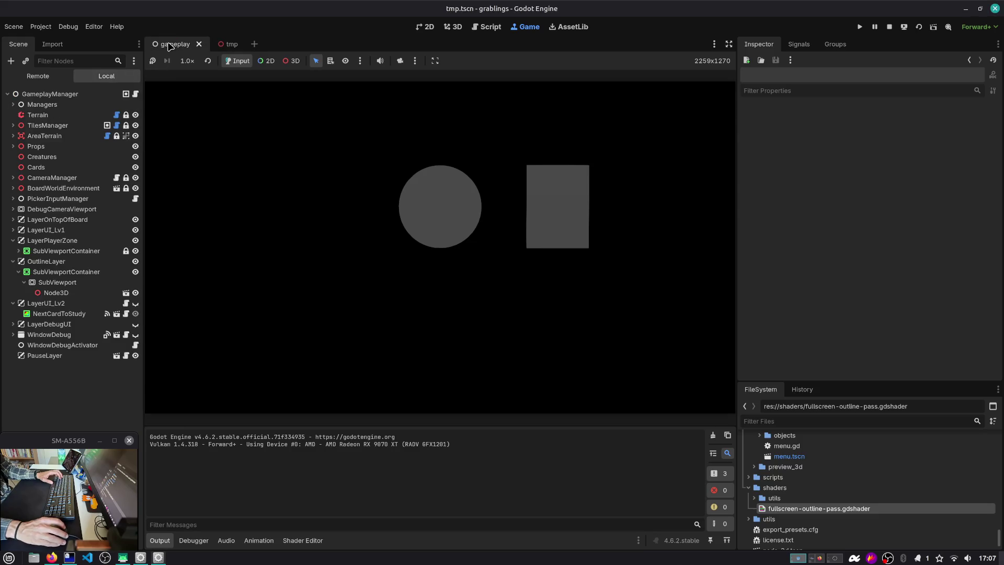
left_click(53, 262)
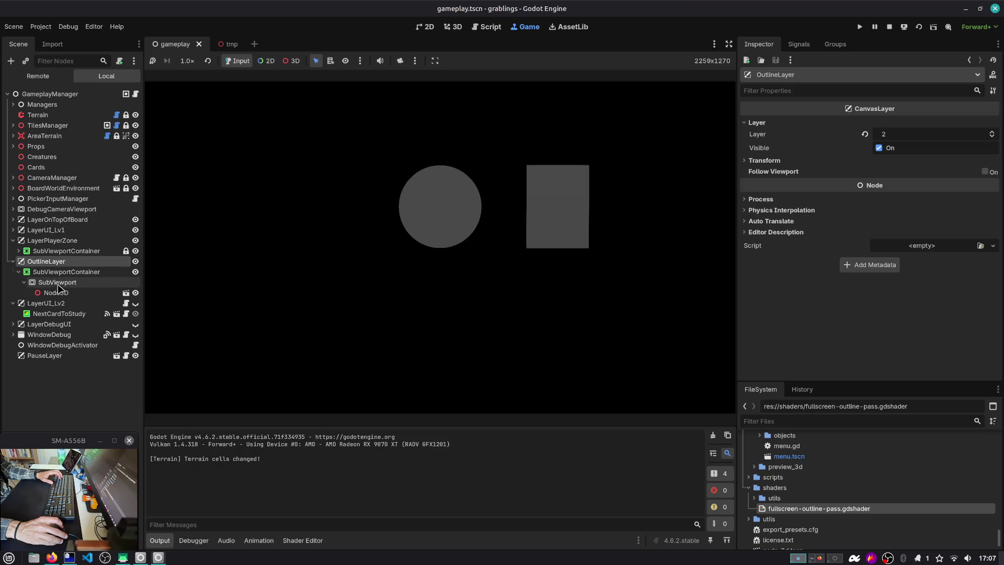
Back in tmp, open the FullscreenOutlinePass shader in the Shader Editor.
left_click(224, 44)
left_click(46, 104)
left_click(13, 104)
left_click(42, 114)
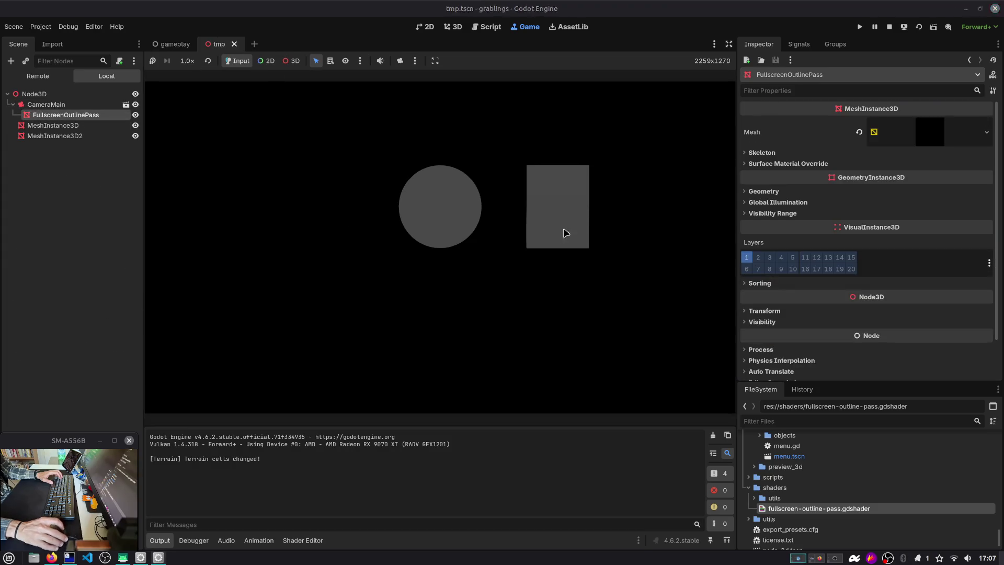
left_click(303, 540)
left_click(371, 484)
Switch the shader output to ALBEDO = outline * outline_color with ALPHA = outline, then restart.
key("Up")
key("ctrl+k")
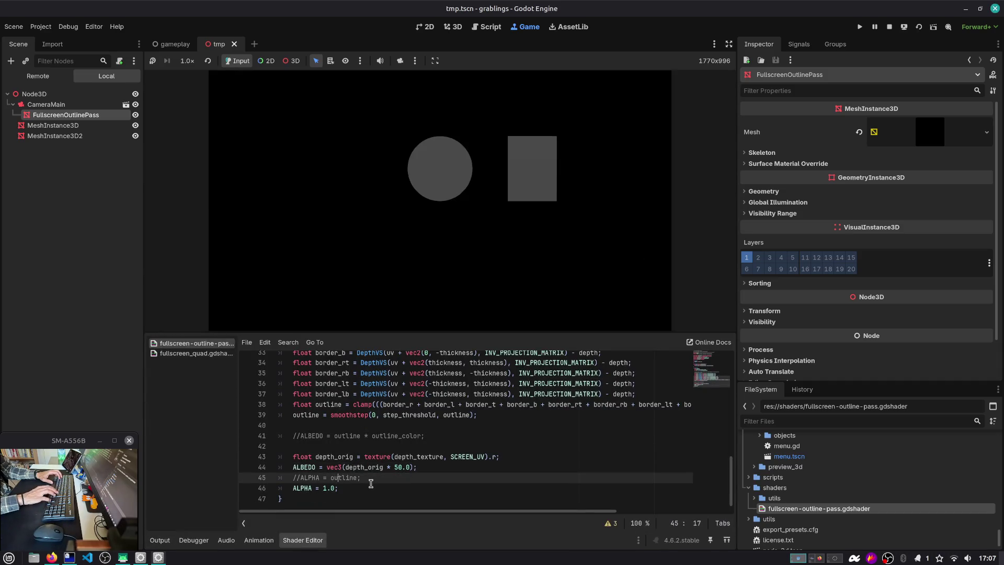
key("Down")
key("ctrl+k")
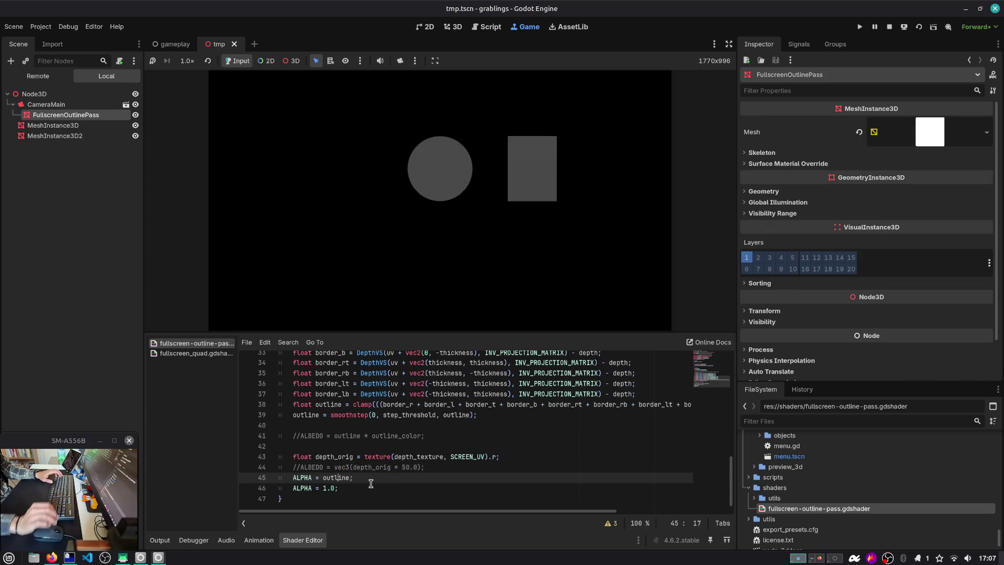
left_click(335, 456)
double_click(335, 457)
double_click(339, 478)
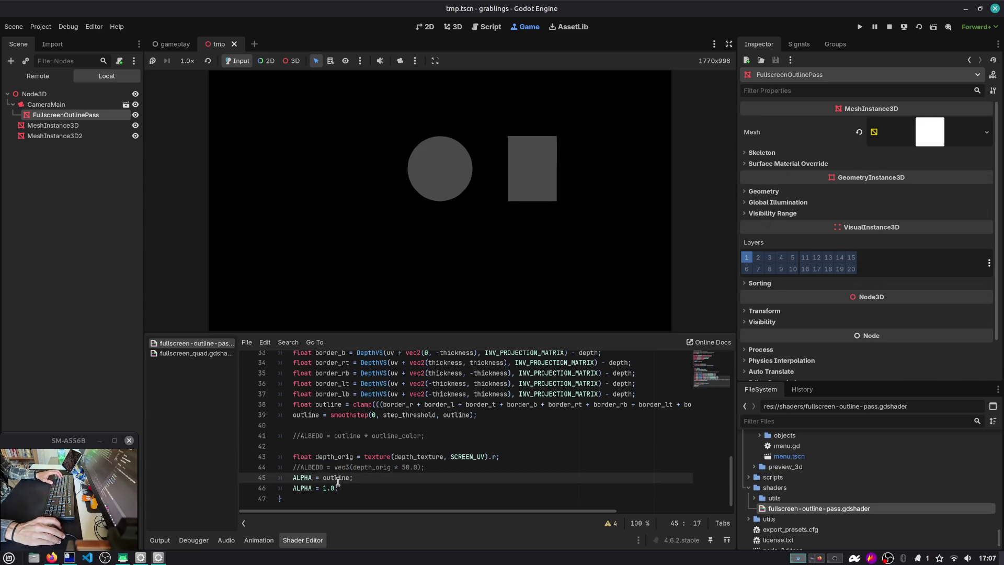
left_click(348, 437)
key("ctrl+k")
key("Down")
key("Down")
key("Down")
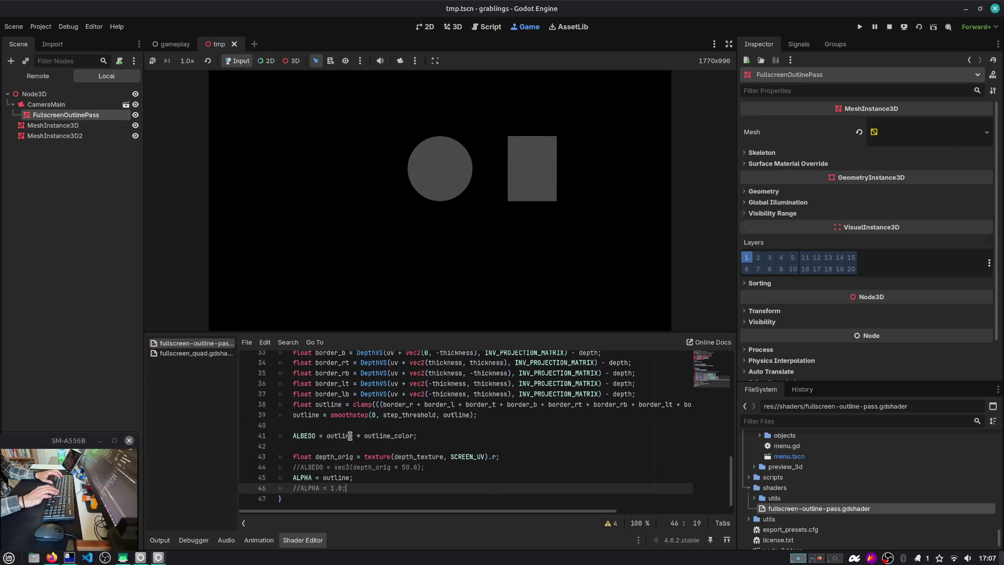
left_click(919, 28)
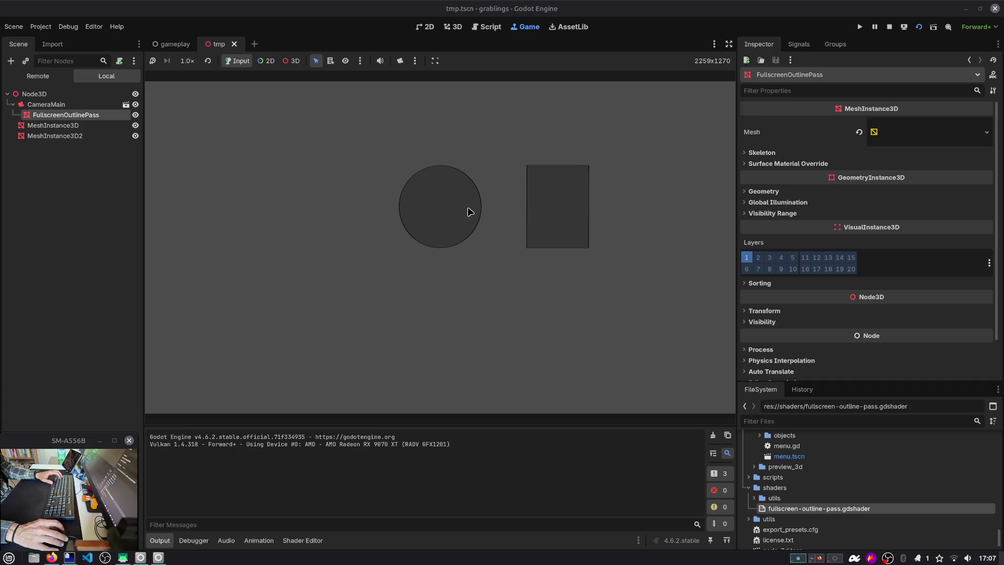
Comment out the unused depth_orig line on line 43.
left_click(302, 540)
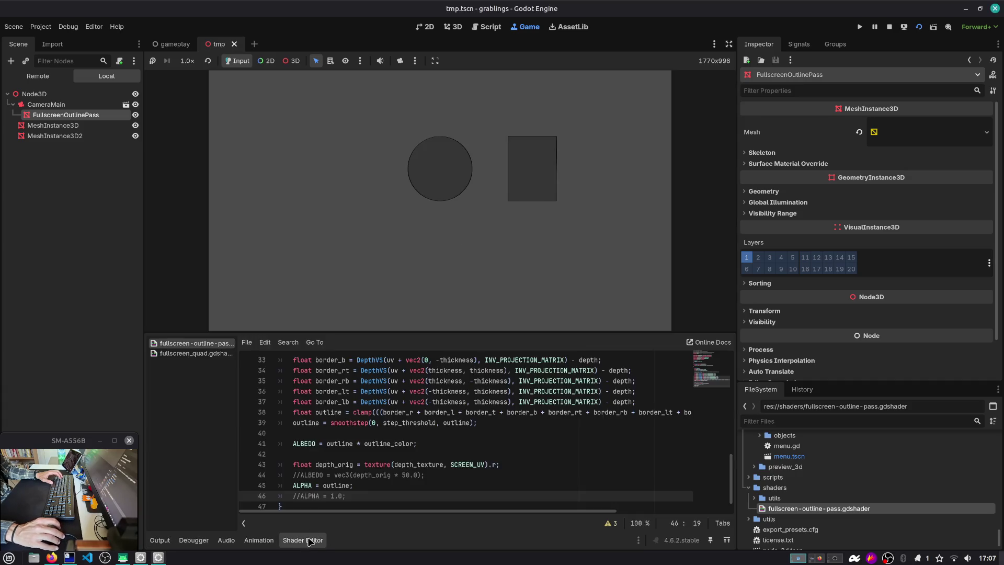
double_click(335, 444)
double_click(368, 444)
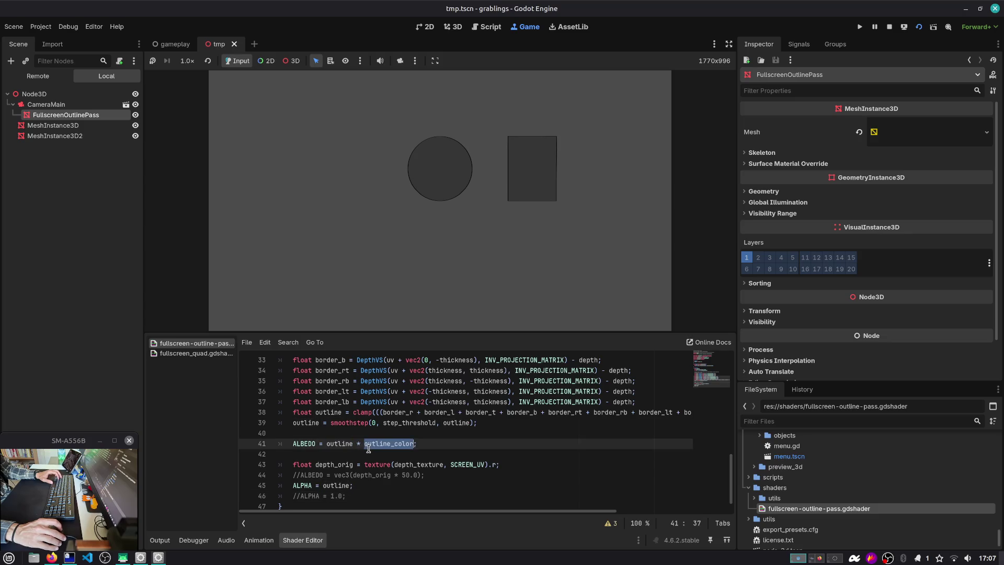
double_click(344, 465)
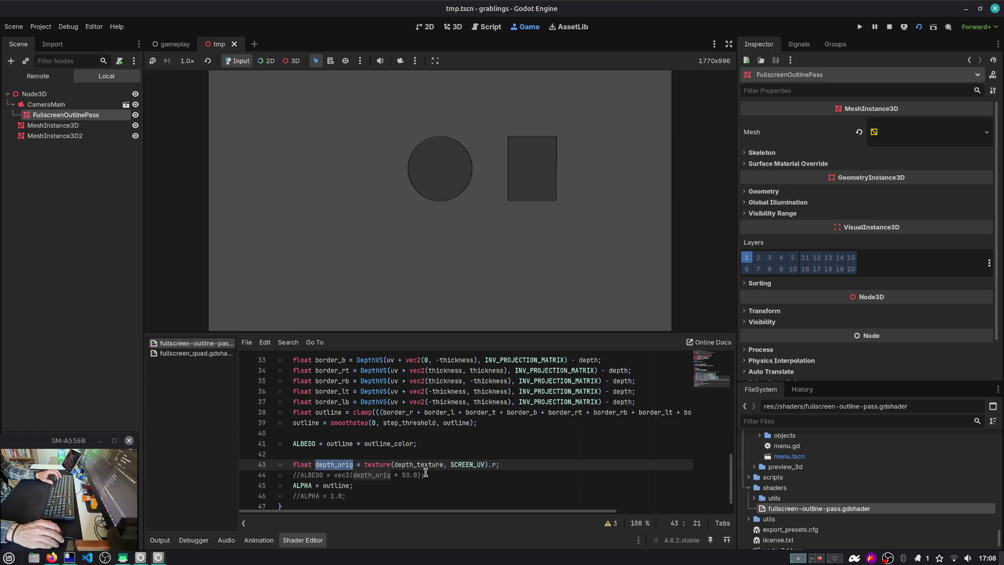
left_click(337, 465)
key("ctrl+k")
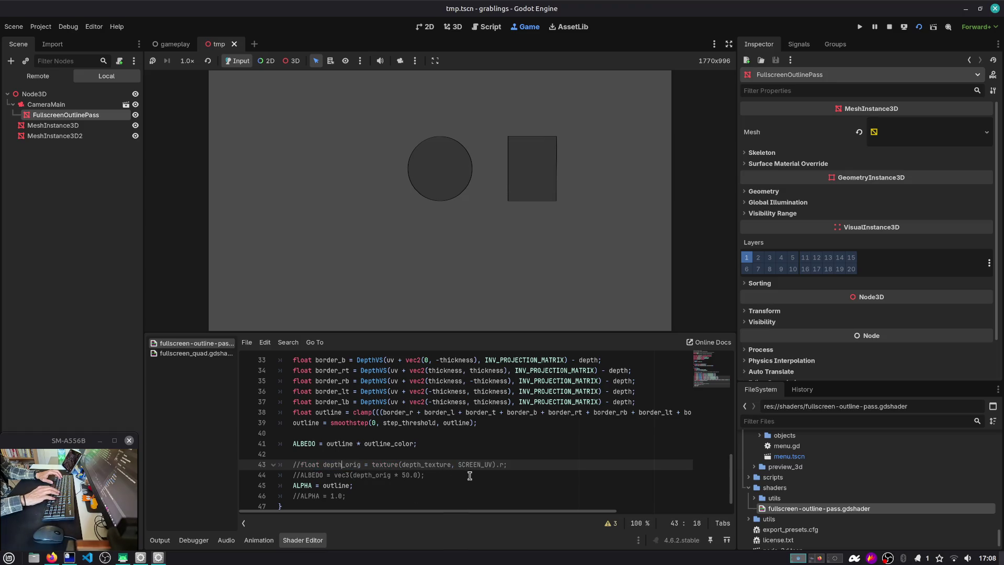
scroll(371, 433, "up", 6)
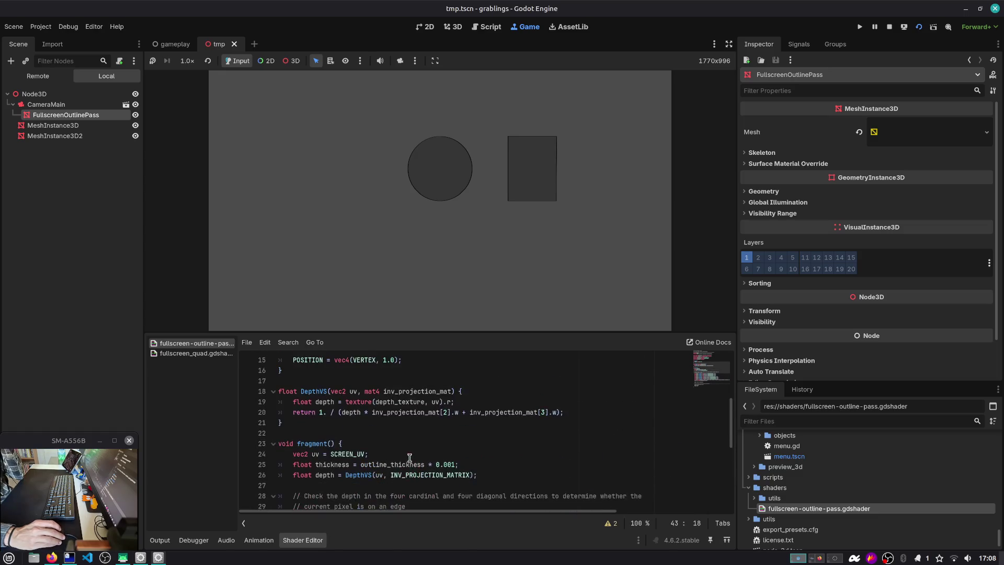
scroll(371, 433, "up", 5)
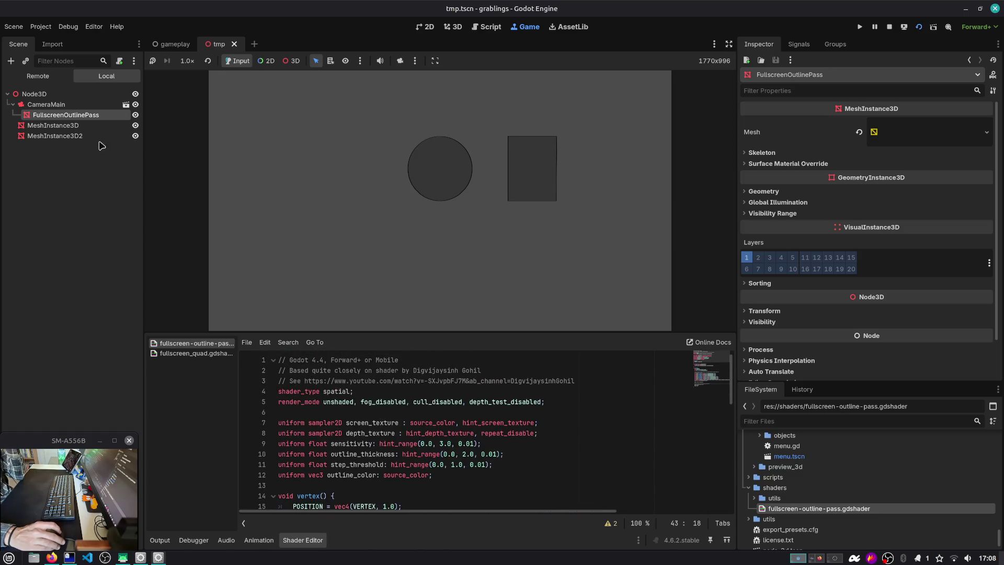
Run the full game from save Slot 1, check the shapes, then stop it with F8.
left_click(859, 26)
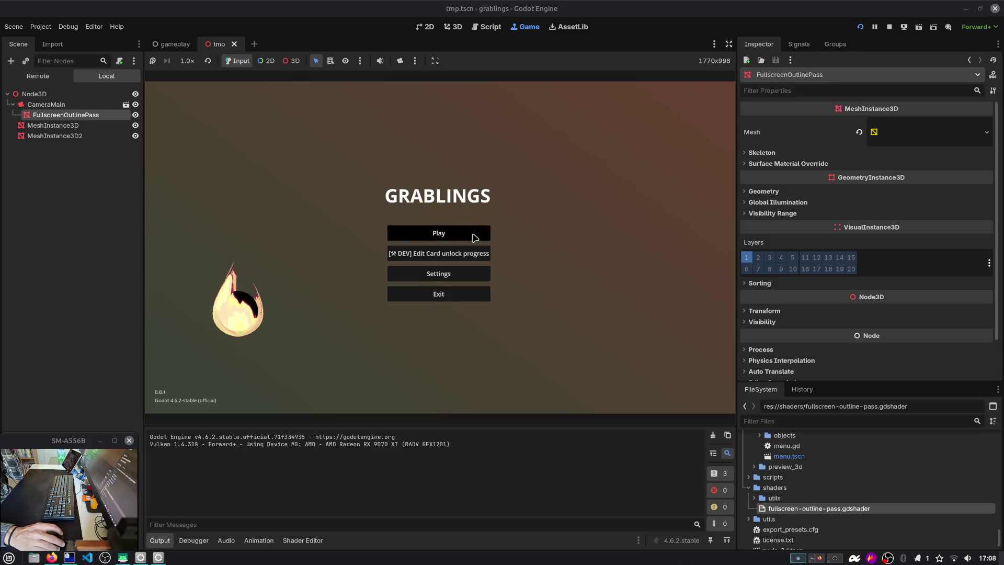
left_click(474, 238)
left_click(474, 238)
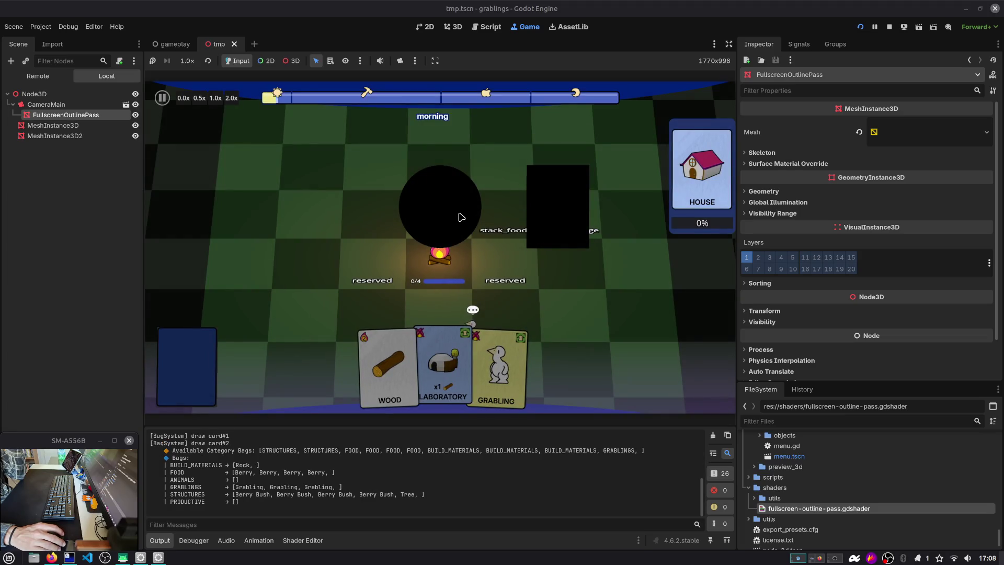
key("F8")
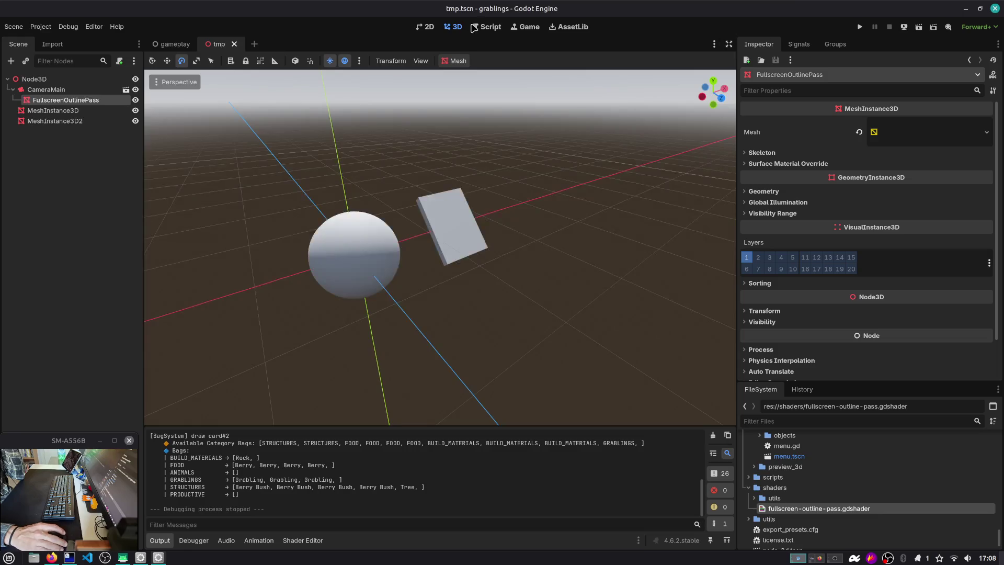
left_click(469, 28)
Review the outline logic: border_t, outline, step_threshold and sensitivity on lines 32–39.
left_click(303, 540)
scroll(345, 453, "down", 8)
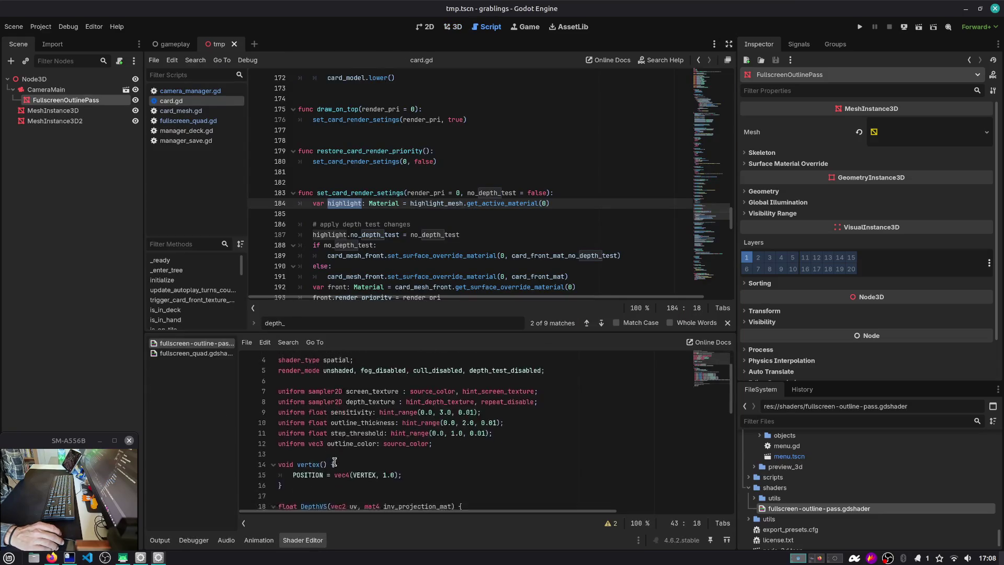
double_click(338, 433)
scroll(339, 434, "down", 2)
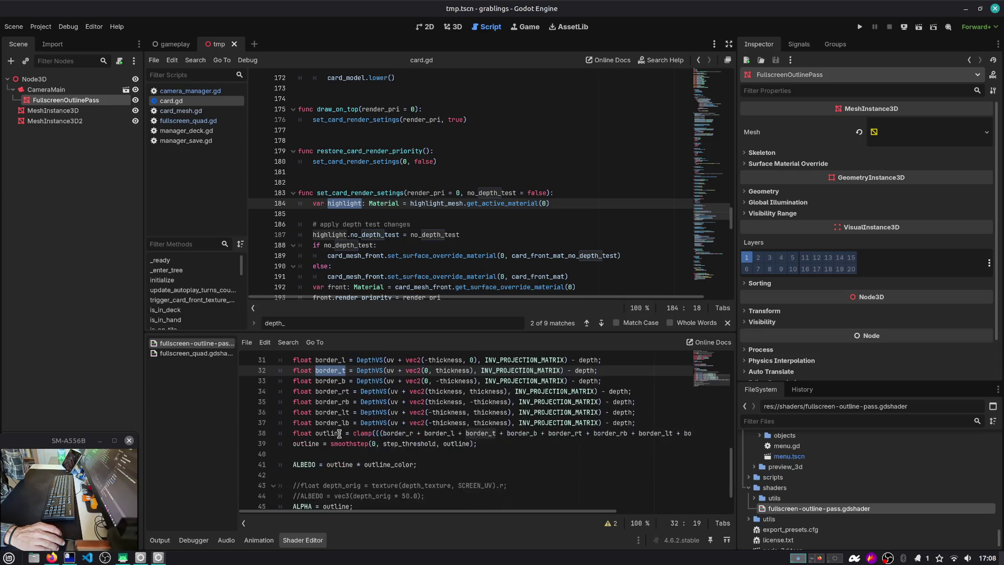
double_click(338, 434)
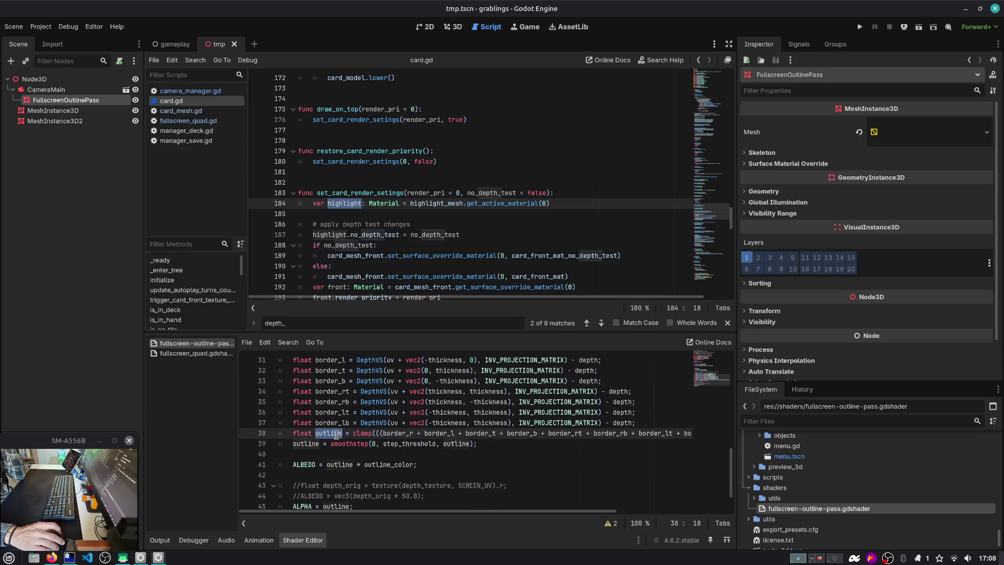
double_click(311, 447)
scroll(313, 449, "down", 2)
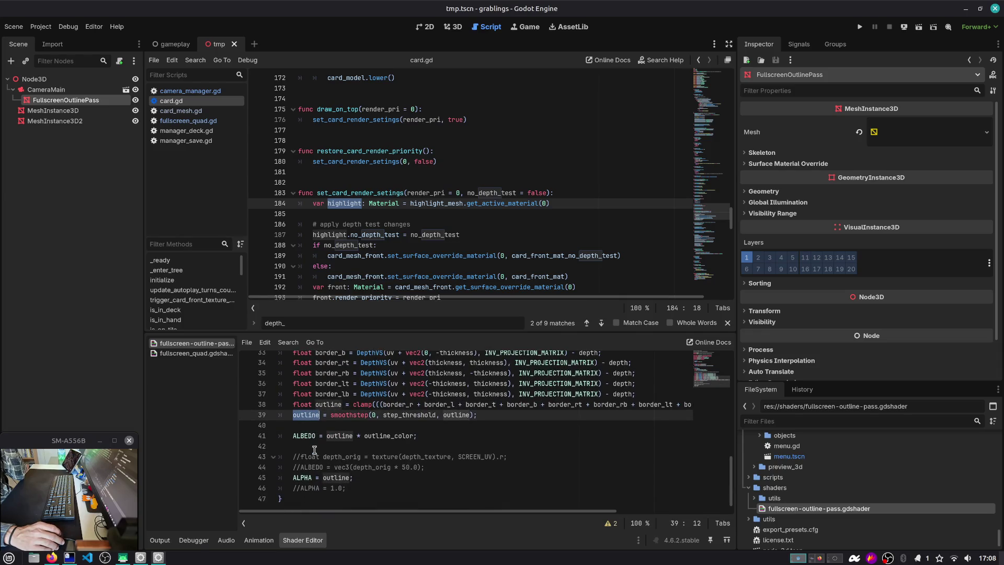
double_click(410, 415)
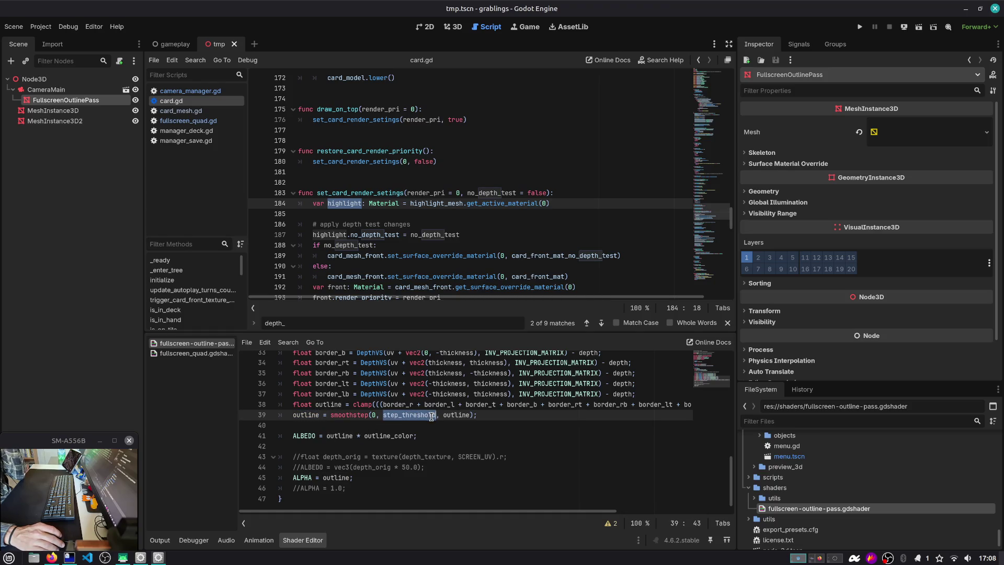
scroll(418, 417, "right", 5)
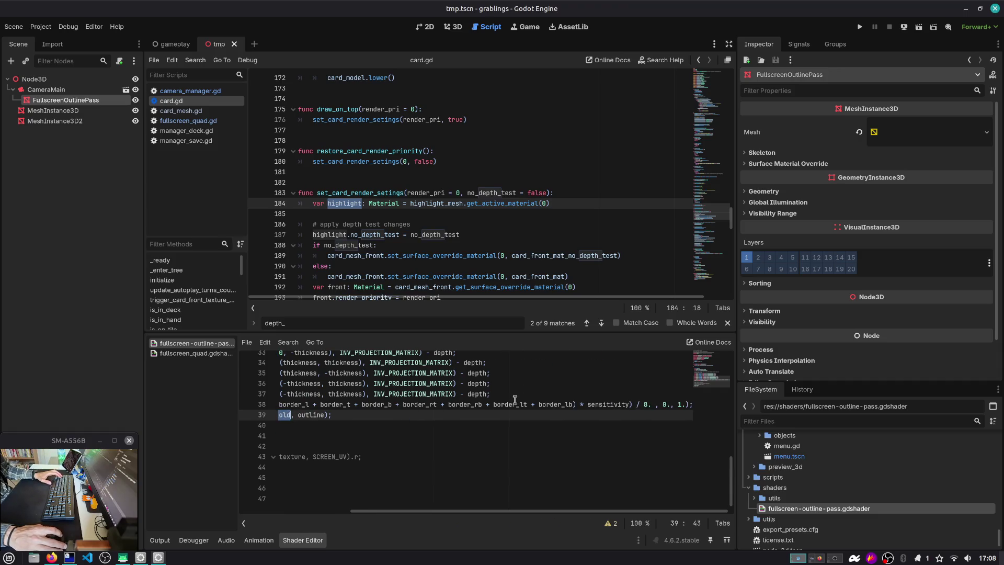
double_click(588, 404)
scroll(654, 405, "left", 5)
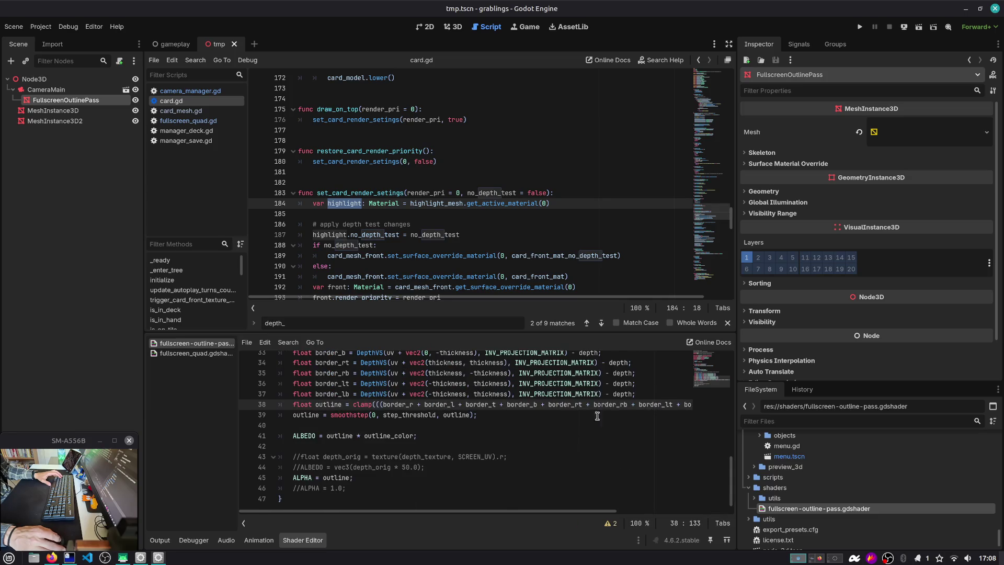
scroll(337, 452, "up", 4)
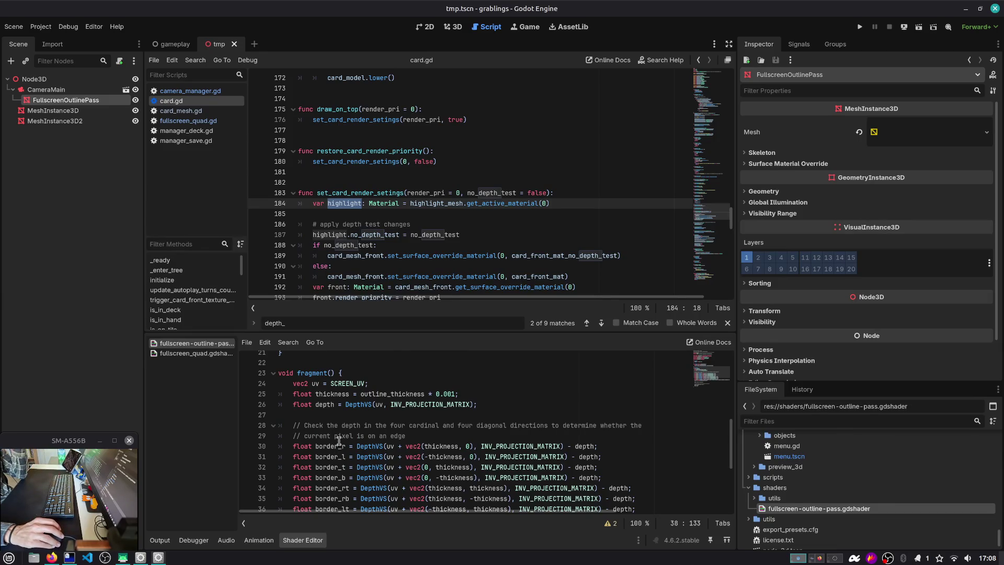
Examine the depth sampling and outline_thickness on lines 25–26, then run the tmp scene.
double_click(332, 404)
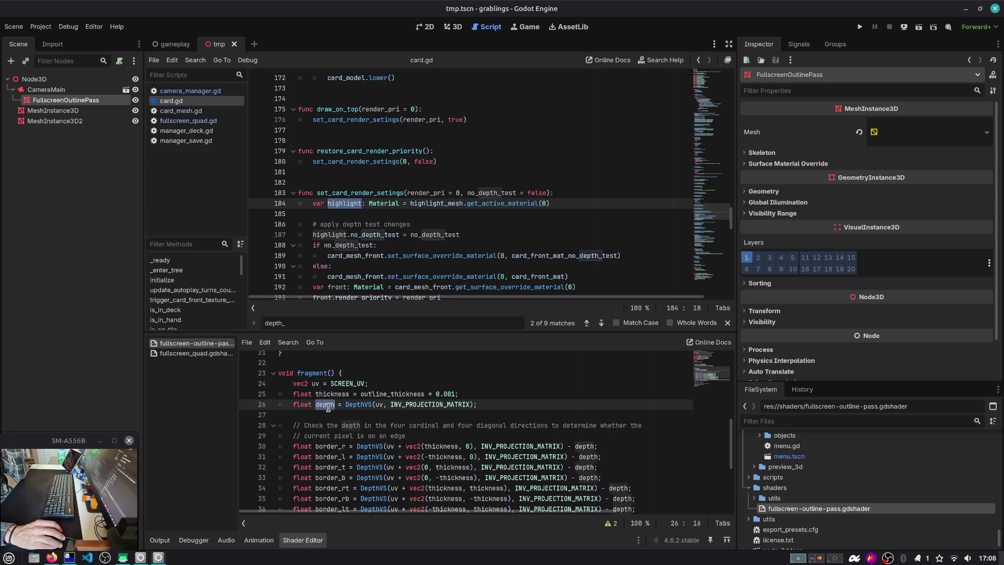
left_click(380, 404)
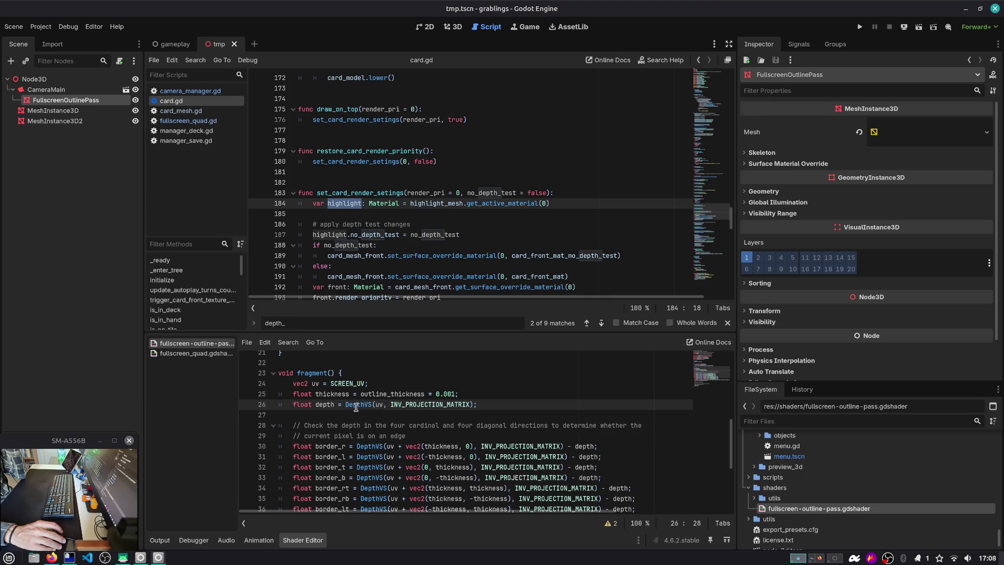
double_click(387, 394)
scroll(386, 398, "down", 1)
scroll(386, 398, "up", 1)
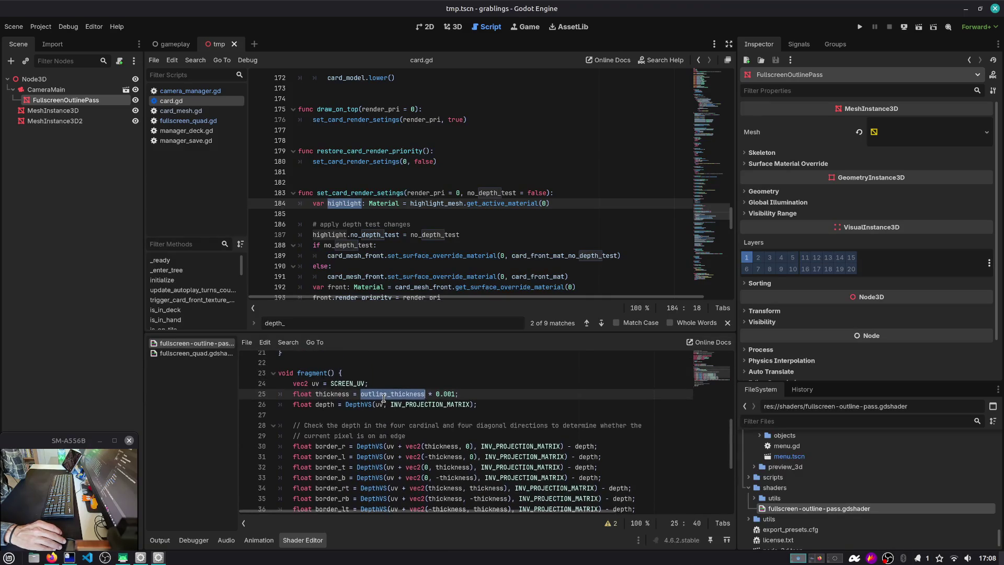
double_click(337, 394)
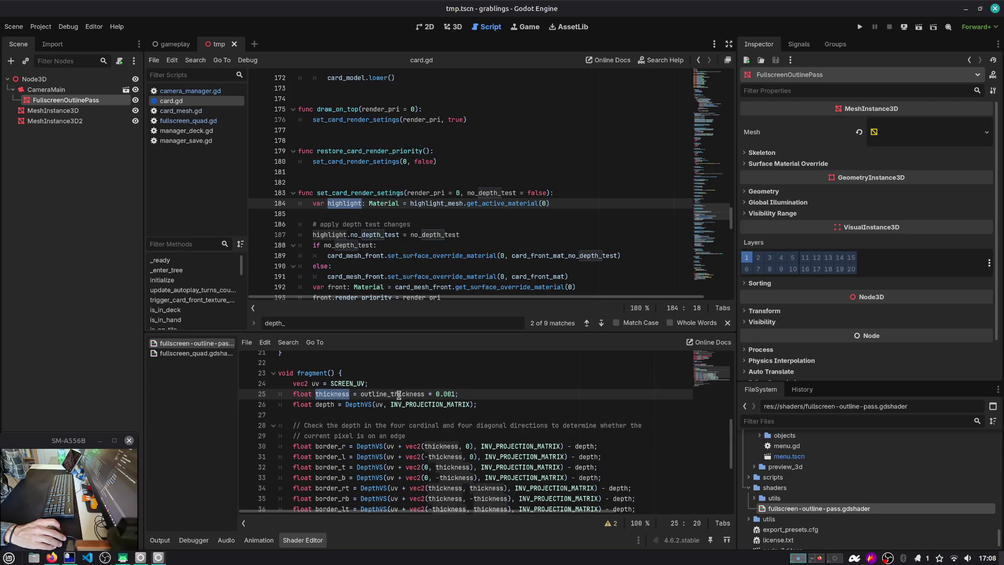
double_click(399, 395)
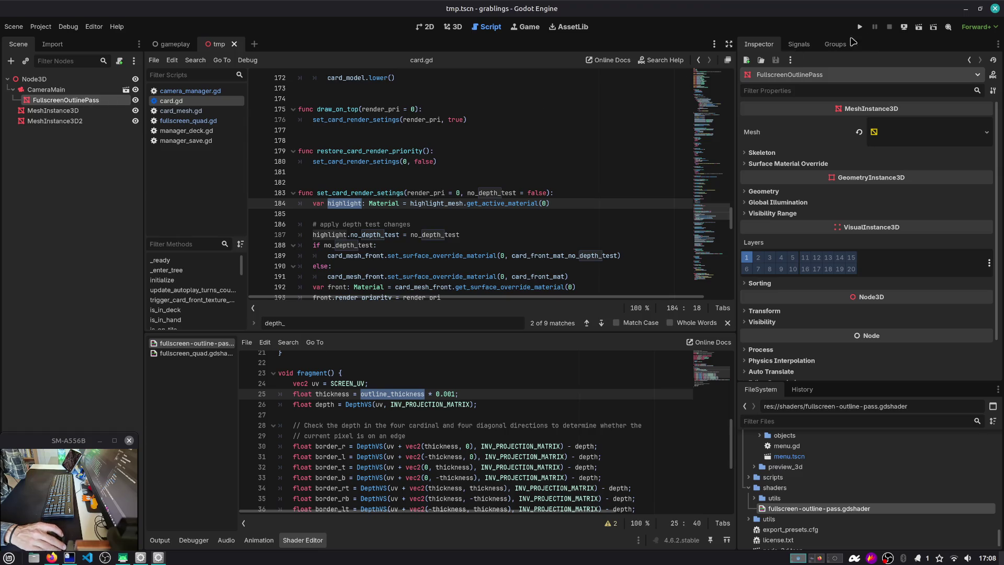
left_click(919, 26)
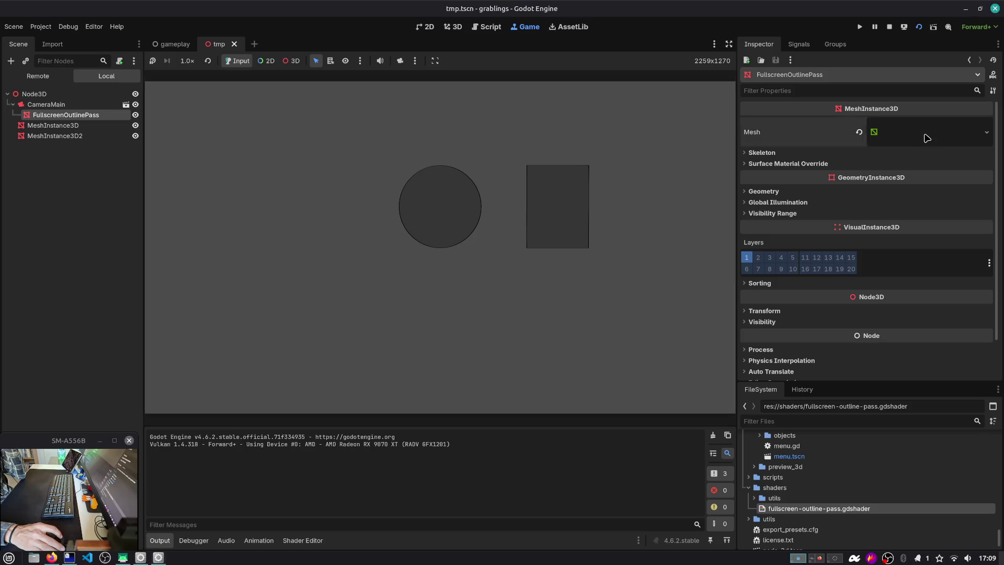
Reset the shader parameters, then tune them to Sensitivity 0.18, Outline Thickness 1.26, Step Threshold 0.23.
left_click(873, 133)
scroll(889, 281, "down", 3)
left_click(904, 199)
scroll(859, 239, "down", 2)
left_click(781, 194)
left_click(860, 206)
left_click(860, 220)
left_click(862, 234)
mouse_move(881, 224)
left_mouse_down()
mouse_move(955, 232)
mouse_move(943, 224)
left_mouse_up()
mouse_move(878, 212)
left_mouse_down()
mouse_move(936, 214)
mouse_move(872, 224)
mouse_move(889, 239)
mouse_move(986, 239)
mouse_move(830, 248)
mouse_move(903, 248)
left_mouse_up()
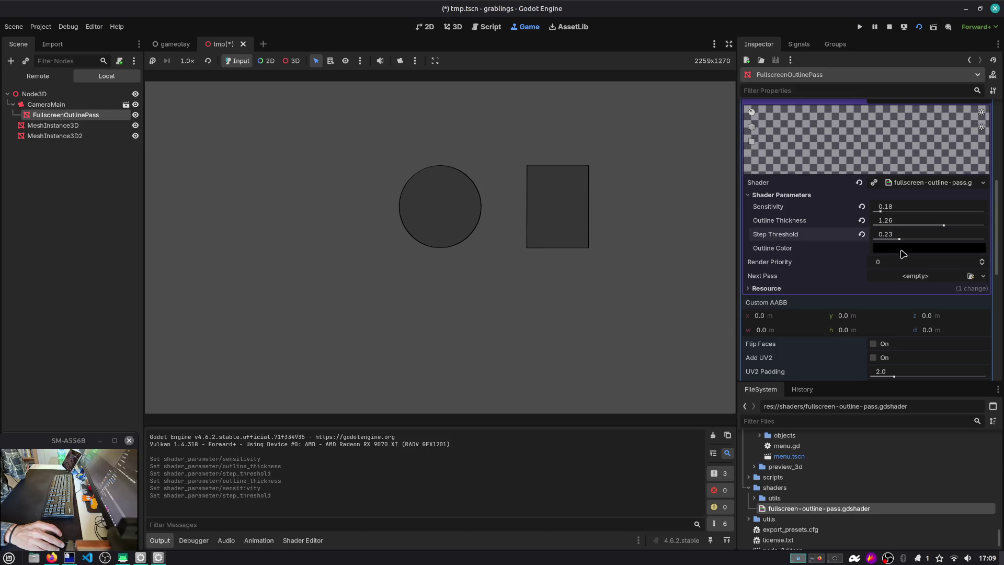
Try a lavender Outline Color, then revert it to black.
left_click(903, 252)
left_click_drag(915, 324, 938, 282)
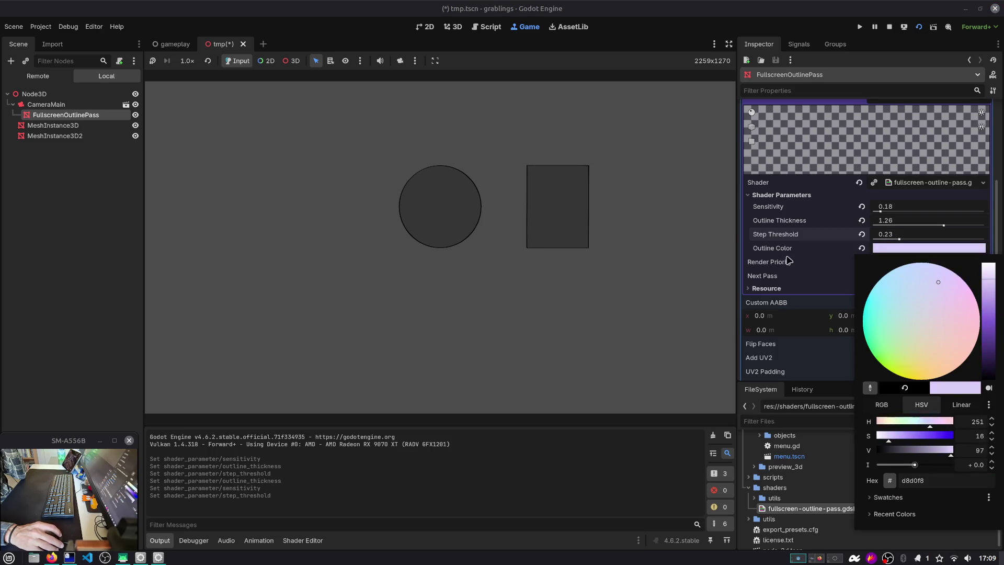
left_click(793, 261)
left_click(862, 248)
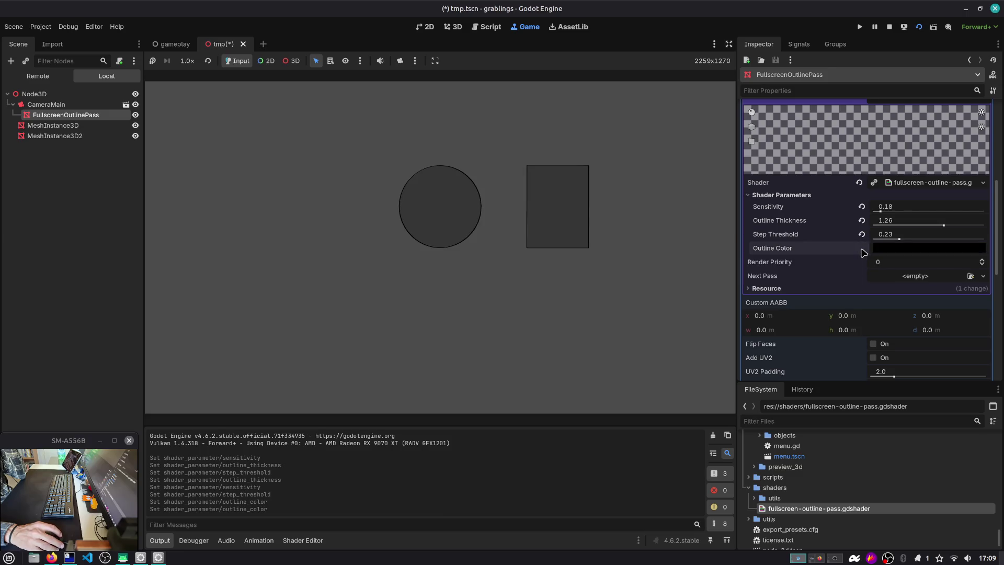
left_click(302, 540)
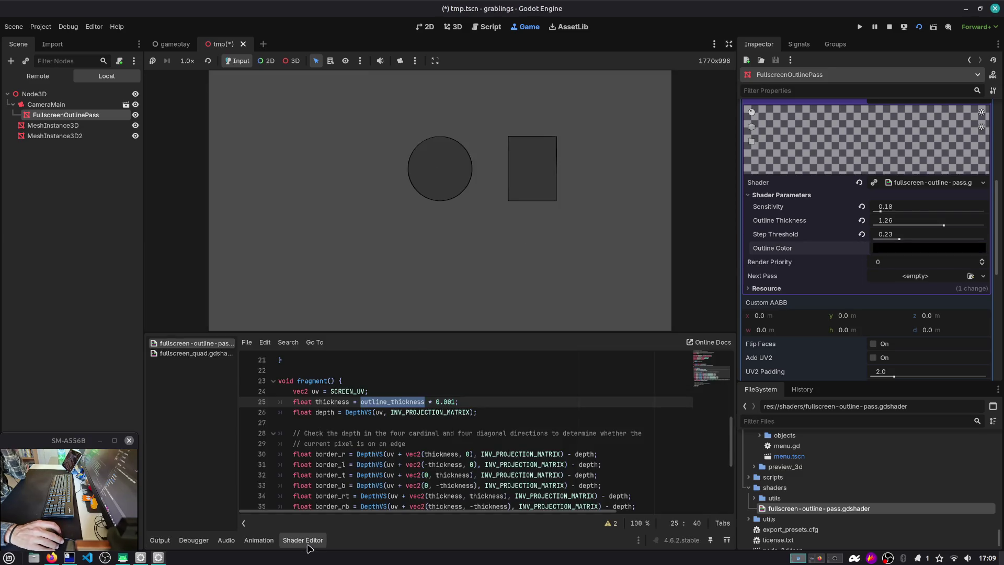
Study the DepthVS function on lines 18–21, copy it, and switch to Firefox.
double_click(334, 454)
scroll(345, 443, "up", 3)
left_click_drag(285, 453, 249, 424)
left_click(334, 464)
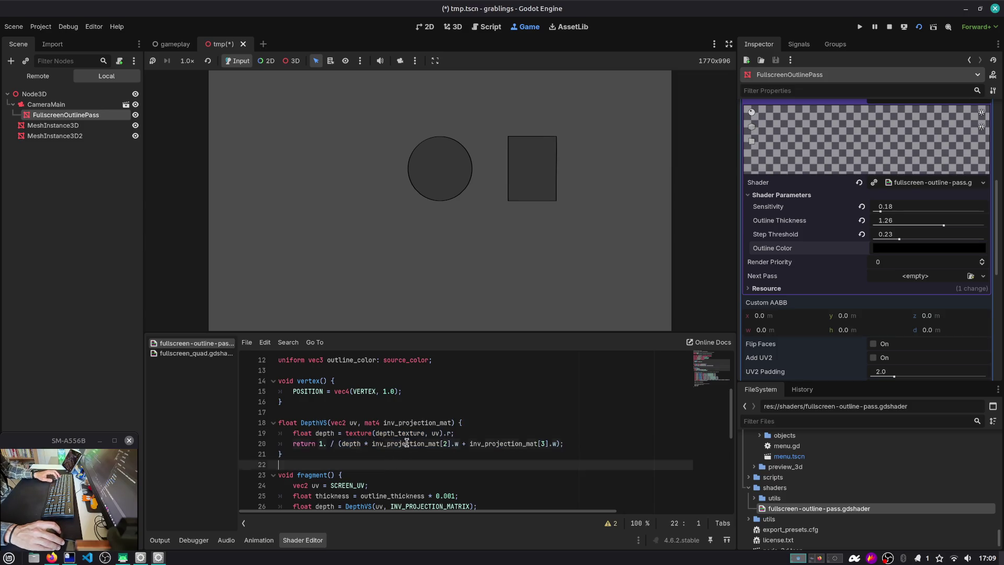
double_click(405, 444)
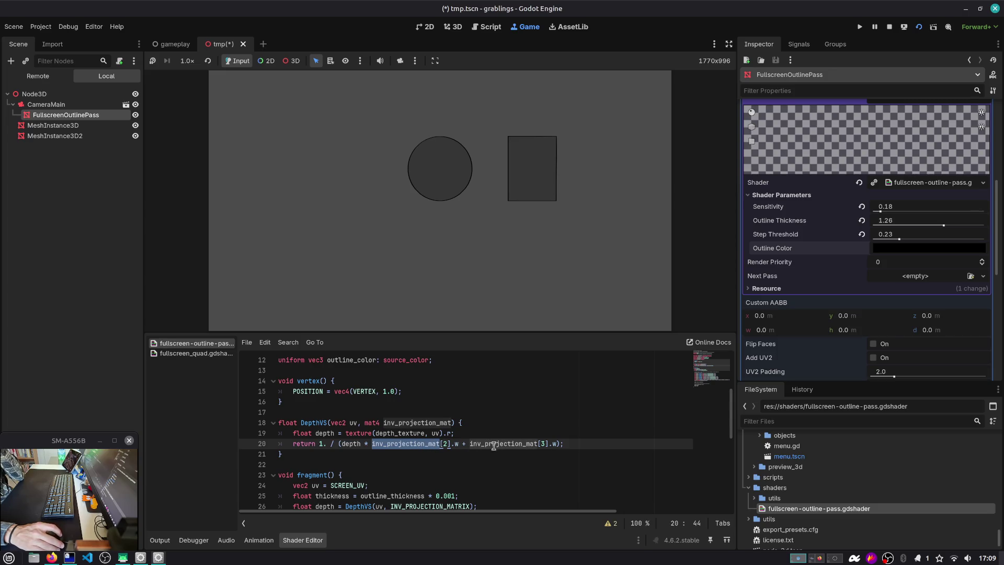
double_click(351, 444)
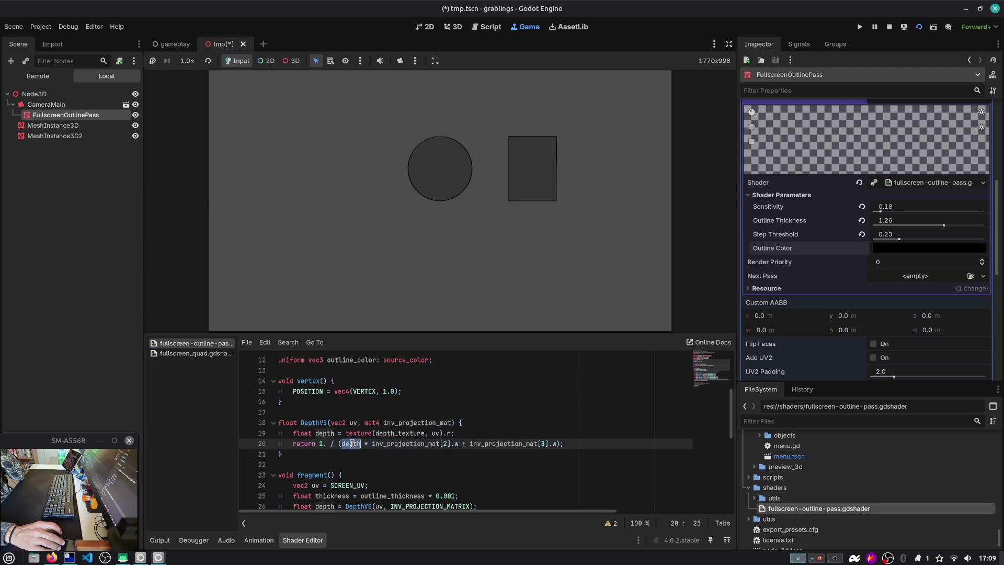
scroll(351, 444, "down", 1)
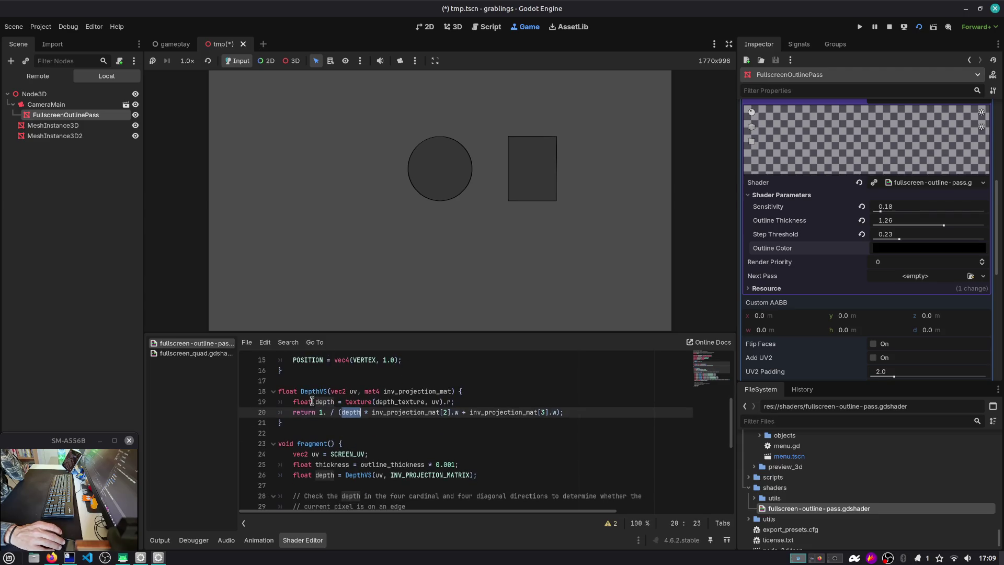
left_click(405, 413)
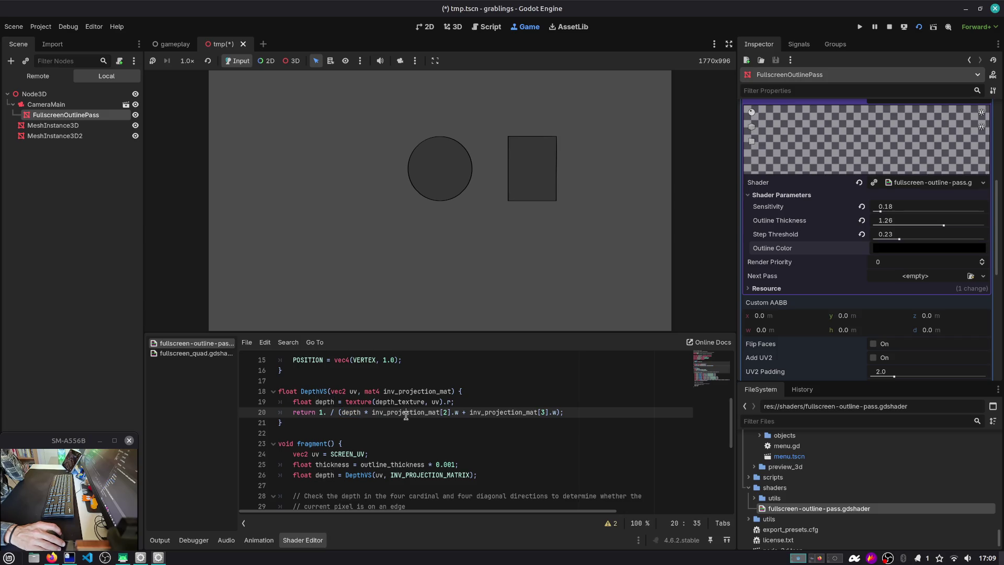
left_click_drag(283, 422, 279, 391)
key("ctrl+c")
key("alt+Tab")
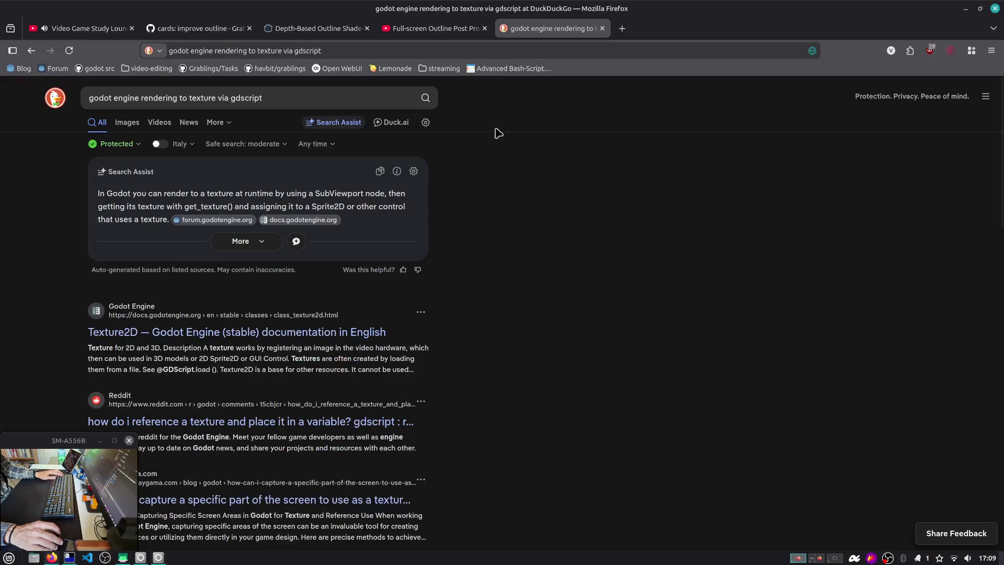
On duck.ai in a new tab, ask what the pasted DepthVS function does in this shader.
key("ctrl+t")
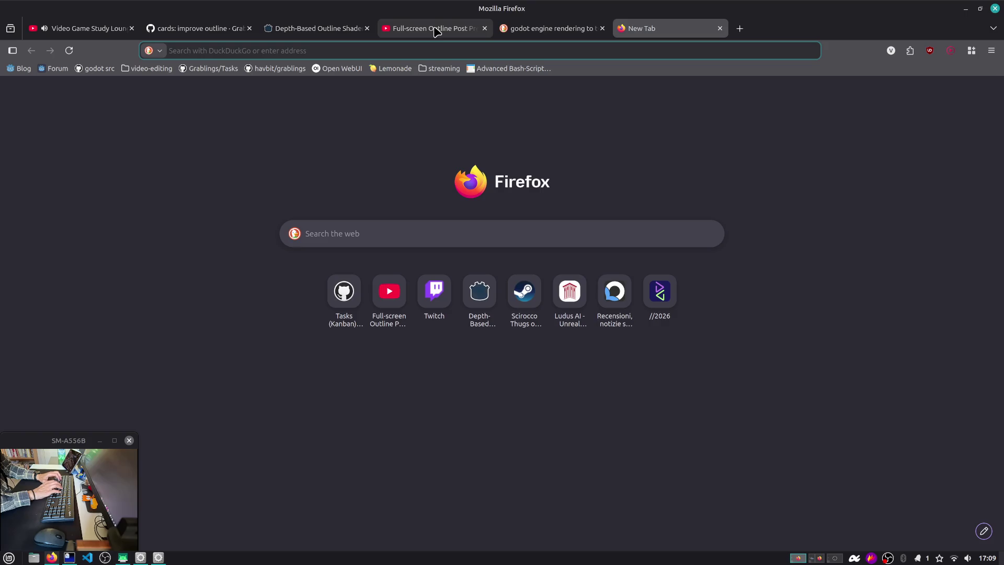
type("duck.ai")
key("Return")
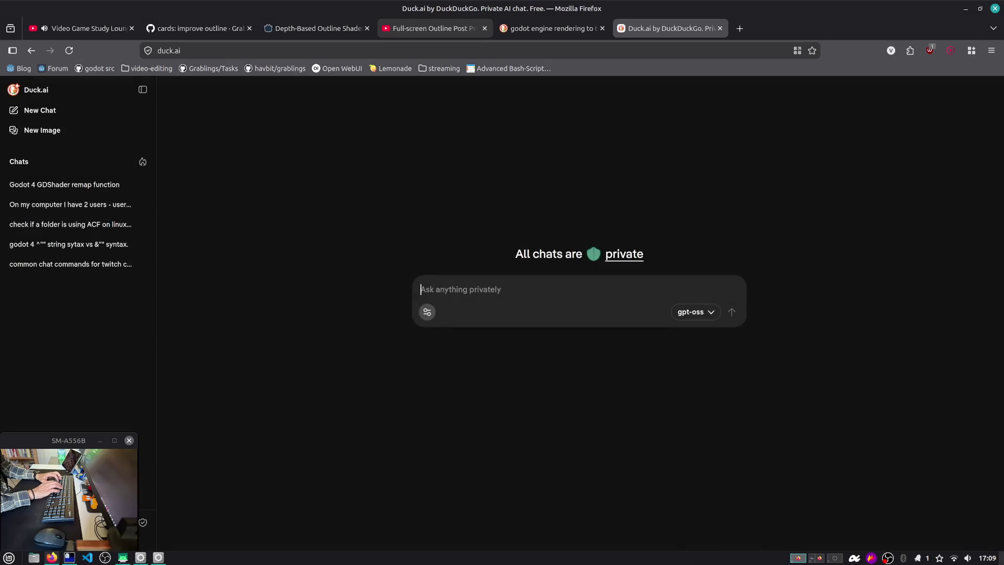
type("In this Godot 4 shader what is this codwe")
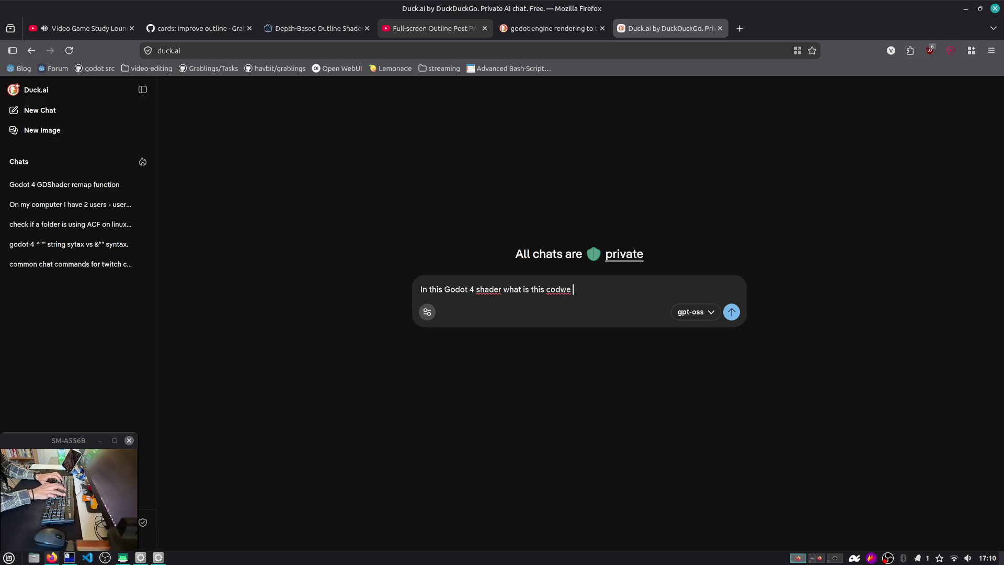
type("?")
key("shift+Return")
key("shift+Return")
key("ctrl+v")
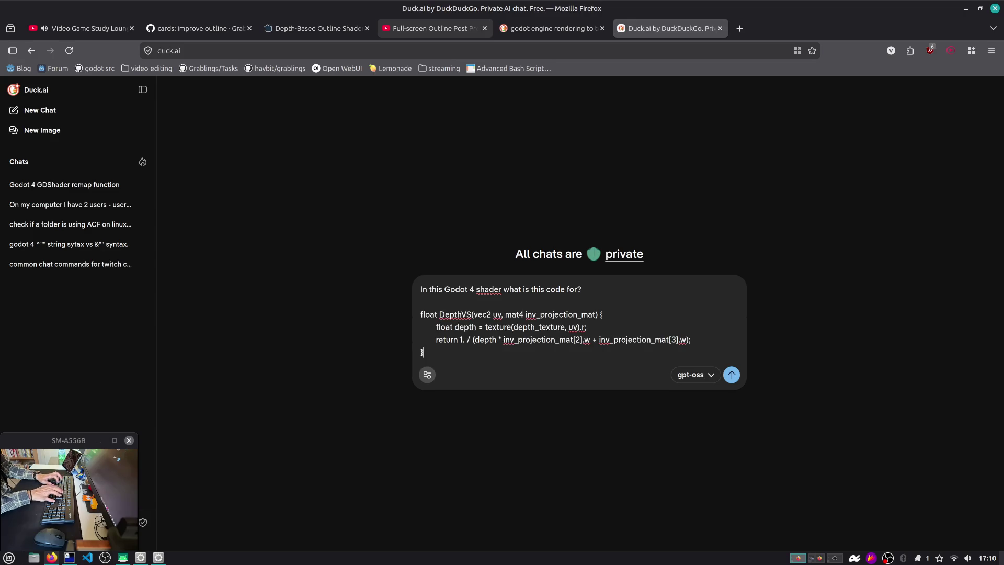
key("Return")
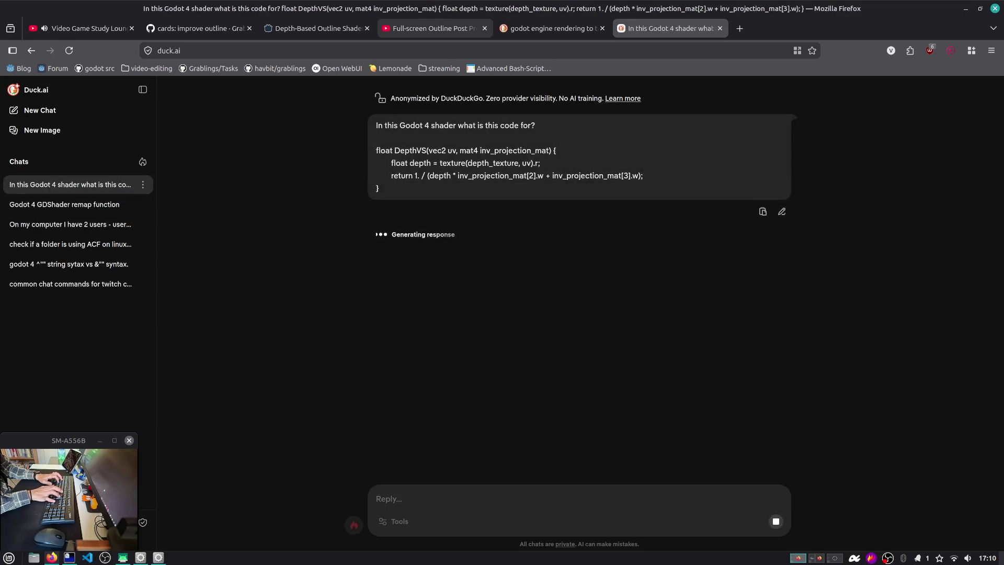
Highlight Duck.ai's explanation that DepthVS yields linear view-space depth, plus a code comment.
mouse_move(495, 256)
left_mouse_down()
mouse_move(684, 256)
mouse_move(739, 269)
left_mouse_up()
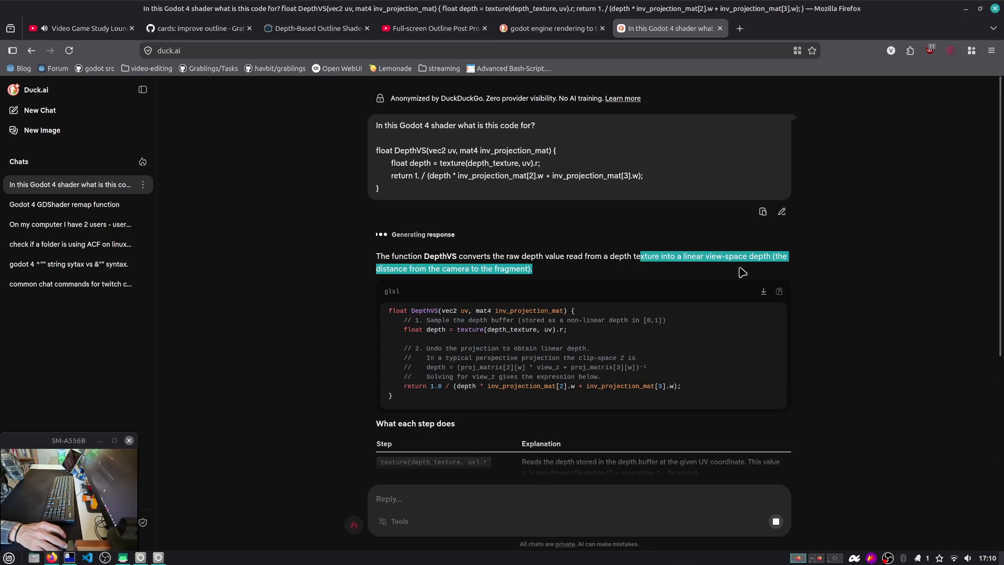
left_click(740, 269)
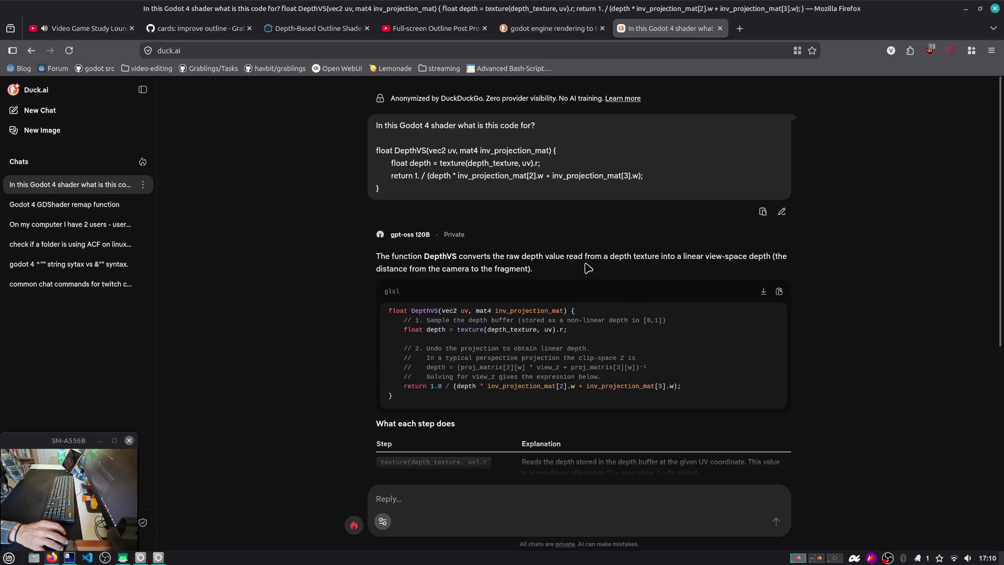
mouse_move(662, 256)
left_mouse_down()
mouse_move(734, 258)
mouse_move(755, 269)
left_mouse_up()
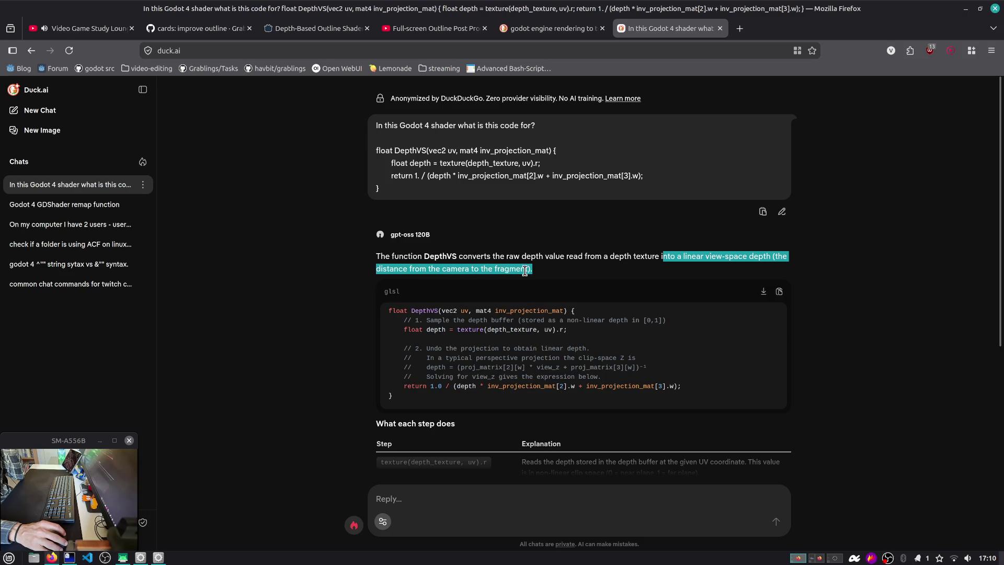
scroll(486, 293, "down", 2)
left_click(476, 301)
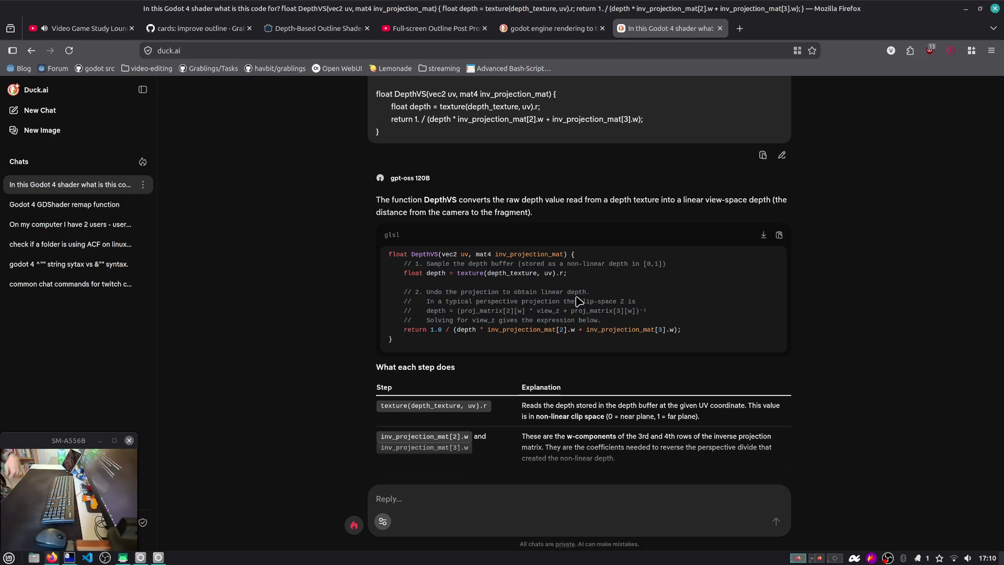
left_click_drag(531, 266, 676, 269)
left_click(676, 269)
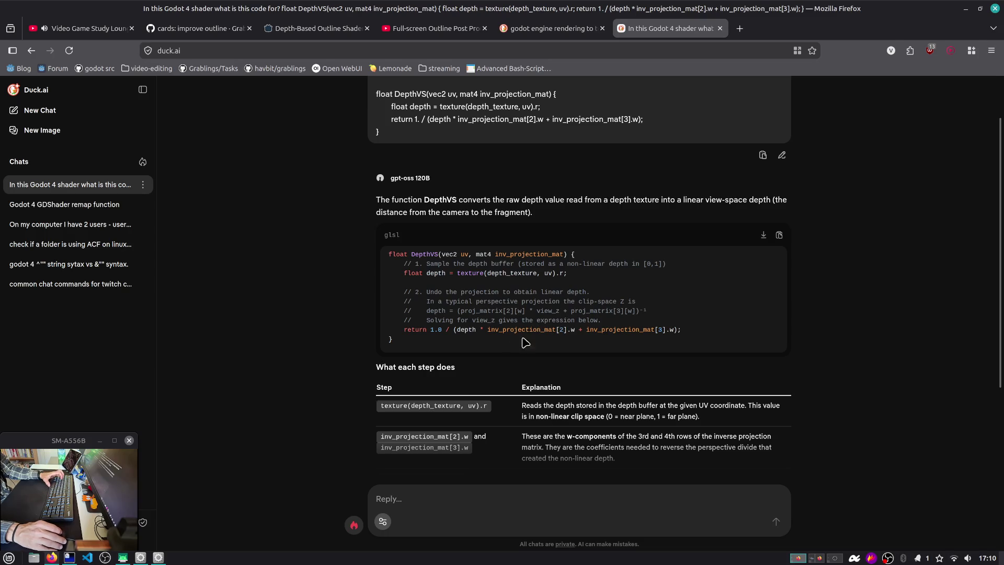
Read the first three step explanations in the answer's table, then return to Godot.
scroll(549, 318, "down", 2)
triple_click(591, 296)
left_click(689, 313)
scroll(689, 313, "down", 1)
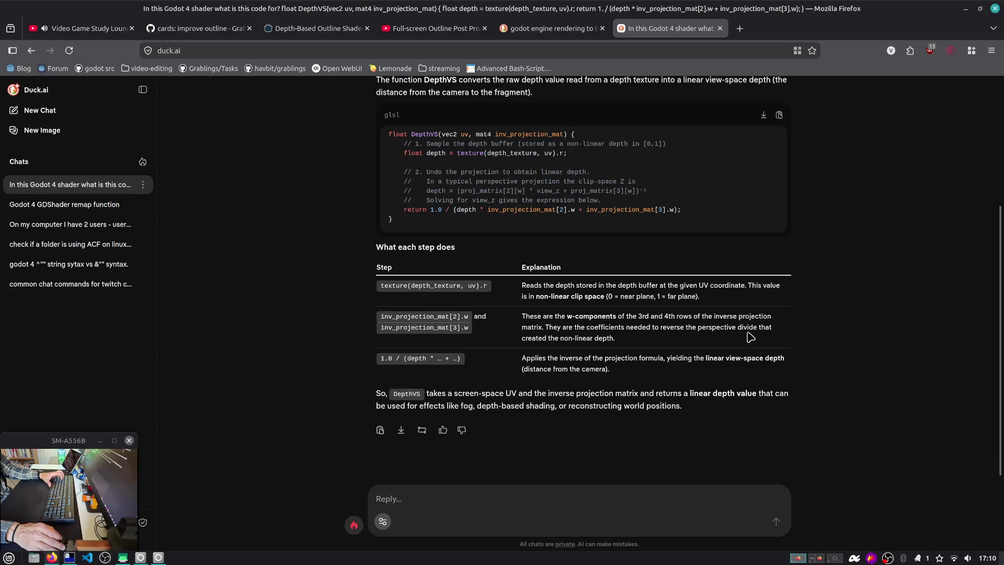
mouse_move(586, 329)
left_mouse_down()
mouse_move(715, 329)
mouse_move(719, 341)
left_mouse_up()
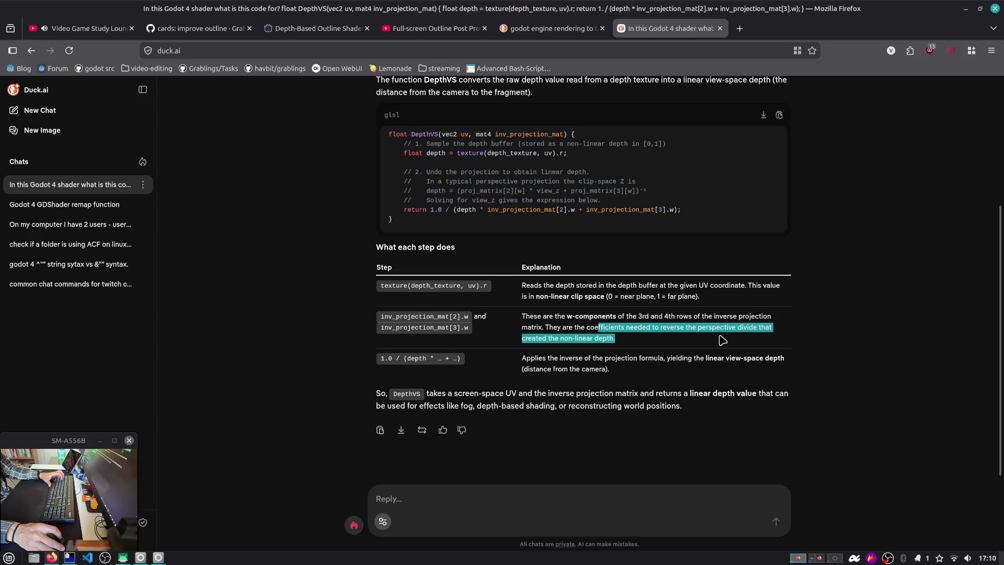
left_click(721, 340)
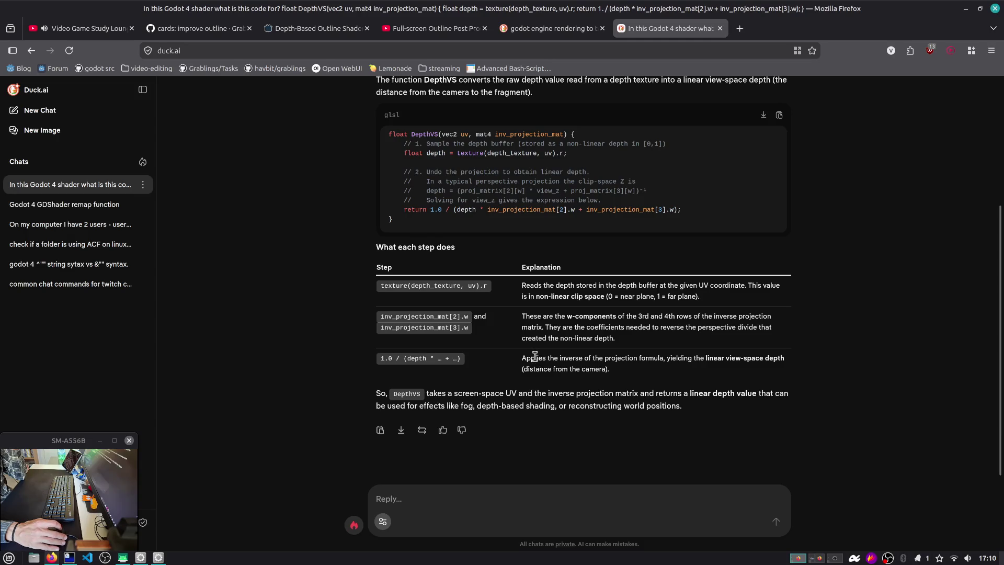
left_click_drag(534, 356, 635, 374)
left_click(625, 372)
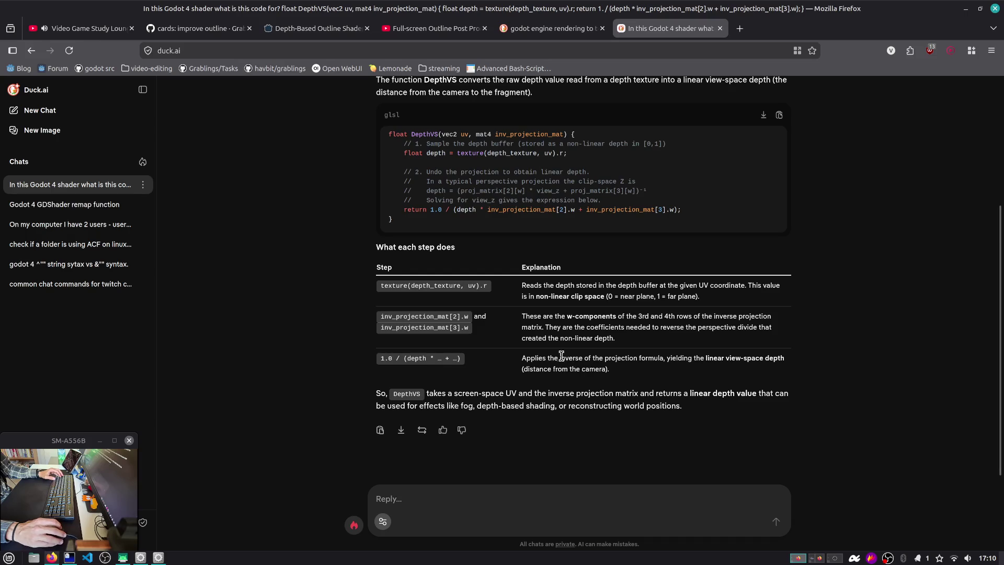
left_click_drag(542, 358, 628, 376)
key("alt+Tab")
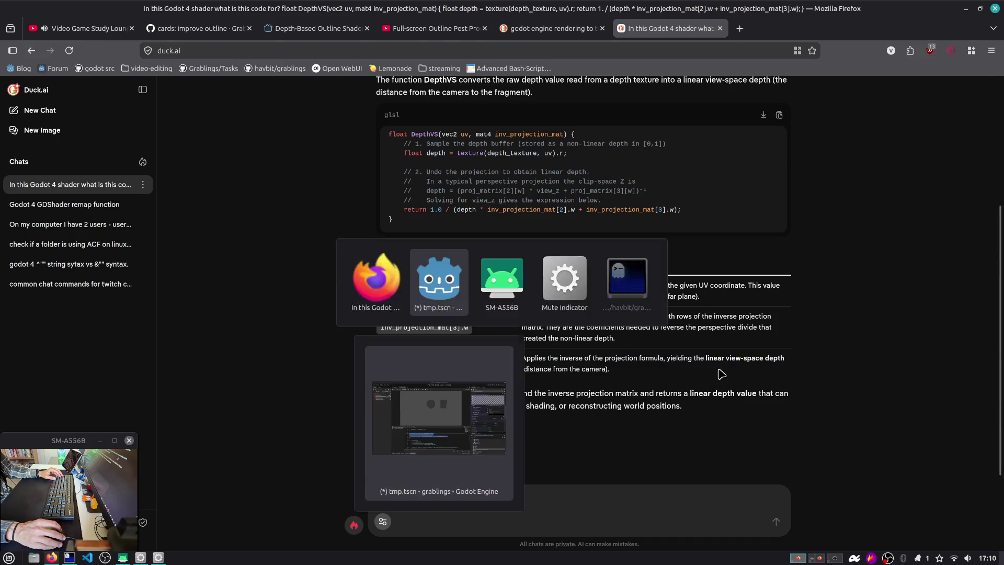
Inspect the DepthVS call and INV_PROJECTION_MATRIX on shader line 30.
scroll(393, 455, "down", 3)
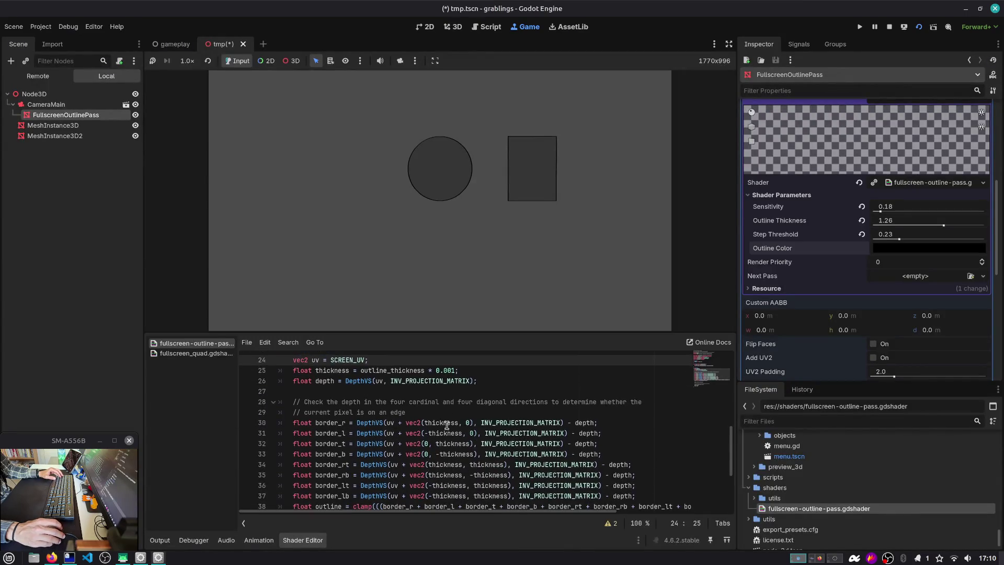
double_click(512, 422)
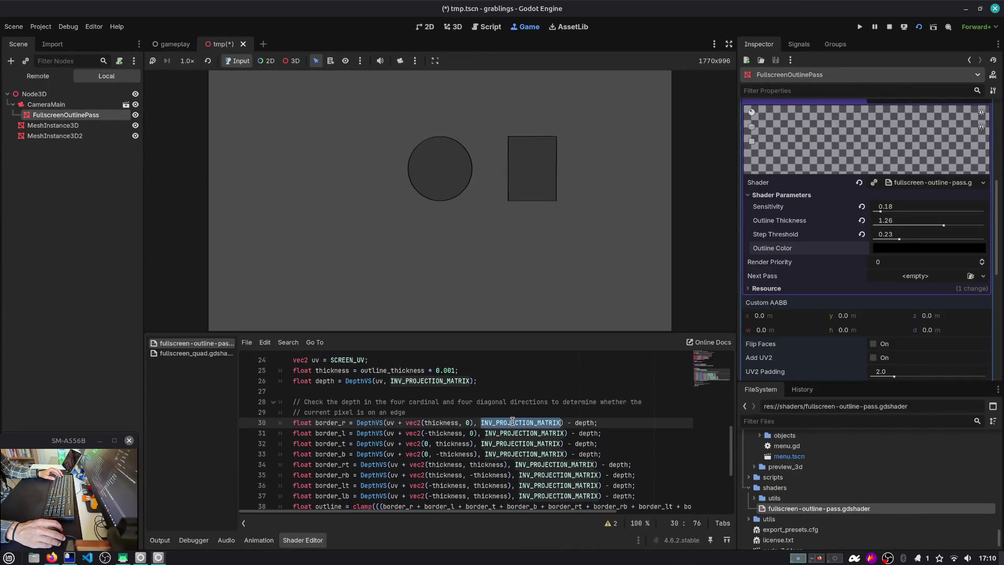
double_click(365, 422)
scroll(567, 425, "up", 3)
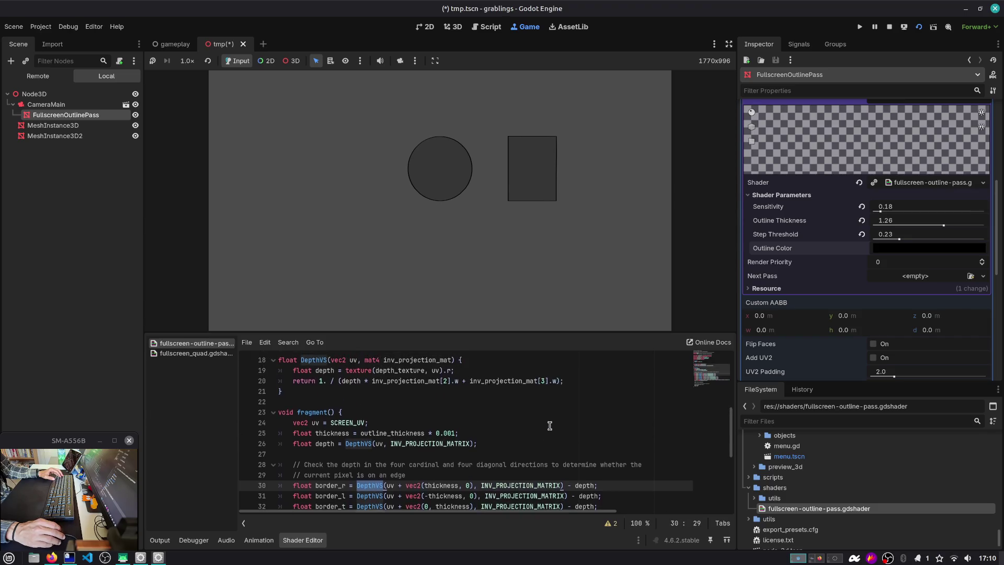
scroll(428, 391, "down", 3)
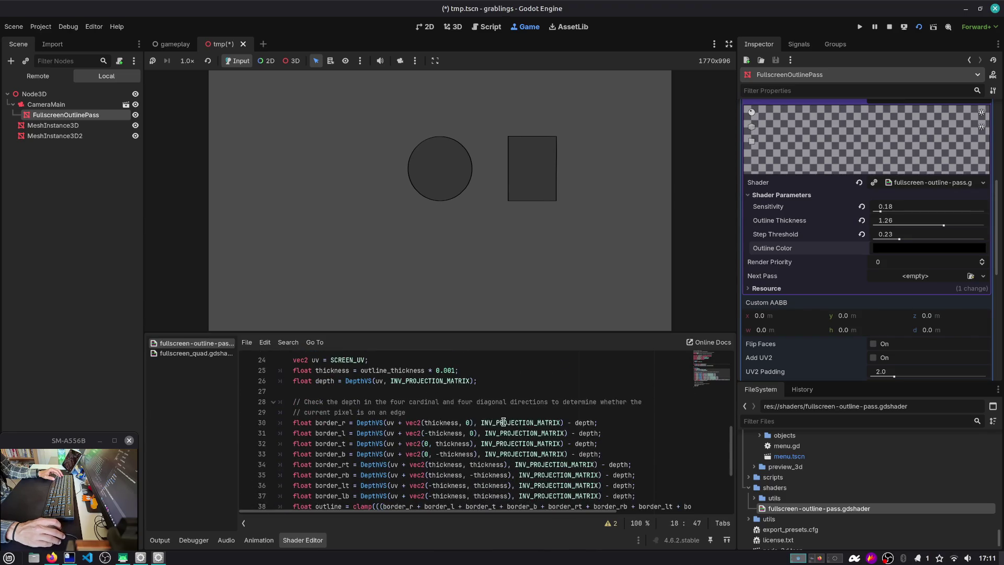
double_click(522, 423)
Comment out the border_l to border_lb sample lines 31–37 and save the shader.
left_click(333, 425)
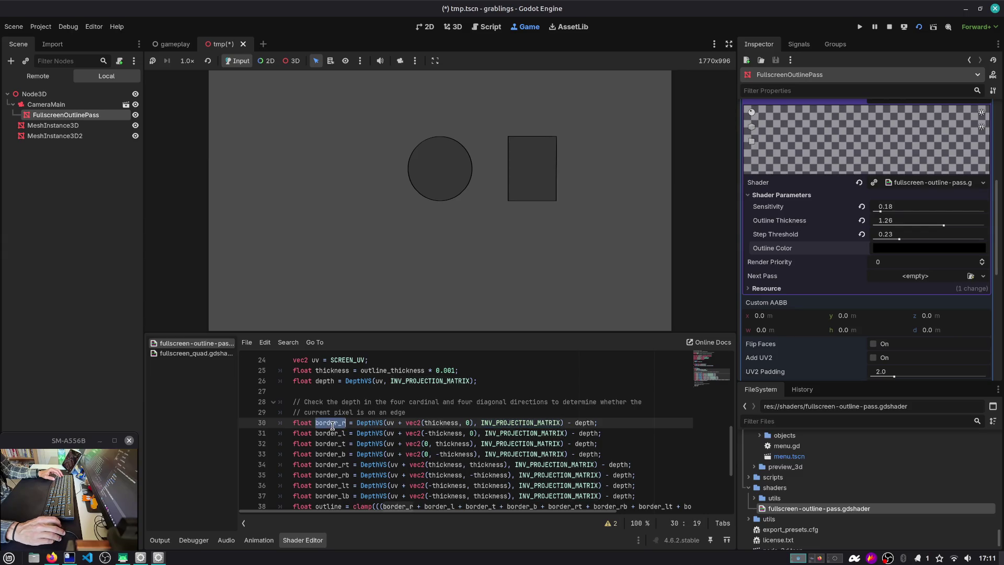
scroll(379, 424, "down", 2)
left_click(388, 443)
key("Up")
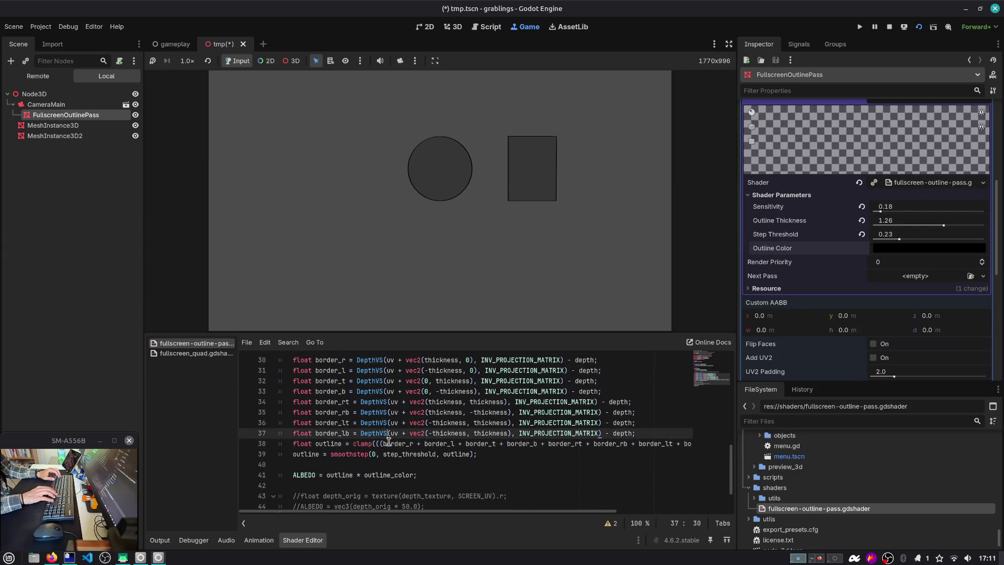
key("shift+Up")
key("shift+Up")
key("shift+Up")
key("shift+Down")
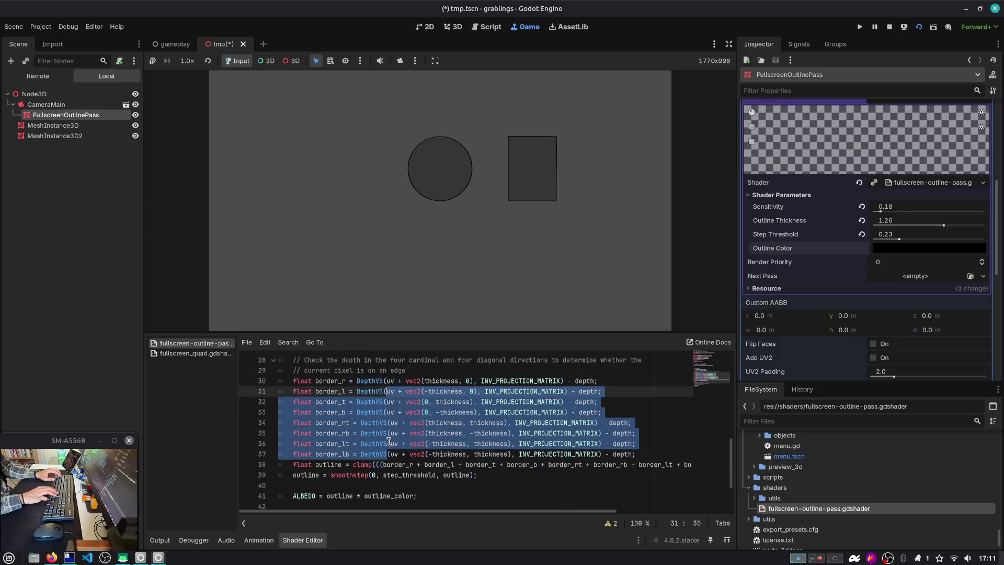
key("ctrl+k")
key("ctrl+s")
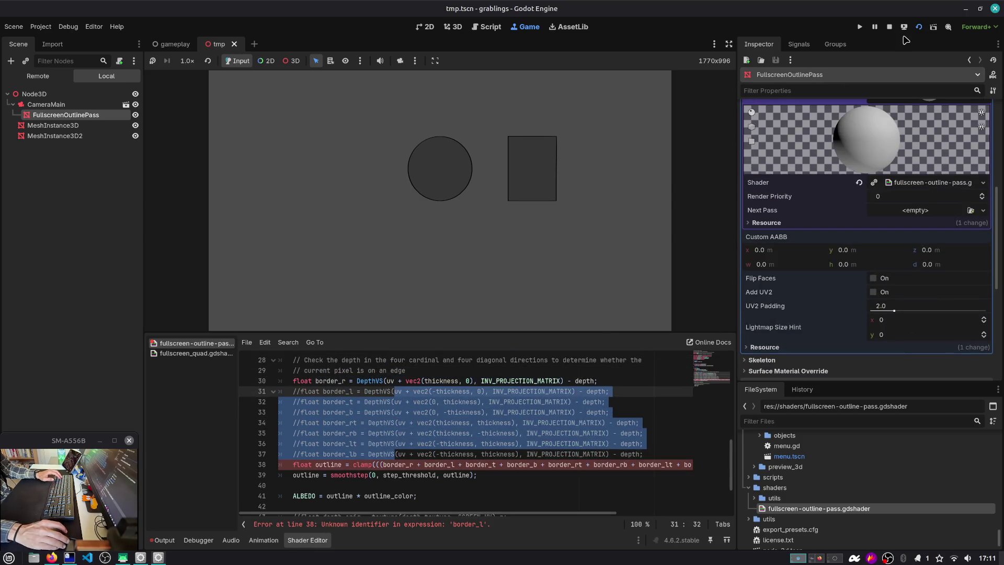
Add 'outline = bordeR_l;' below line 38 and restart the running game.
scroll(515, 434, "down", 1)
left_click(390, 435)
key("End")
key("Return")
type("outline = ")
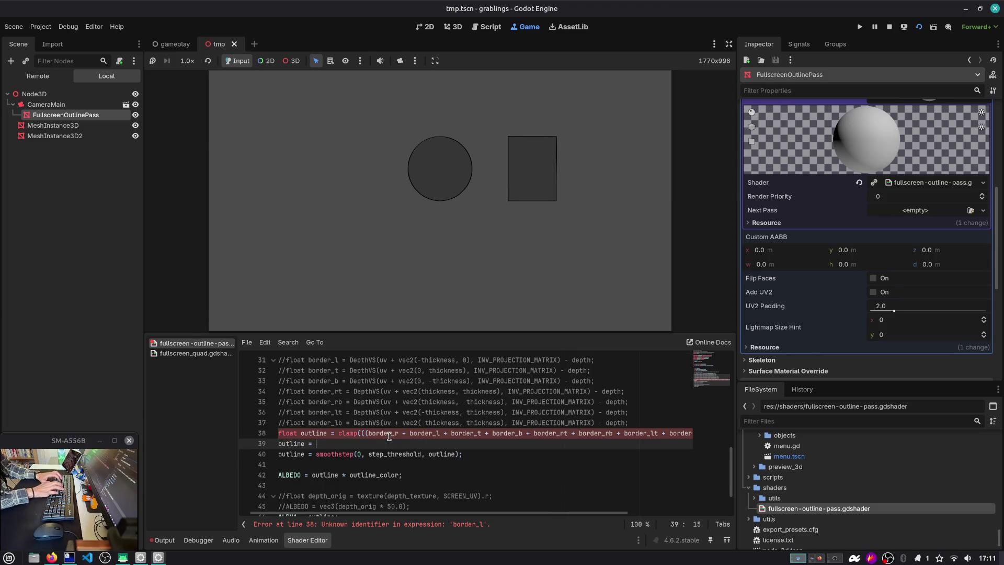
type("bordeR_l;")
left_click(918, 27)
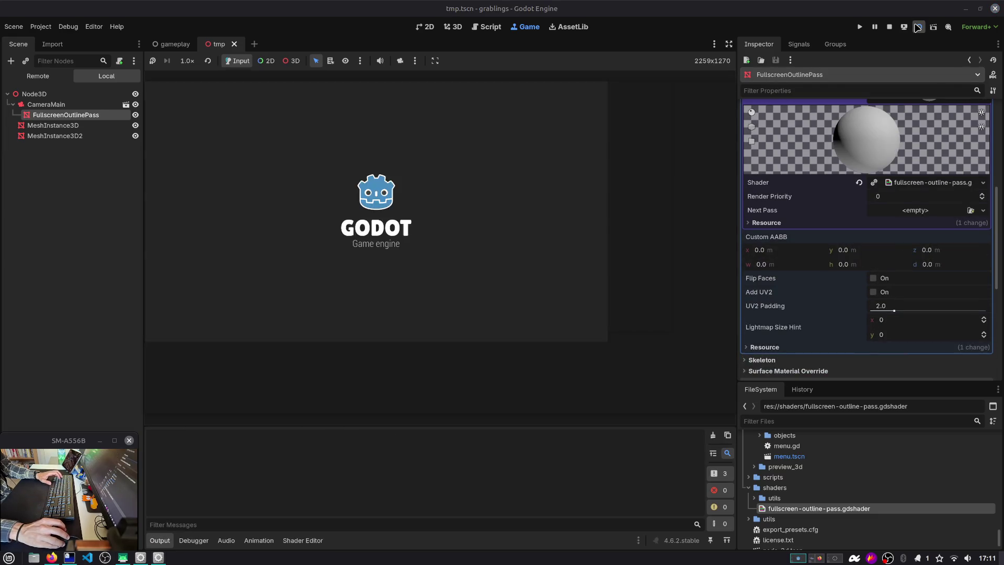
Check the Debugger and Output panels for the shader's error lines.
left_click(206, 543)
left_click(163, 541)
left_click_drag(151, 481, 307, 489)
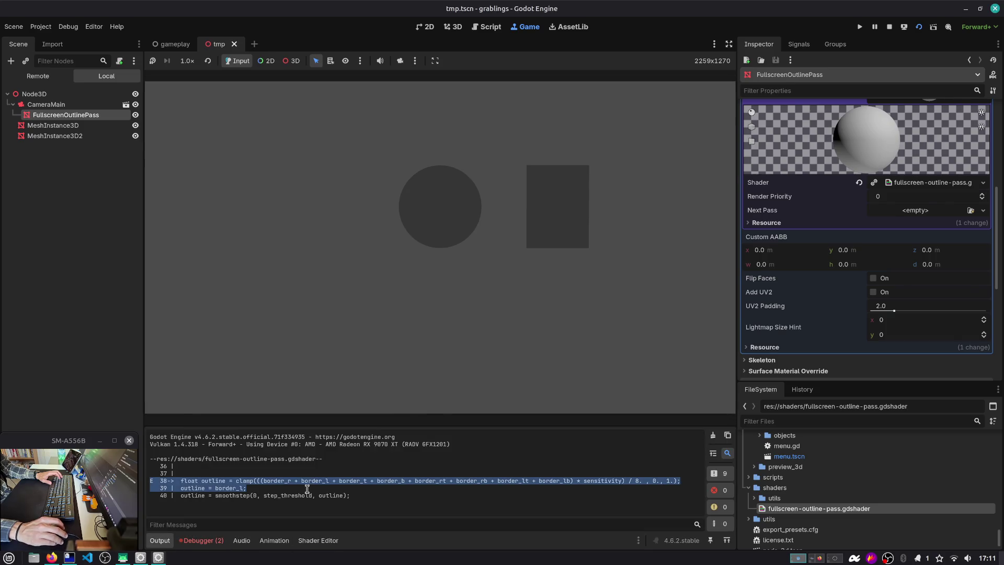
Comment out the clamp line 38, make line 39 'float outline = border_l;', and reload.
left_click(305, 544)
left_click(337, 434)
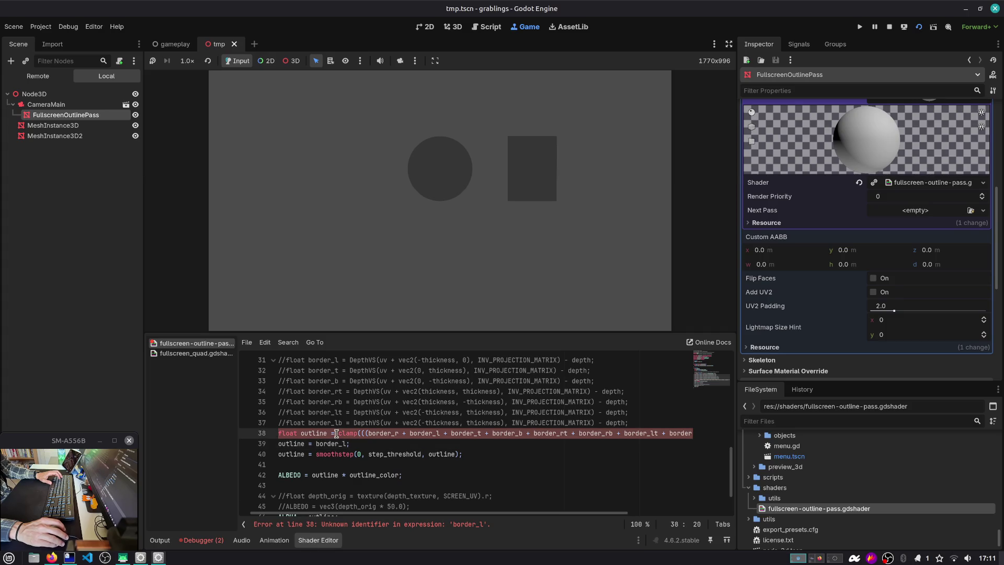
key("ctrl+k")
key("Down")
type("loat")
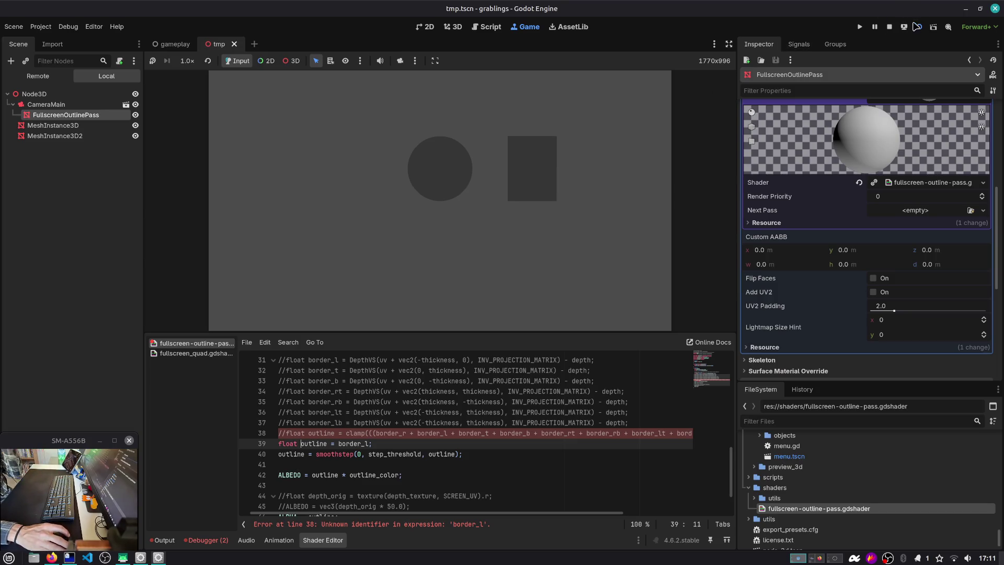
left_click(916, 27)
Check border_l on line 39, then rerun the game with F5 and stop it with F8.
left_click(317, 539)
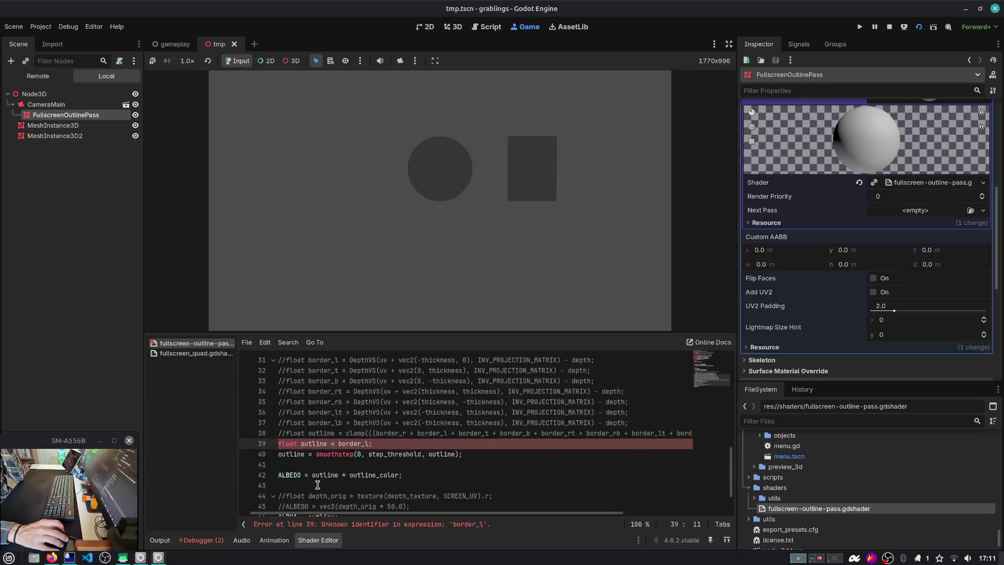
double_click(352, 443)
scroll(352, 444, "up", 3)
scroll(313, 448, "down", 4)
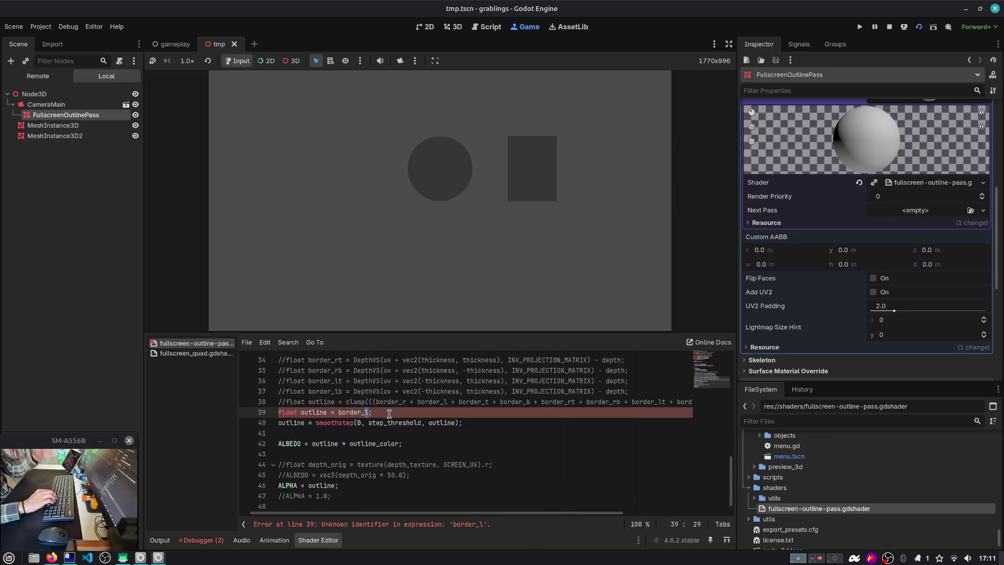
type("r")
key("F5")
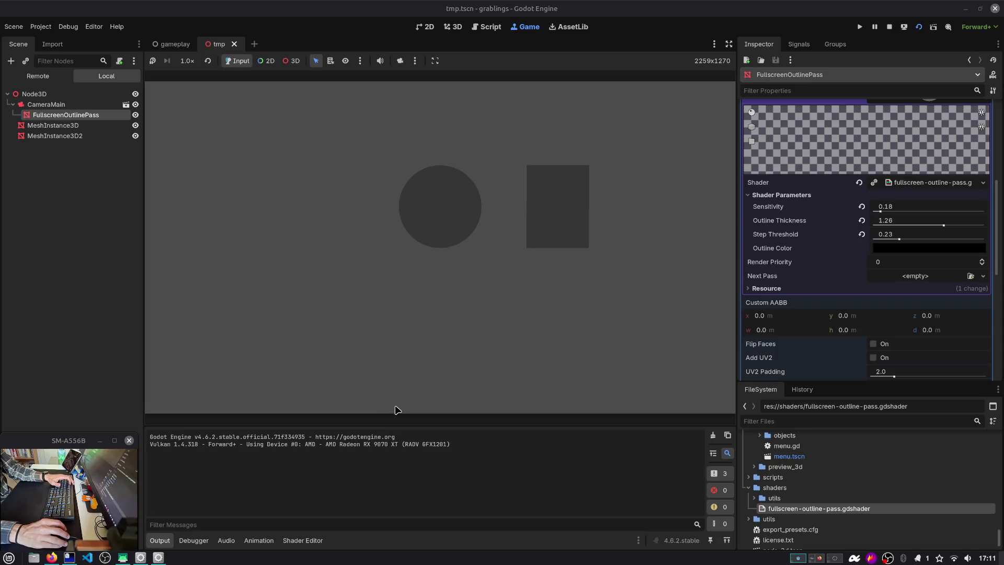
key("F8")
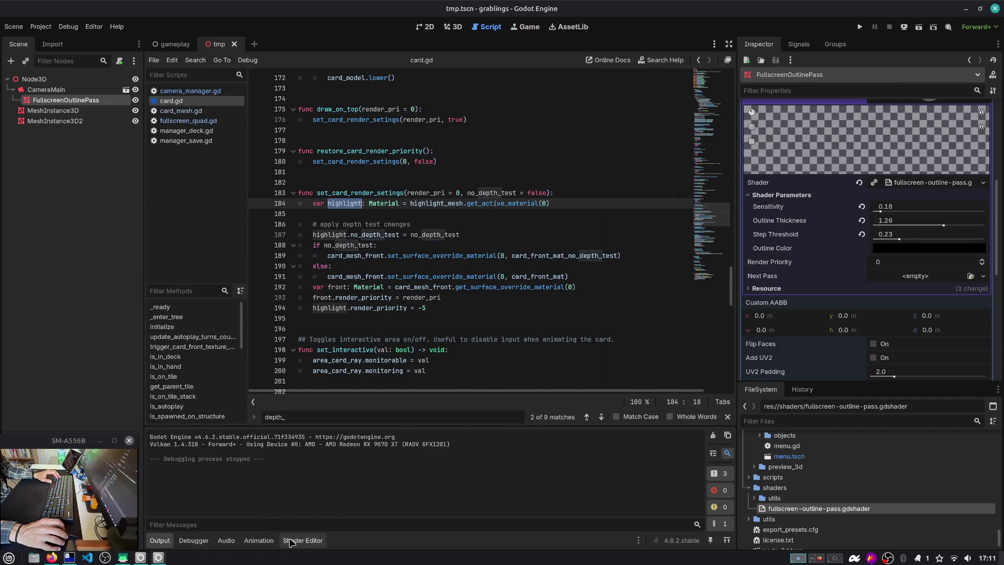
Undo the debugging edits in the outline shader and hide the shader file list.
left_click(289, 542)
left_click(407, 412)
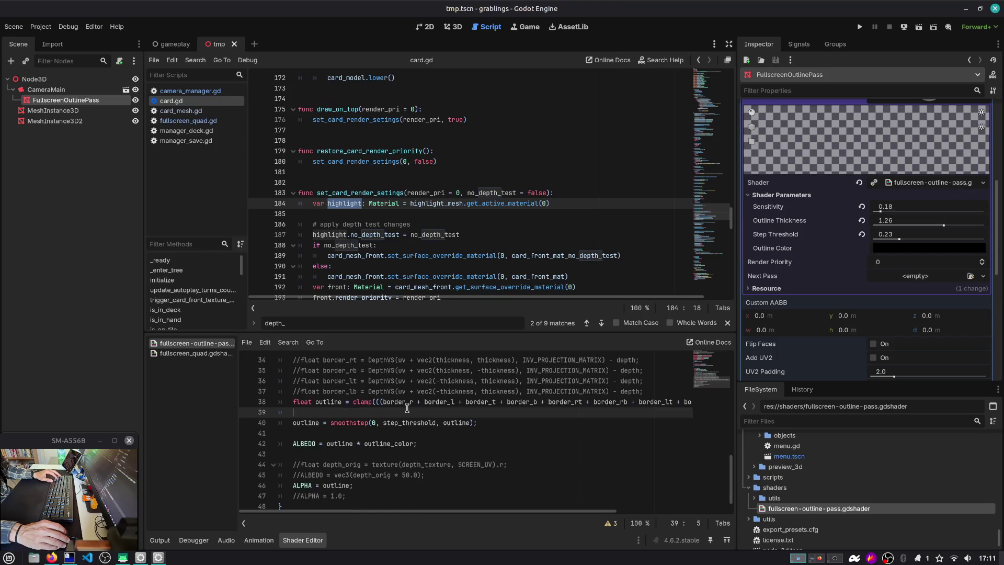
key("ctrl+z")
key("ctrl+z")
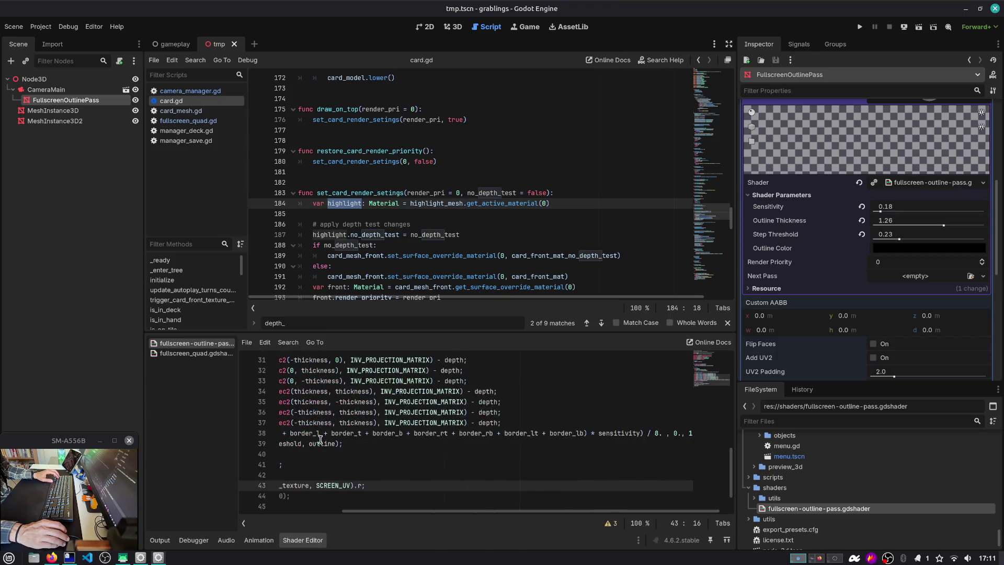
scroll(321, 440, "left", 3)
key("ctrl+backslash")
Inspect the outline variable and clamp bounds on line 38.
double_click(230, 434)
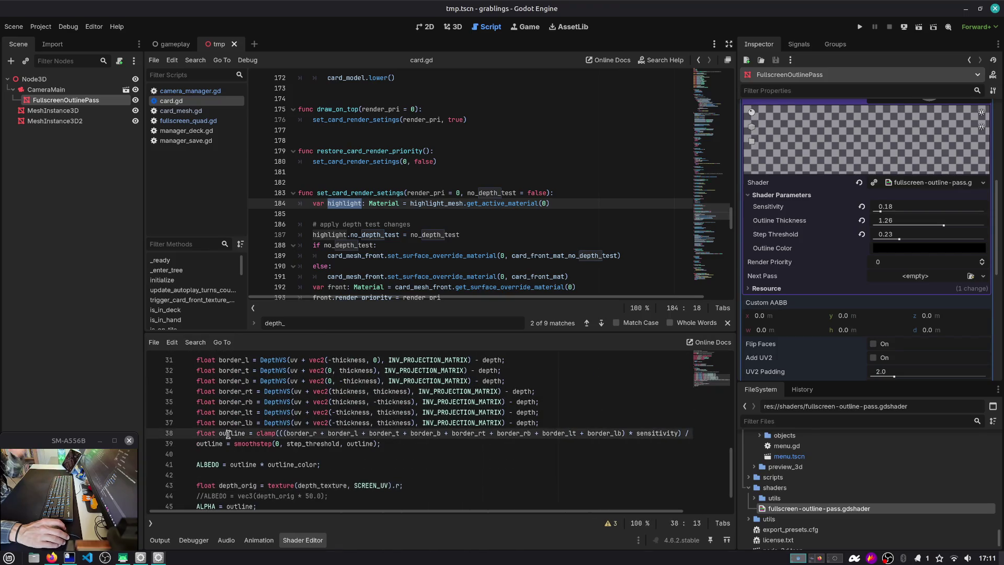
scroll(315, 517, "right", 3)
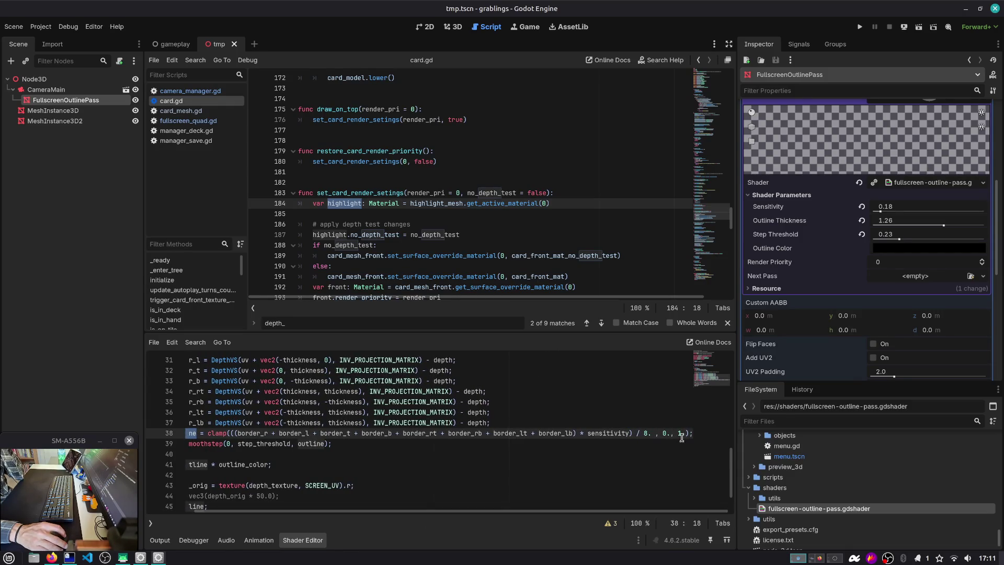
left_click_drag(660, 432, 681, 433)
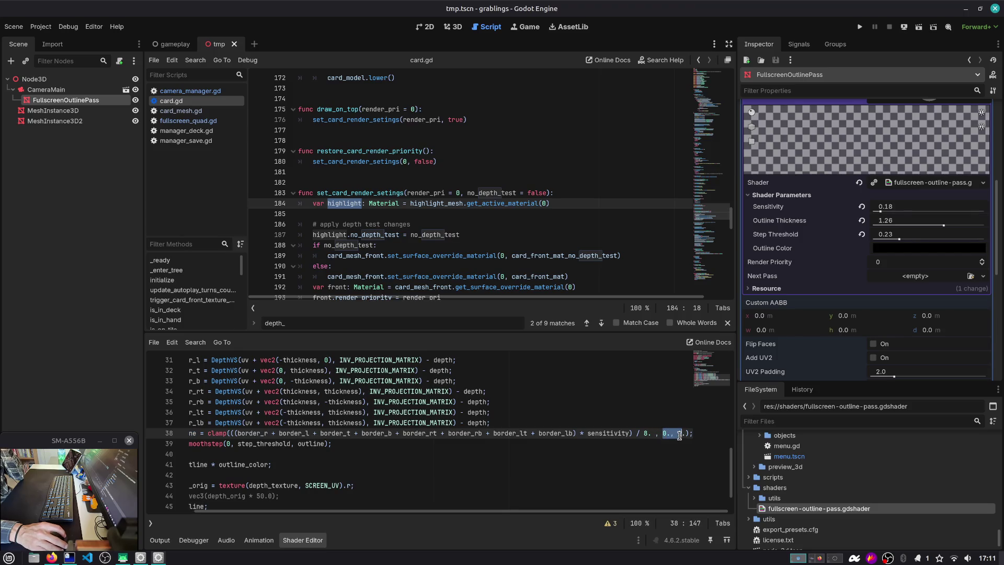
left_click_drag(593, 515, 587, 517)
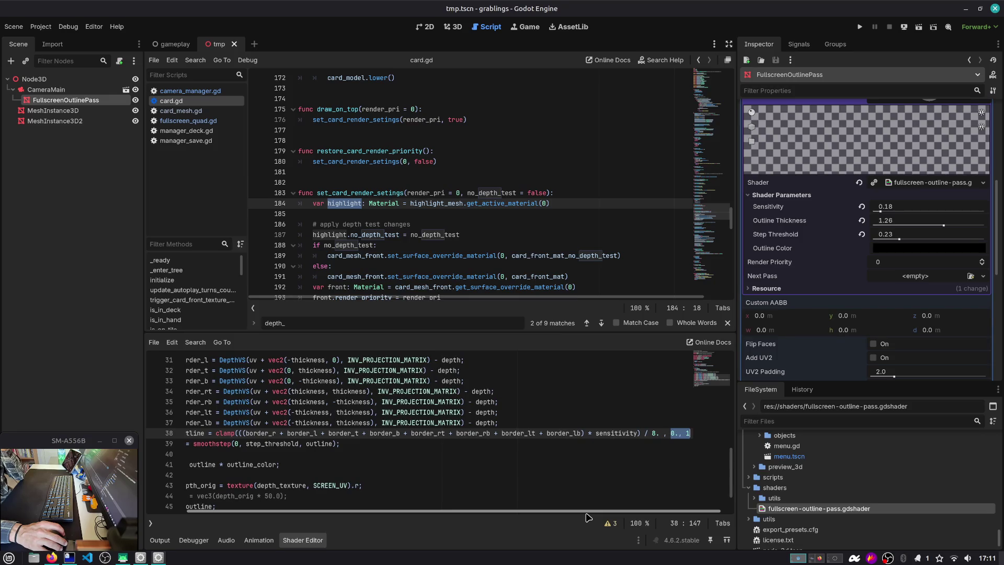
Inspect border_rb on line 35 and the border samples and sensitivity on line 38.
double_click(209, 402)
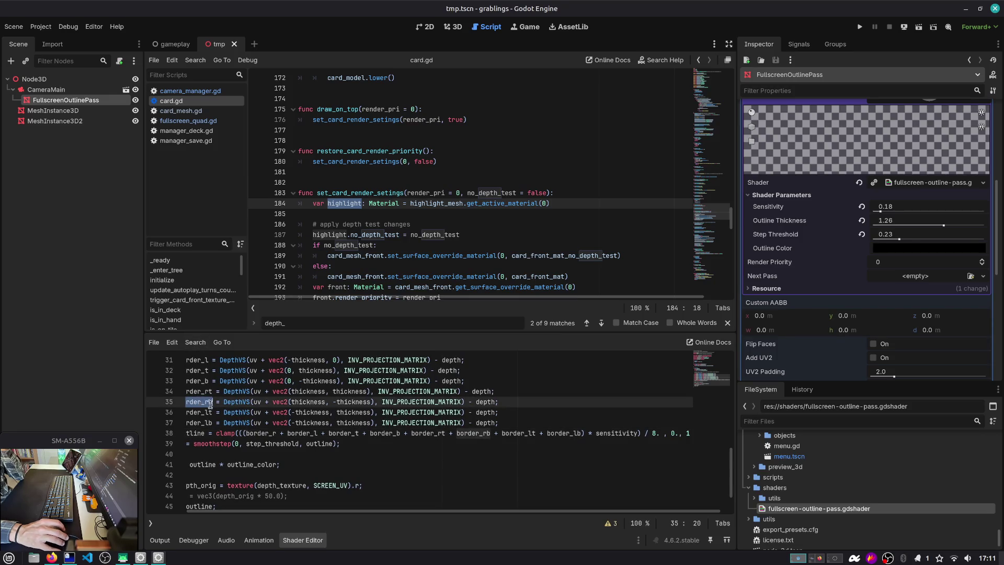
double_click(262, 432)
double_click(429, 432)
double_click(473, 433)
double_click(517, 433)
double_click(564, 433)
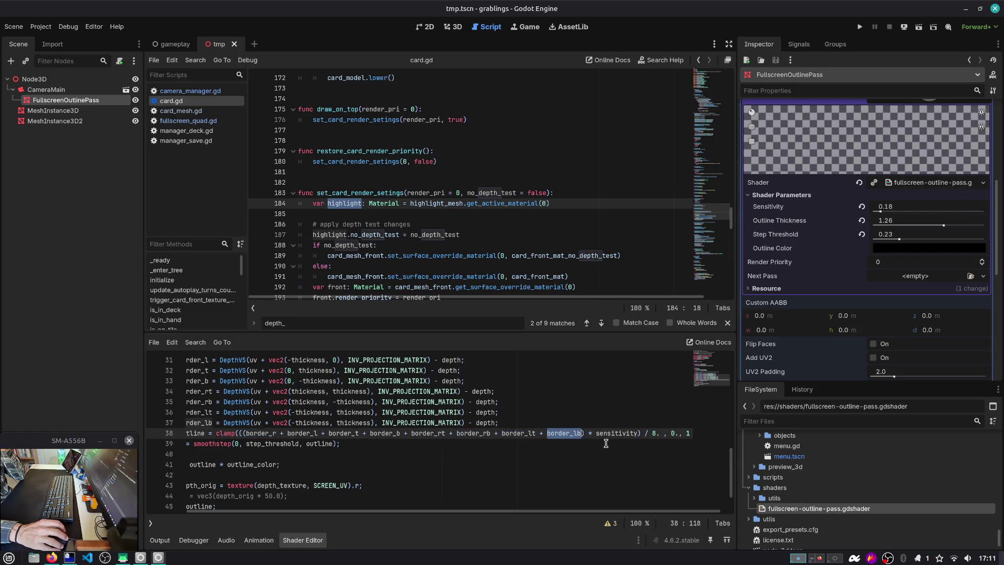
double_click(617, 433)
mouse_move(611, 511)
left_mouse_down()
mouse_move(620, 512)
mouse_move(573, 512)
left_mouse_up()
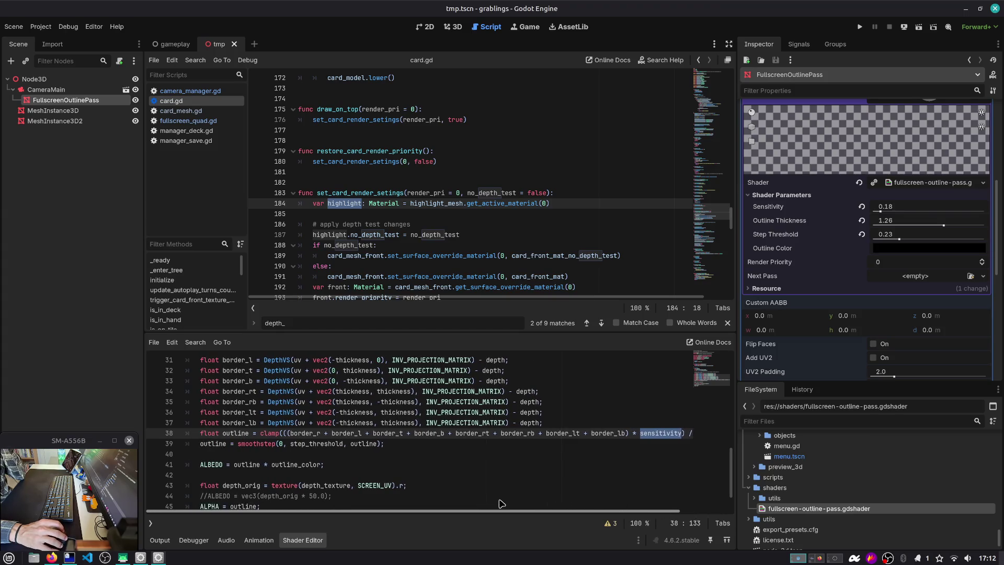
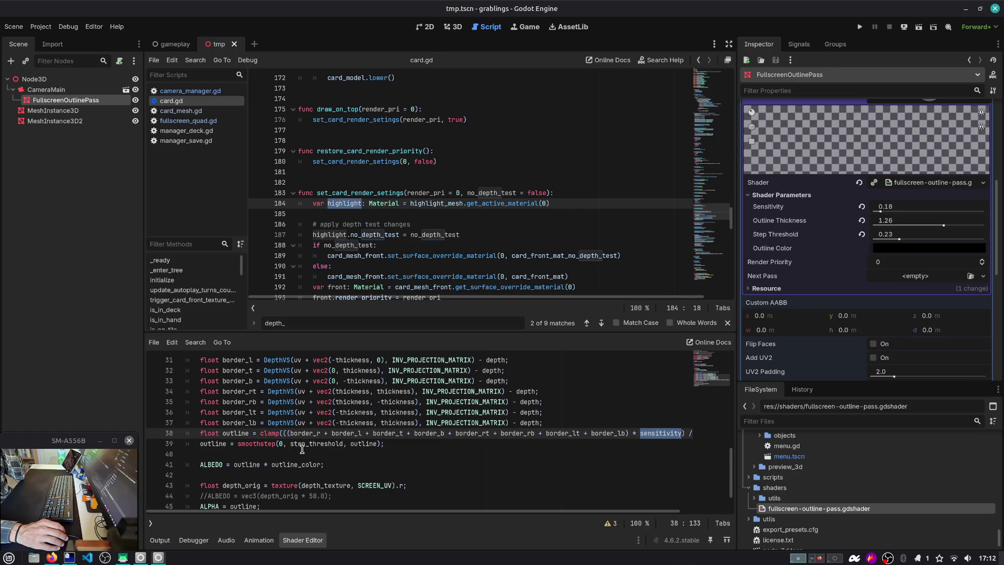
Review the Depth-Based Outline Shader page in the browser, then return to Godot.
key("alt+Tab")
left_click(319, 29)
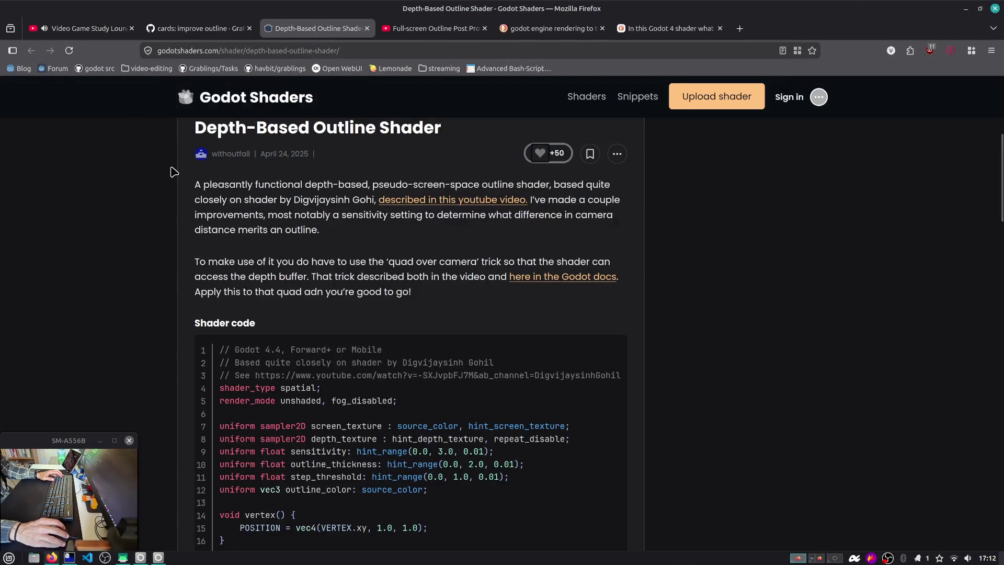
scroll(174, 172, "up", 5)
scroll(287, 270, "down", 6)
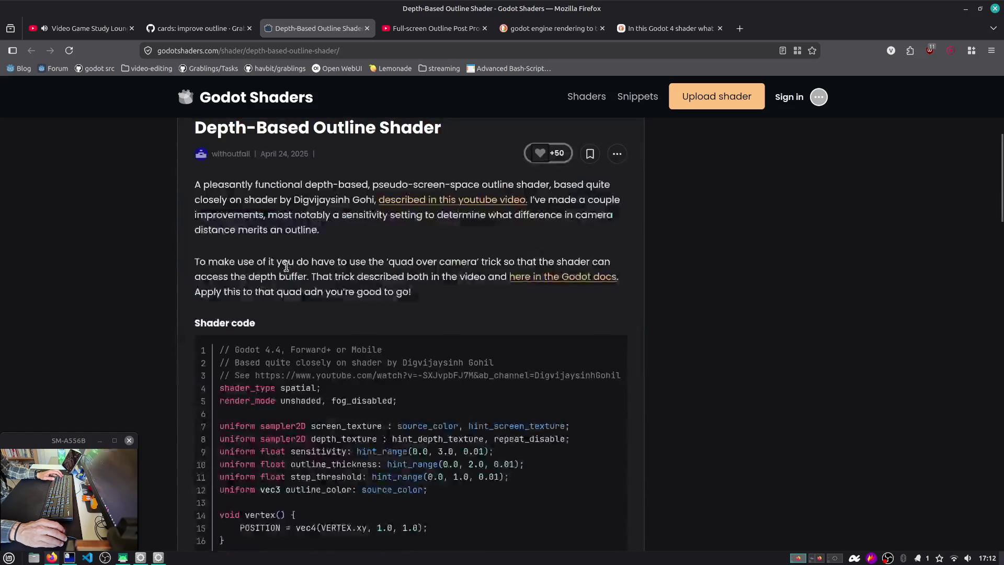
scroll(288, 271, "down", 2)
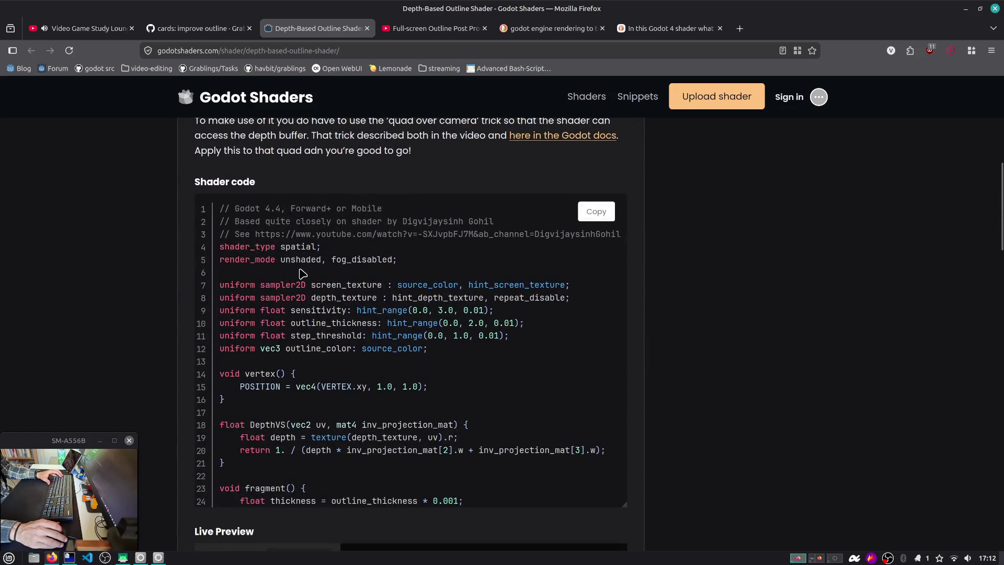
key("alt+Tab")
scroll(293, 397, "up", 10)
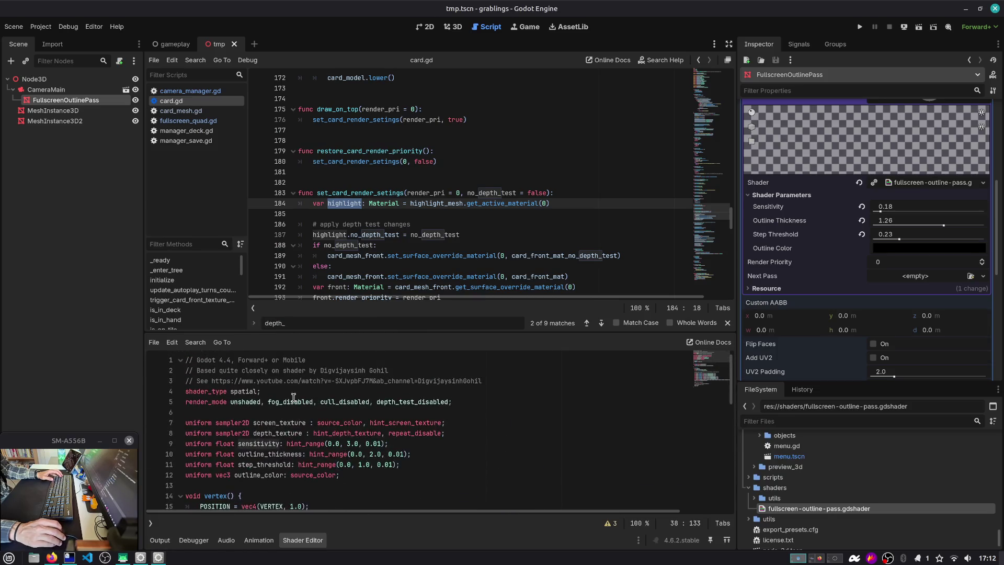
Remove depth_test_disabled from render_mode and run the scene to test it.
double_click(433, 403)
key("BackSpace")
key("BackSpace")
key("BackSpace")
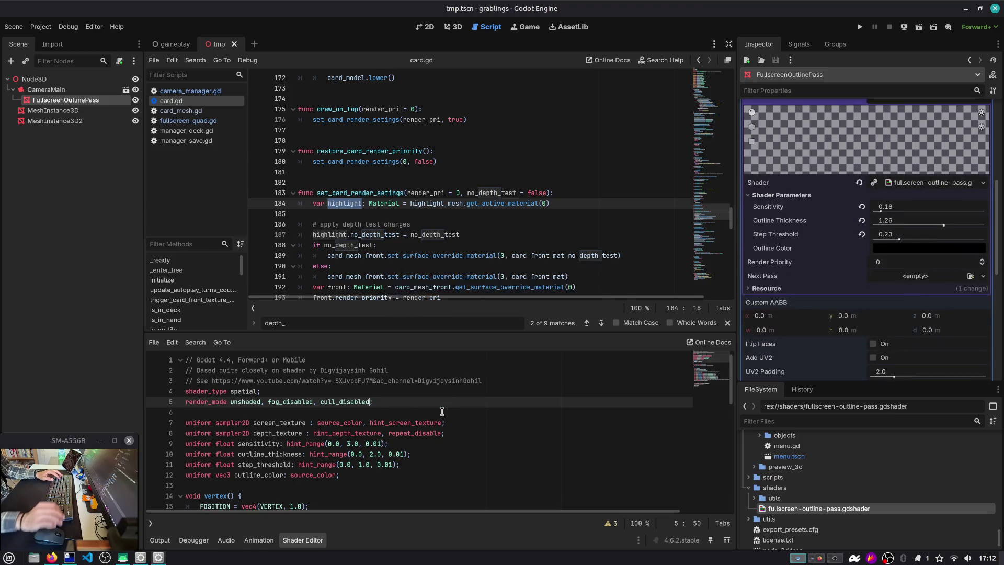
left_click(917, 29)
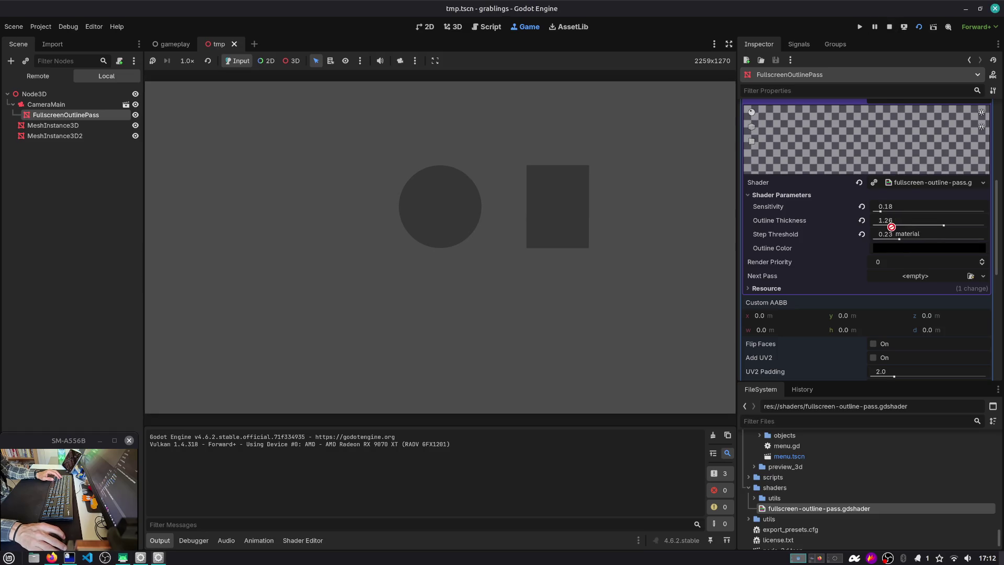
left_click(302, 540)
left_click(325, 434)
scroll(355, 449, "down", 9)
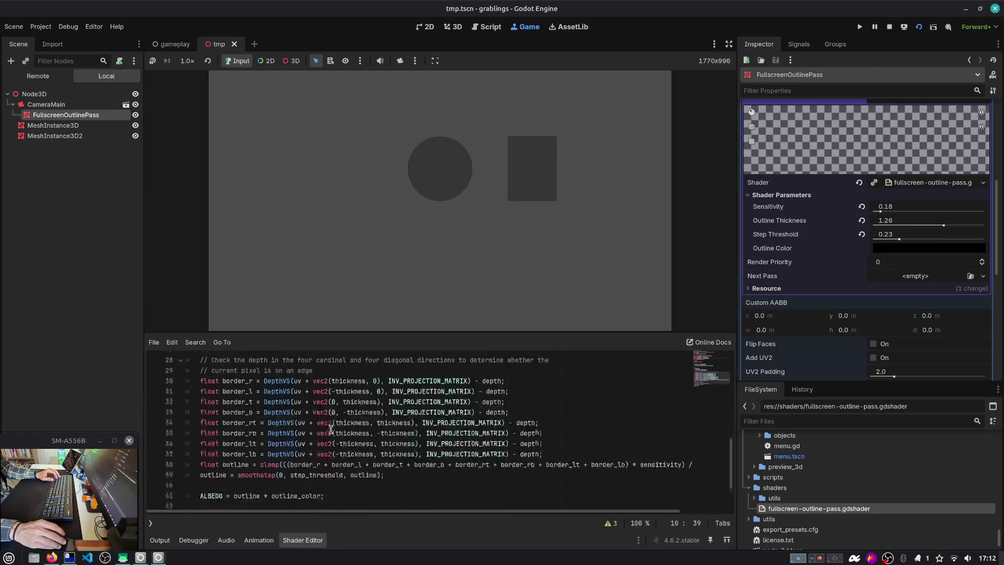
scroll(376, 468, "up", 1)
left_click(382, 469)
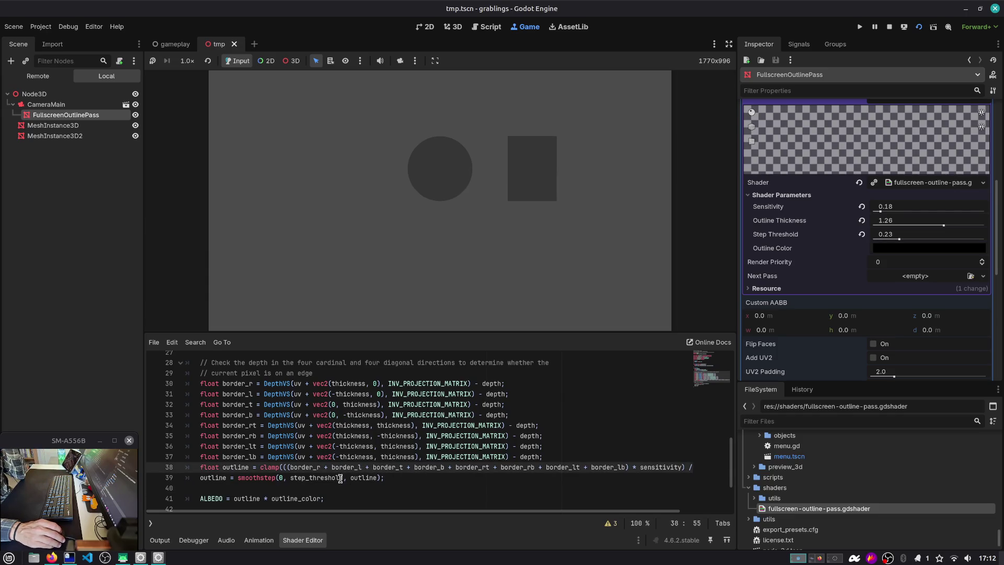
scroll(341, 477, "up", 2)
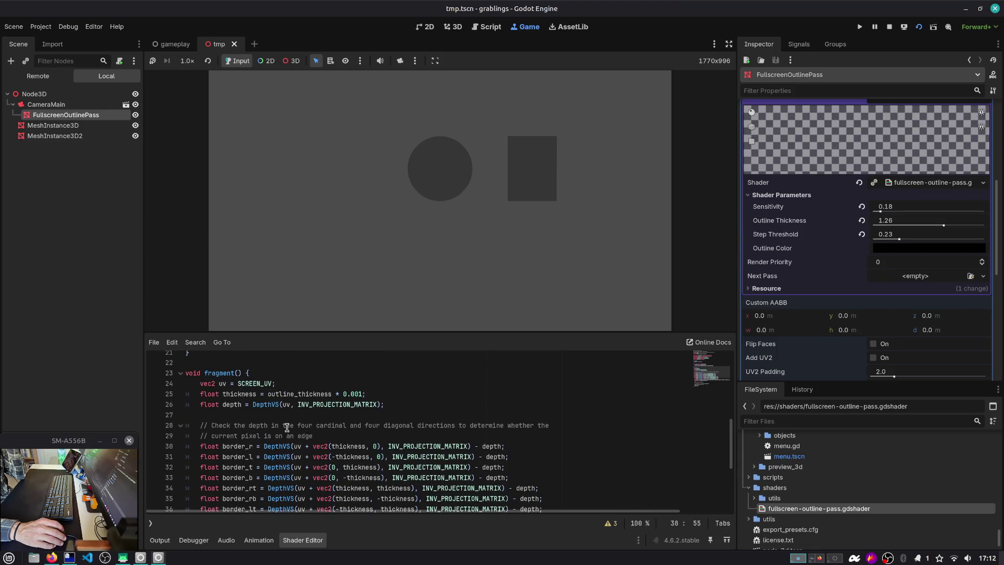
Remove cull_disabled from render_mode and restart the running scene.
double_click(277, 392)
scroll(281, 400, "down", 3)
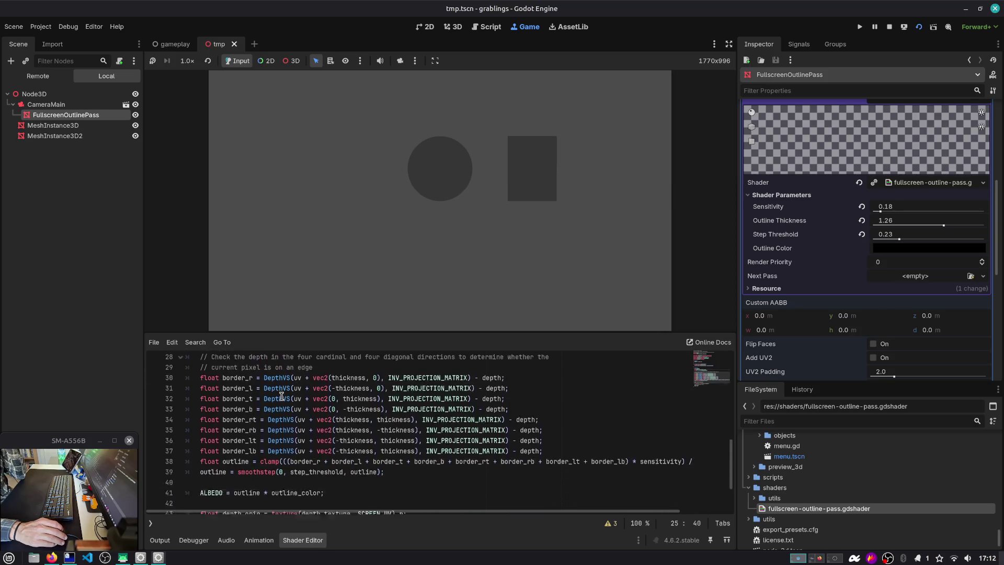
scroll(283, 407, "up", 10)
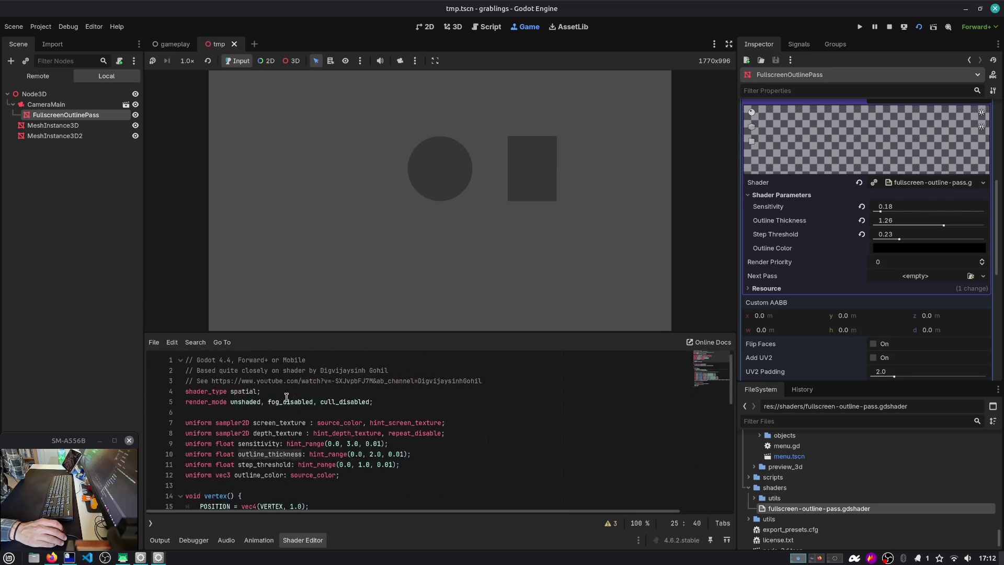
double_click(333, 403)
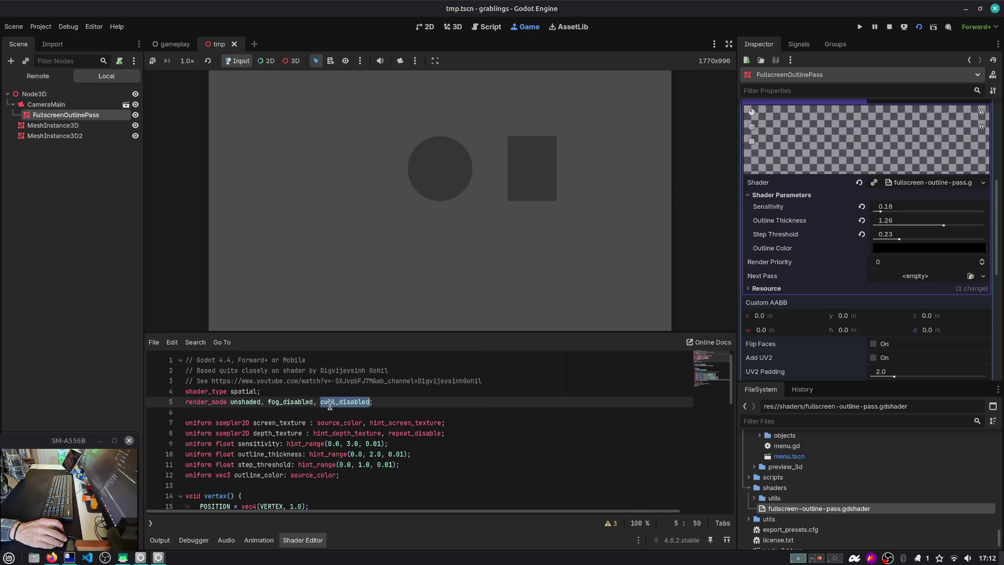
key("BackSpace")
key("BackSpace")
key("BackSpace")
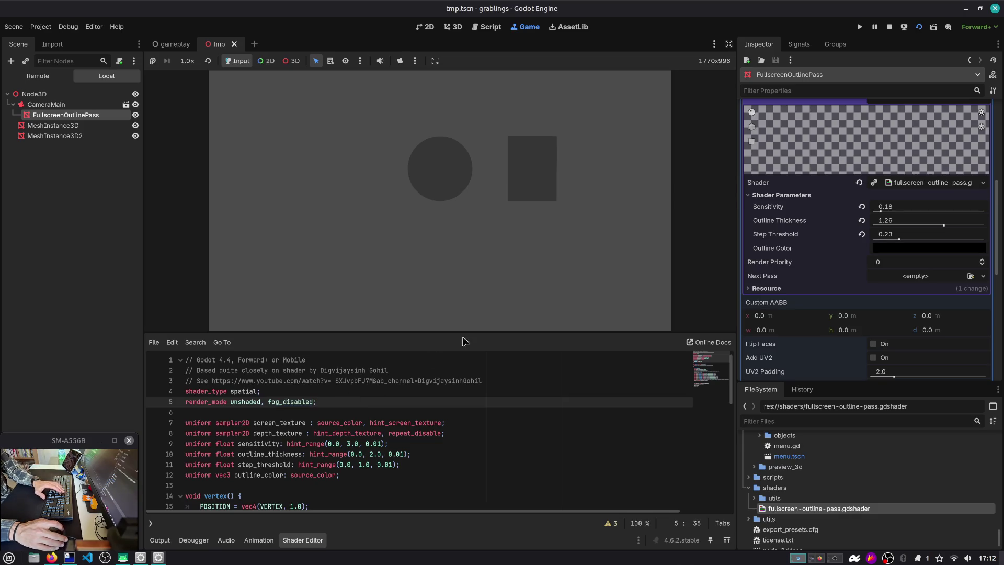
left_click(918, 27)
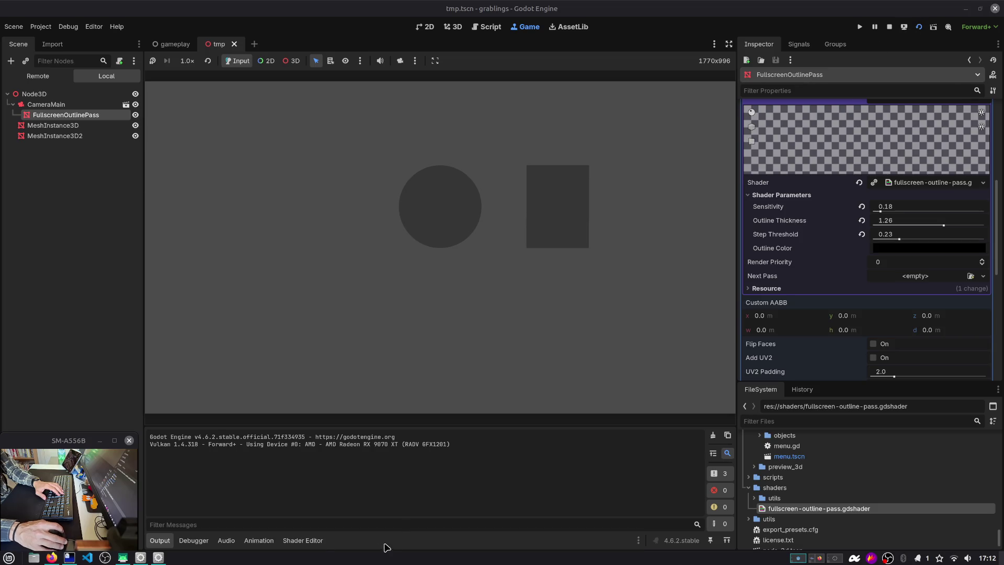
Raise the Outline Thickness shader parameter to about 1.62.
left_click(303, 540)
scroll(298, 447, "down", 10)
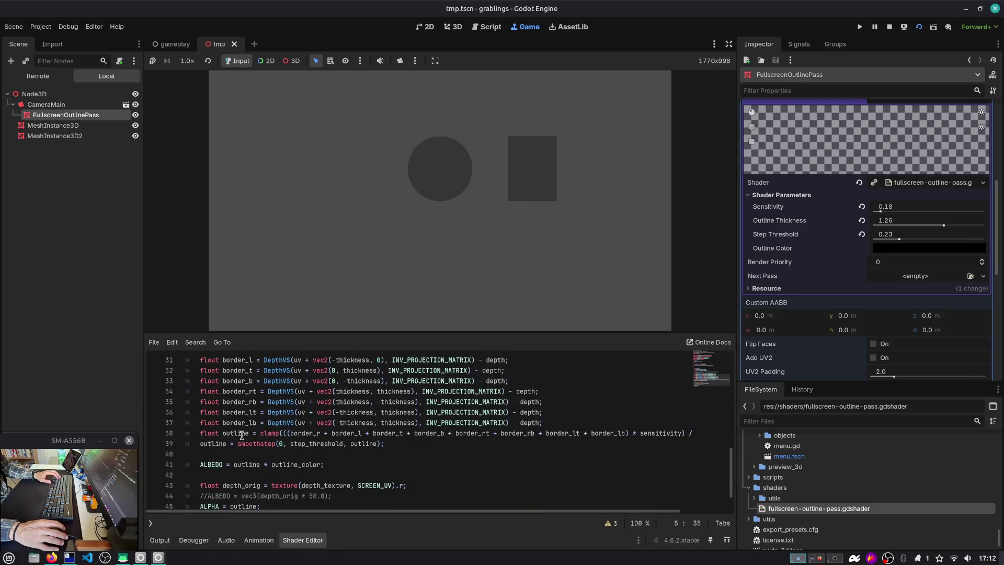
double_click(238, 434)
scroll(256, 454, "down", 1)
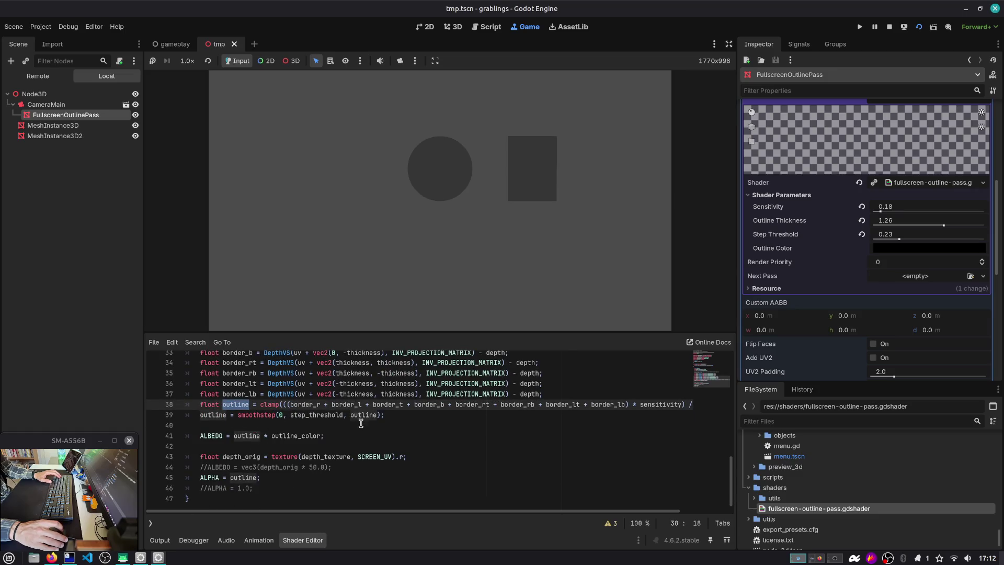
left_click_drag(900, 225, 941, 225)
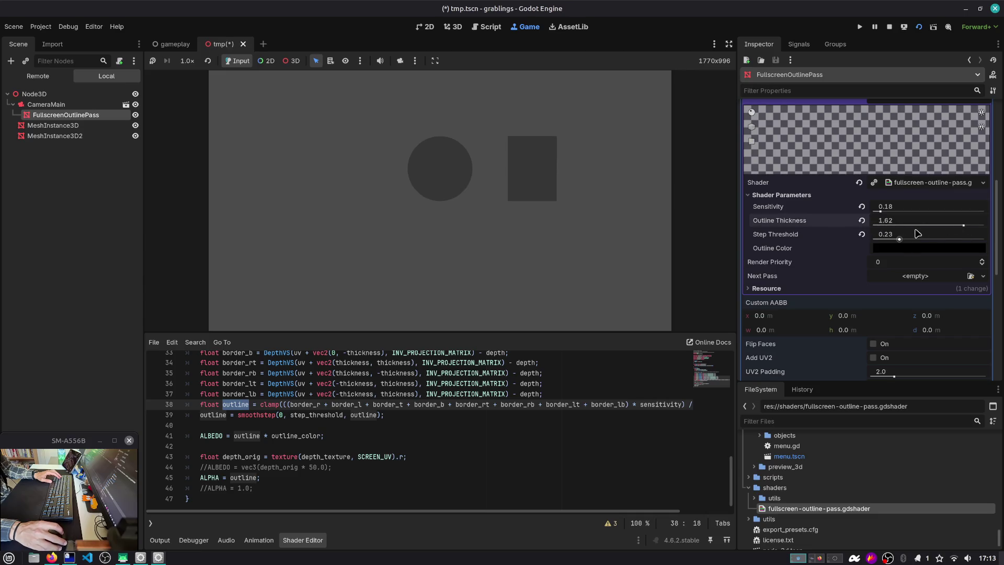
Lower the Step Threshold shader parameter to about 0.37.
left_click(908, 246)
left_click(908, 246)
left_click_drag(899, 240, 882, 244)
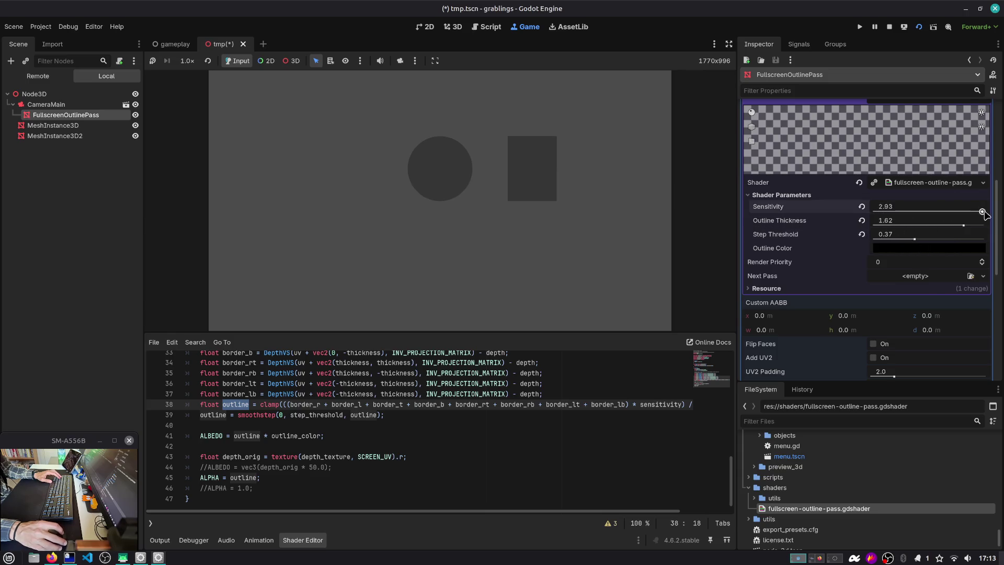
Delete the commented-out alpha and ALBEDO lines and save the shader.
left_click(268, 473)
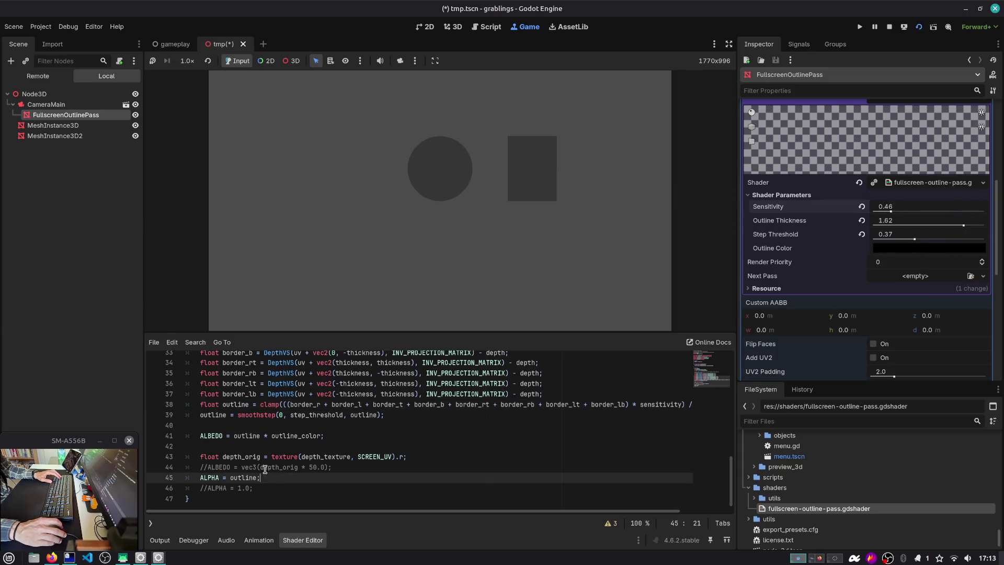
left_click(263, 435)
left_click(256, 488)
key("ctrl+shift+k")
left_click(261, 466)
key("ctrl+shift+k")
key("ctrl+s")
Delete the unused depth_orig line and the blank line above ALPHA.
left_click(253, 458)
key("ctrl+shift+k")
left_click(267, 446)
key("ctrl+shift+k")
double_click(244, 436)
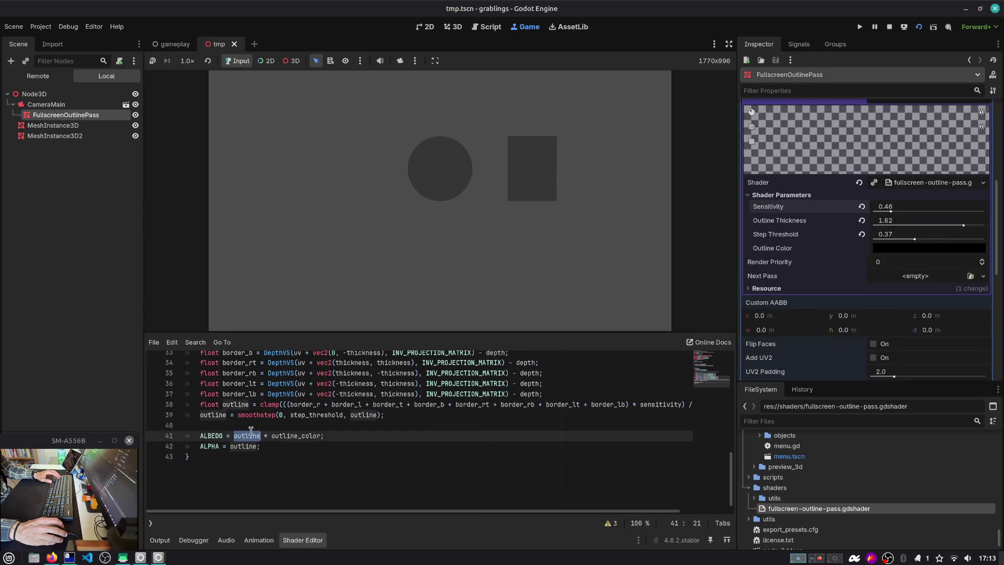
scroll(250, 432, "up", 3)
scroll(360, 441, "right", 2)
scroll(630, 482, "left", 2)
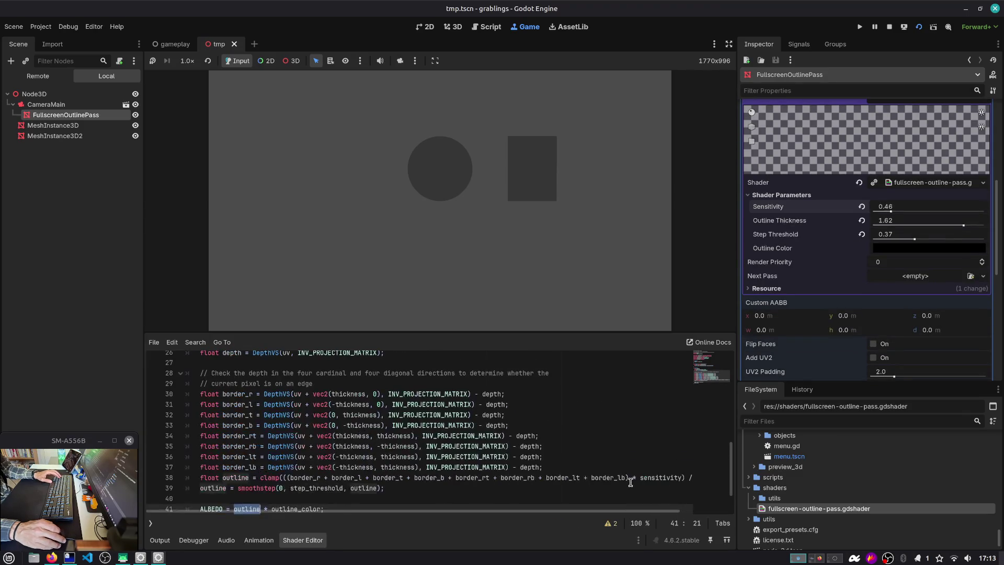
scroll(317, 465, "up", 8)
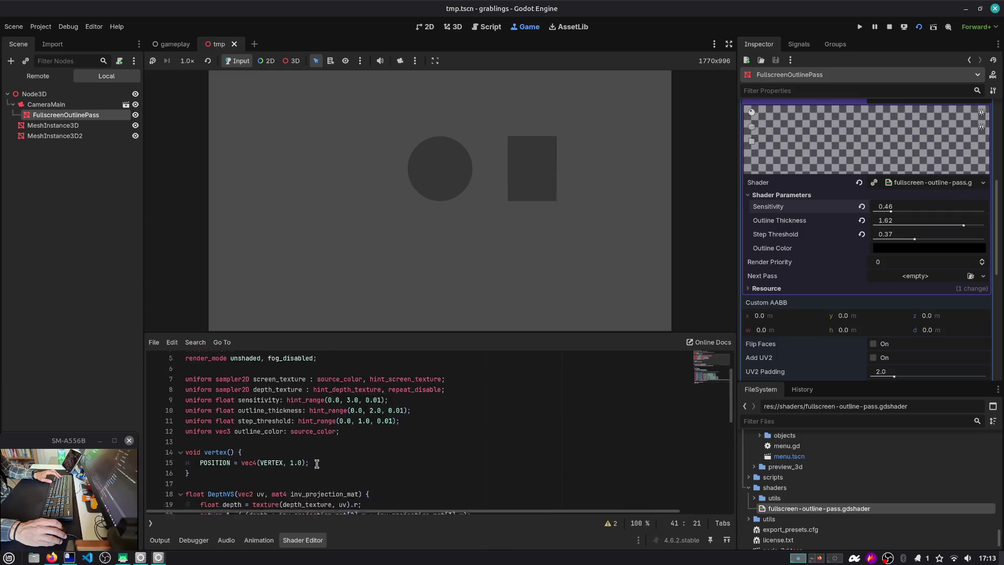
Add cull_disabled back to the render_mode line.
left_click(380, 397)
key("Left")
type(", cu")
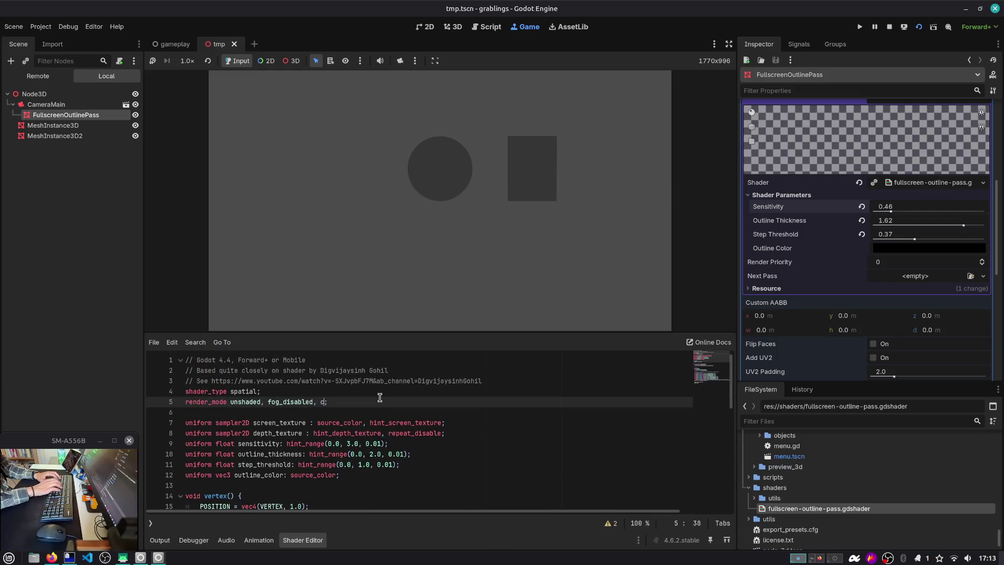
key("Return")
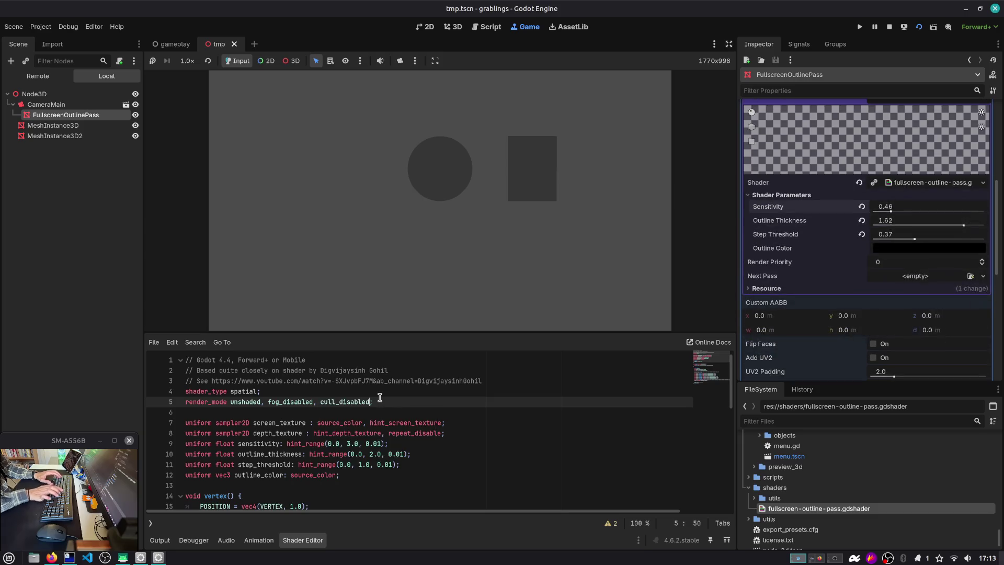
Restart the scene with the updated shader, stop it, and return to the browser.
left_click(918, 27)
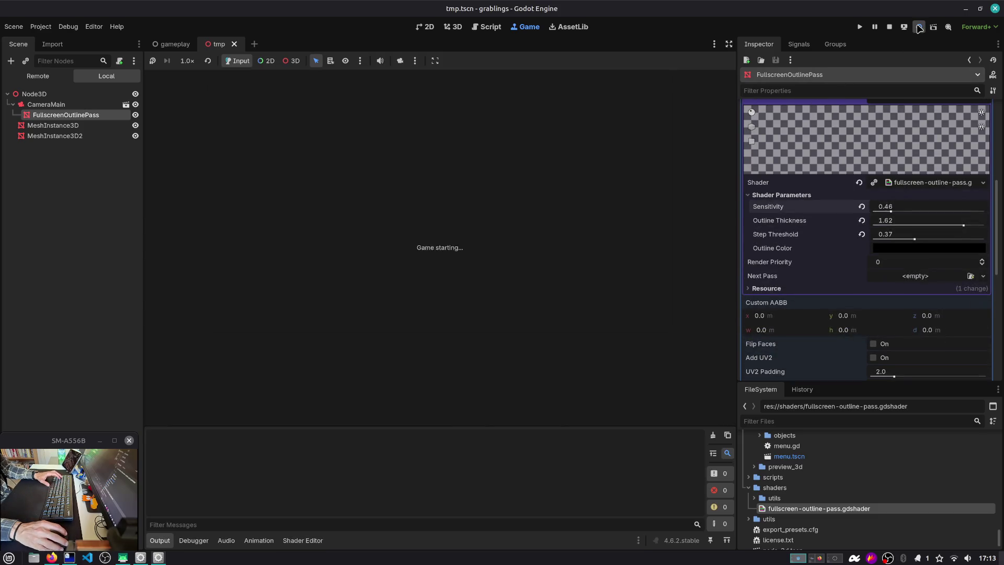
left_click(891, 27)
key("alt+Tab")
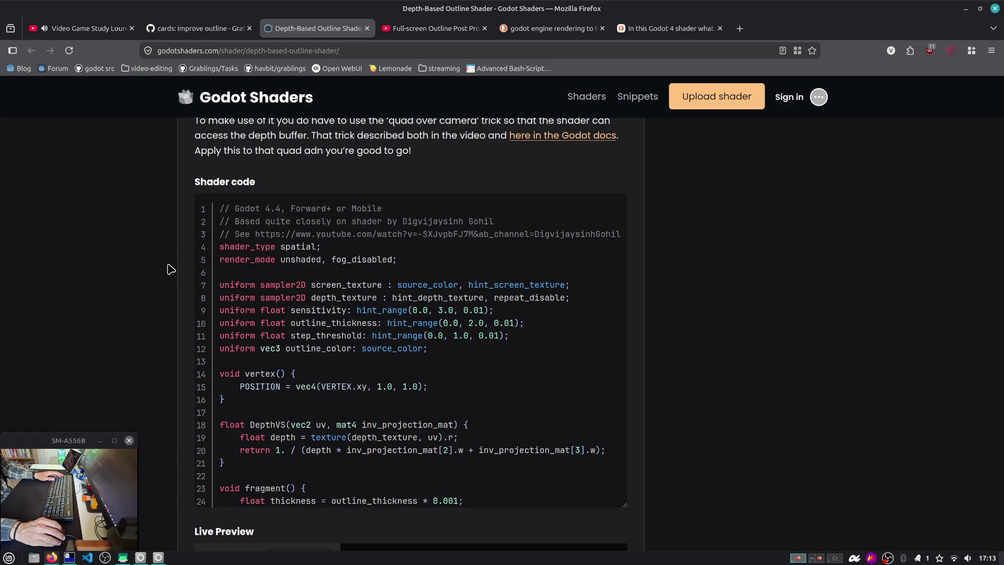
Search godotshaders.com for 'outline' and browse the 138 result cards.
scroll(170, 269, "down", 2)
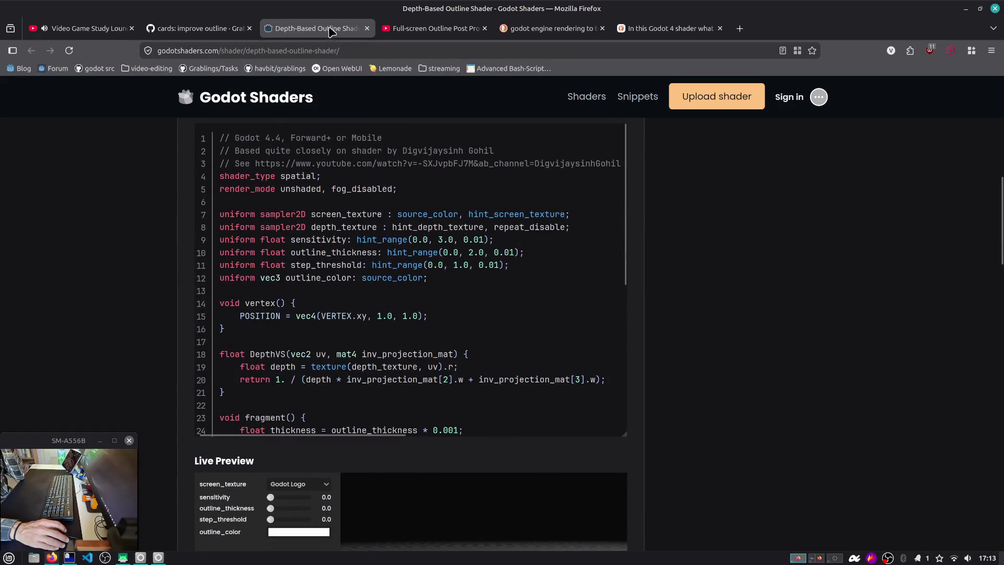
scroll(90, 152, "up", 10)
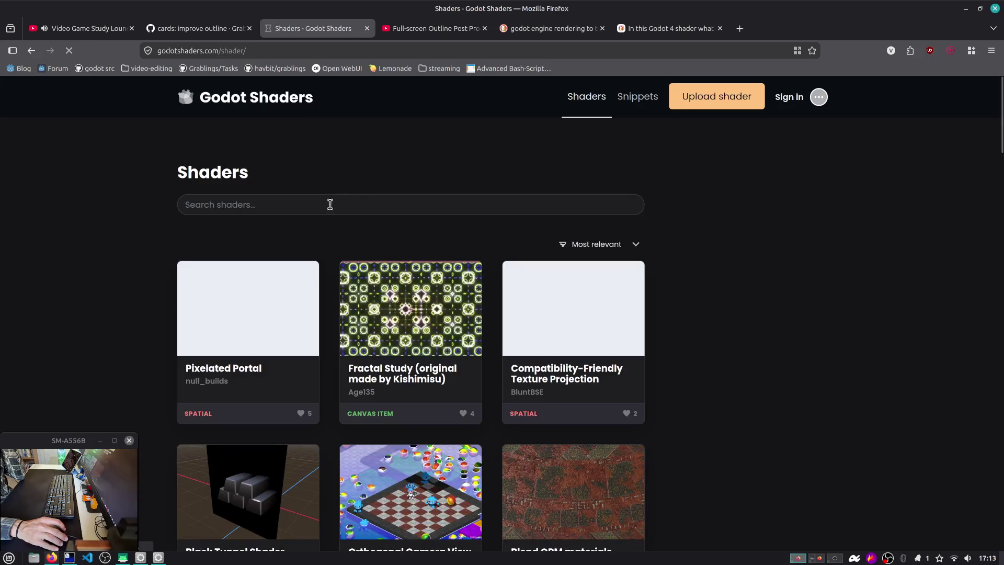
left_click(332, 202)
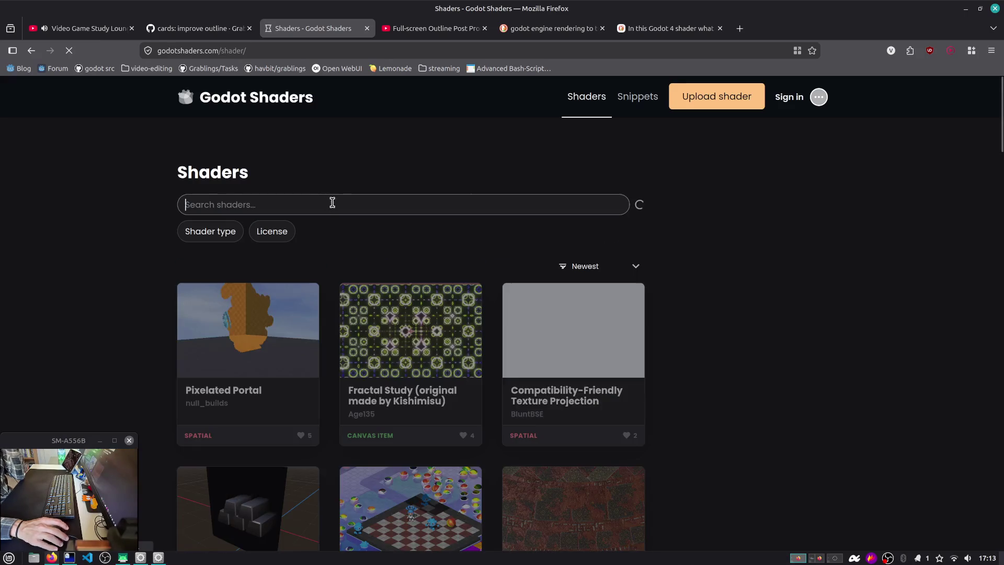
type("outline")
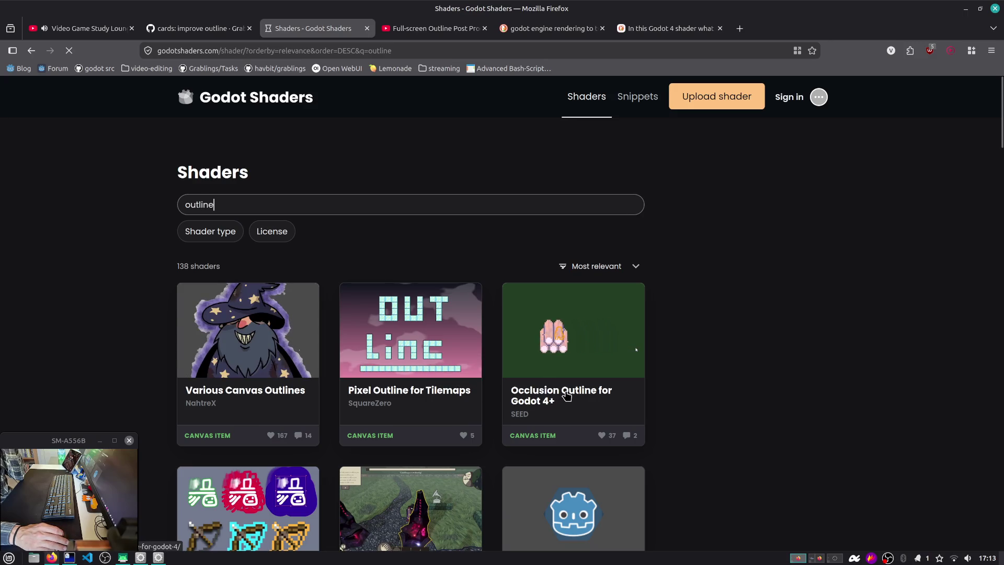
scroll(567, 394, "down", 2)
scroll(560, 292, "down", 2)
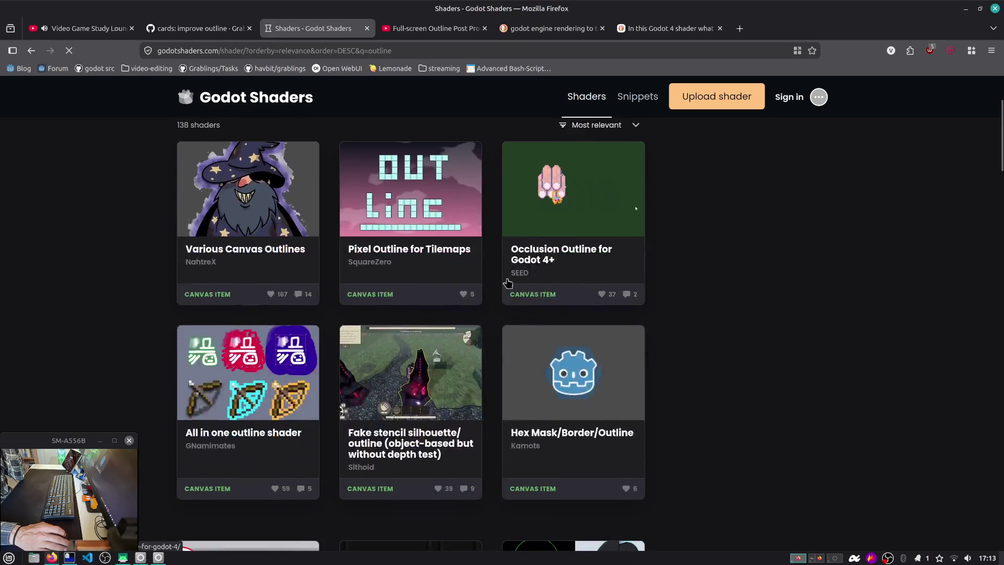
scroll(293, 405, "down", 1)
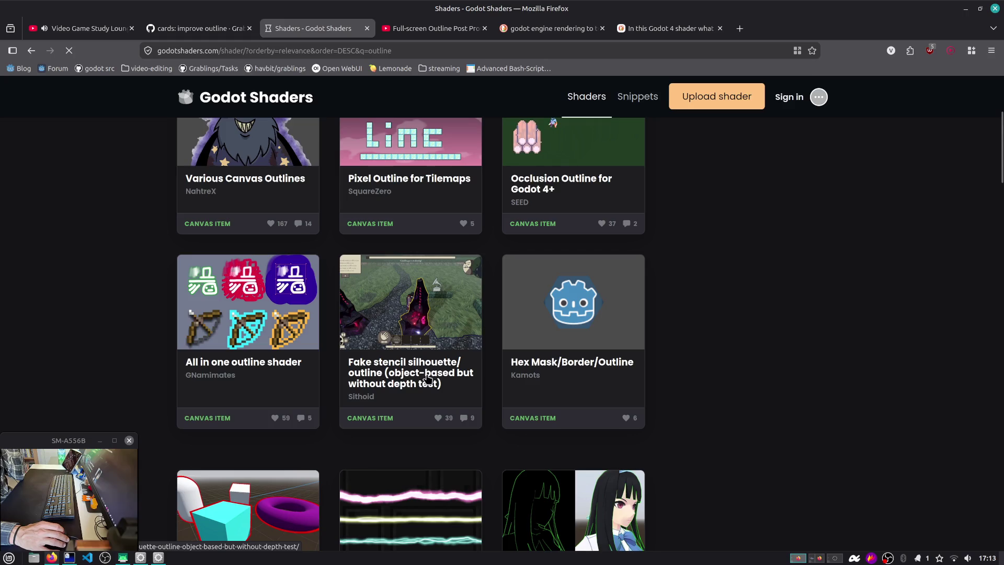
Open Fake stencil silhouette/outline in a new tab and keep browsing results.
middle_click(408, 377)
scroll(400, 293, "down", 2)
scroll(335, 335, "down", 2)
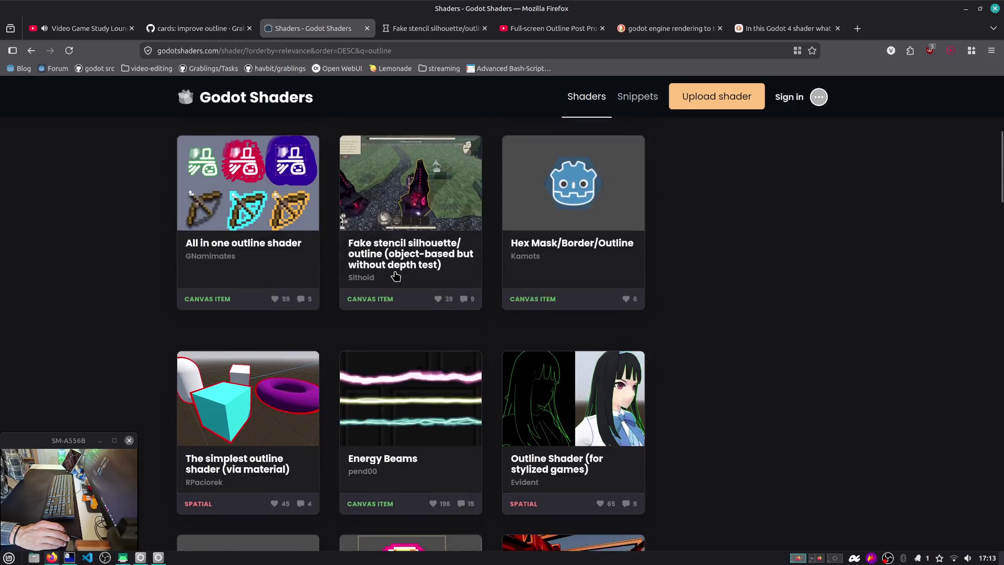
scroll(263, 409, "down", 1)
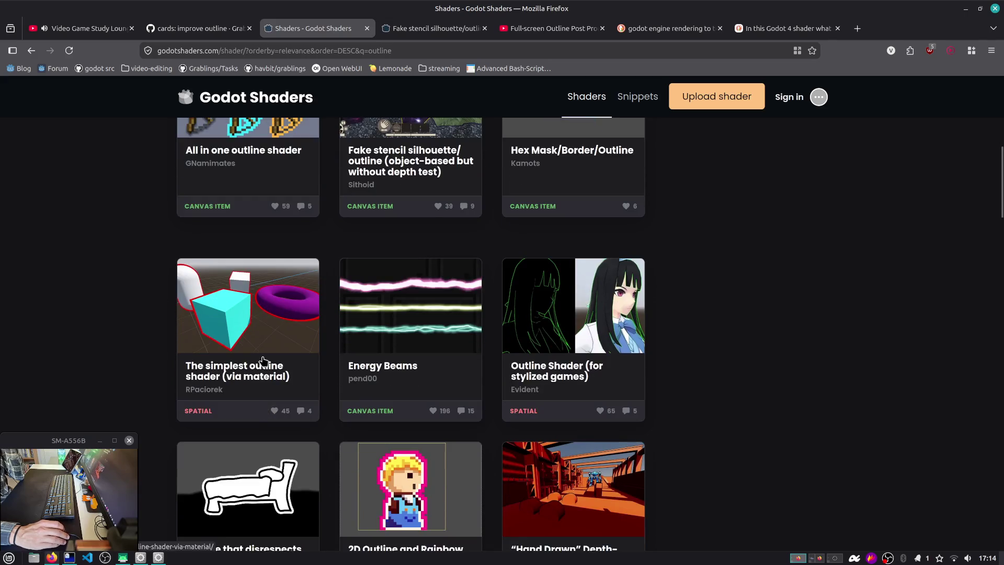
scroll(263, 361, "down", 1)
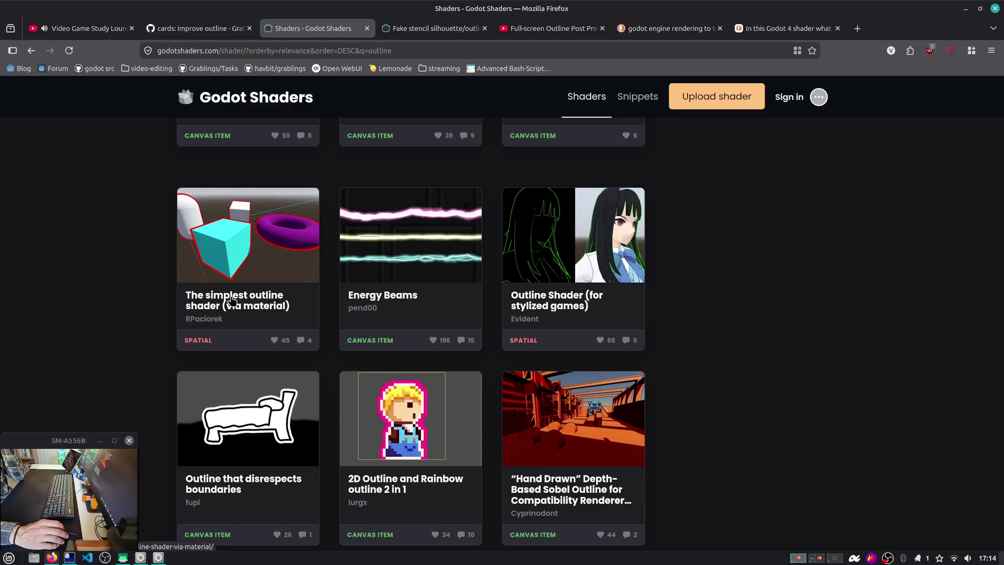
Open Outline Shader (for stylized games) and The simplest outline shader in tabs and view each.
middle_click(567, 310)
middle_click(398, 309)
left_click(373, 31)
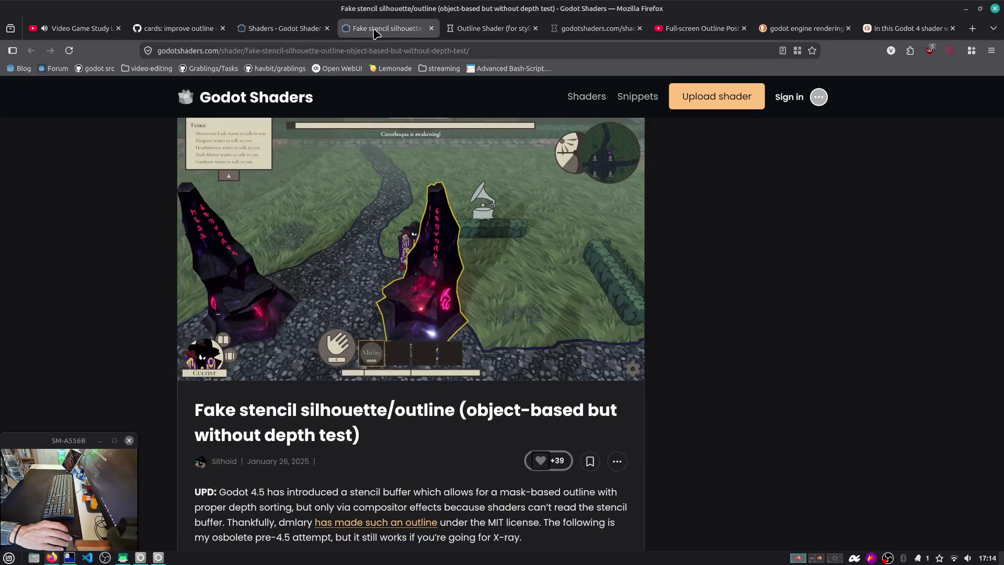
left_click(463, 30)
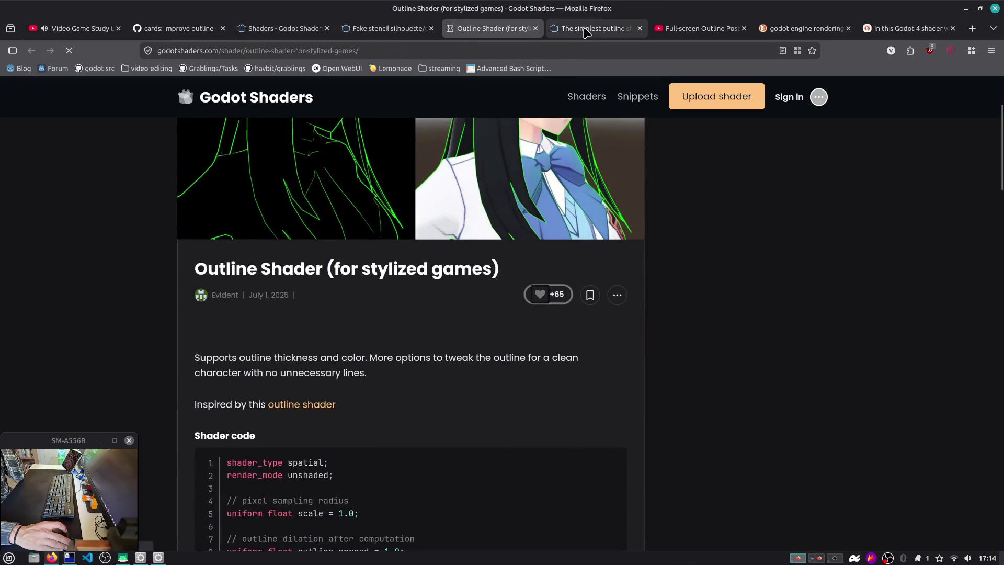
left_click(585, 32)
Read The simplest outline shader's code, highlighting its vertex scaling line.
scroll(538, 110, "down", 3)
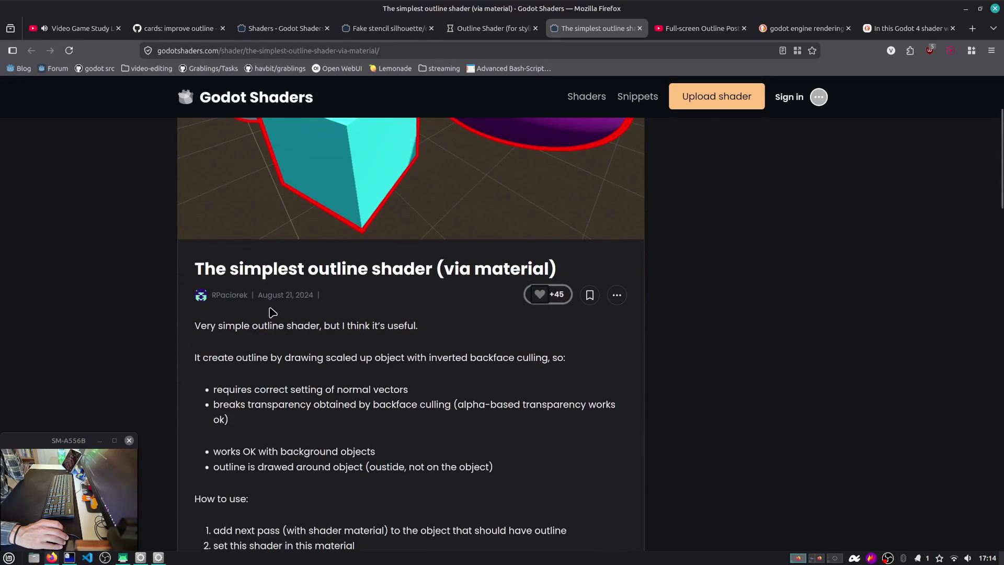
scroll(273, 312, "down", 9)
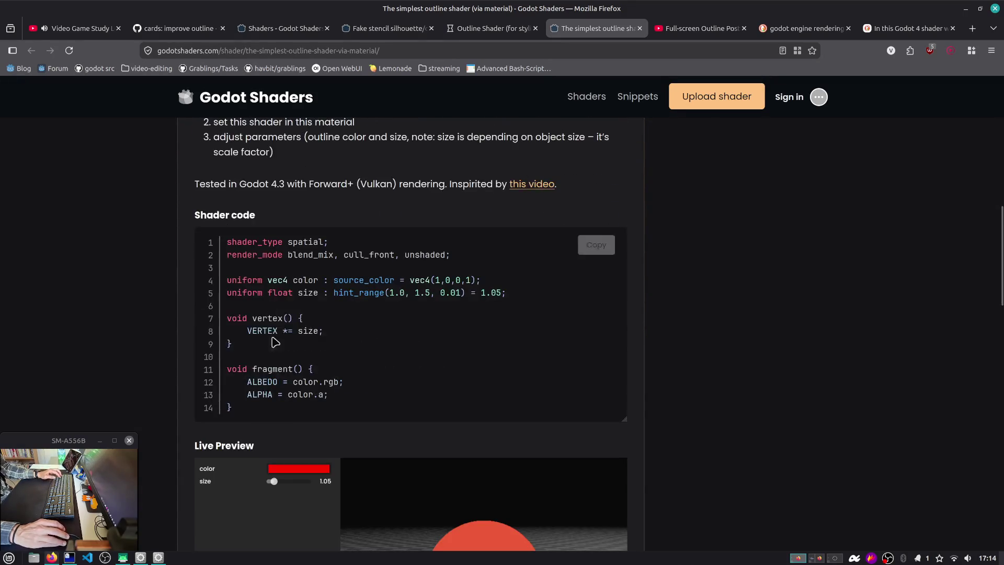
left_click_drag(248, 331, 341, 336)
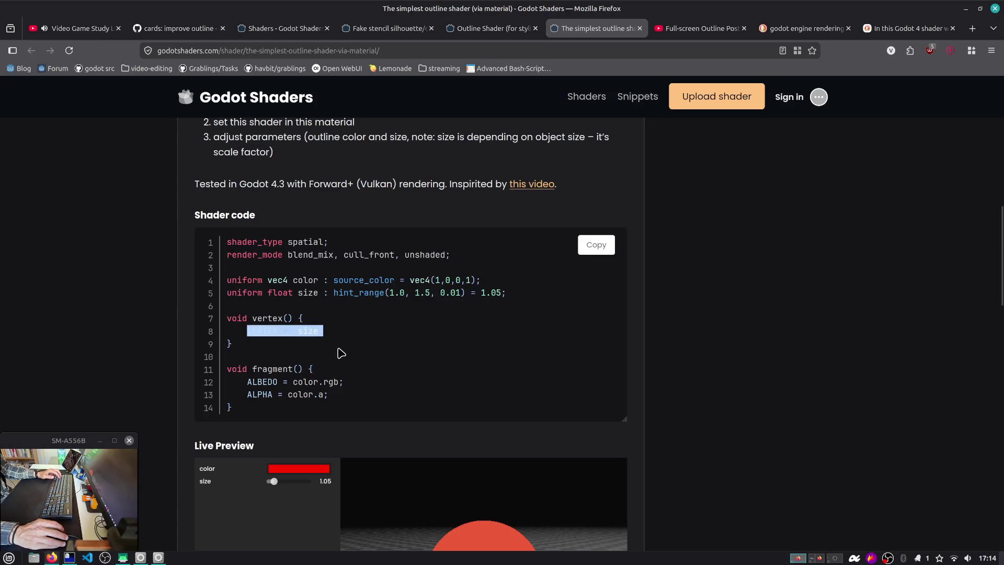
scroll(340, 353, "down", 2)
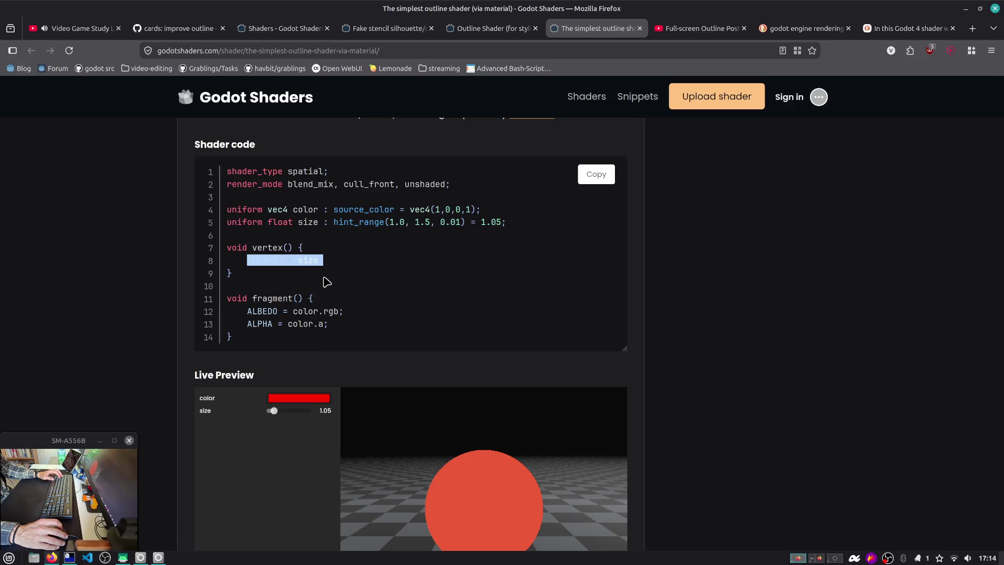
left_click(327, 282)
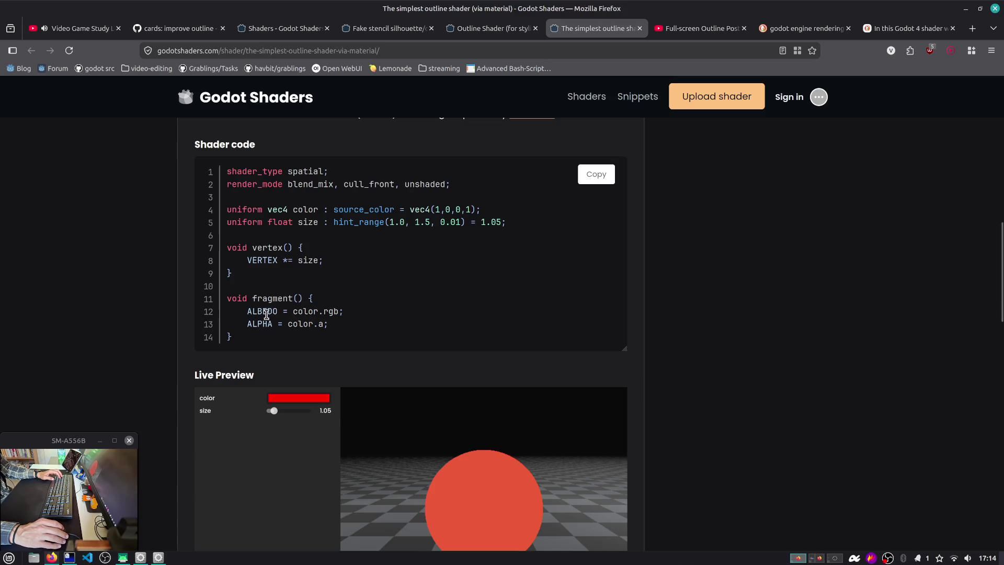
scroll(307, 323, "down", 5)
scroll(309, 324, "up", 3)
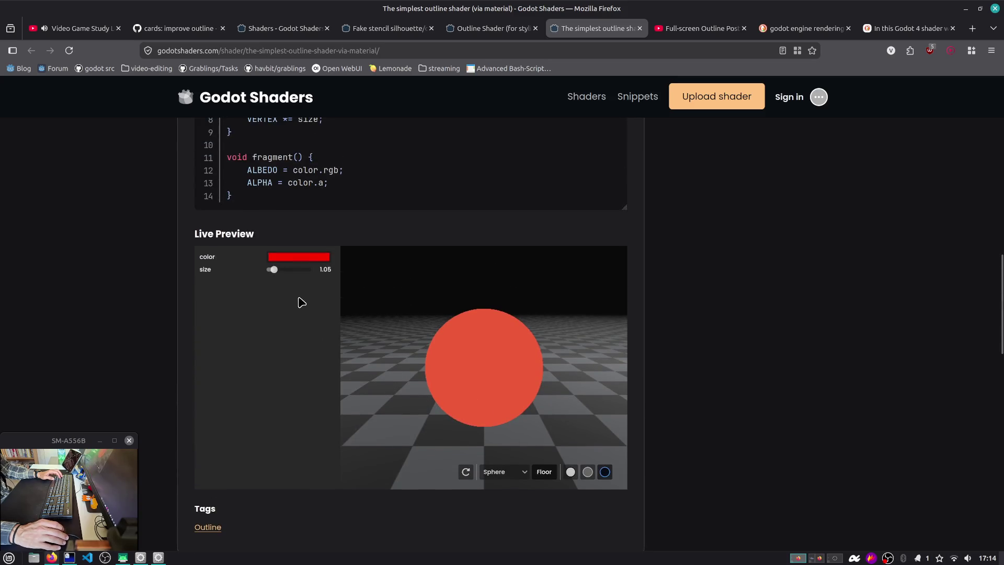
Change the live preview's outline colour to grey and adjust its outline size.
left_click(282, 257)
left_click(282, 291)
mouse_move(280, 297)
left_mouse_down()
mouse_move(228, 291)
mouse_move(288, 274)
mouse_move(265, 282)
left_mouse_up()
left_click(221, 296)
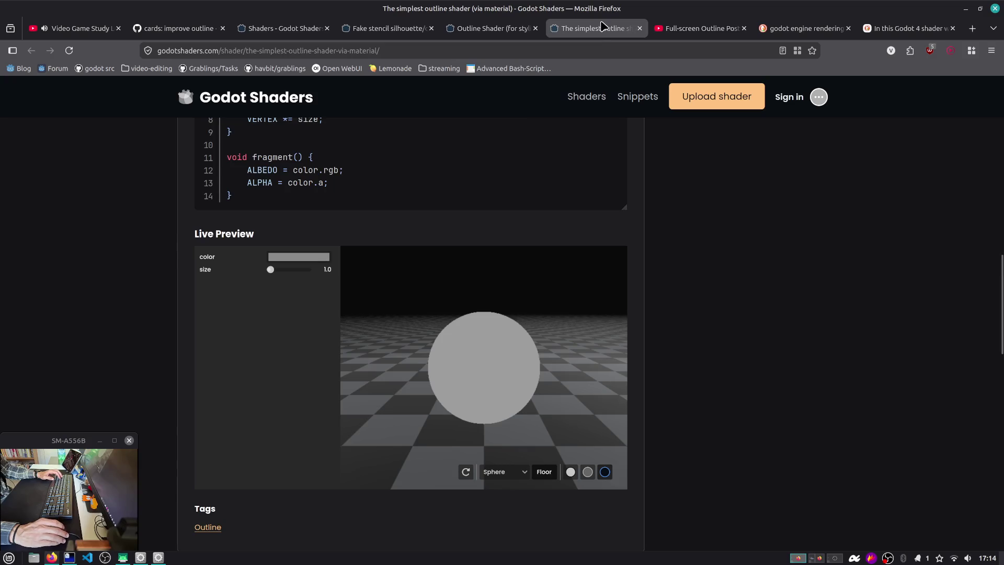
Close The simplest outline shader tab, check the Duck.ai chat, and return to Godot.
middle_click(627, 33)
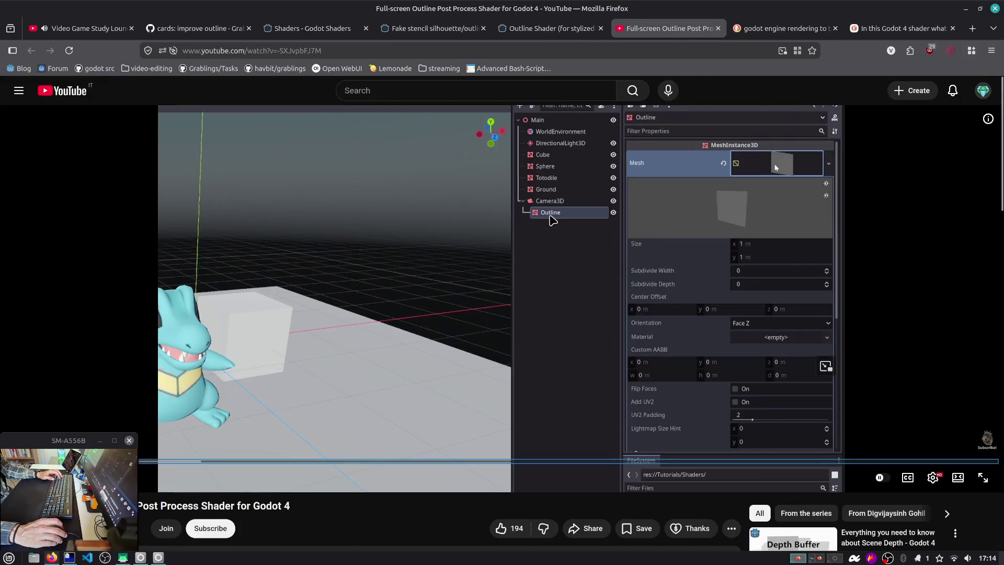
left_click(764, 30)
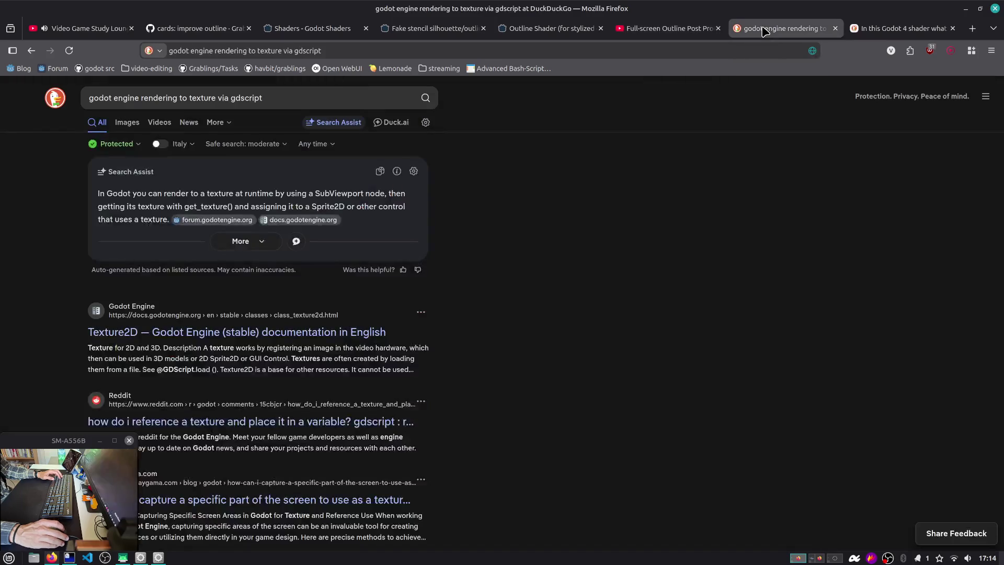
left_click(898, 28)
key("alt+Tab")
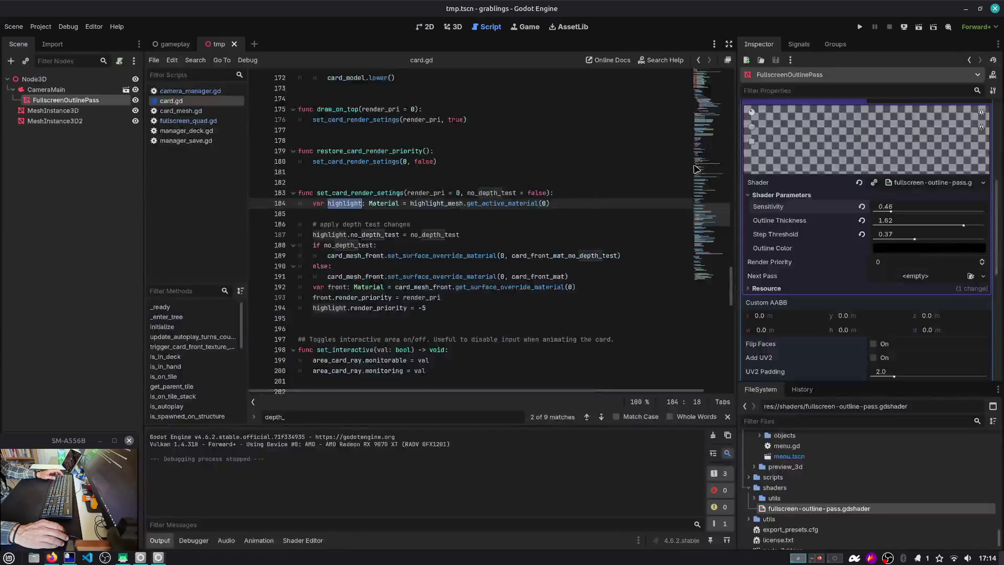
Show the fullscreen-outline-pass shader code and select all of it.
left_click(303, 540)
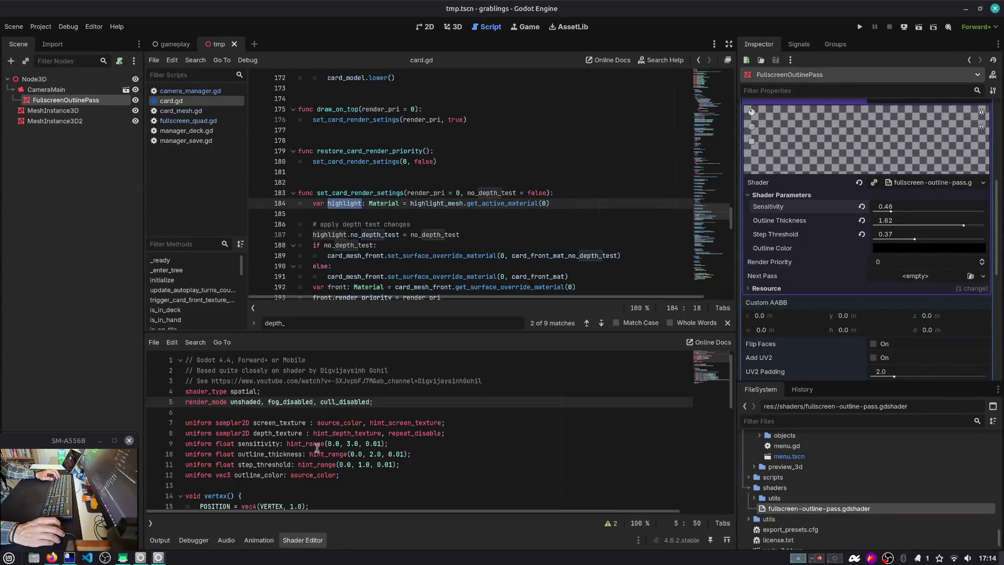
scroll(303, 437, "down", 5)
scroll(303, 437, "down", 4)
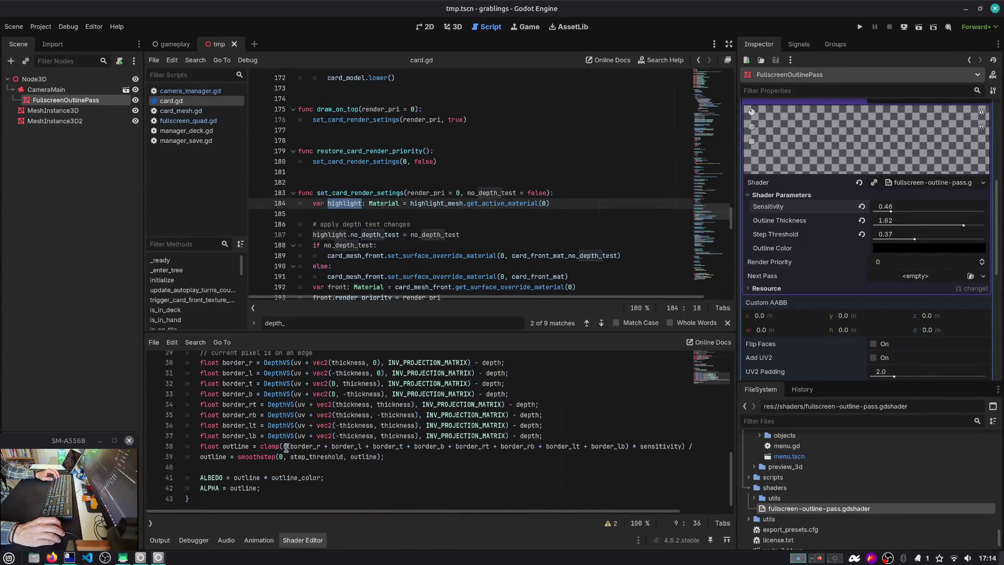
left_click(287, 447)
left_click(257, 490)
scroll(261, 460, "up", 9)
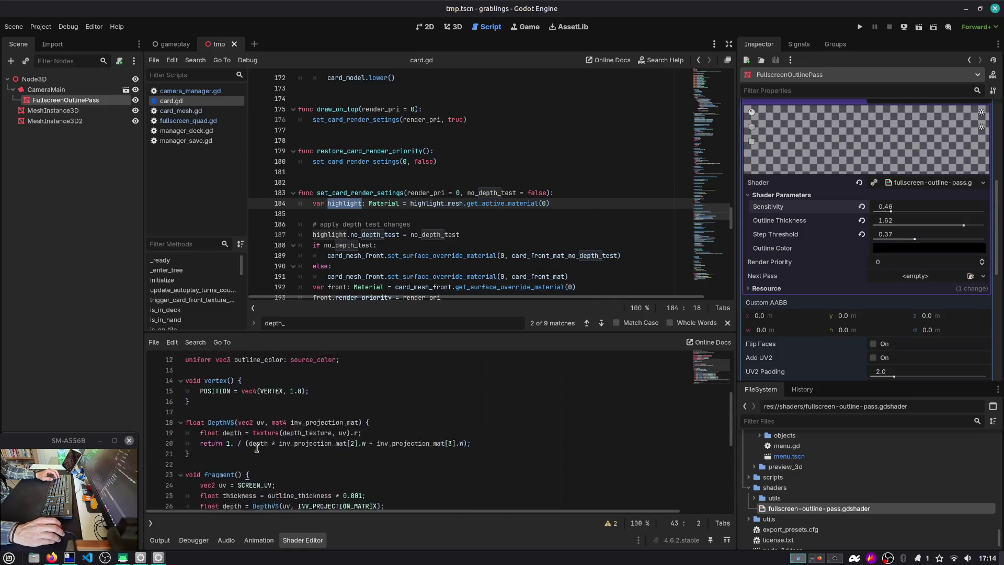
left_click(290, 416)
key("ctrl+a")
Start drafting a Duck.ai message 'I have this hs', then return to Godot.
key("alt+Tab")
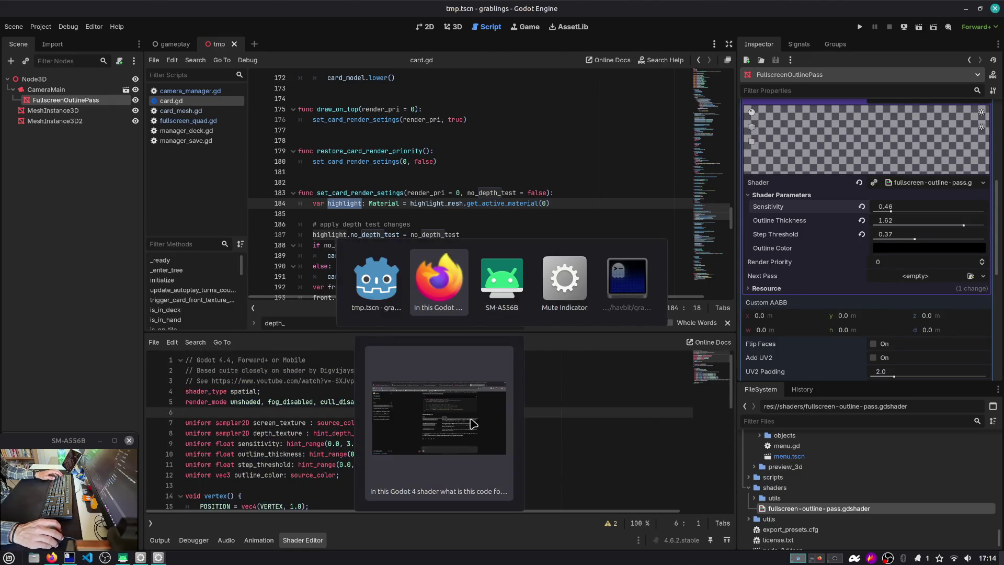
type("I have this hs")
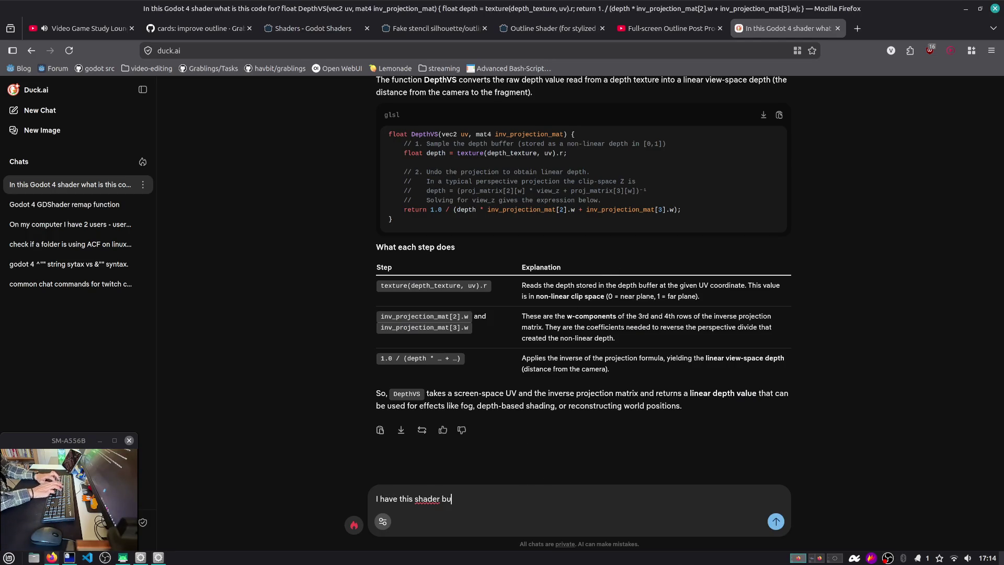
key("BackSpace")
key("BackSpace")
key("BackSpace")
key("alt+Tab")
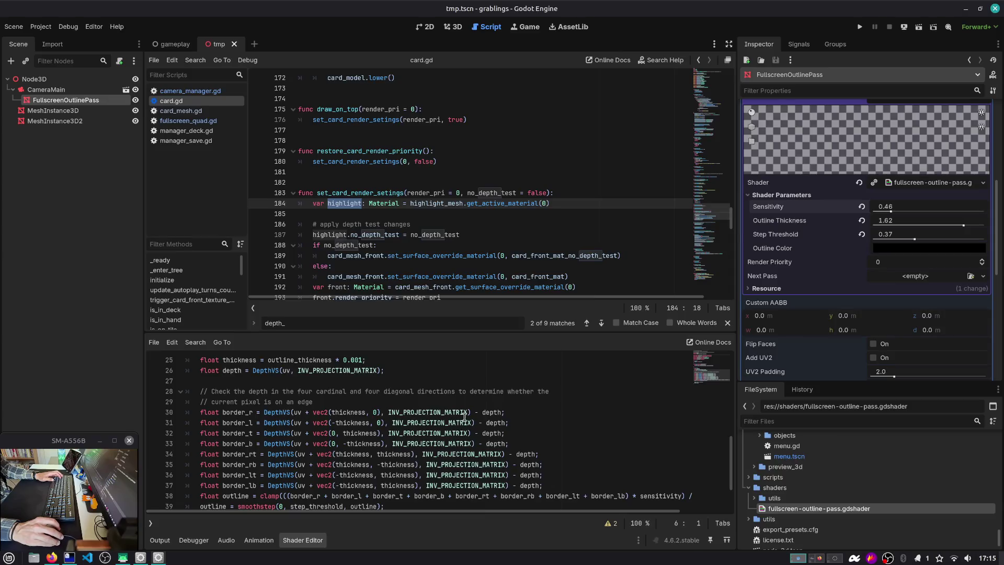
Add a line 30 'float center =' sampling depth directly at uv without offset.
left_click(376, 406)
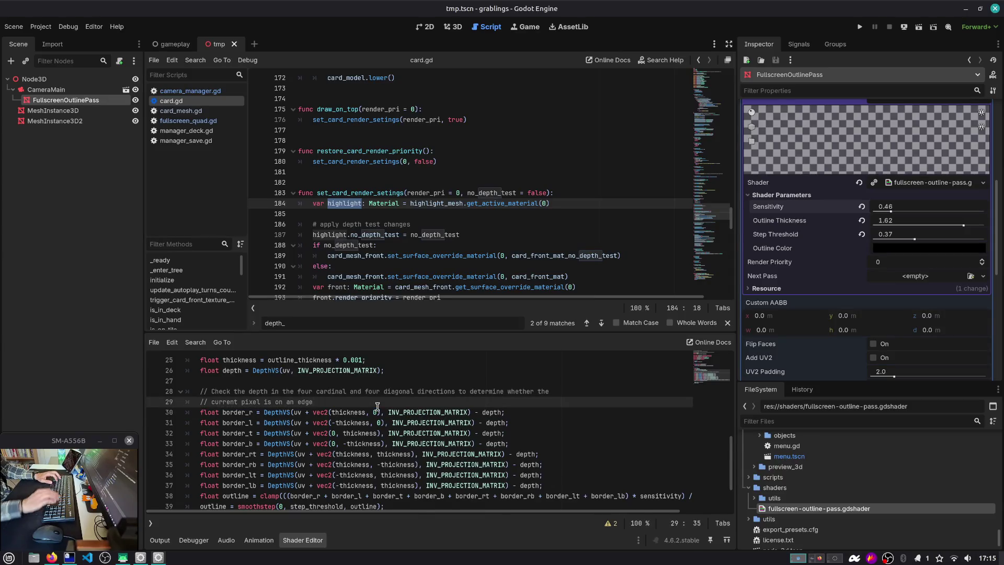
key("Return")
type("float center =")
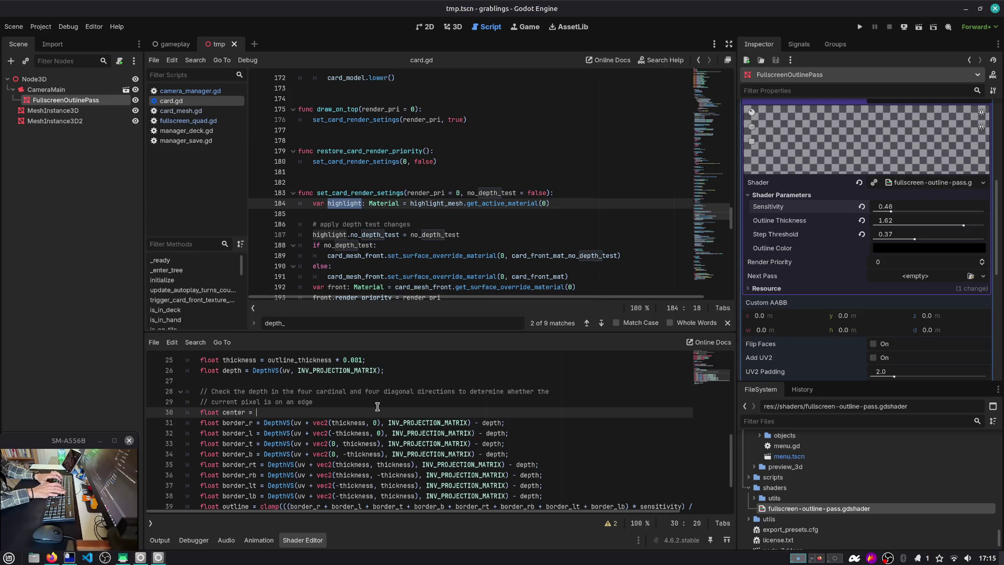
type("float border_r = DepthVS(uv + vec2(thickness, 0), INV_PROJECTION_MATRIX) - depth;")
key("ctrl+Left")
key("ctrl+Left")
key("ctrl+Left")
key("ctrl+shift+Left")
key("ctrl+shift+Left")
key("ctrl+shift+Left")
key("BackSpace")
key("BackSpace")
key("BackSpace")
key("BackSpace")
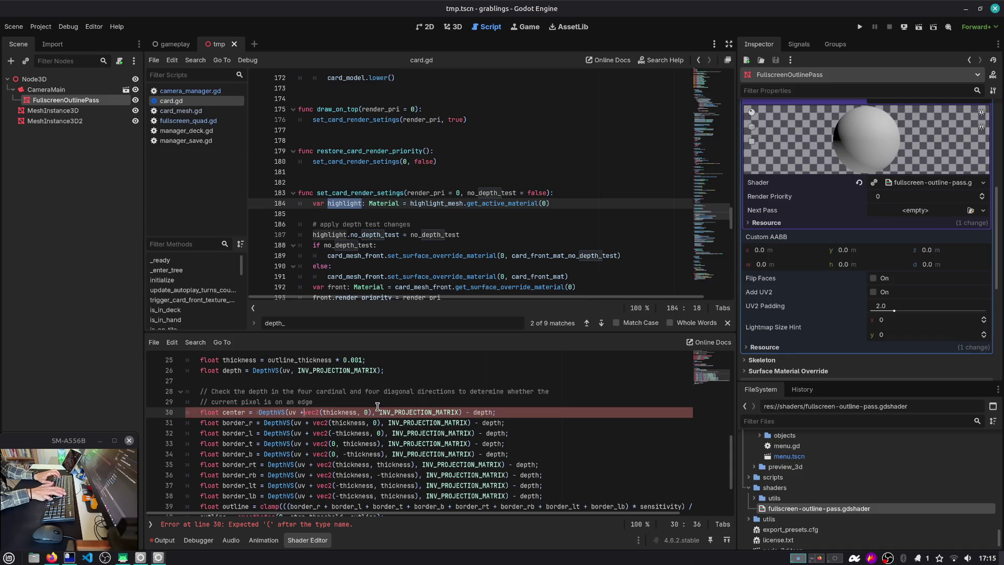
key("ctrl+shift+Right")
key("ctrl+shift+Right")
key("shift+Right")
key("shift+Right")
key("shift+Right")
key("BackSpace")
key("BackSpace")
key("End")
Subtract center after border_lb in the outline sum on line 39.
scroll(377, 407, "down", 1)
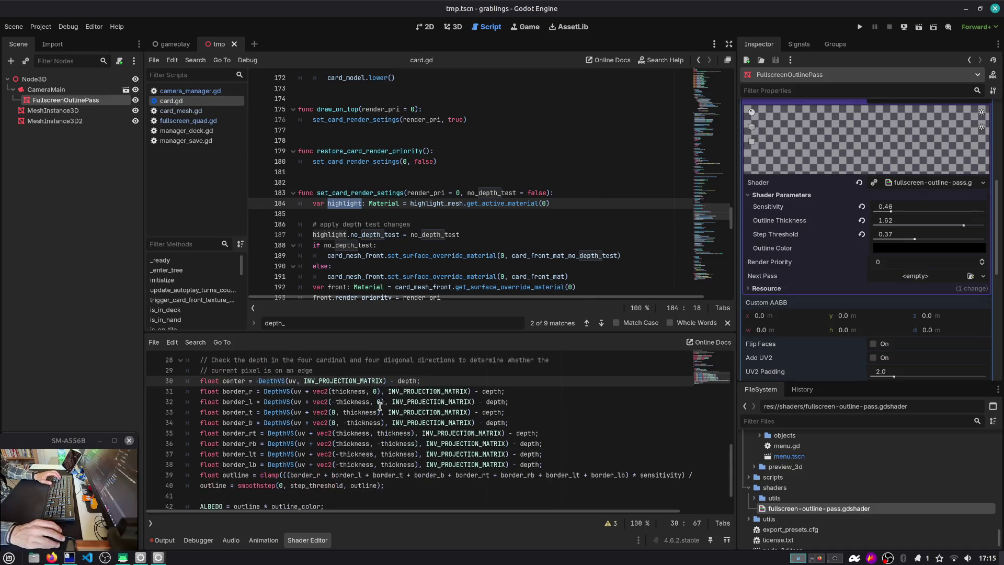
double_click(234, 380)
scroll(291, 447, "down", 1)
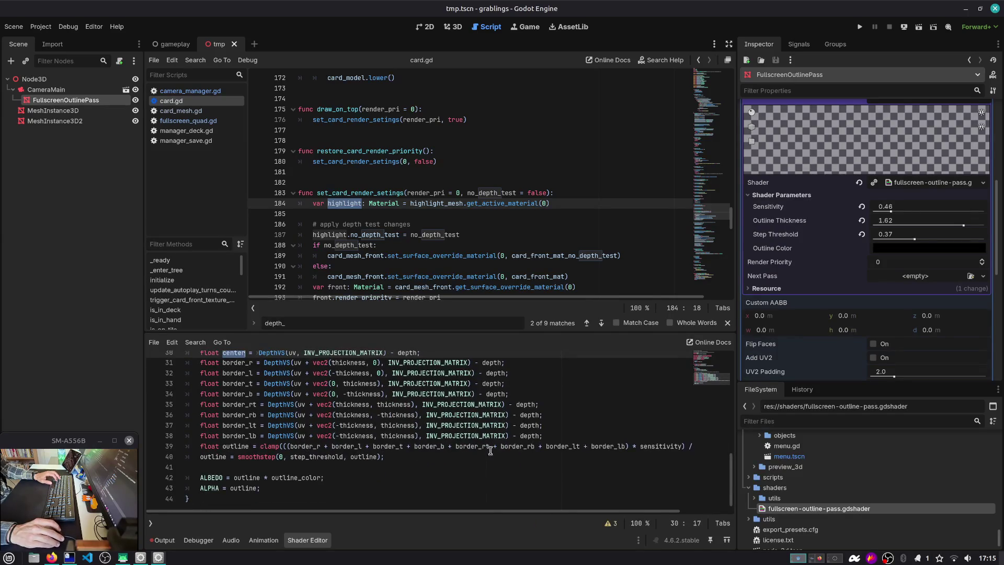
left_click(622, 447)
double_click(610, 448)
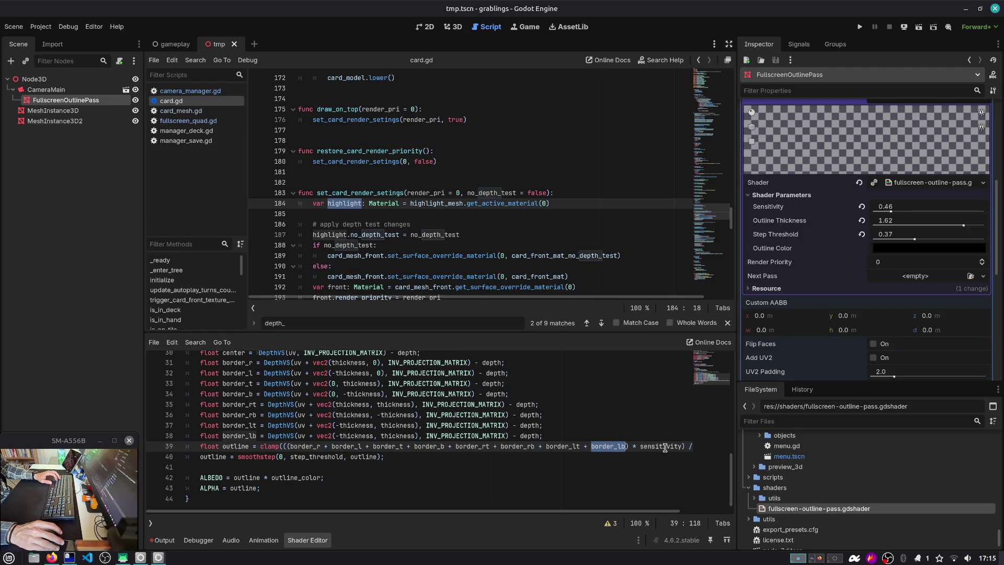
scroll(602, 453, "right", 3)
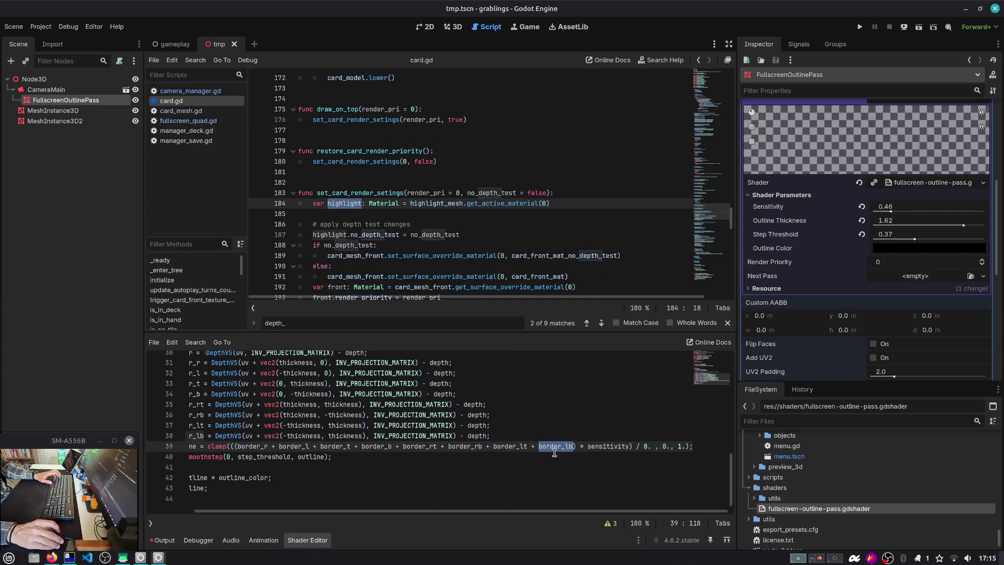
left_click(573, 448)
type("- center")
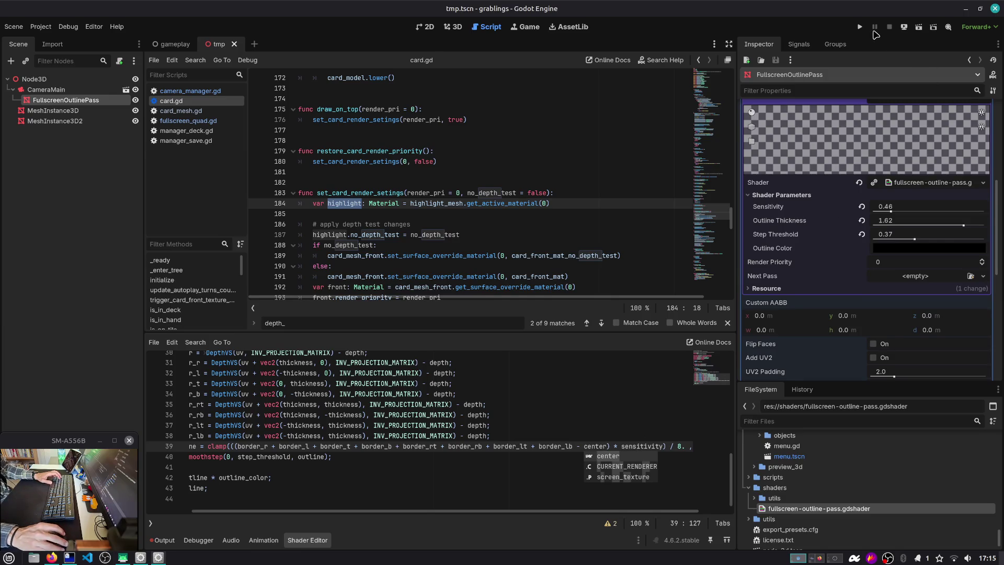
Test the scene, then multiply center by 8 on line 39 and rerun it.
left_click(919, 26)
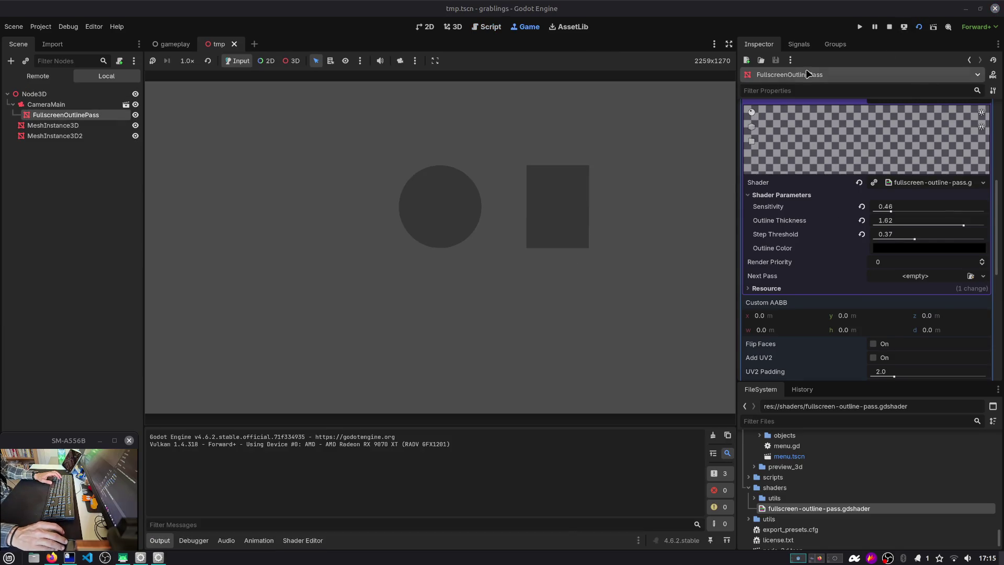
left_click(889, 27)
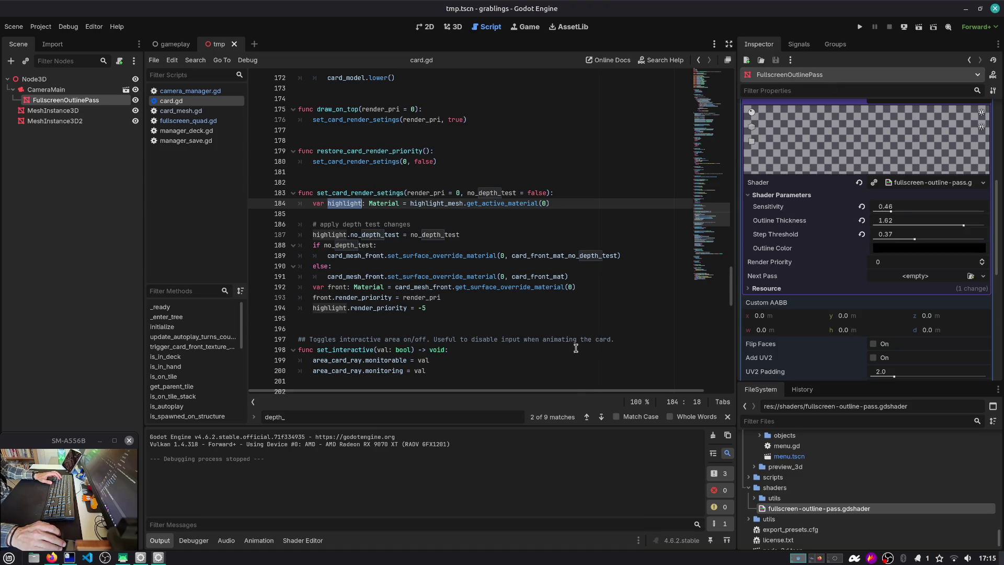
scroll(551, 364, "down", 1)
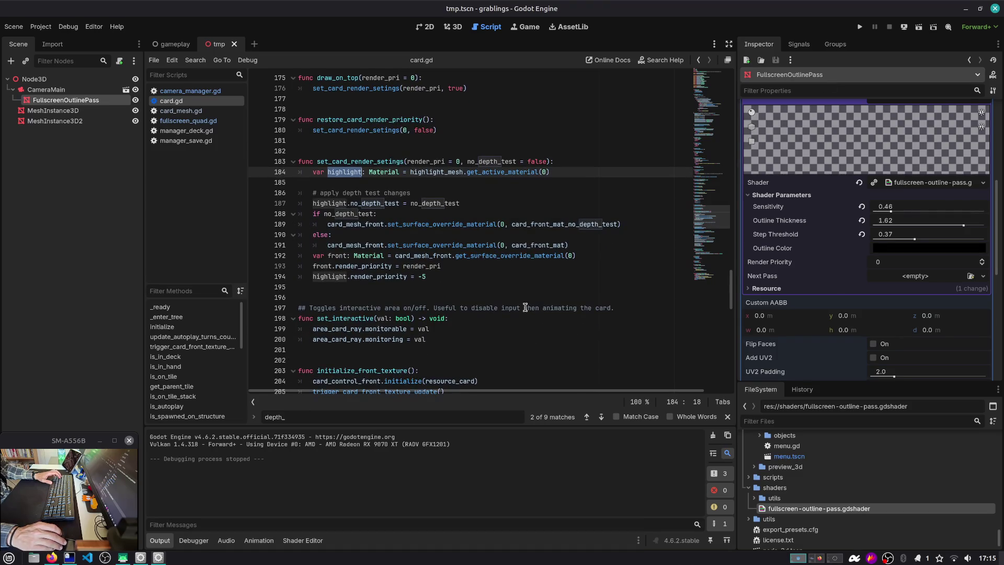
scroll(525, 308, "up", 1)
left_click(302, 540)
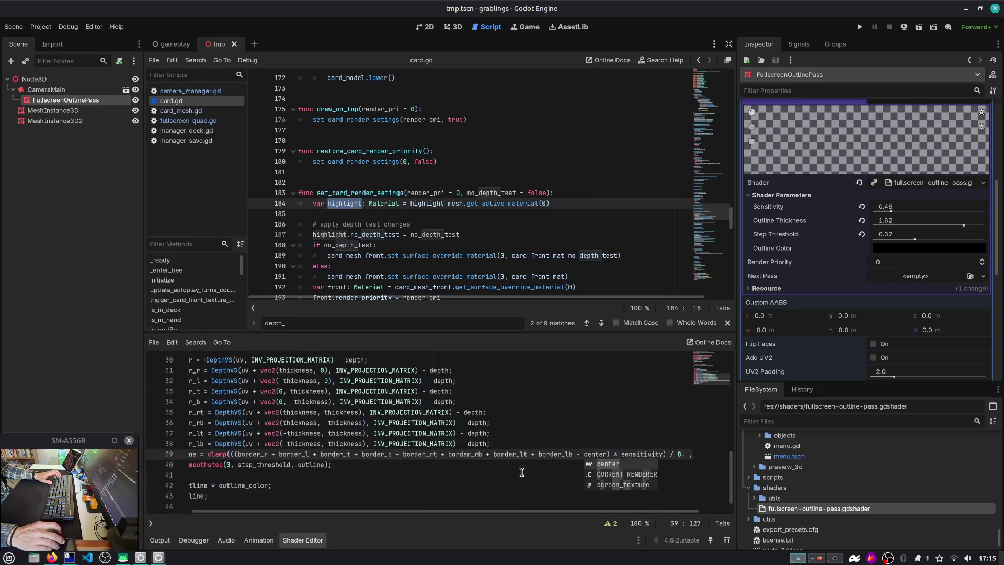
type("* 8")
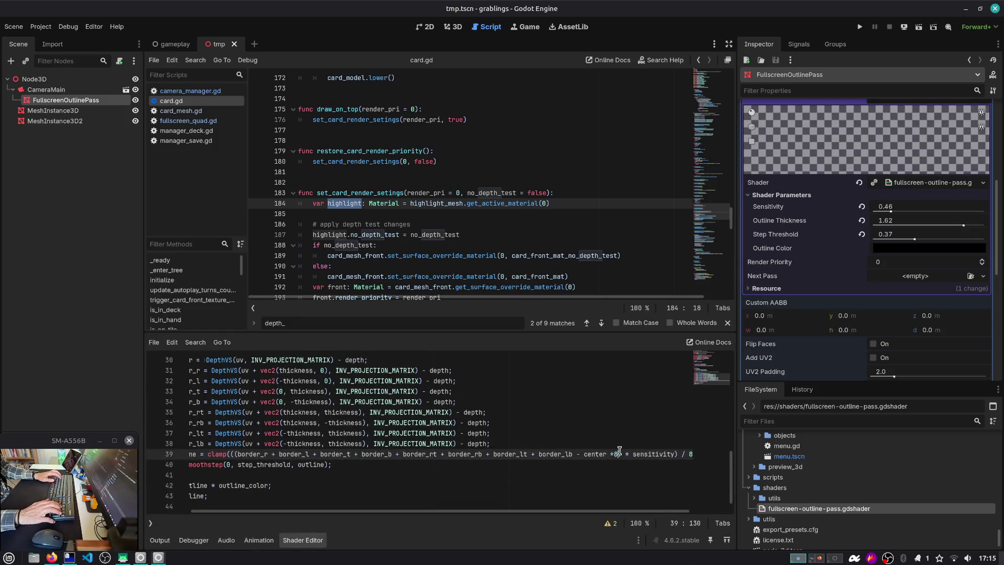
left_click(920, 28)
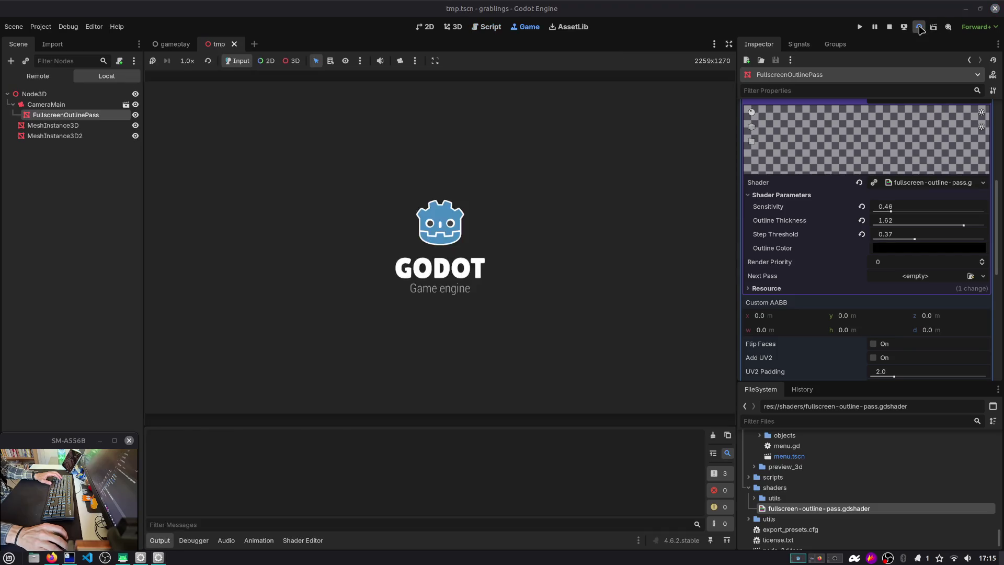
Lower Outline Thickness to 0.79 and Sensitivity to 0.22, then stop the running scene.
left_click(901, 226)
key("Escape")
left_click_drag(961, 225, 883, 211)
left_click(888, 26)
Show the shader code and review the uses of center, INV_PROJECTION_MATRIX and thickness.
scroll(399, 322, "down", 10)
scroll(399, 322, "down", 2)
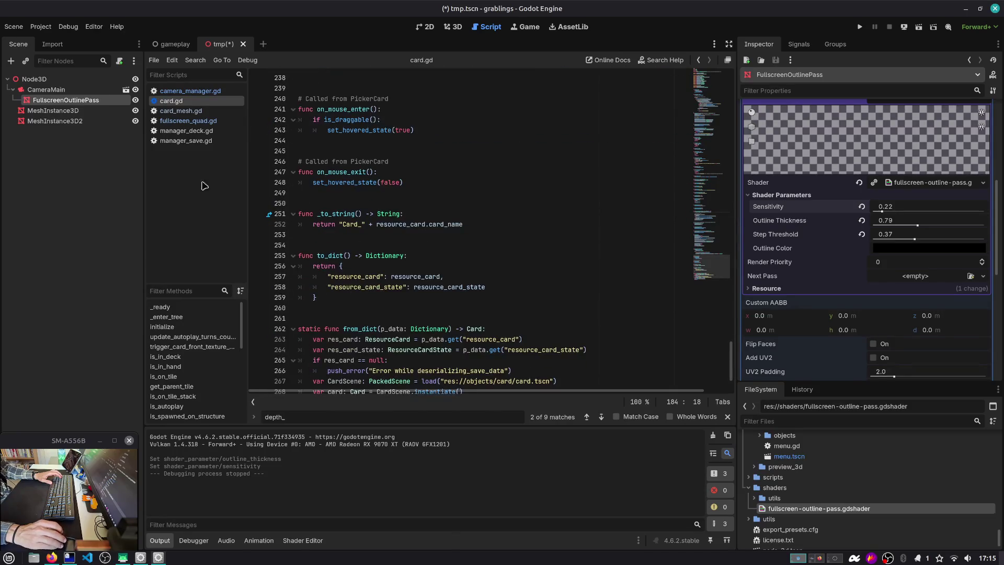
left_click(302, 540)
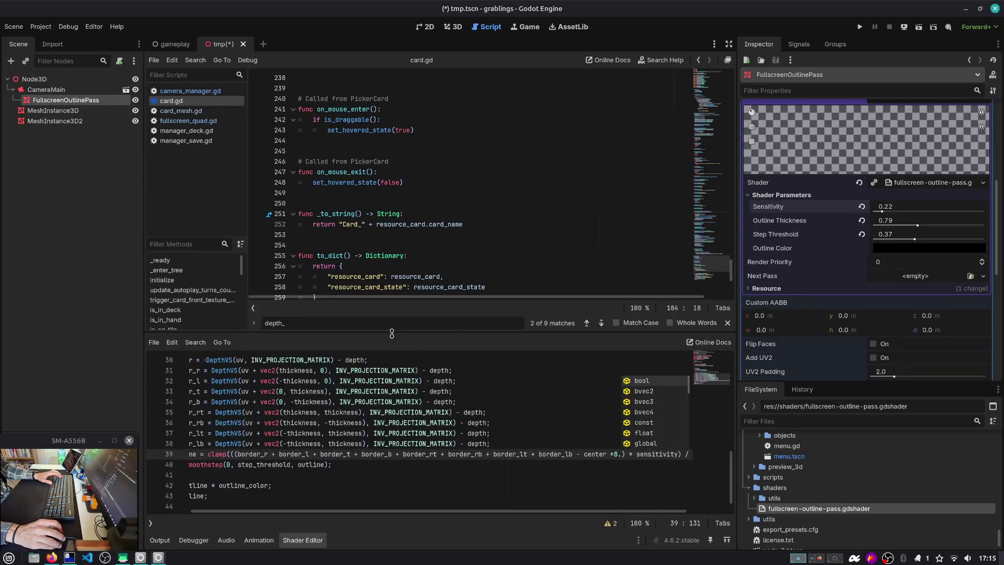
left_click_drag(395, 337, 395, 295)
scroll(248, 429, "up", 4)
double_click(235, 422)
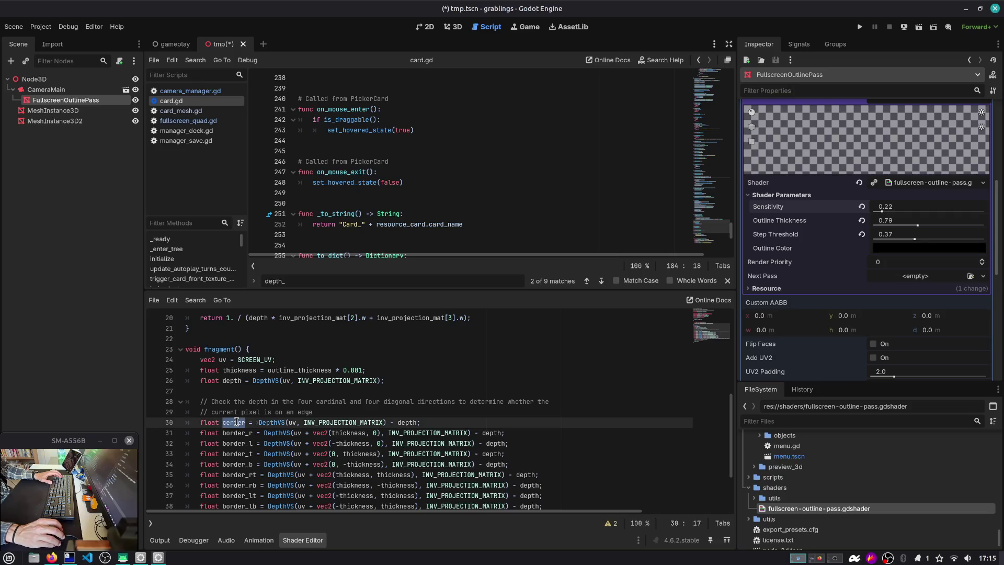
scroll(293, 384, "down", 2)
double_click(312, 359)
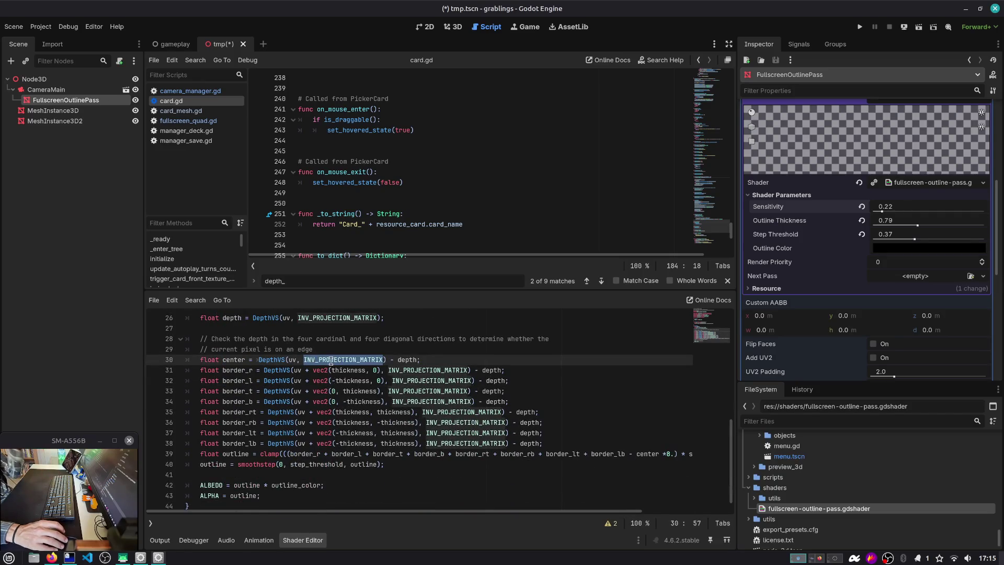
double_click(349, 370)
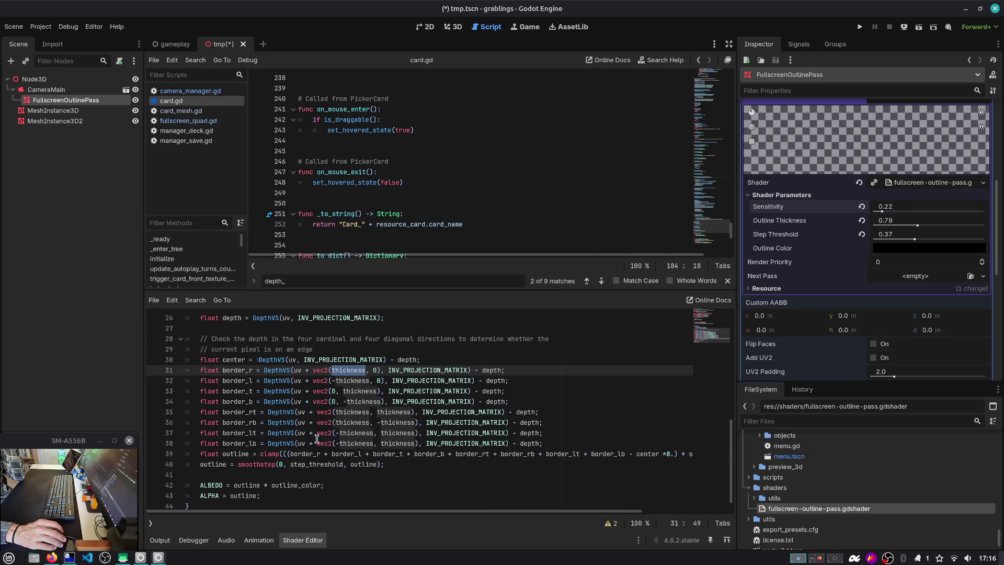
Check the border depth lines, then delete the line that defines center.
left_click_drag(211, 415, 273, 453)
left_click_drag(242, 372, 260, 372)
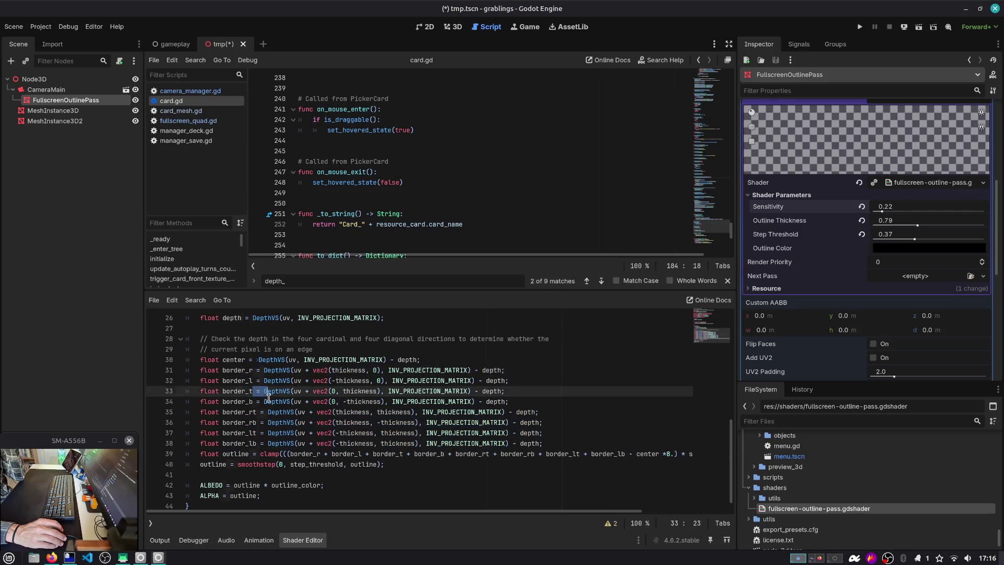
left_click(254, 411)
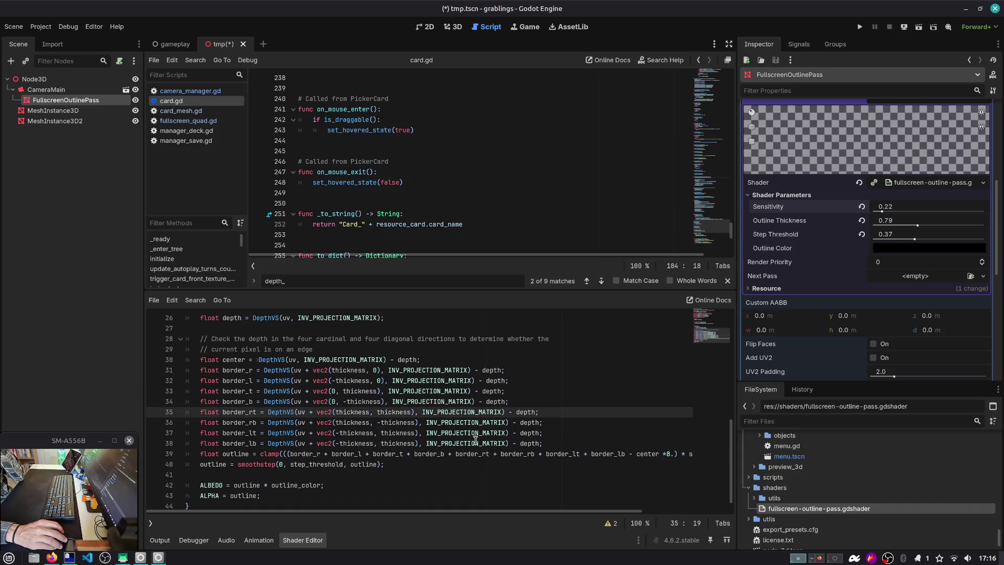
double_click(406, 360)
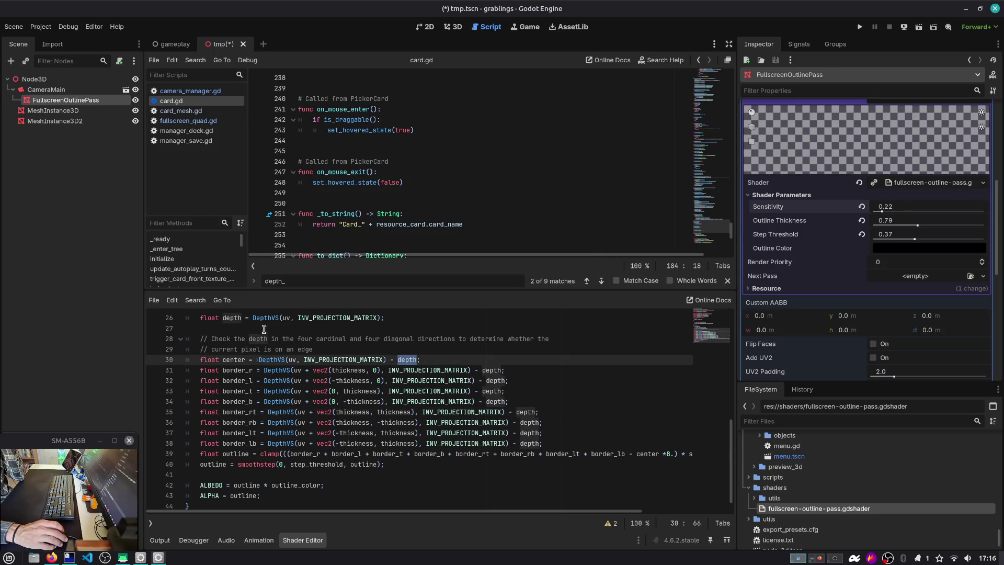
key("ctrl+shift+k")
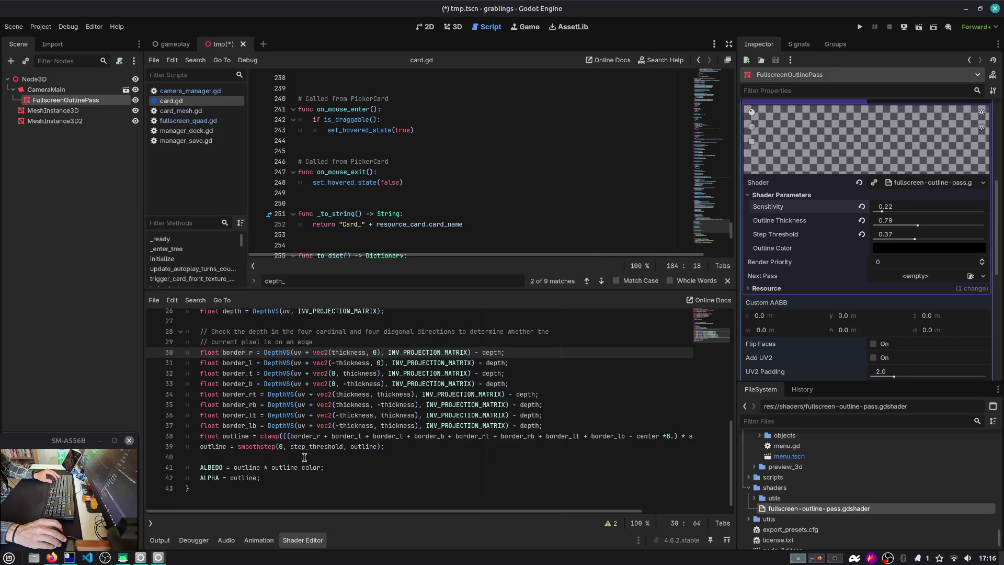
Replace center with depth in the outline sum on line 38.
double_click(492, 366)
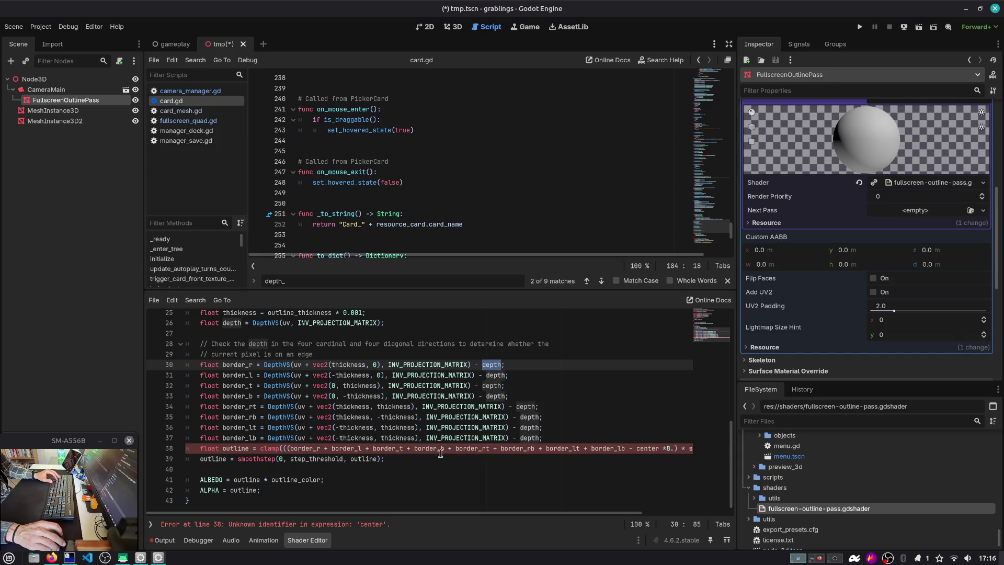
left_click(327, 451)
scroll(601, 453, "right", 3)
double_click(598, 448)
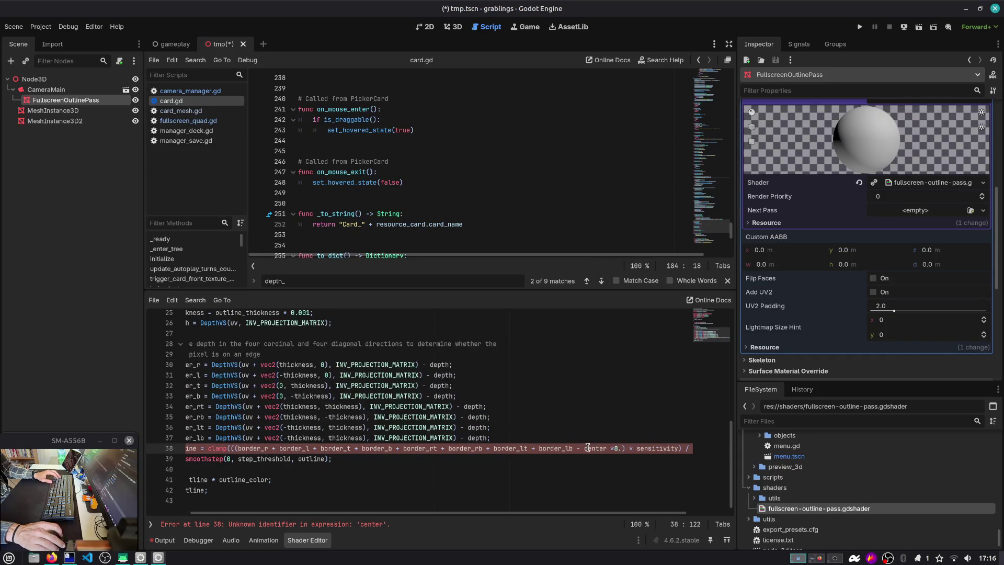
key("BackSpace")
type("depth")
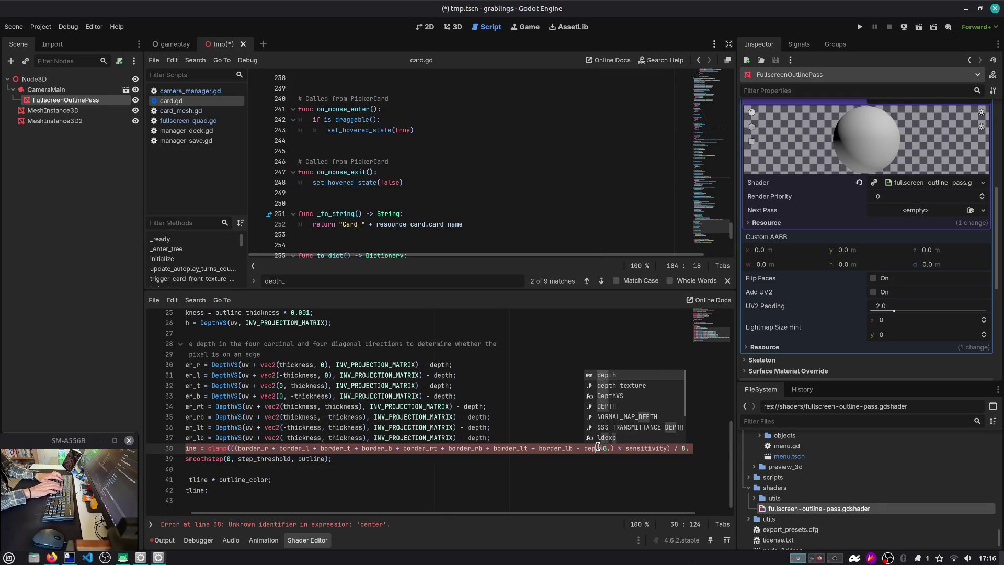
key("Escape")
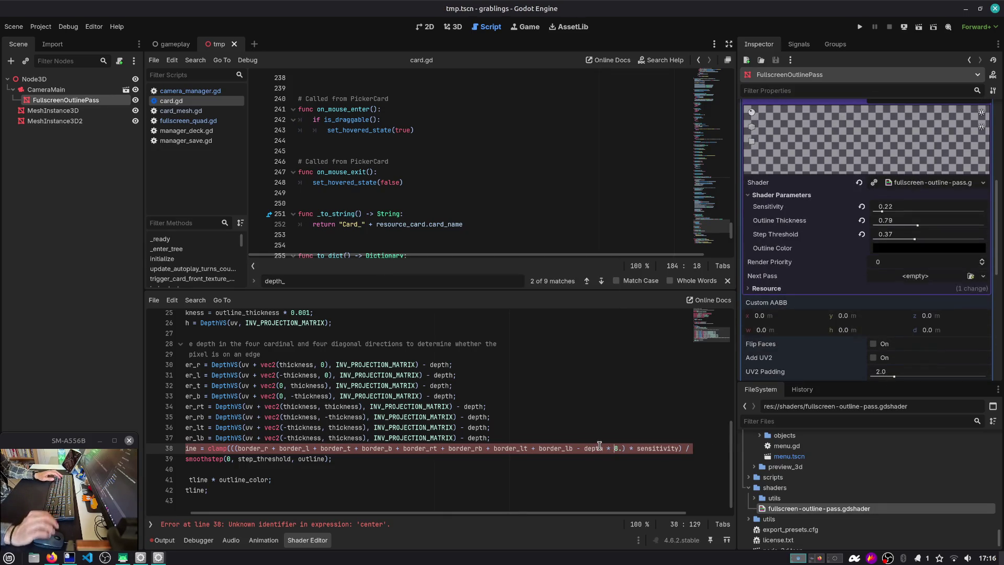
Run the scene to check the outline, then stop it.
scroll(418, 407, "up", 4)
left_click(919, 27)
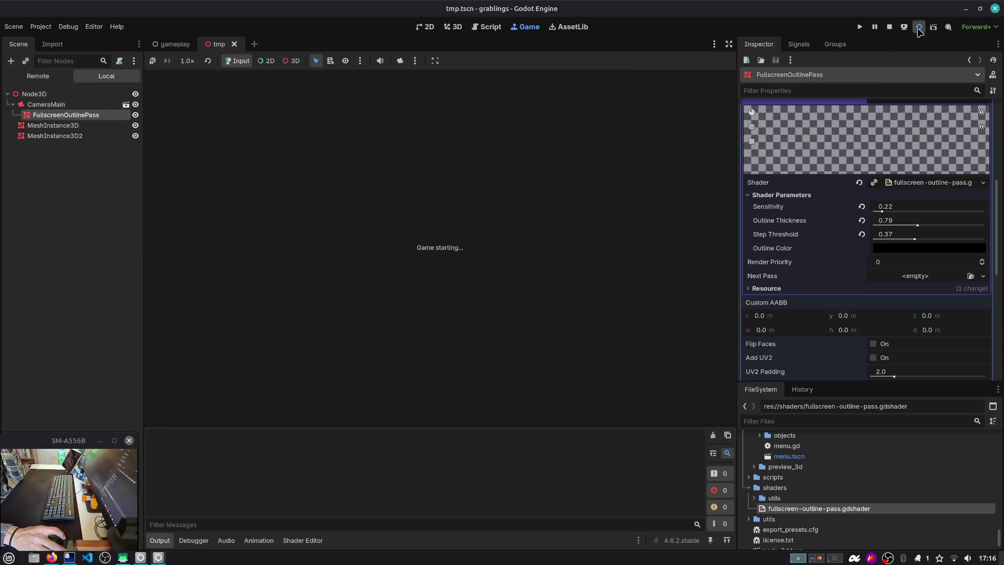
left_click(890, 26)
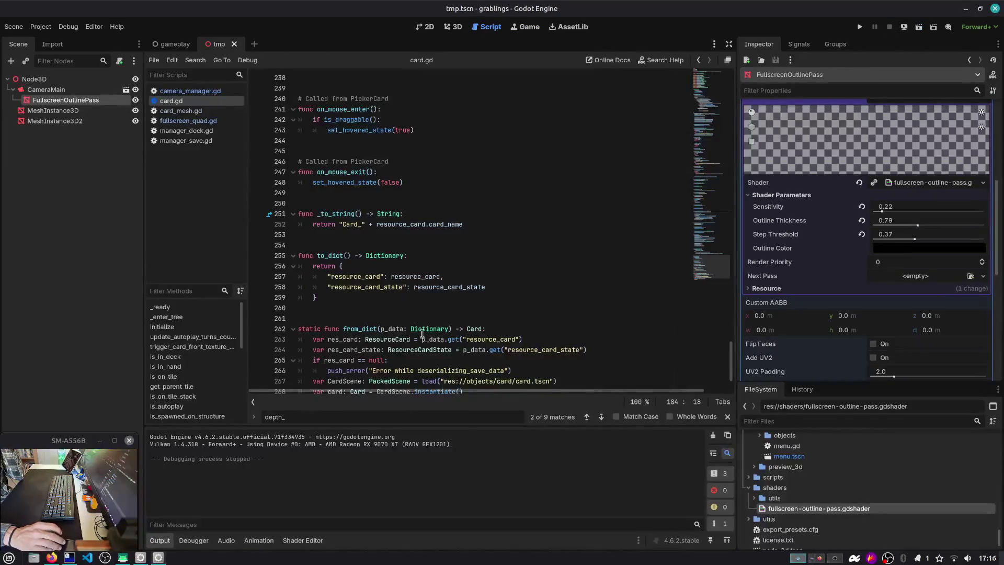
Wrap the ALPHA value on line 42 in clamp(outline - depth, 0., 1.).
scroll(422, 333, "down", 2)
left_click(302, 540)
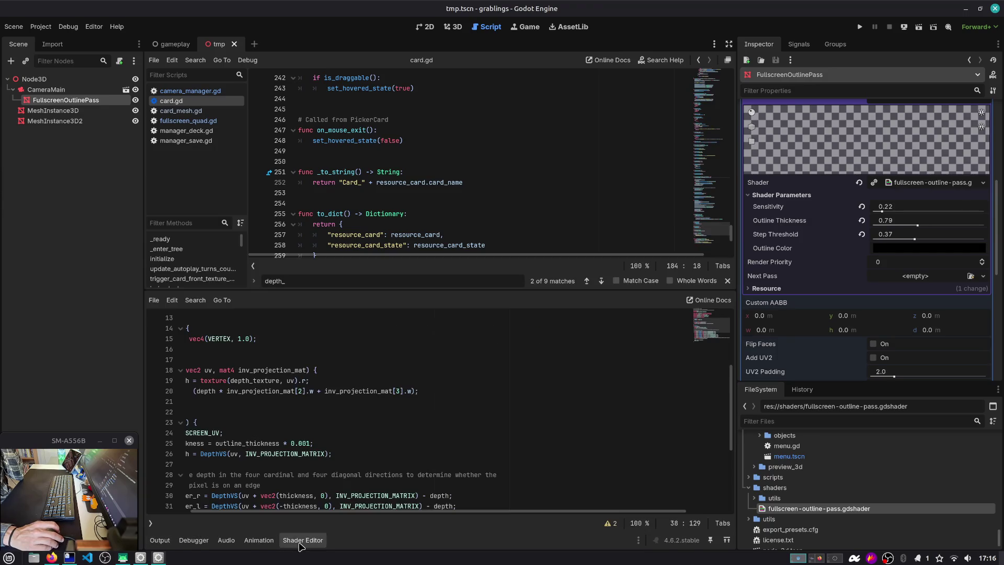
double_click(258, 478)
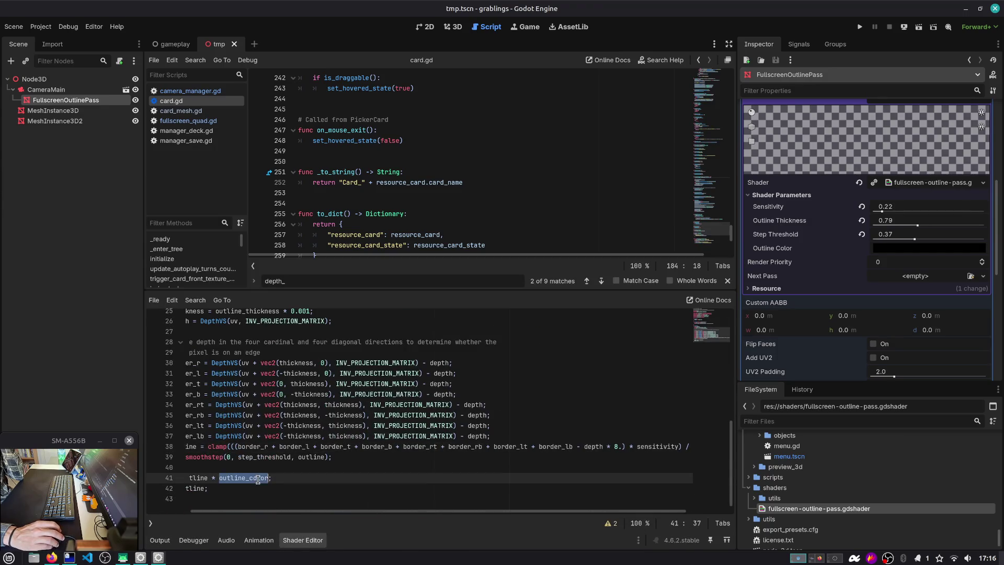
scroll(279, 468, "left", 3)
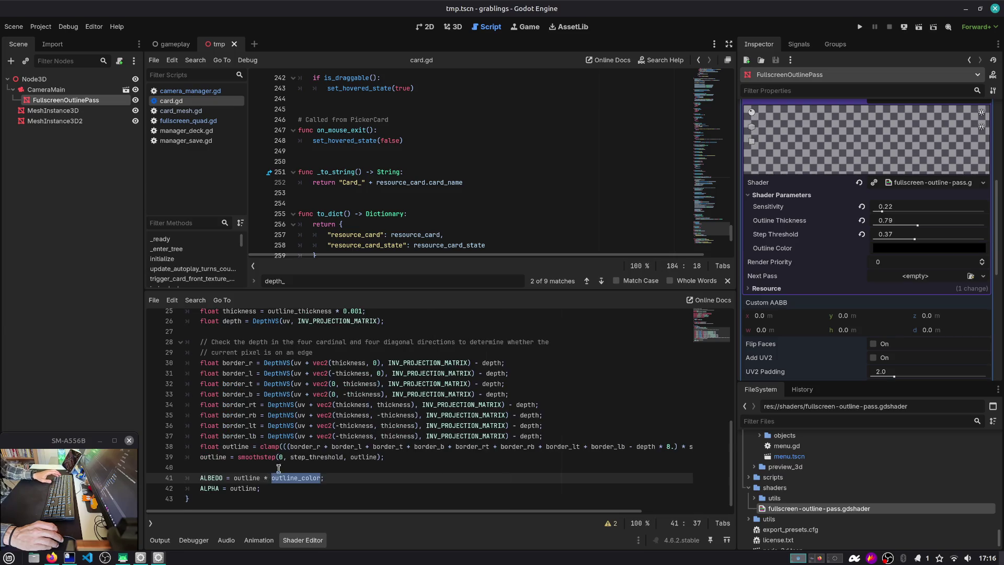
double_click(241, 489)
key("Right")
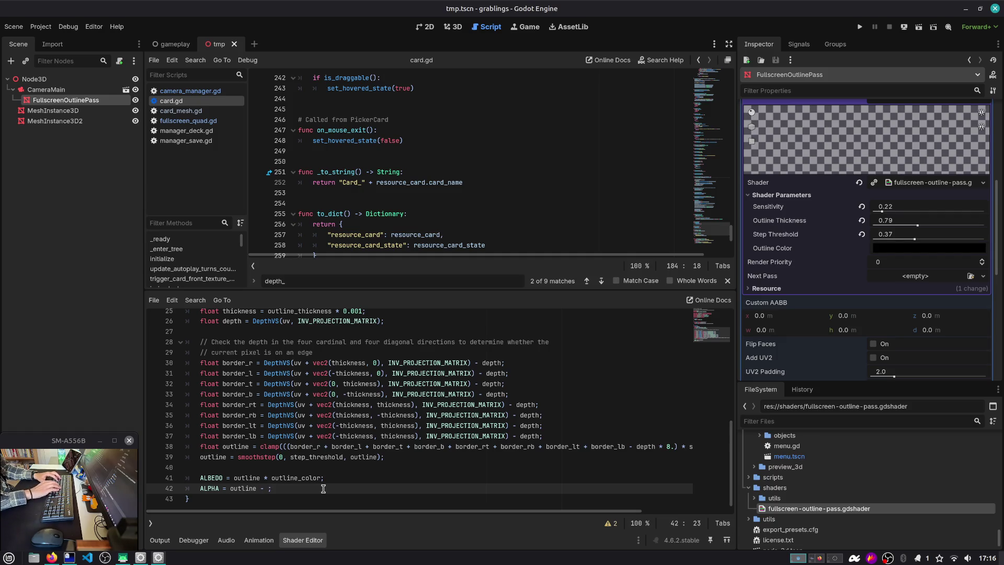
key("ctrl+Left")
key("ctrl+Left")
key("ctrl+Left")
type("clamp(")
key("ctrl+Right")
key("ctrl+Right")
key("ctrl+Right")
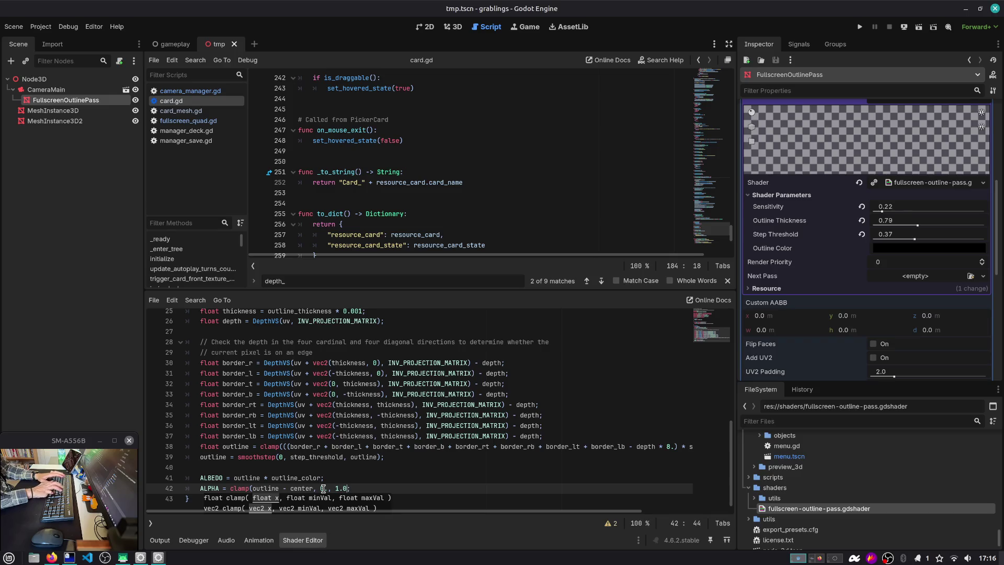
key("Escape")
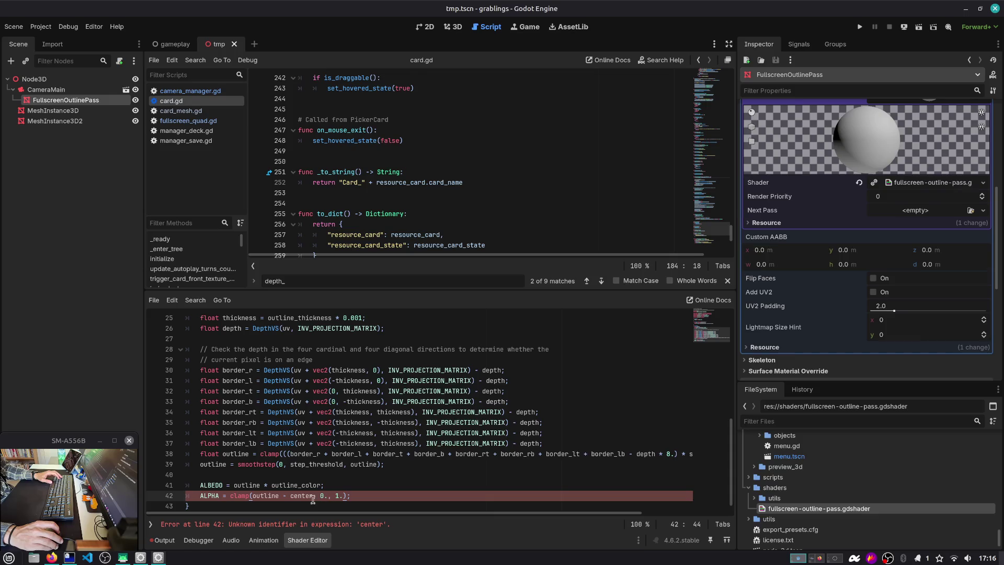
double_click(298, 496)
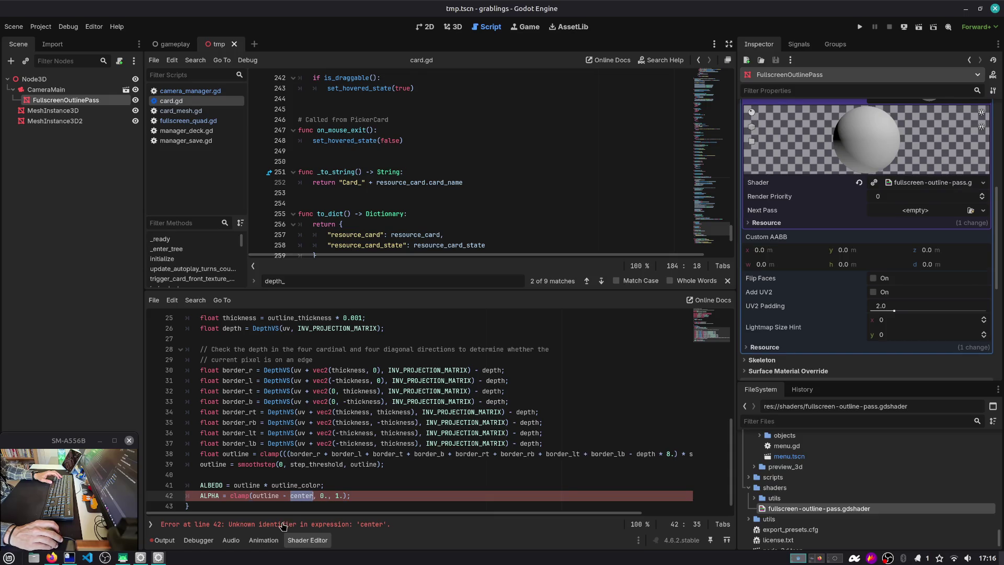
type("depth")
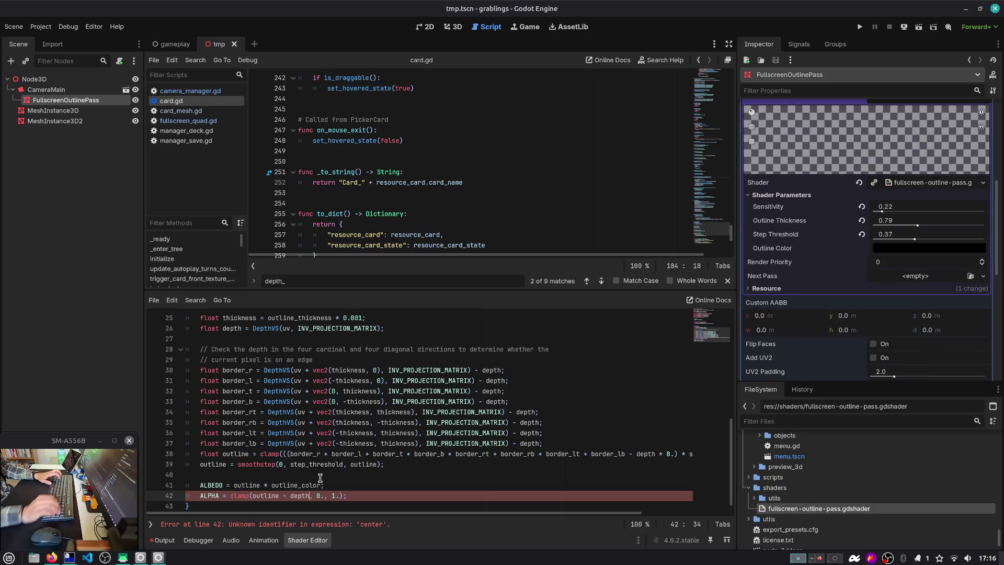
Delete 'depth * 8.' from line 38's outline sum and run the scene.
scroll(874, 181, "up", 3)
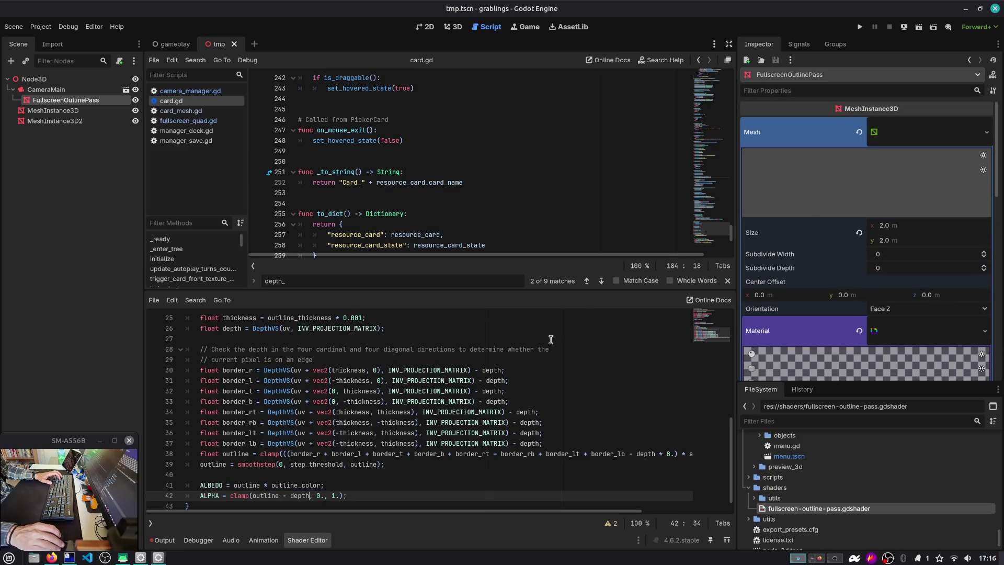
double_click(646, 453)
key("shift+Right")
key("shift+Right")
key("shift+Right")
key("BackSpace")
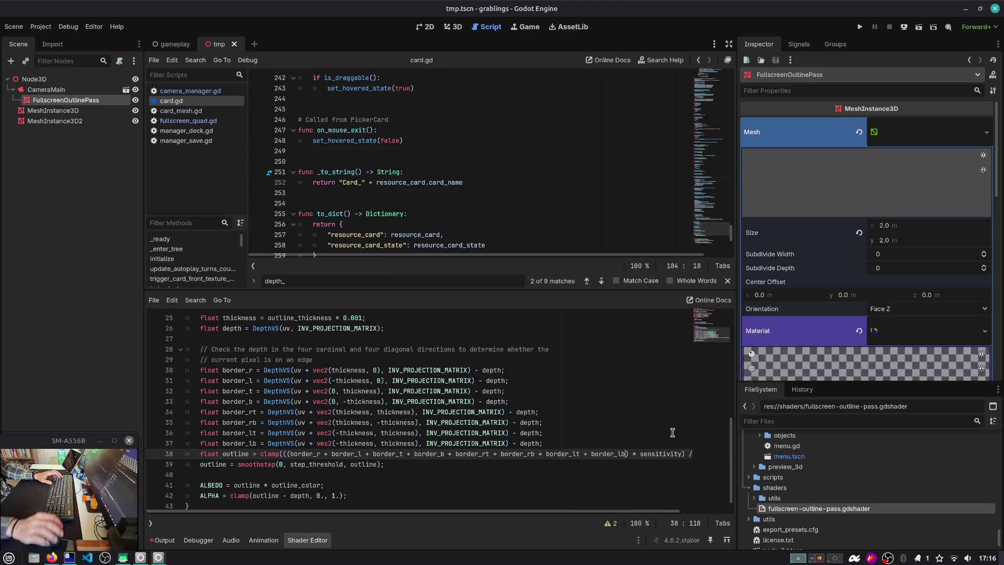
left_click(918, 27)
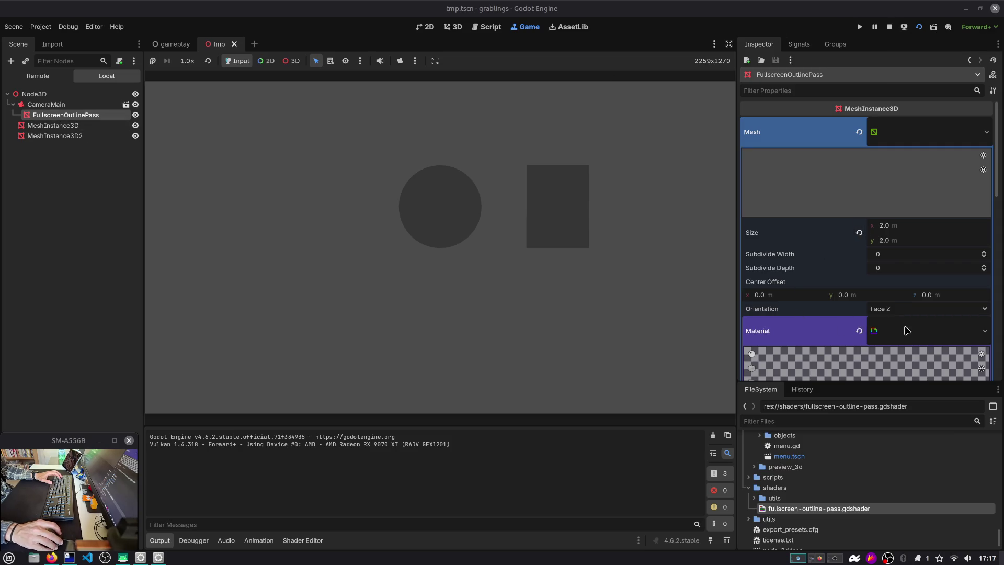
Assign the material in the surface material override slot and expand its shader parameters.
scroll(907, 331, "down", 5)
left_click(826, 204)
left_click(826, 204)
left_click(842, 212)
left_click(915, 224)
left_click(909, 236)
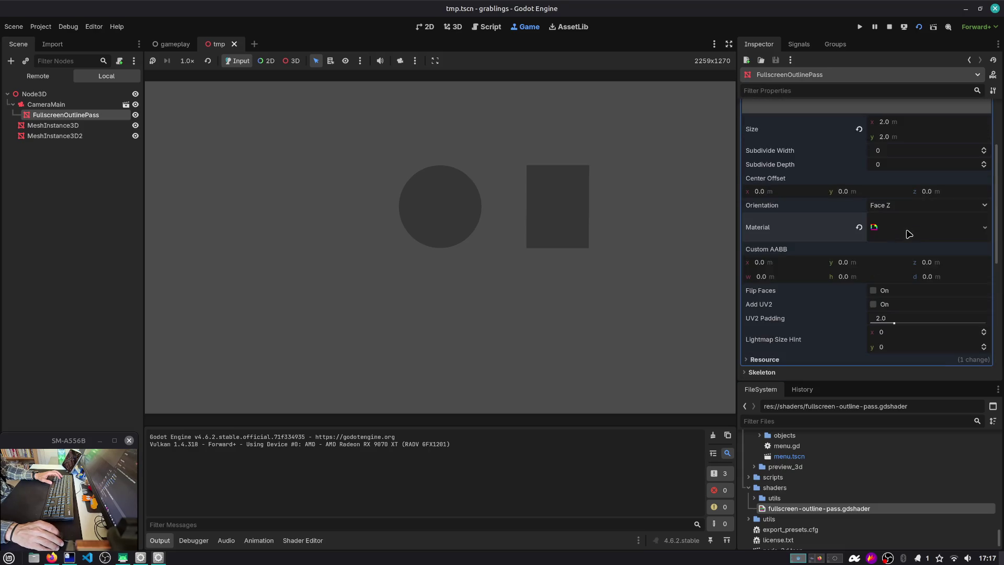
left_click(910, 236)
Set Outline Thickness to 1.31 and return to the shader code.
scroll(909, 257, "down", 2)
mouse_move(917, 264)
left_mouse_down()
mouse_move(886, 261)
mouse_move(894, 273)
mouse_move(885, 245)
left_mouse_up()
left_click_drag(887, 260, 946, 260)
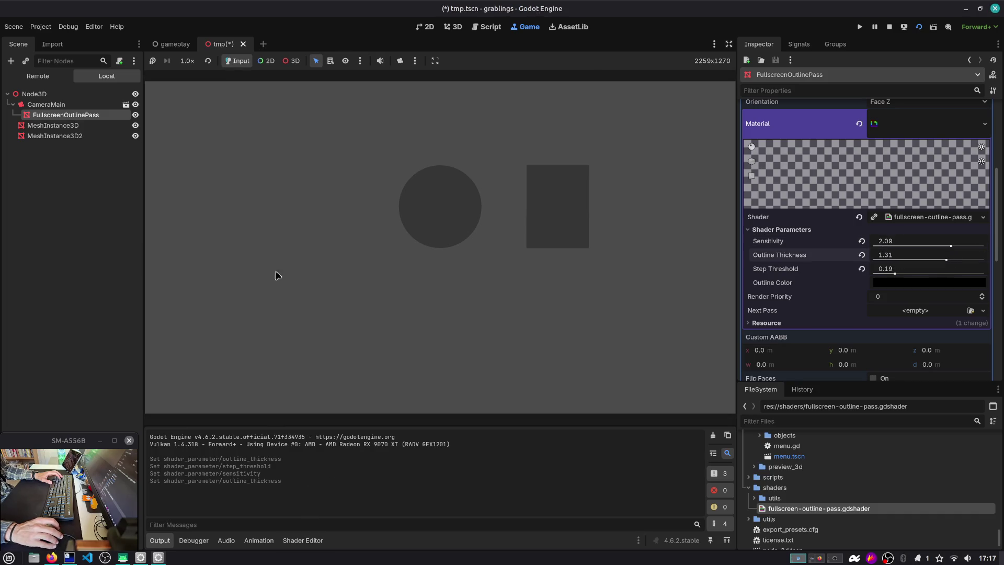
scroll(906, 135, "up", 5)
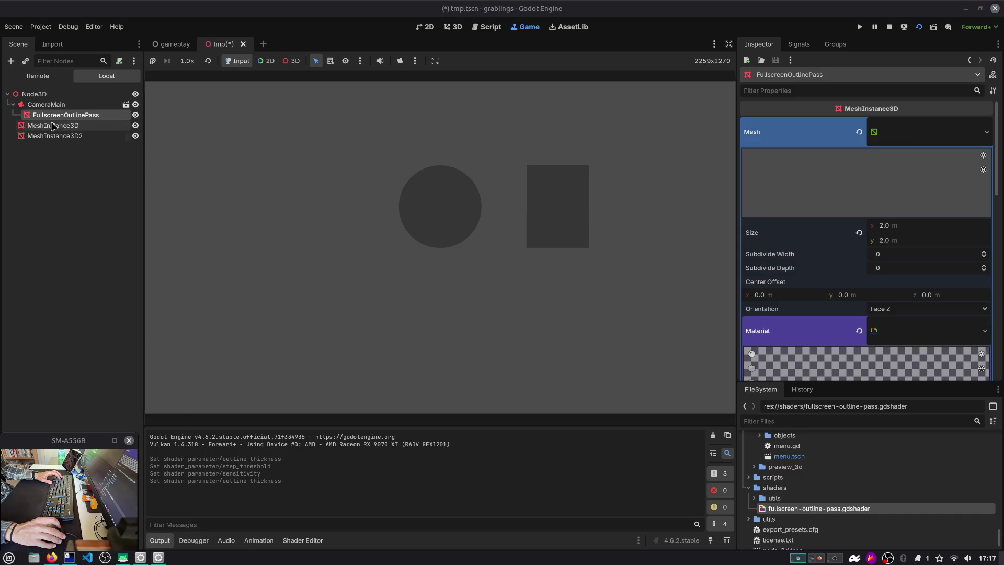
left_click(296, 540)
scroll(274, 443, "up", 7)
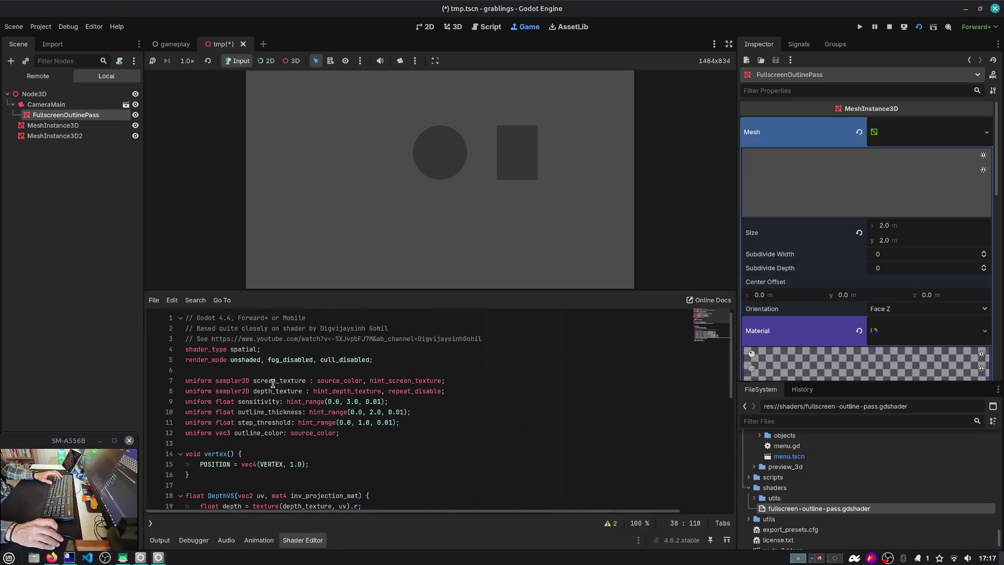
Add depth_test_disabled to the render_mode list on line 5 and save.
double_click(250, 360)
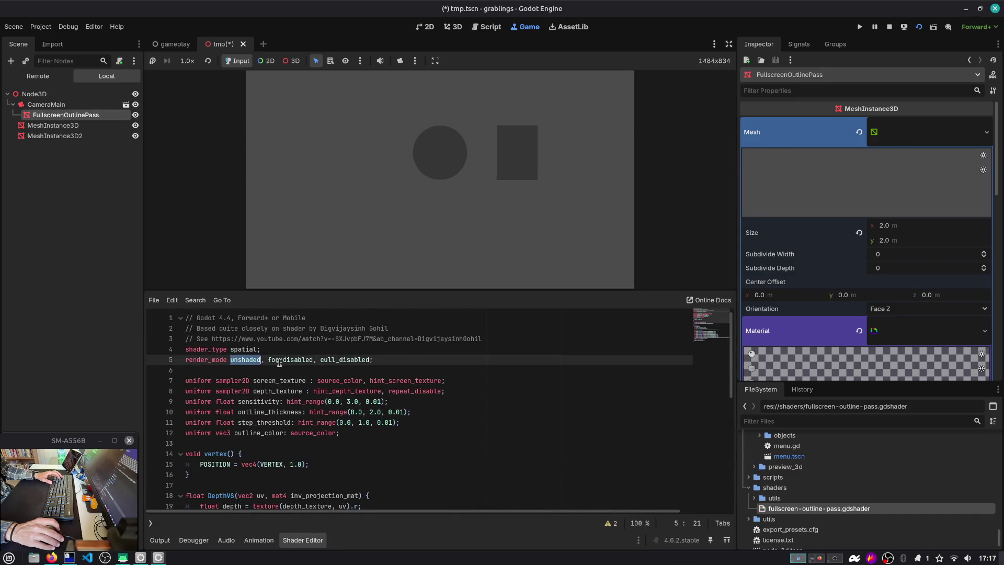
double_click(354, 360)
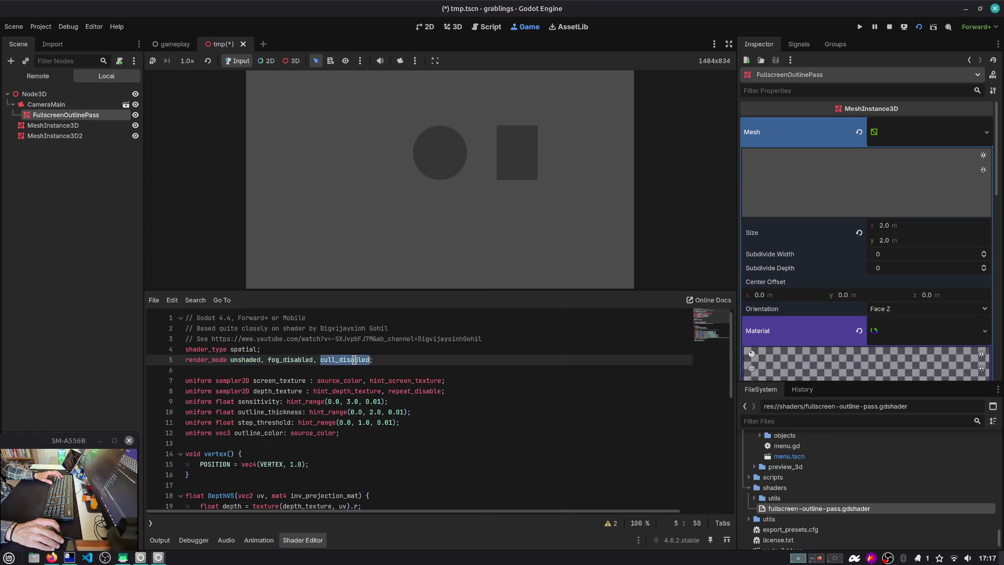
left_click(384, 357)
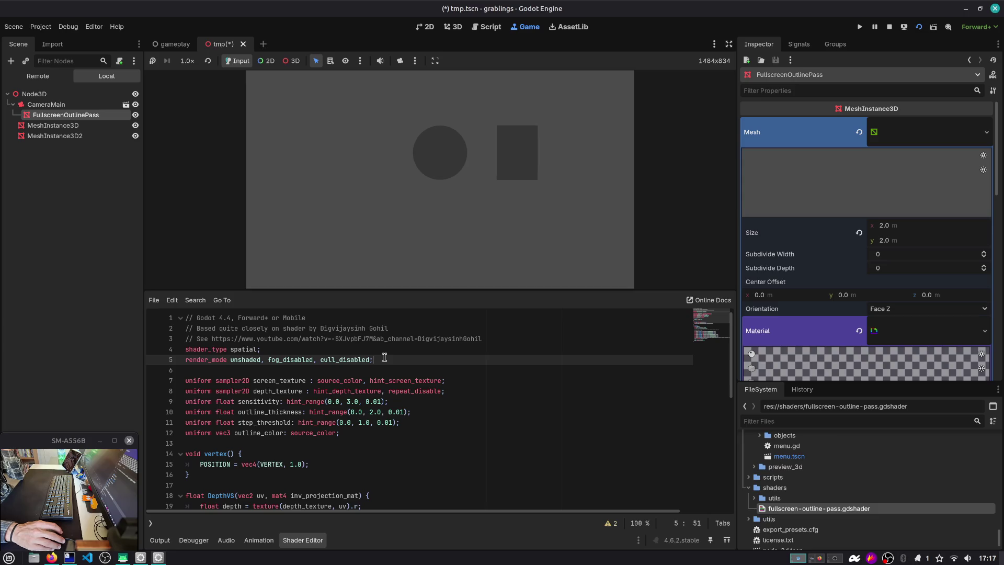
scroll(384, 357, "down", 3)
scroll(344, 372, "up", 3)
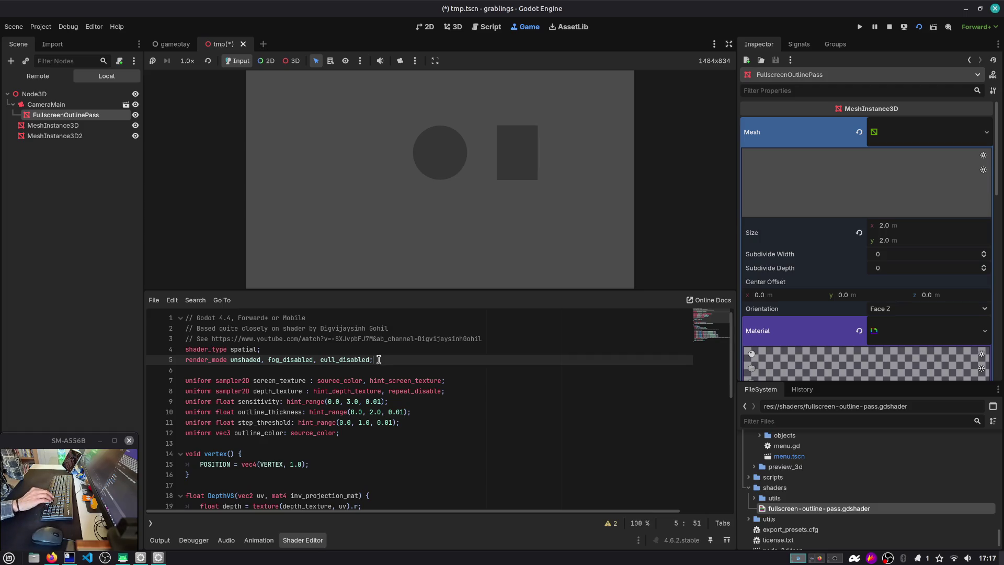
key("BackSpace")
type(",")
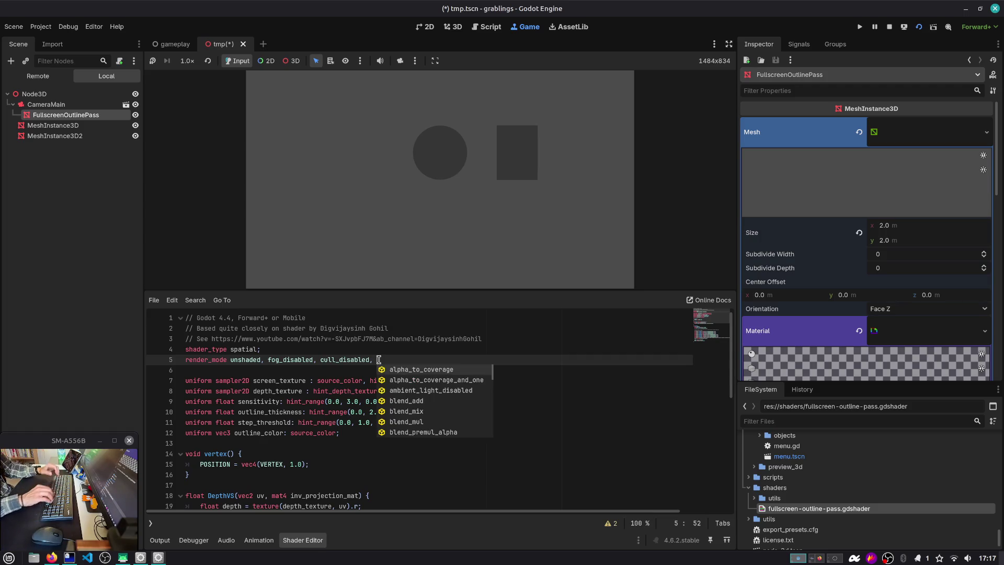
key("Down")
key("Down")
key("Down")
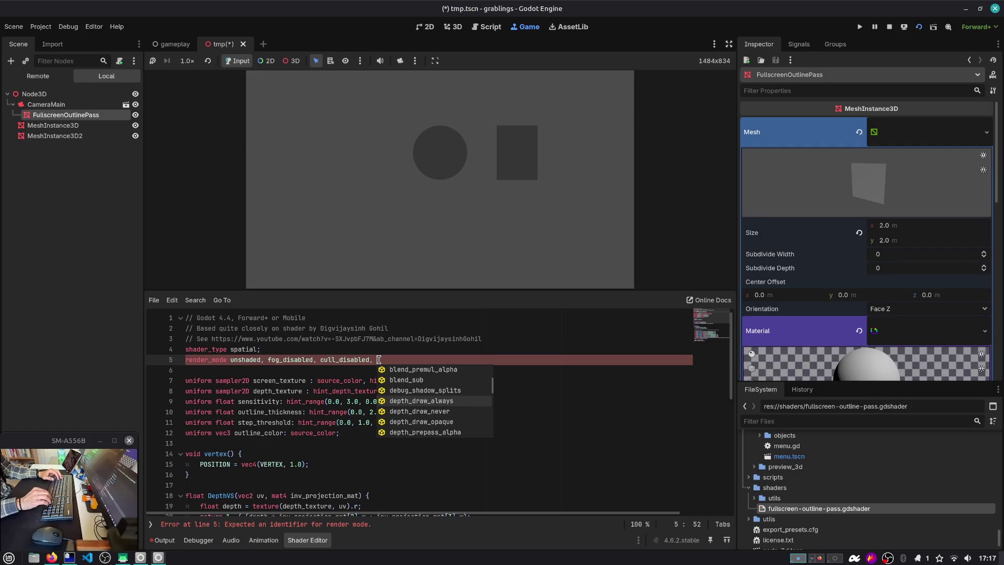
type("de")
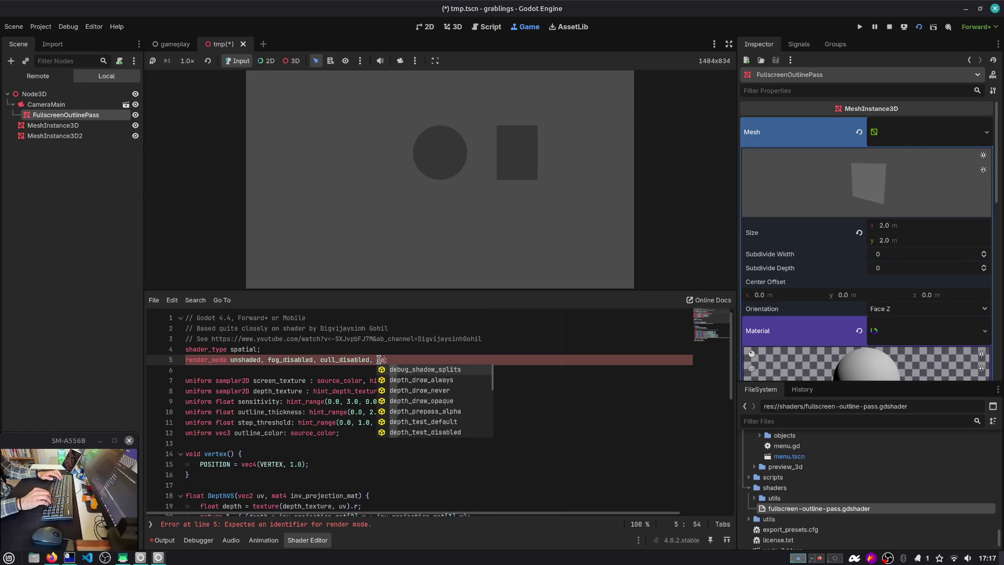
key("Down")
key("Down")
key("Down")
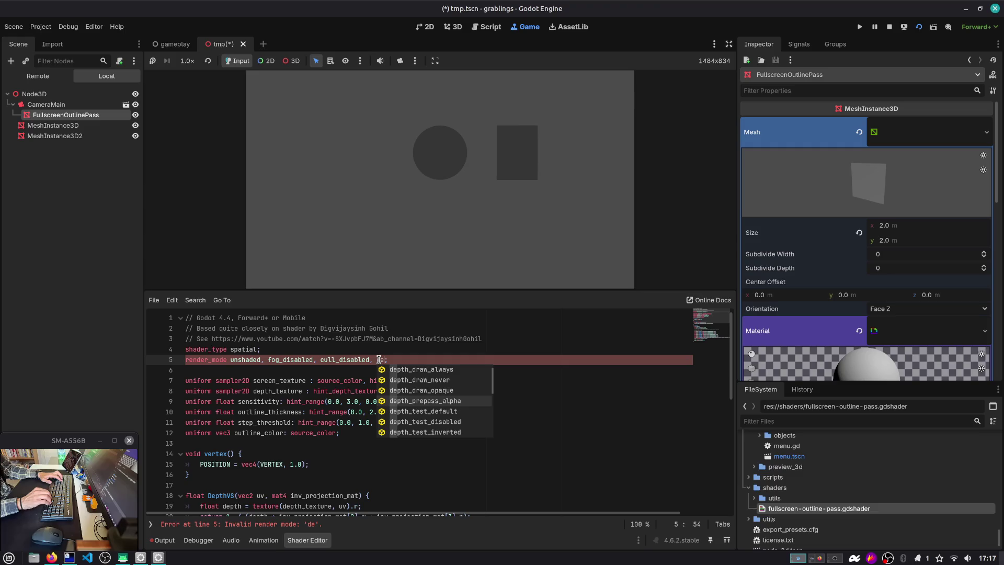
key("Down")
key("Return")
key("ctrl+s")
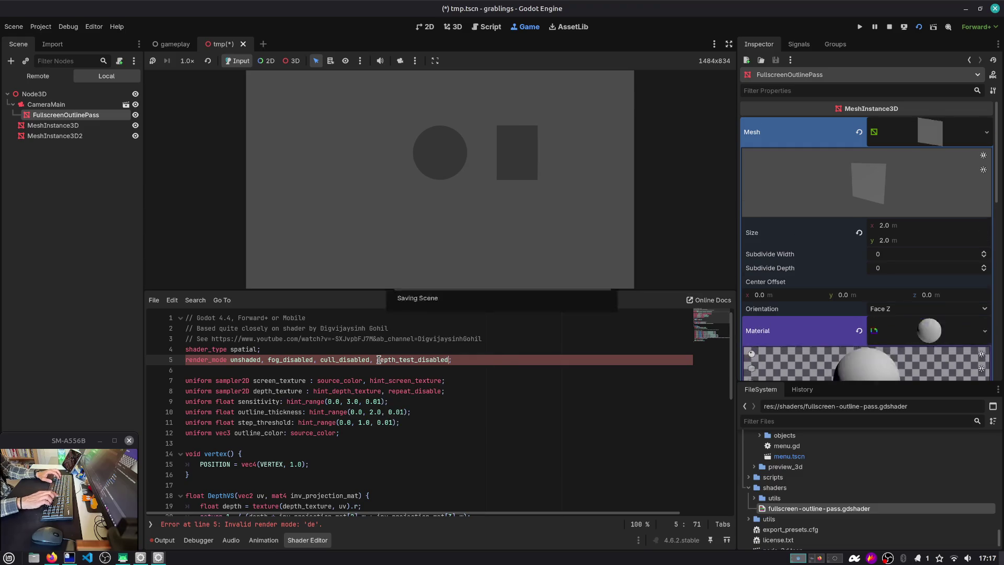
Restart the game and lower Sensitivity to 0.6 and Outline Thickness to 0.3.
left_click(910, 28)
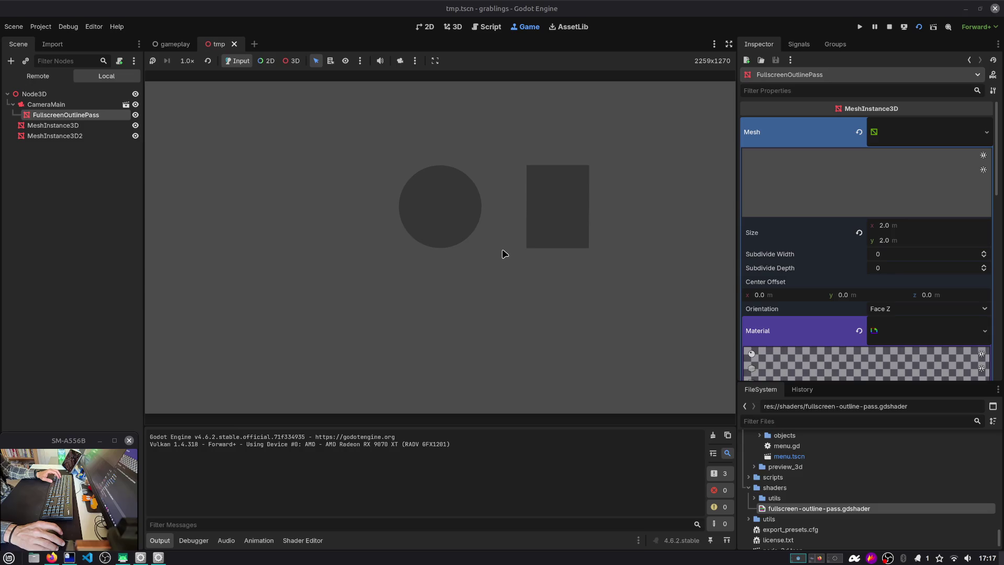
scroll(884, 324, "down", 5)
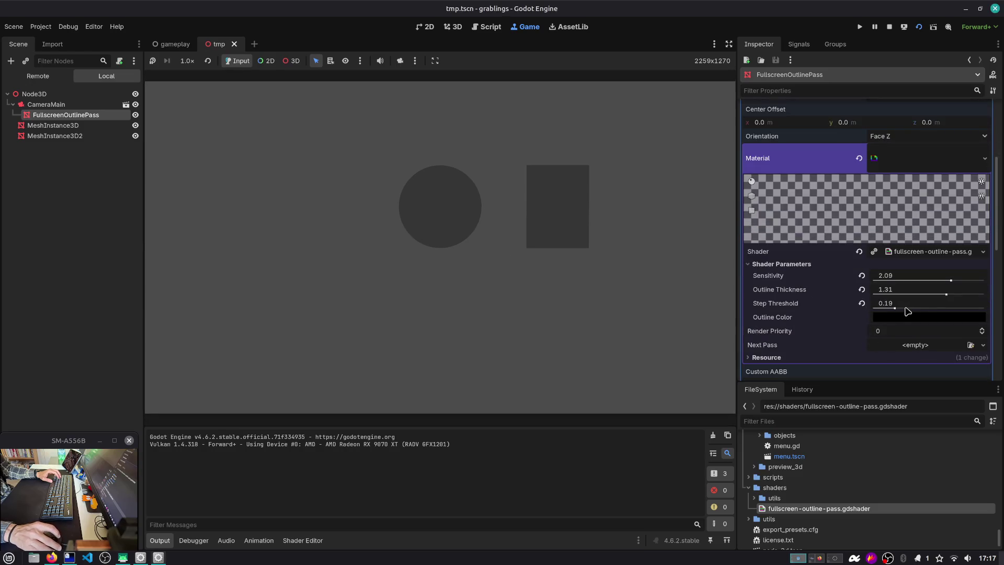
left_click(948, 294)
mouse_move(951, 280)
left_mouse_down()
mouse_move(886, 280)
mouse_move(874, 310)
mouse_move(934, 291)
mouse_move(873, 281)
left_mouse_up()
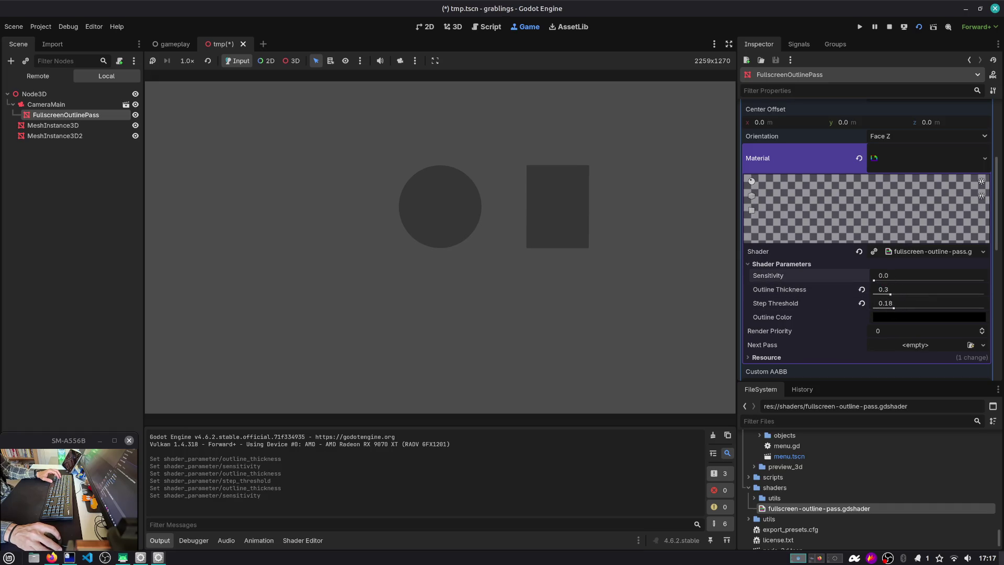
key("ctrl+z")
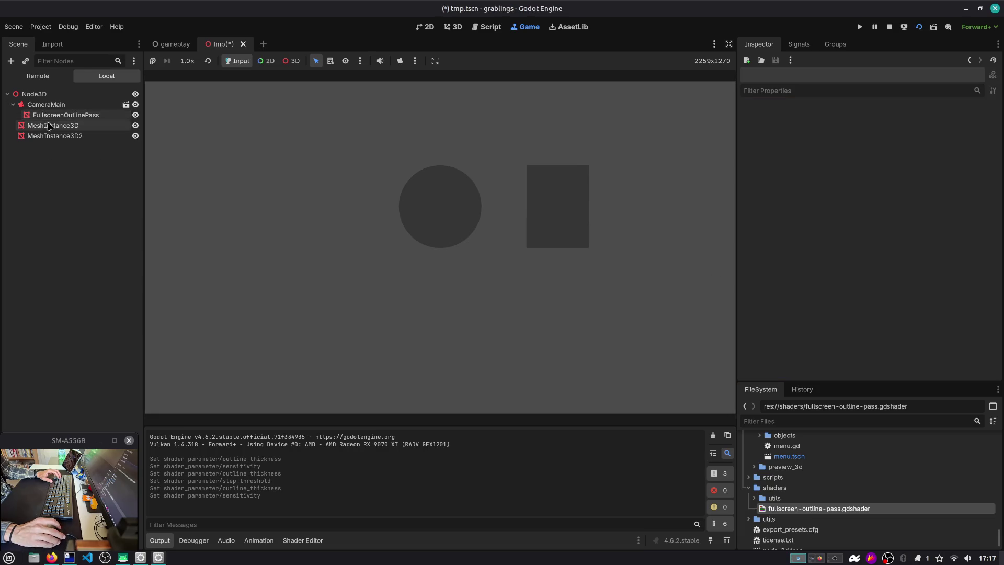
left_click(303, 540)
scroll(282, 419, "down", 8)
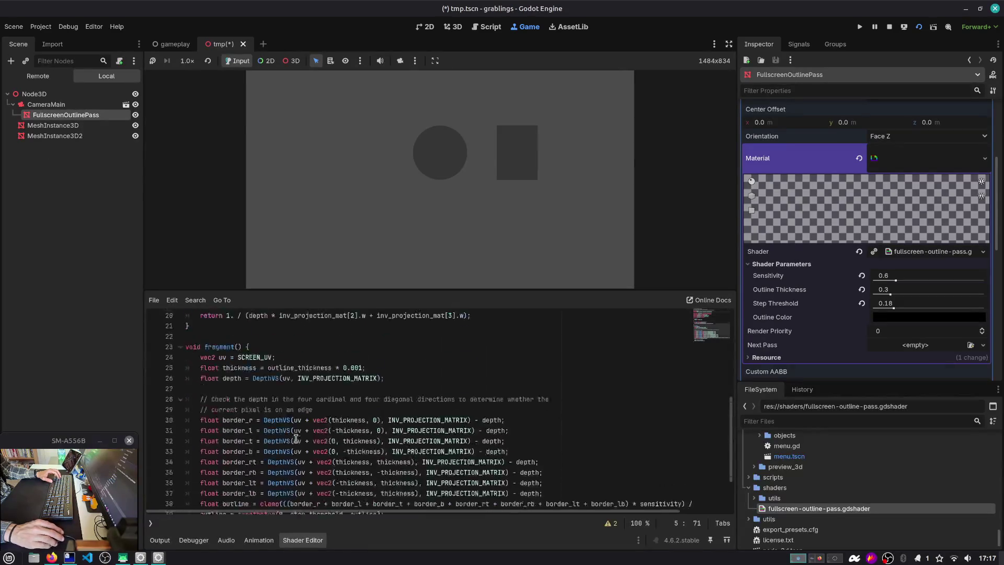
Add 'ALBEDO.r = 1.;' on a new line after line 41.
left_click(334, 479)
key("Return")
type("ALBEDO.r = 1.;")
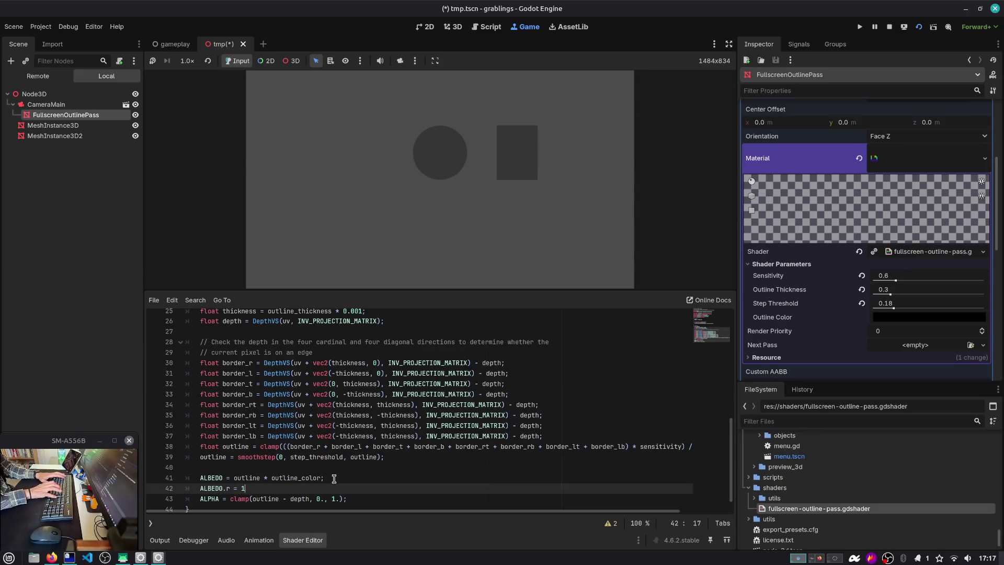
key("Down")
Test a temporary ALPHA = 1. line in the running game, then delete it and rerun.
key("End")
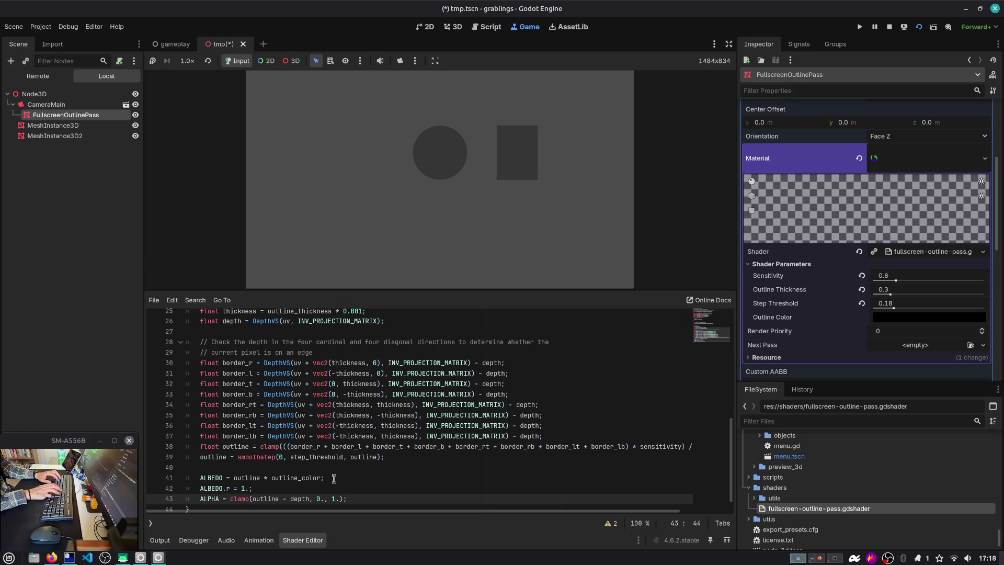
key("Return")
key("Return")
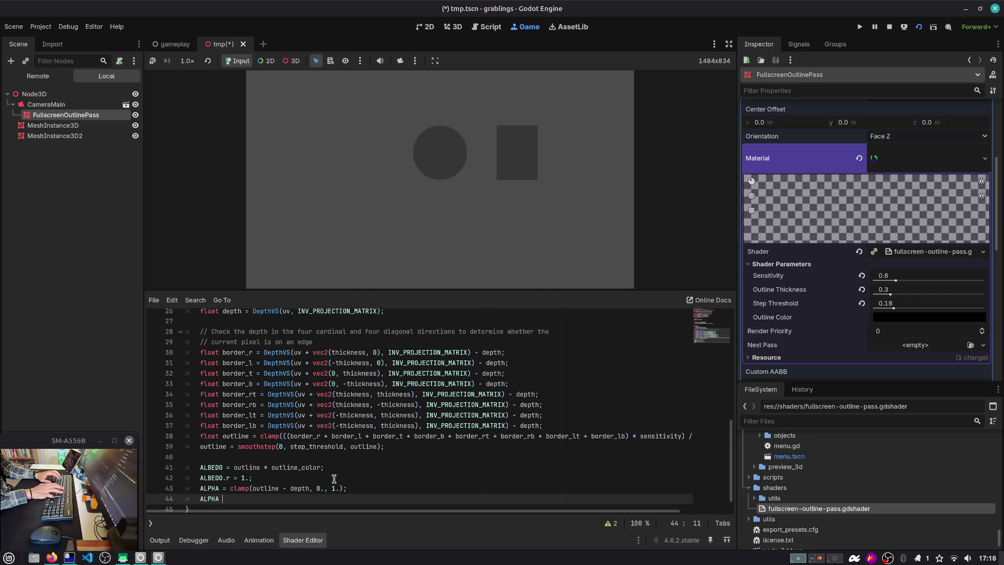
type("= 1.;")
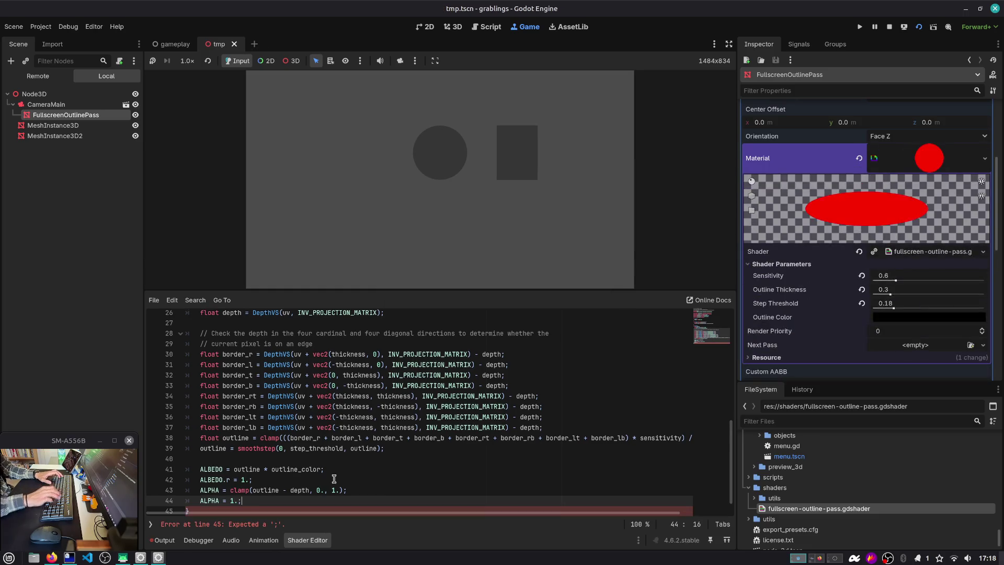
left_click(918, 29)
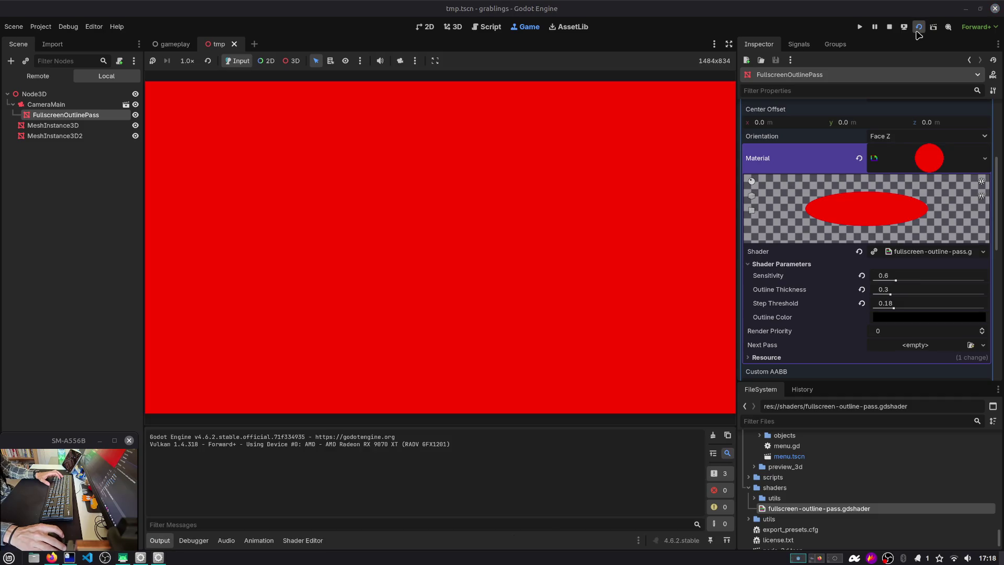
left_click(293, 540)
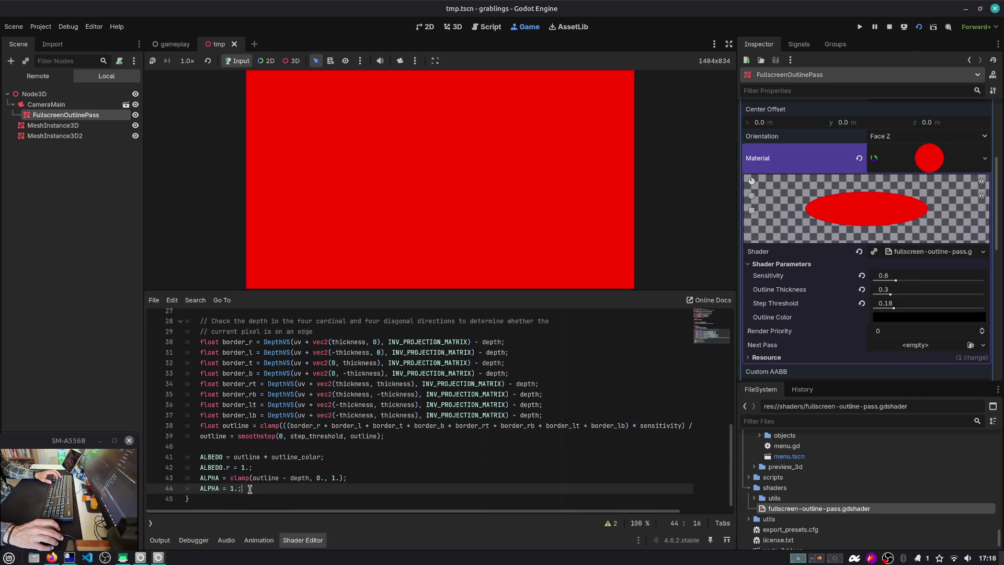
key("ctrl+k")
key("F6")
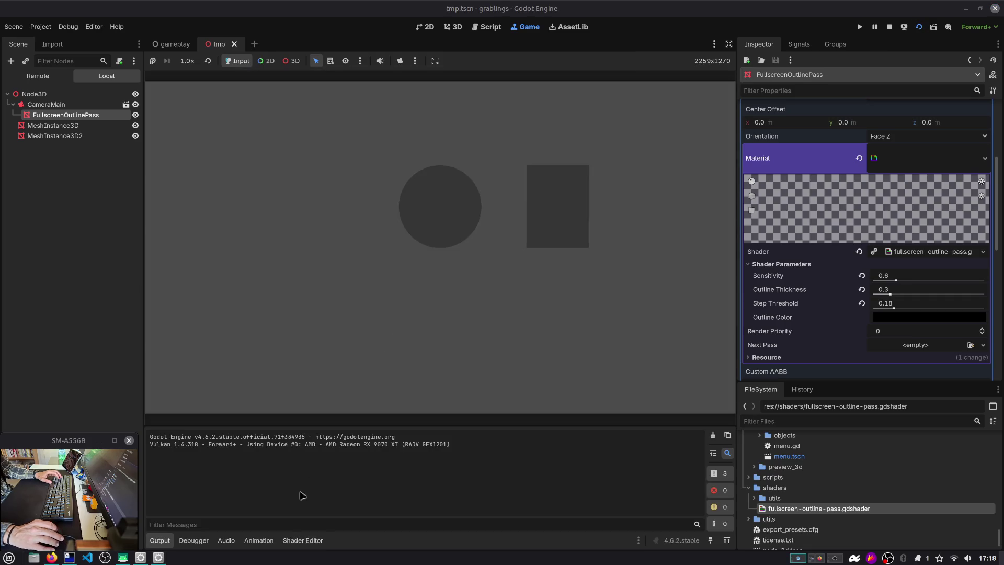
Review the ALPHA line and where outline and depth are used in the shader.
left_click(298, 541)
double_click(216, 492)
double_click(267, 489)
double_click(304, 489)
left_click(368, 488)
double_click(291, 489)
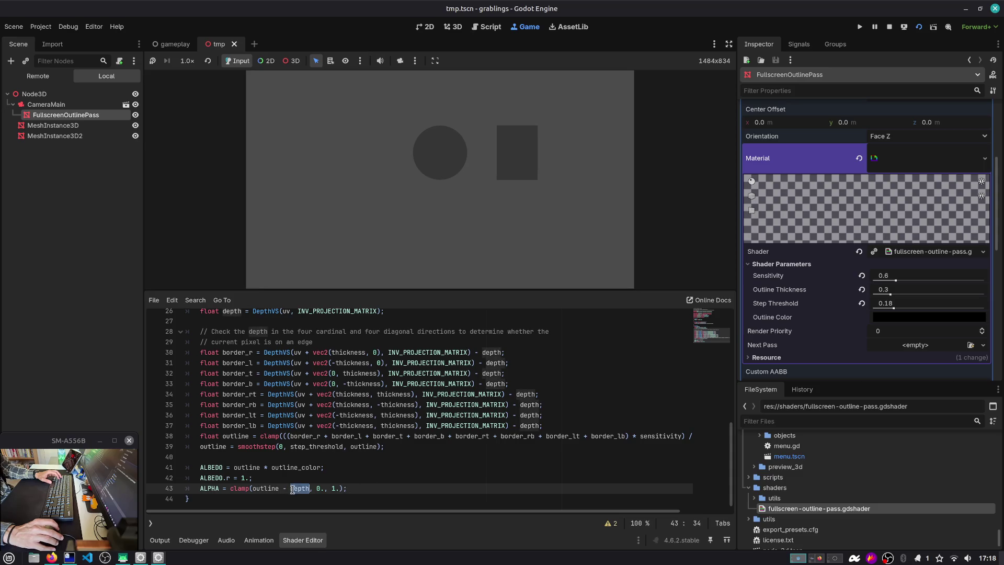
left_click_drag(233, 415, 542, 423)
left_click(543, 422)
double_click(524, 425)
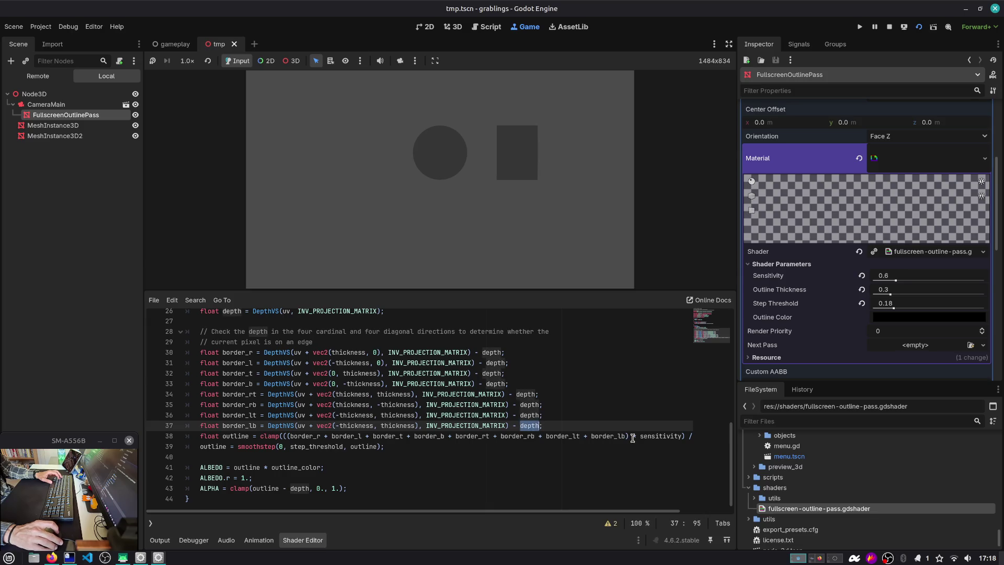
Comment out the smoothstep line 39 and select the ALPHA clamp expression.
double_click(214, 449)
double_click(313, 447)
left_click(391, 448)
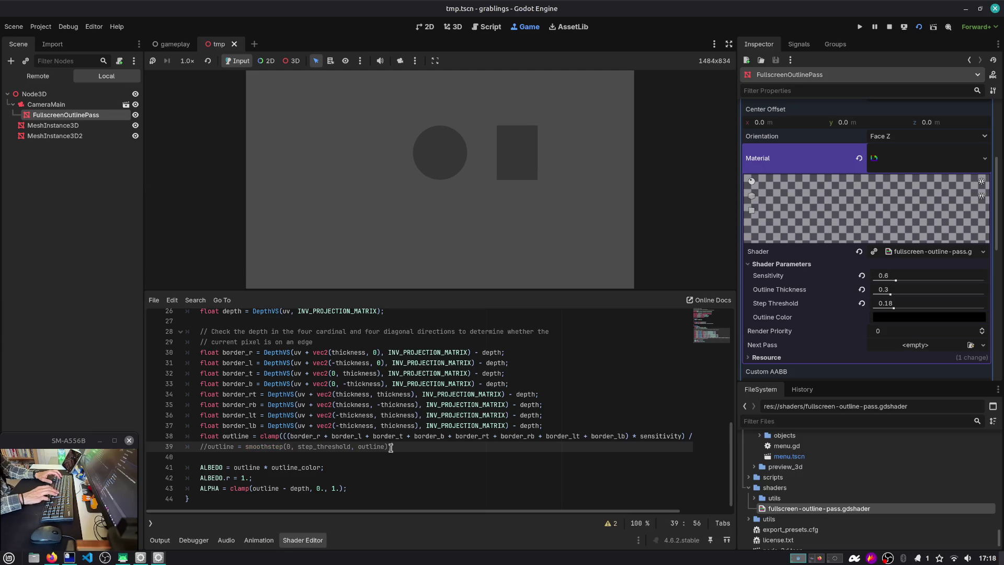
key("ctrl+k")
key("Down")
key("Down")
key("Down")
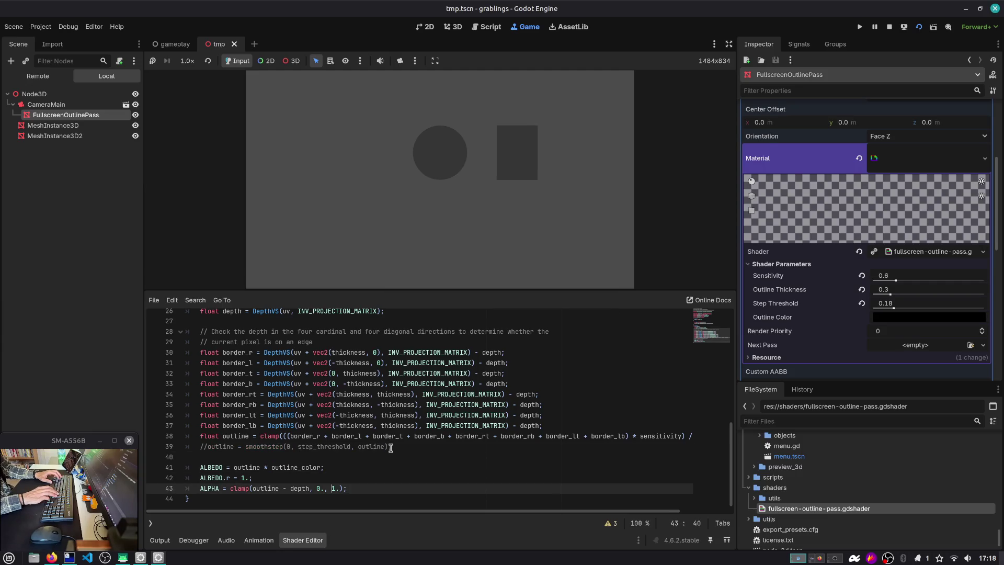
key("shift+End")
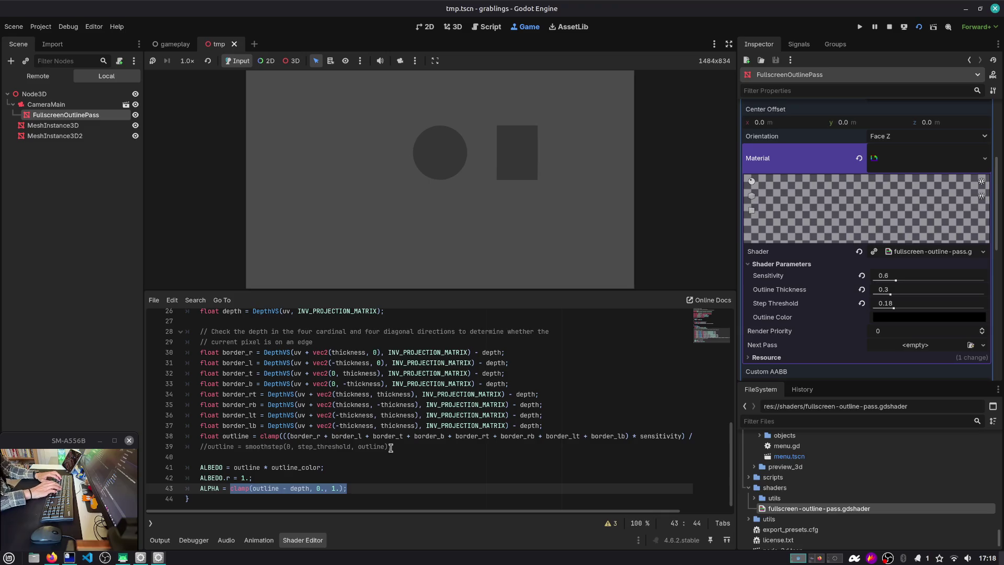
Change line 43 to ALPHA = outline; with a closing semicolon.
type("outline'")
key("BackSpace")
type(";")
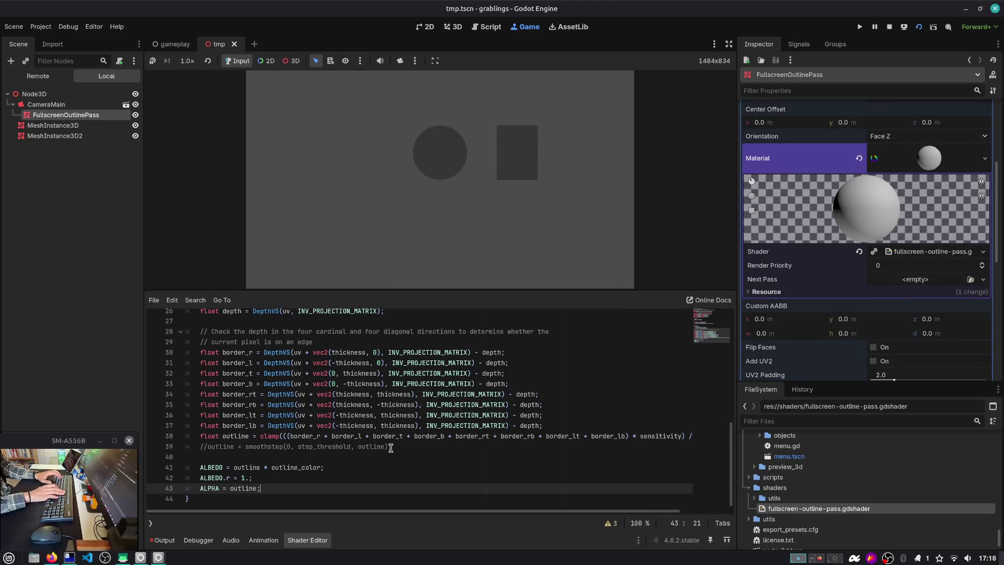
Reload the game and raise Outline Thickness to 2.0 and Sensitivity to 0.8.
left_click(919, 29)
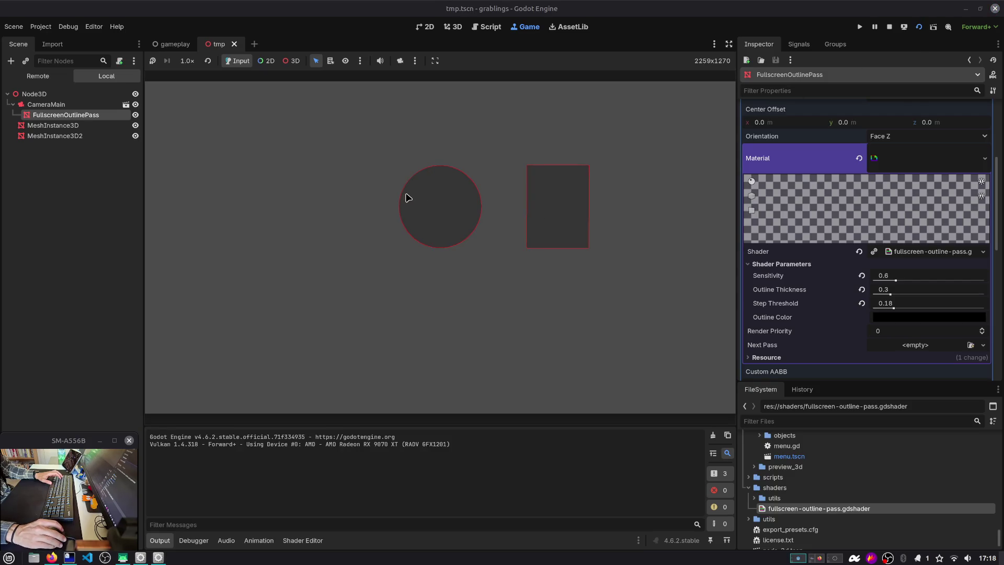
left_click_drag(890, 294, 896, 295)
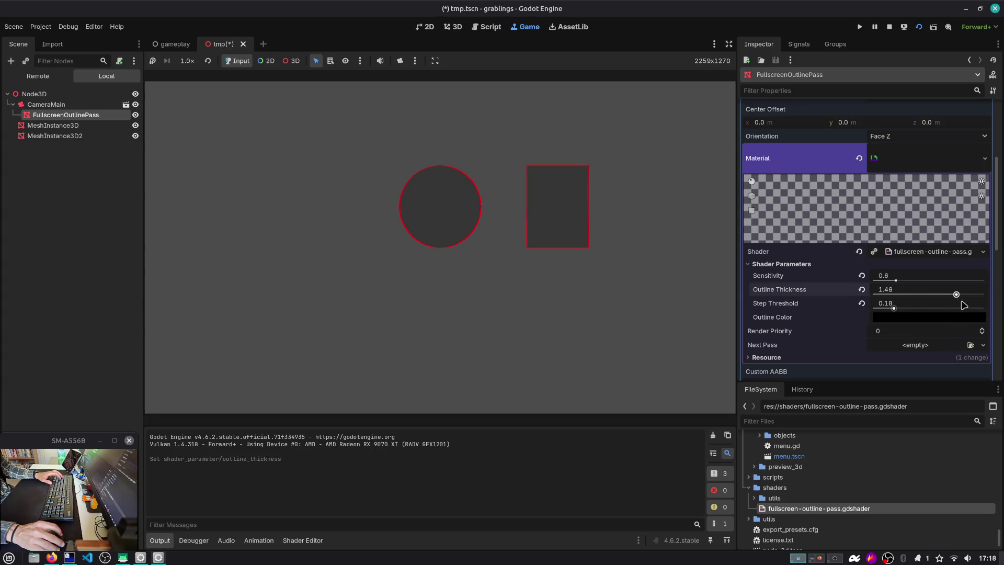
left_click_drag(901, 280, 976, 286)
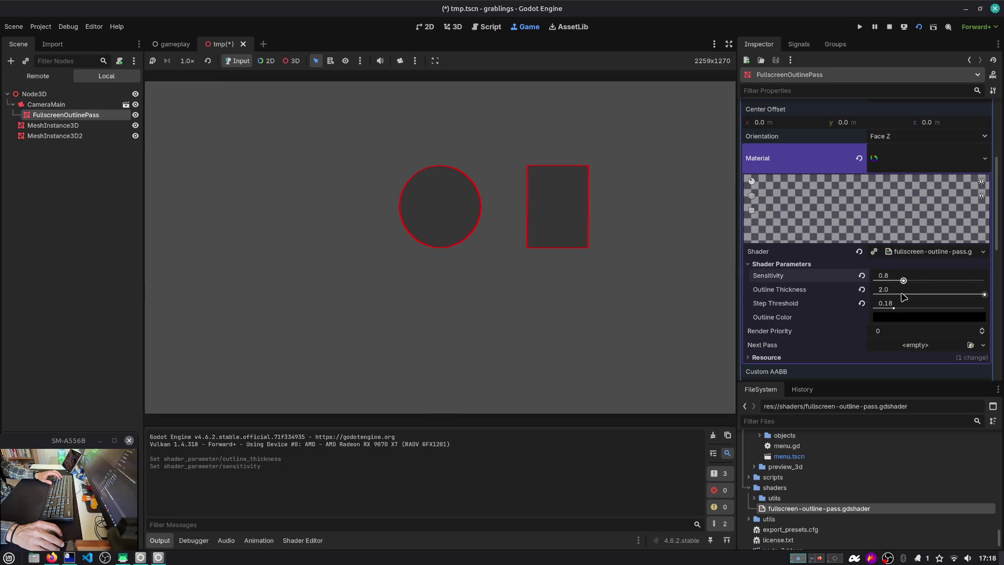
left_click(317, 540)
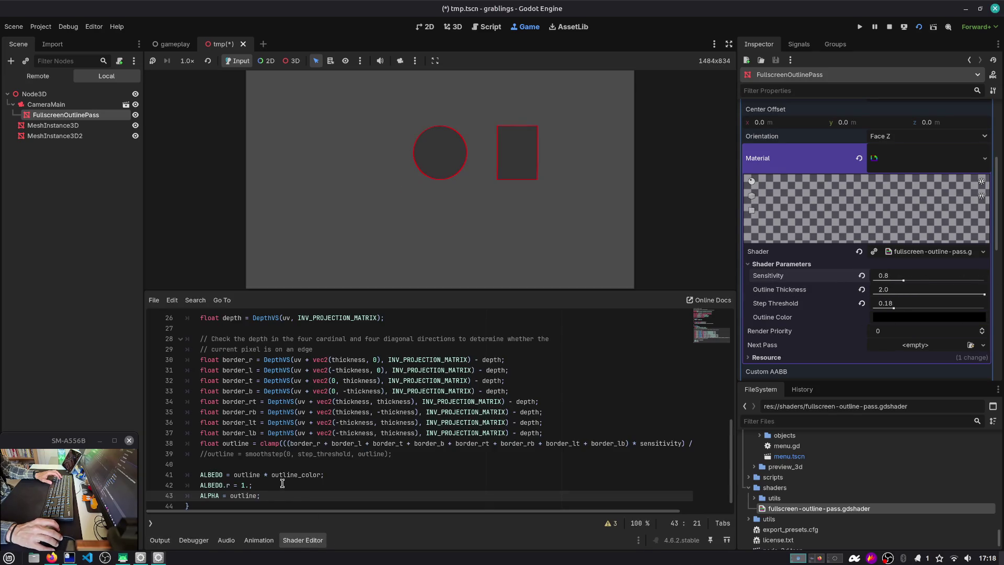
left_click(313, 460)
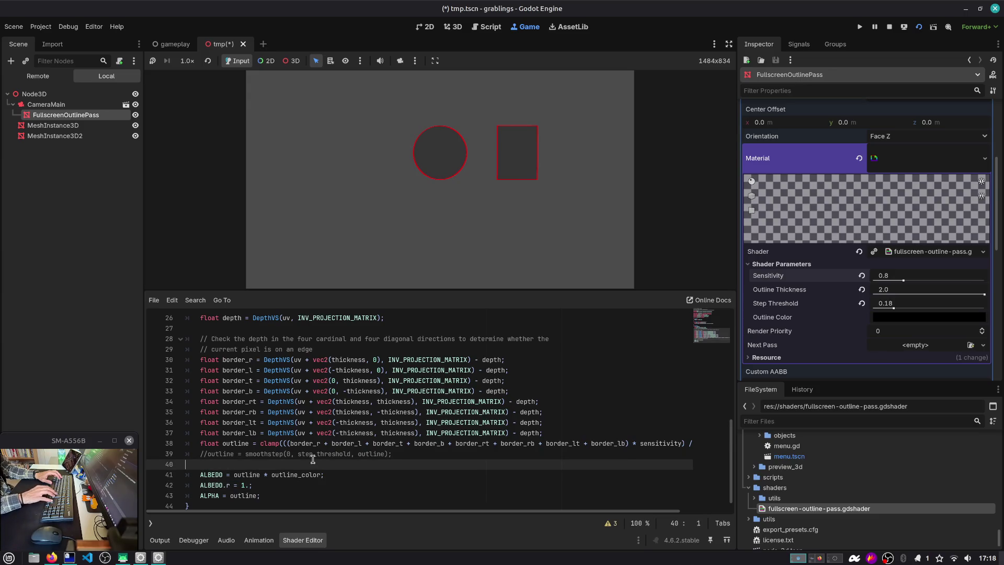
Save the shader, reload the game to check the black outlines, and close tmp.tscn.
key("ctrl+s")
left_click(918, 26)
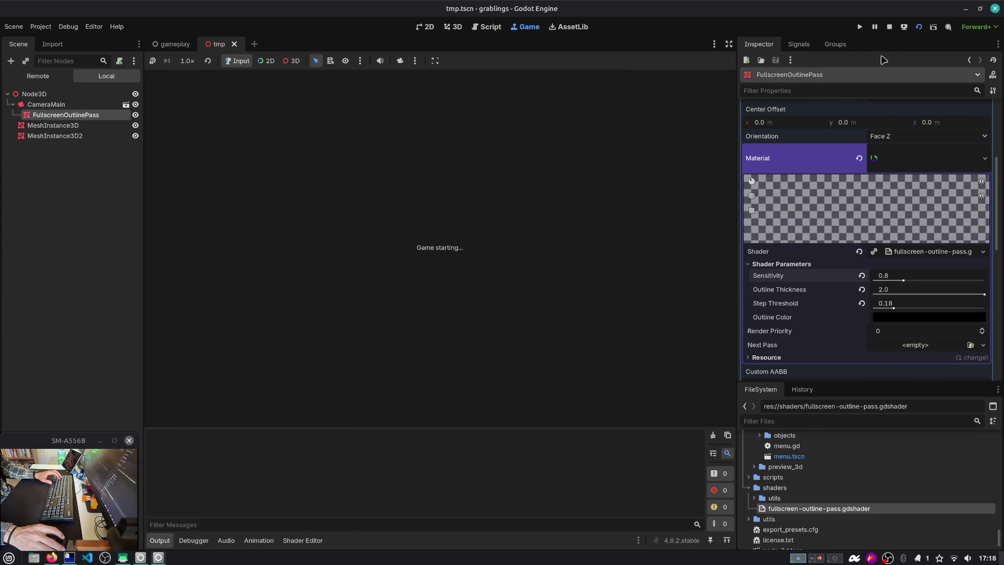
left_click(302, 540)
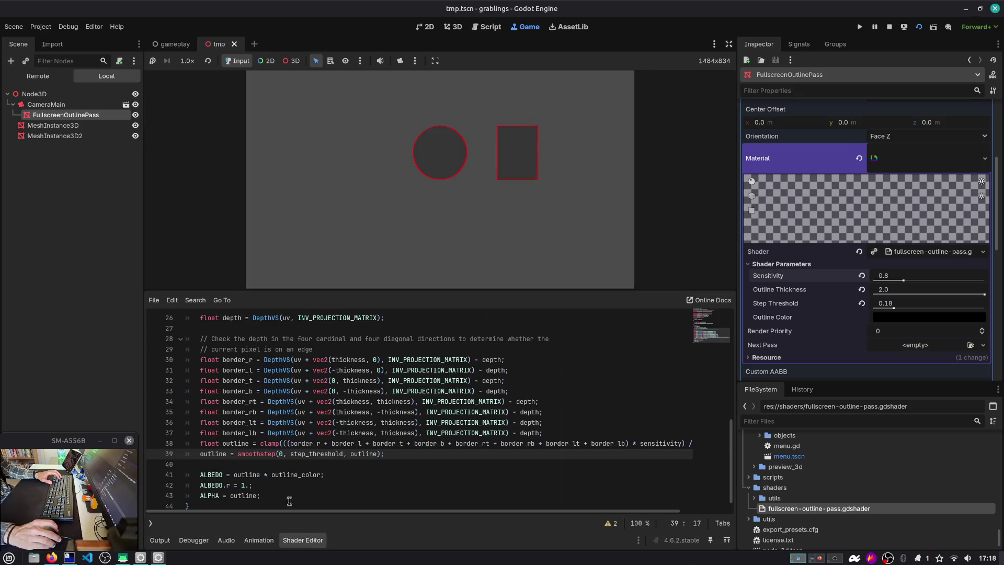
left_click(251, 474)
double_click(282, 475)
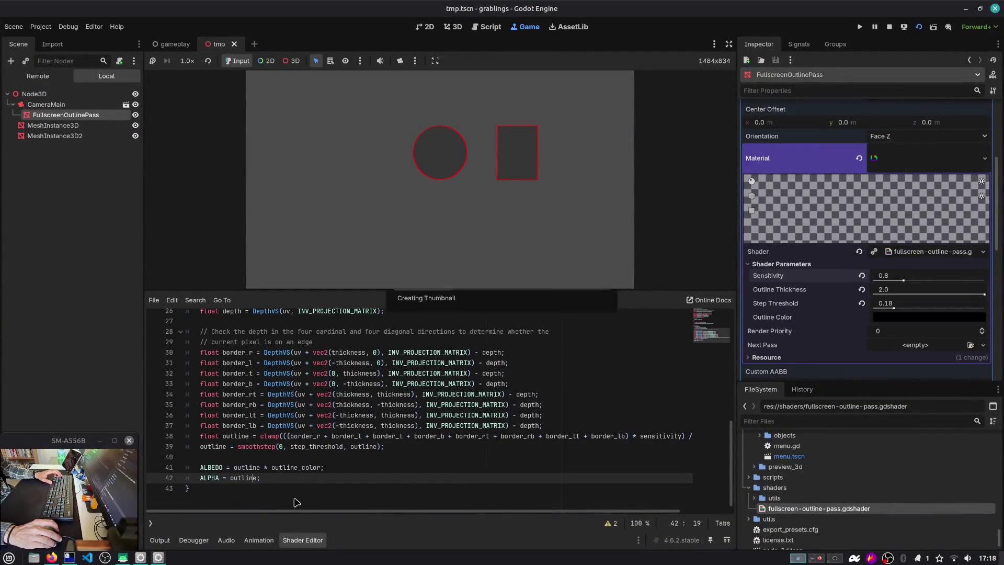
left_click(918, 27)
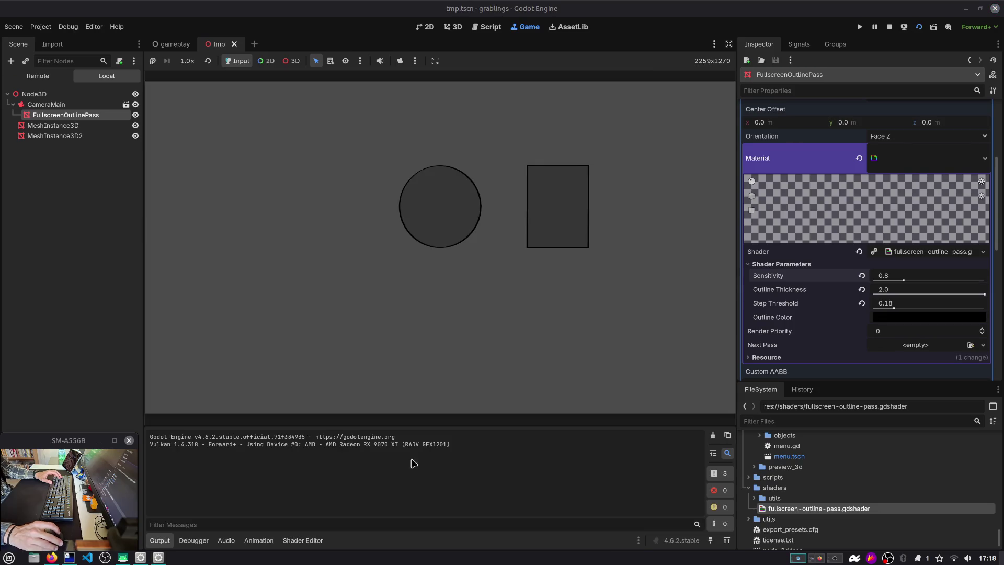
left_click(302, 540)
double_click(243, 488)
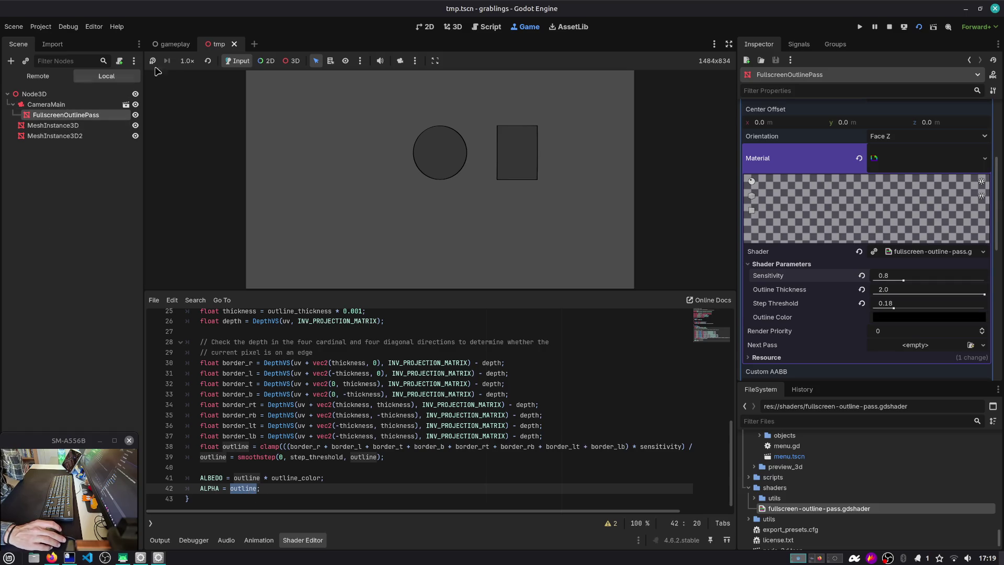
left_click(234, 44)
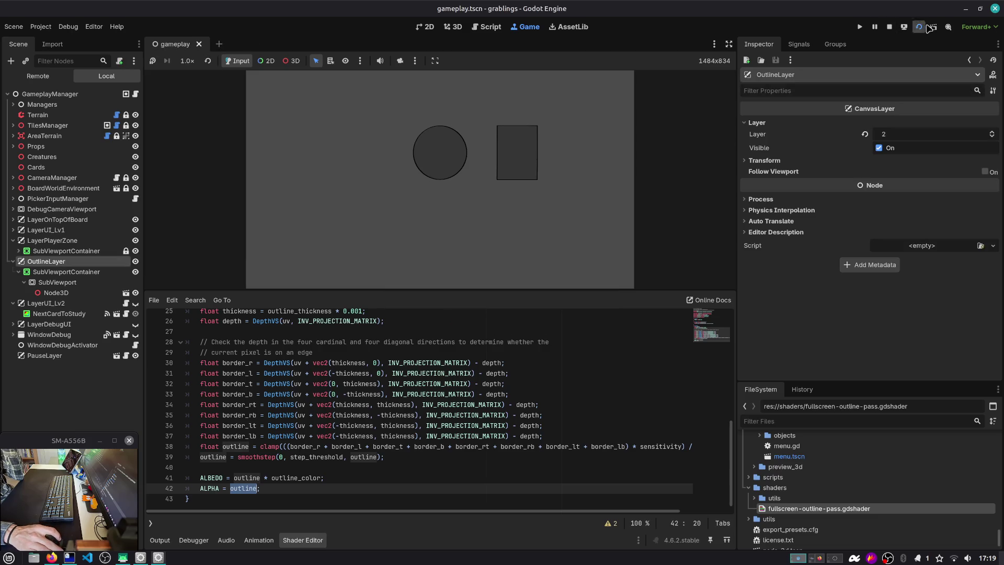
Launch the game from the gameplay scene and enter through a save slot.
left_click(929, 27)
left_click(861, 28)
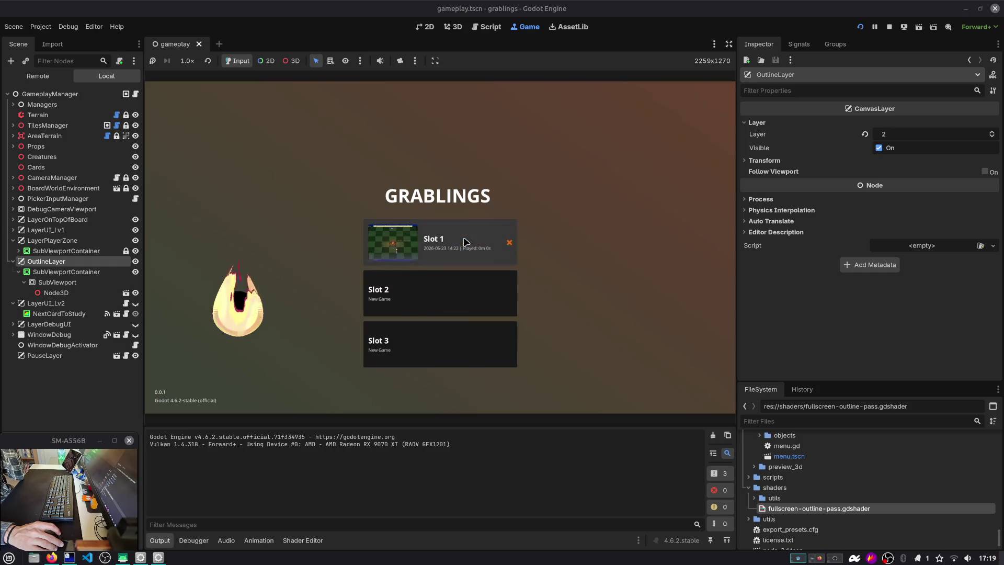
left_click(465, 242)
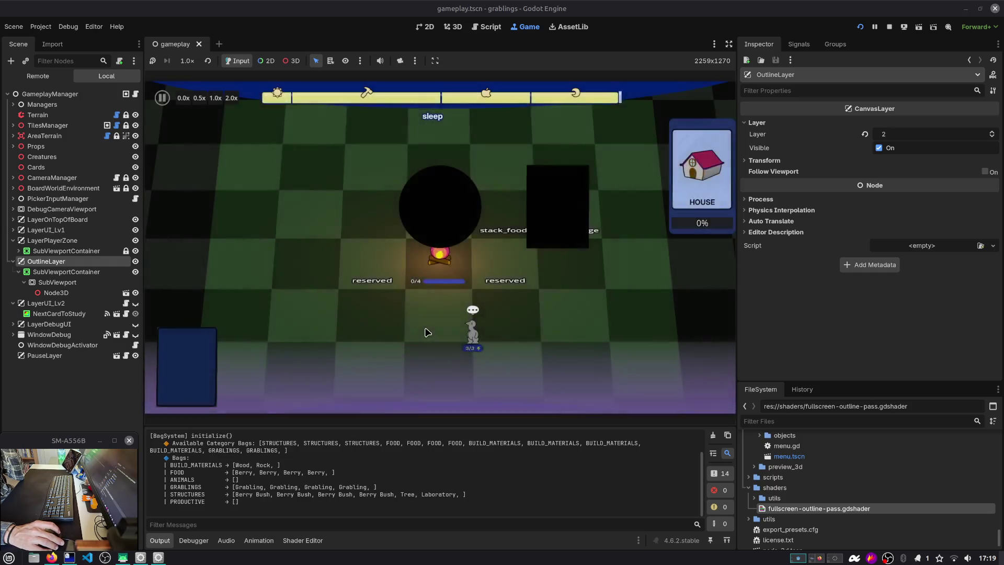
Change the ALPHA line to clamp(outline - depth, 0., 1.) and relaunch the game.
left_click(310, 545)
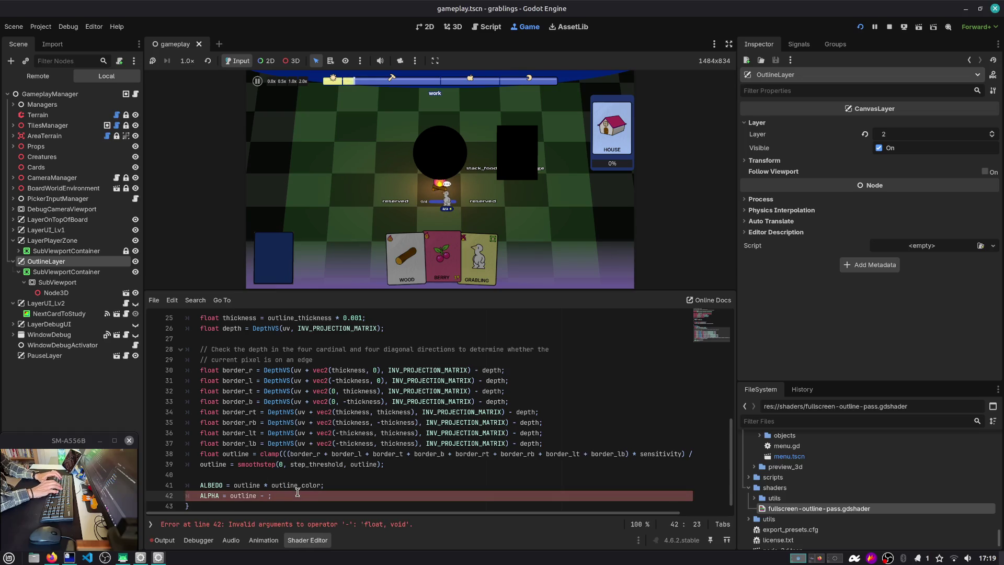
type("depth")
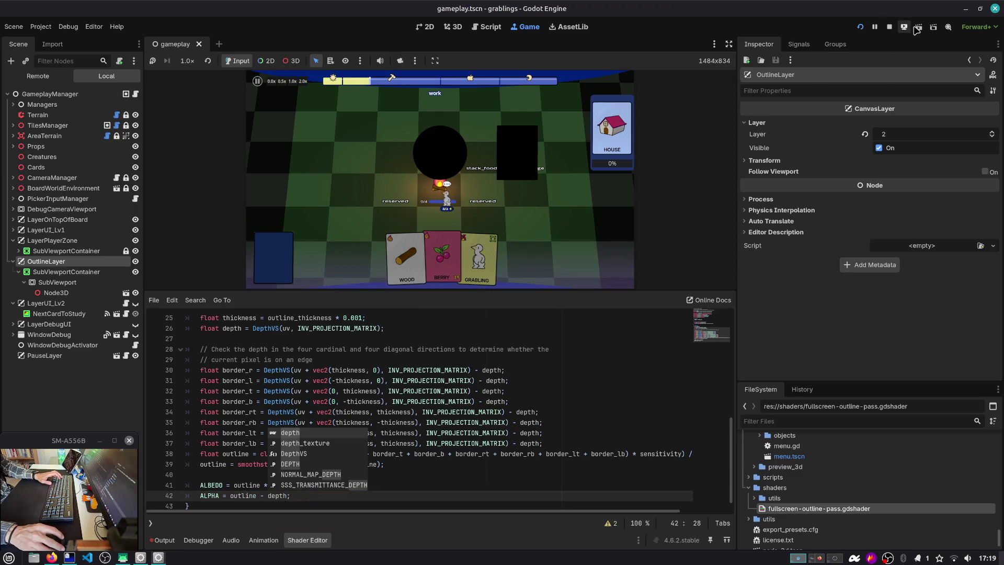
left_click(231, 495)
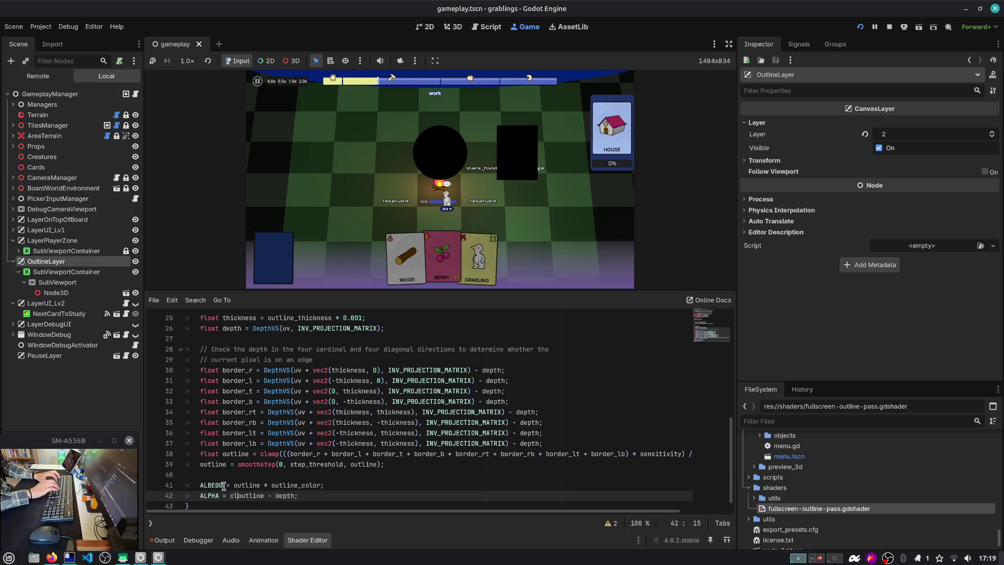
type("clamp(")
key("End")
key("Left")
type(", 0")
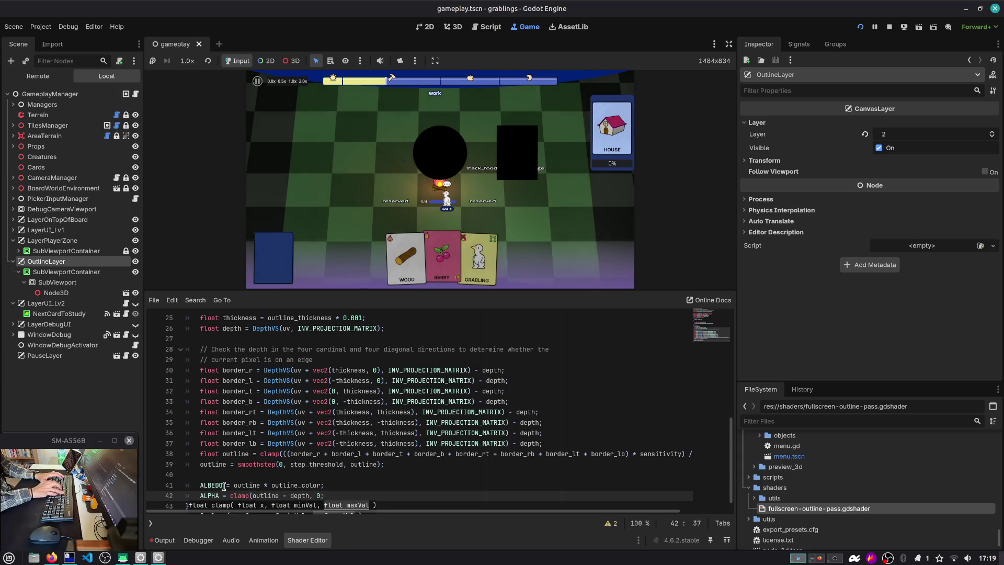
type(")")
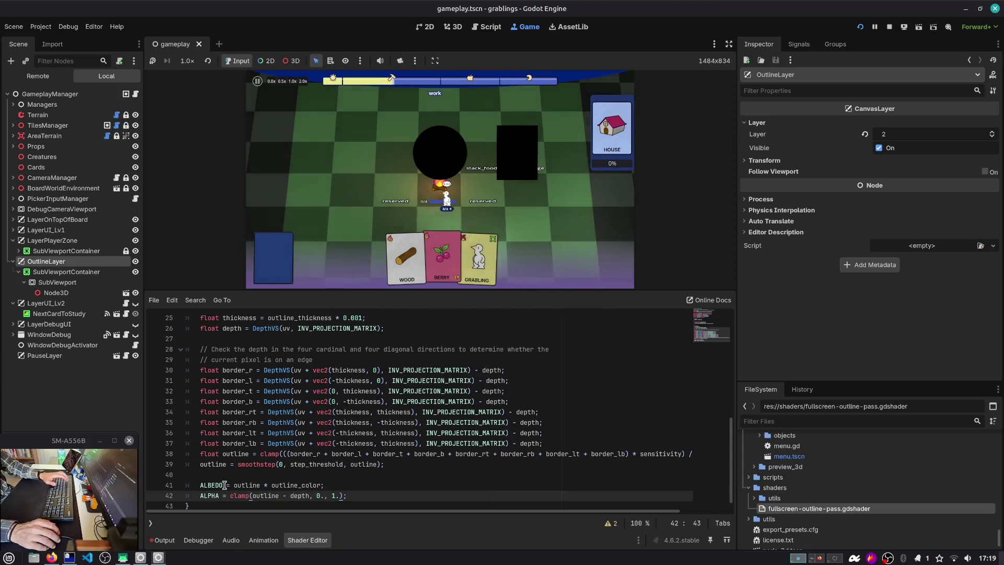
key("F6")
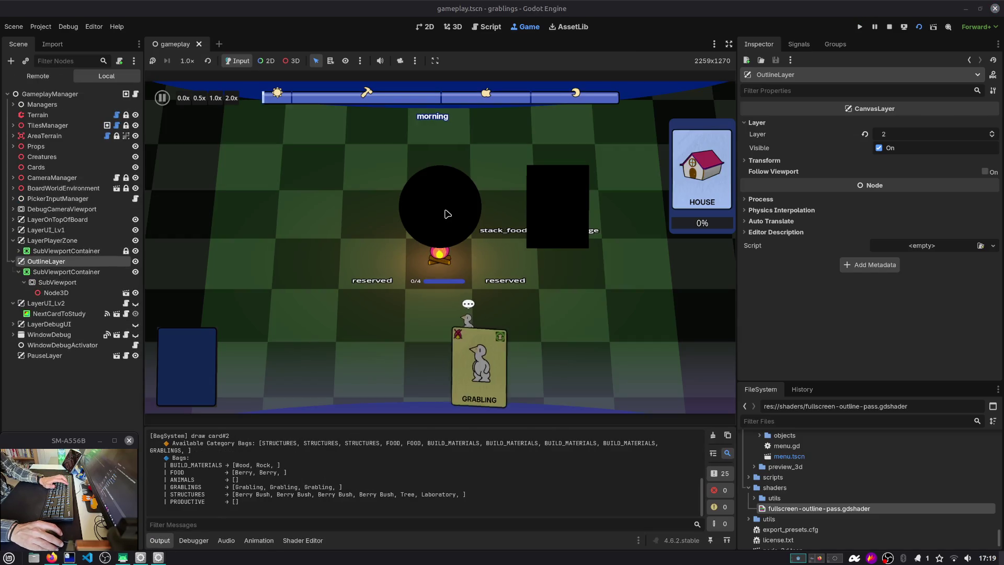
Add a test ALPHA = 0.0 line after line 42 and restart the game.
left_click(300, 540)
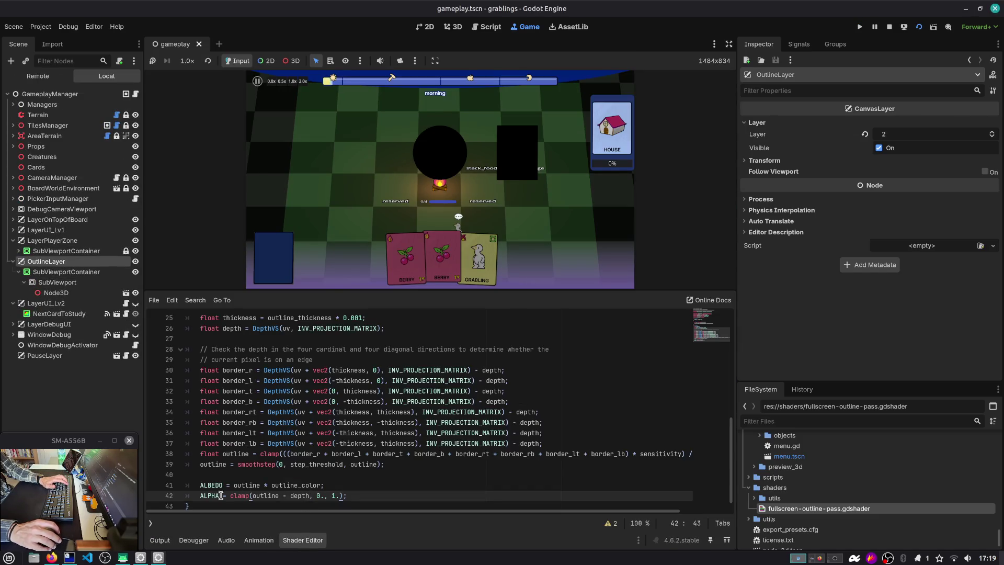
type(")")
left_click(360, 498)
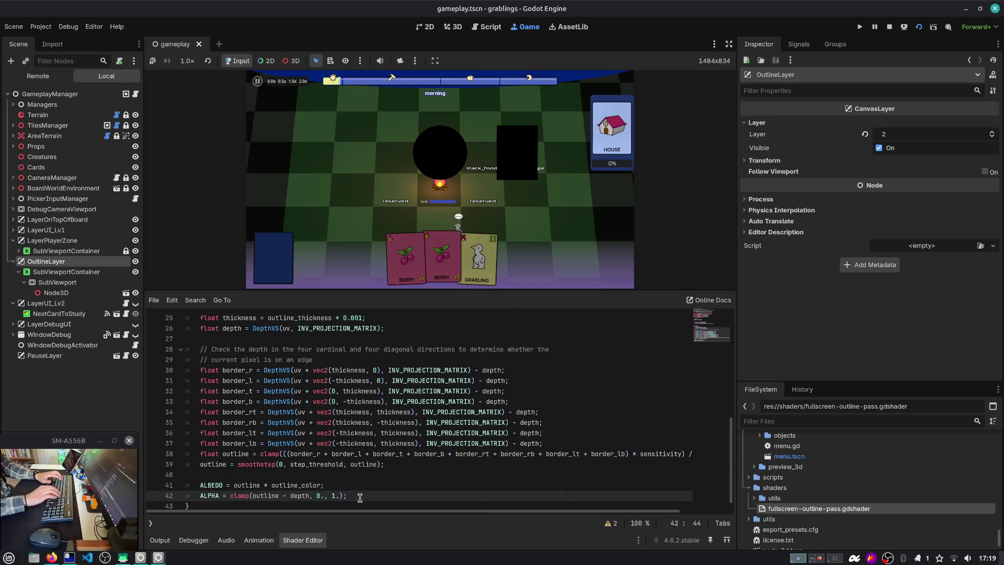
key("Return")
type("ALPHA = 0.0;")
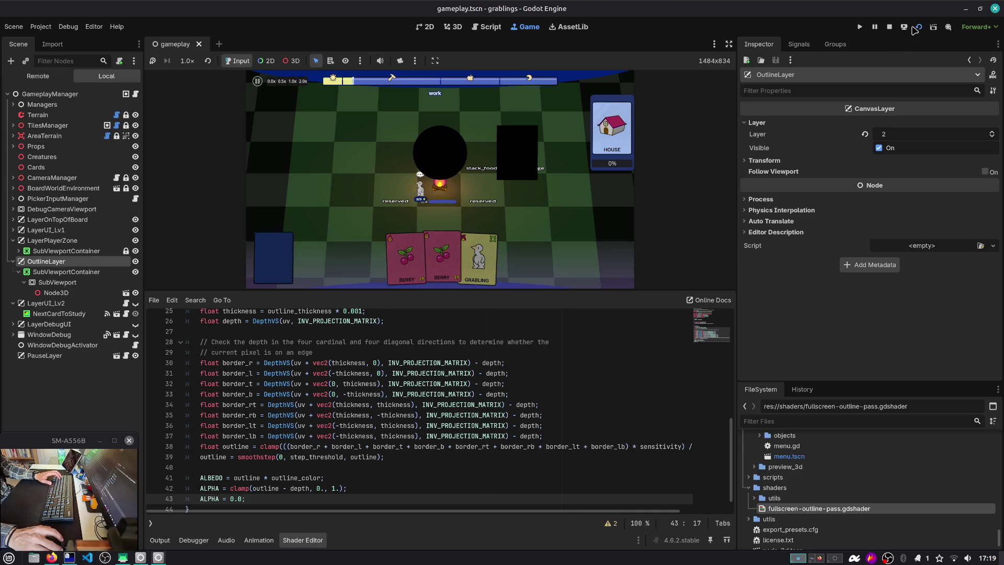
left_click(919, 27)
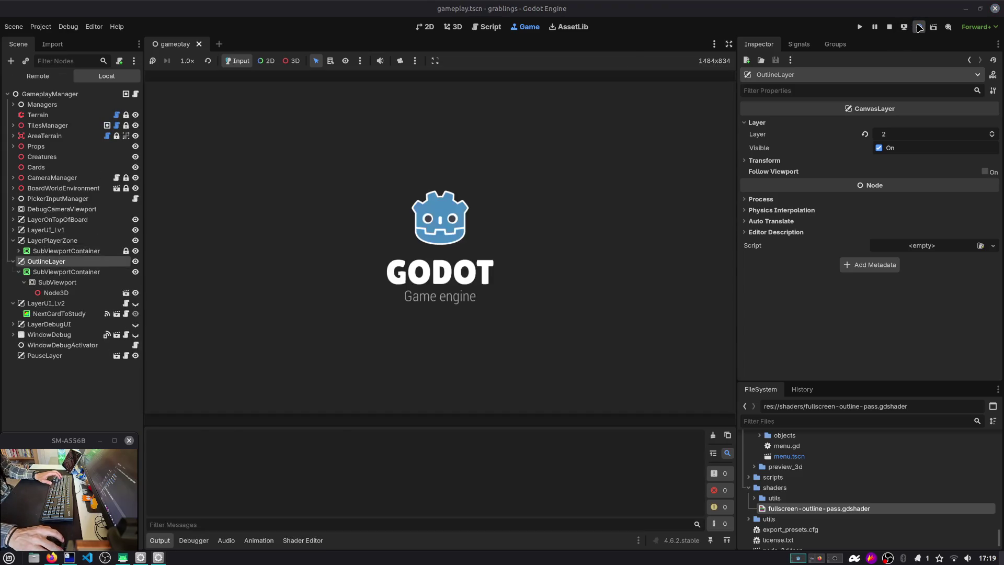
left_click(302, 541)
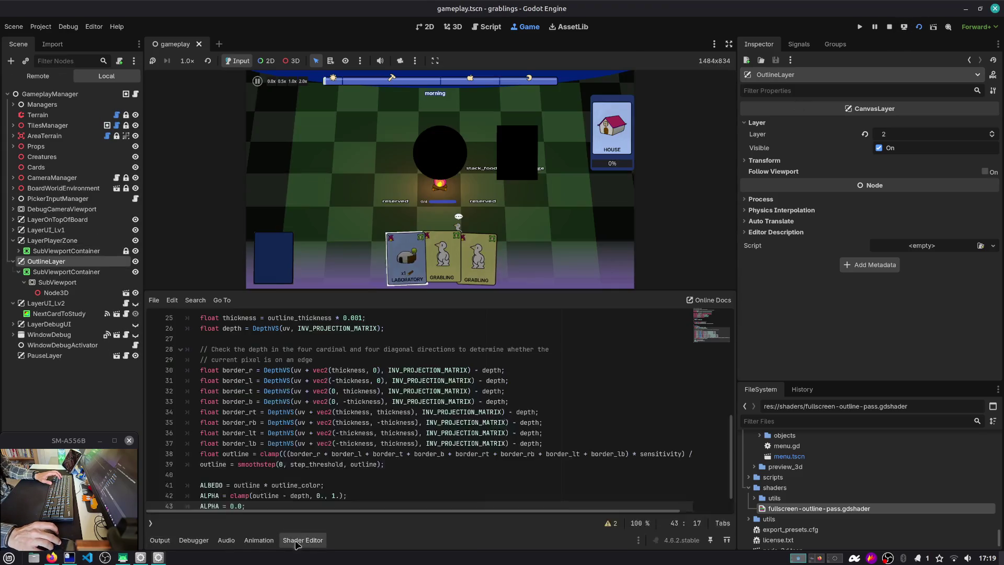
Append depth_draw_never after depth_test_disabled in the shader's render_mode line and restart the game.
scroll(214, 497, "down", 1)
double_click(209, 477)
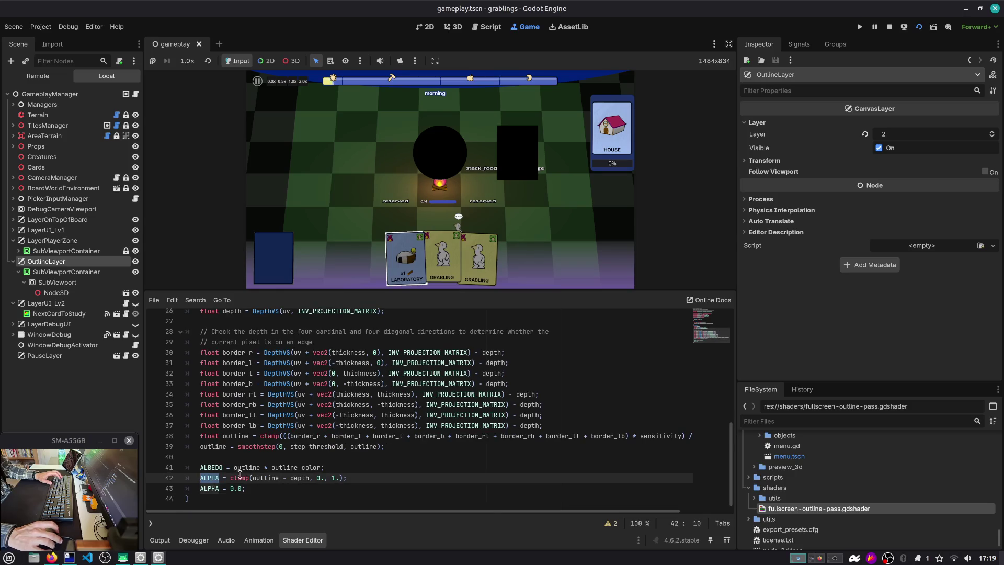
scroll(277, 468, "up", 8)
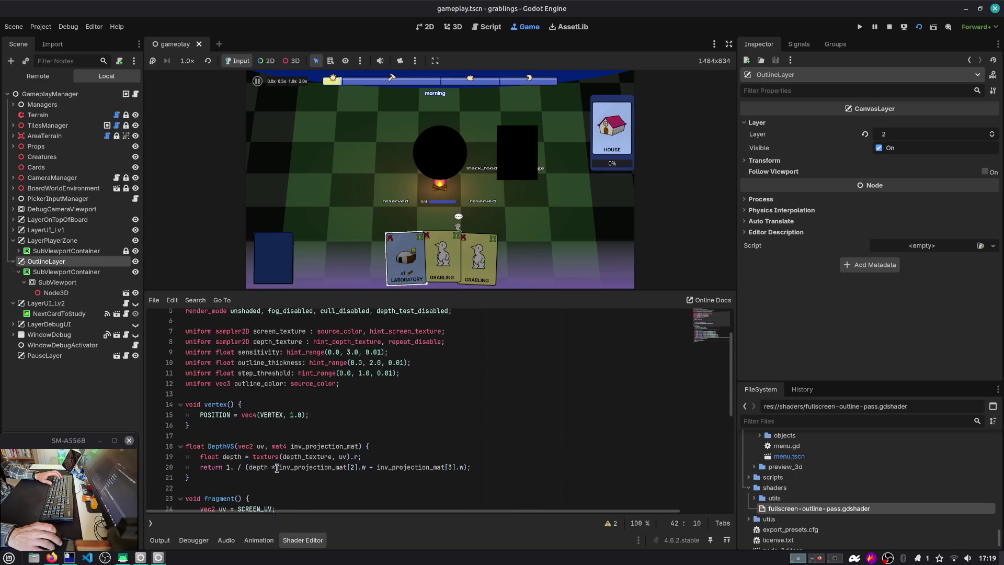
scroll(314, 419, "up", 1)
left_click(449, 360)
type(", d")
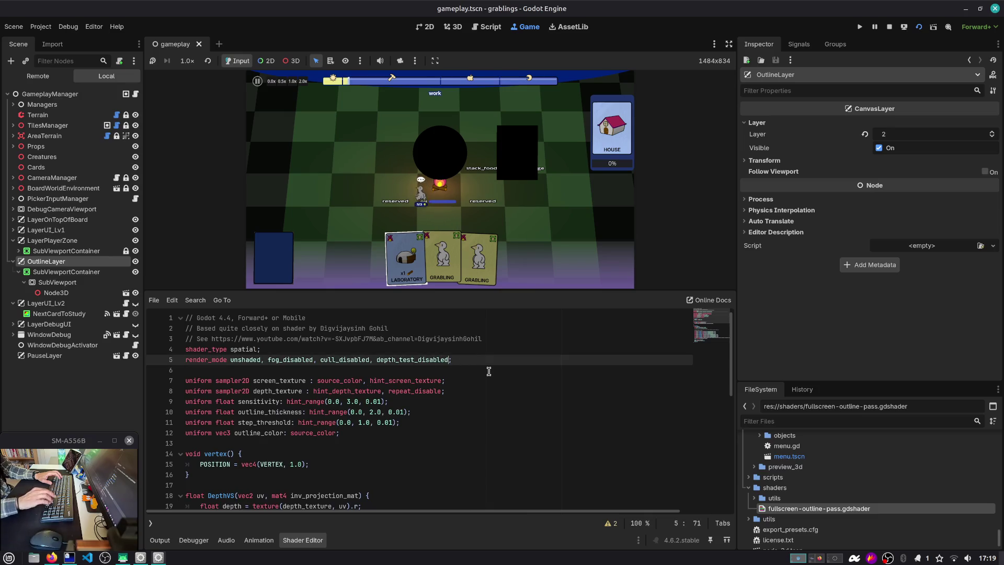
type("epth")
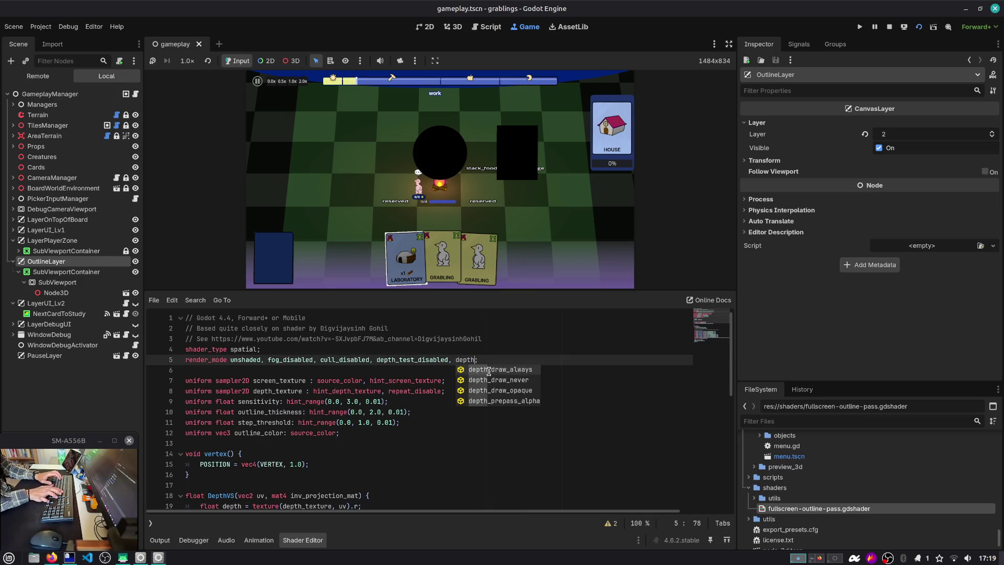
key("Down")
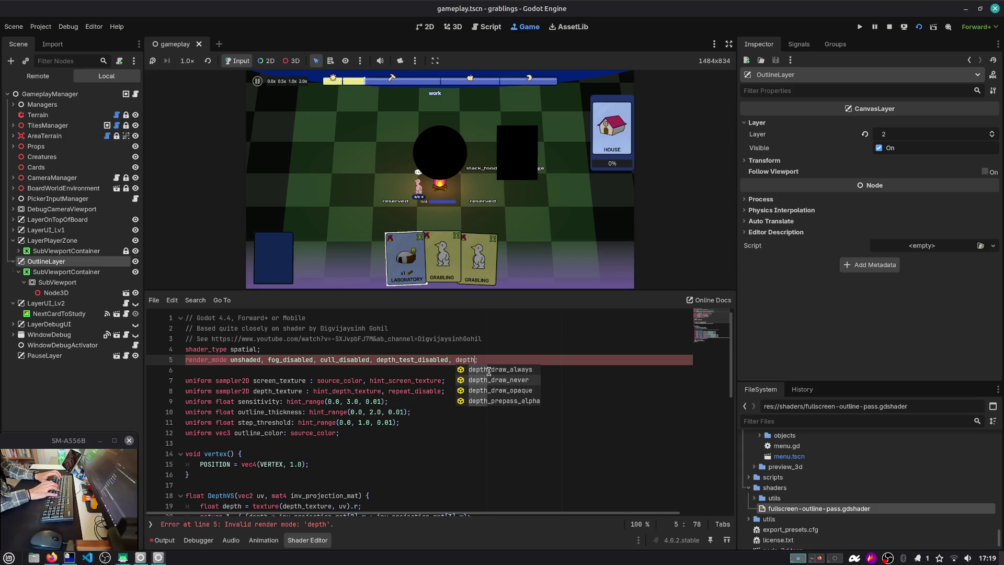
key("Return")
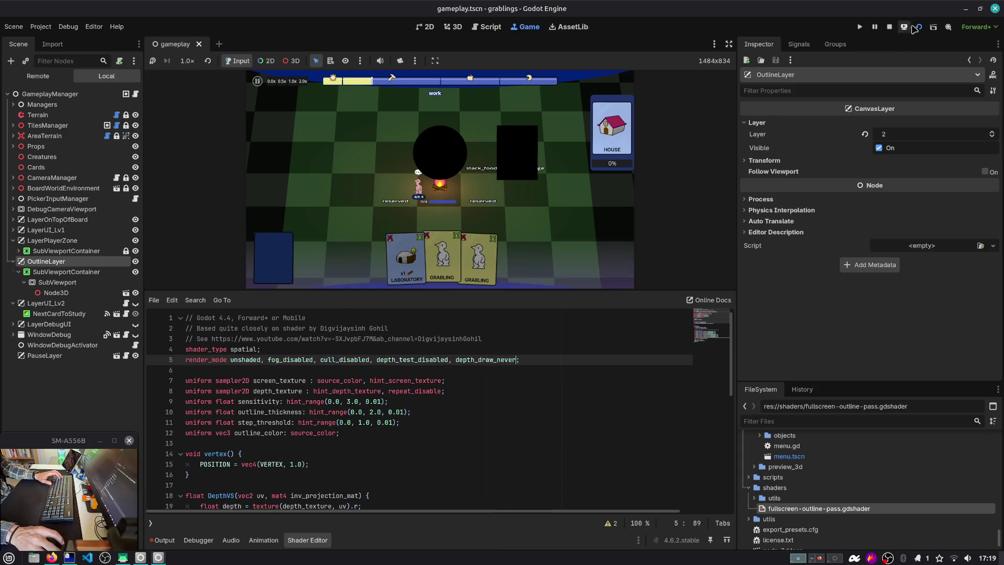
left_click(911, 27)
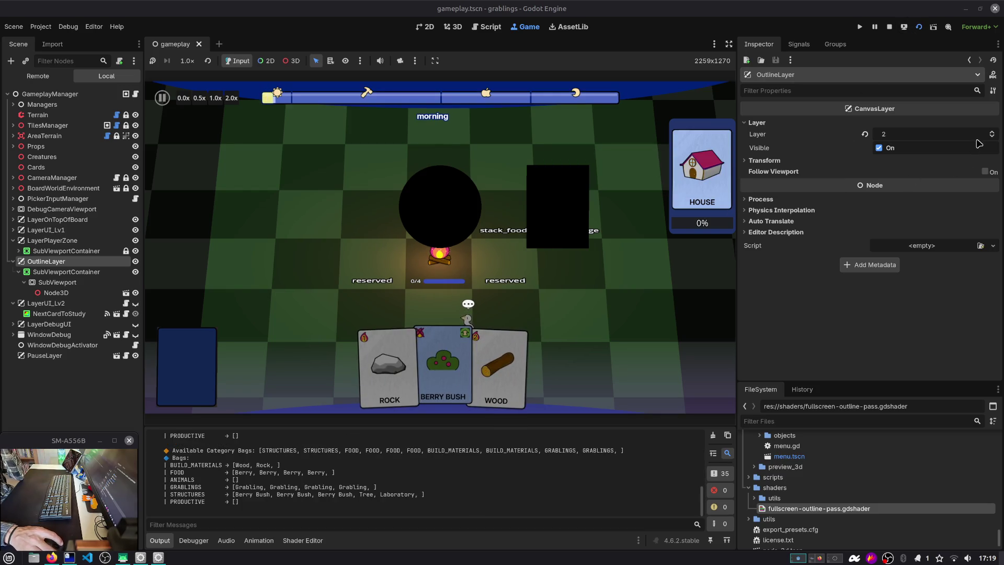
Toggle OutlineLayer's layer to 1 and back to 2, then save the gameplay scene.
left_click(992, 136)
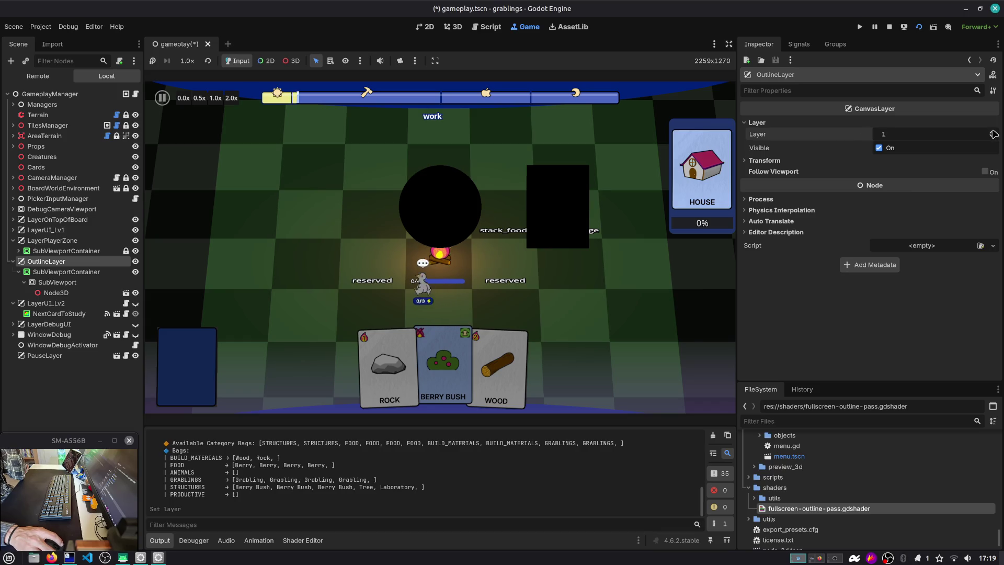
left_click(993, 132)
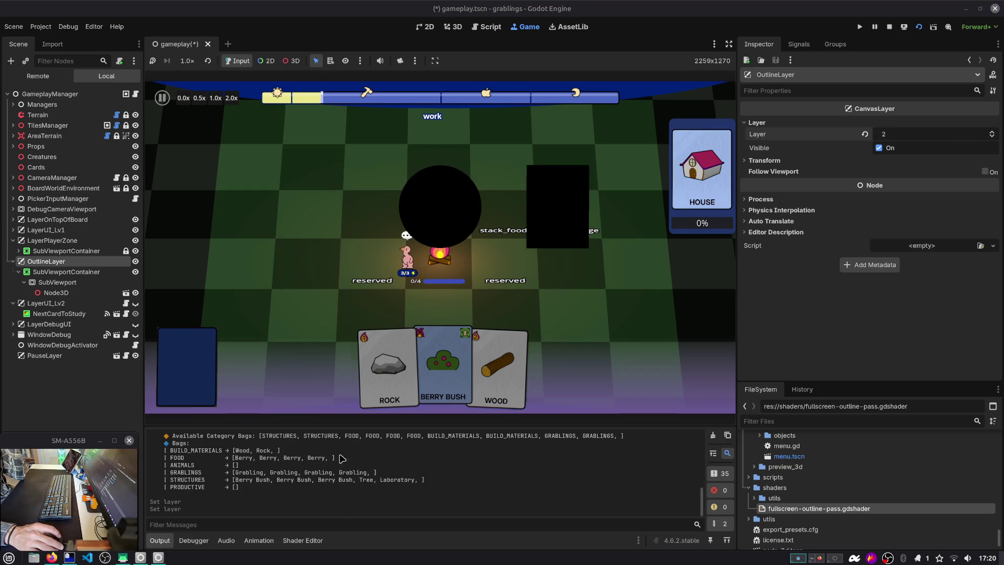
left_click(303, 540)
scroll(366, 408, "down", 7)
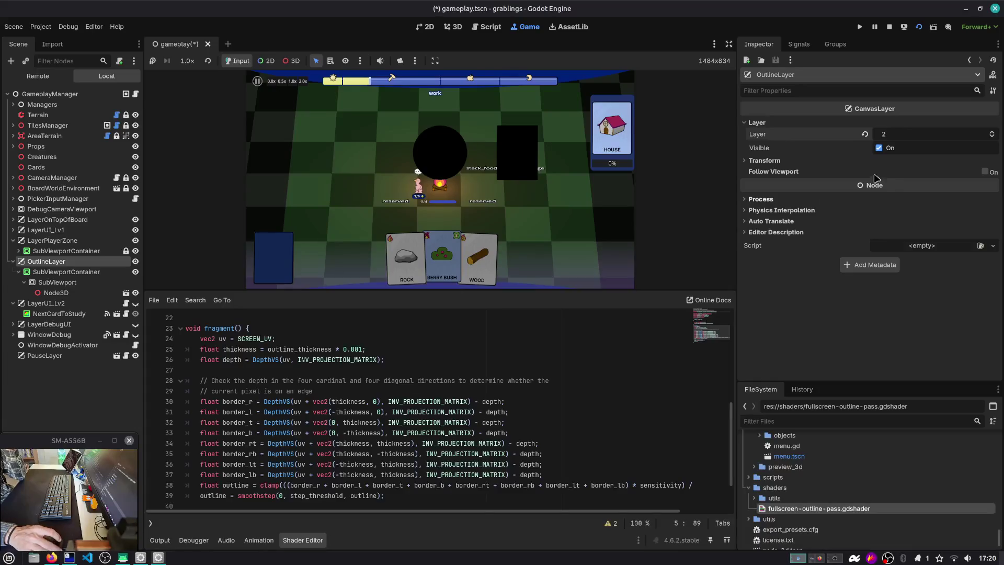
left_click(84, 293)
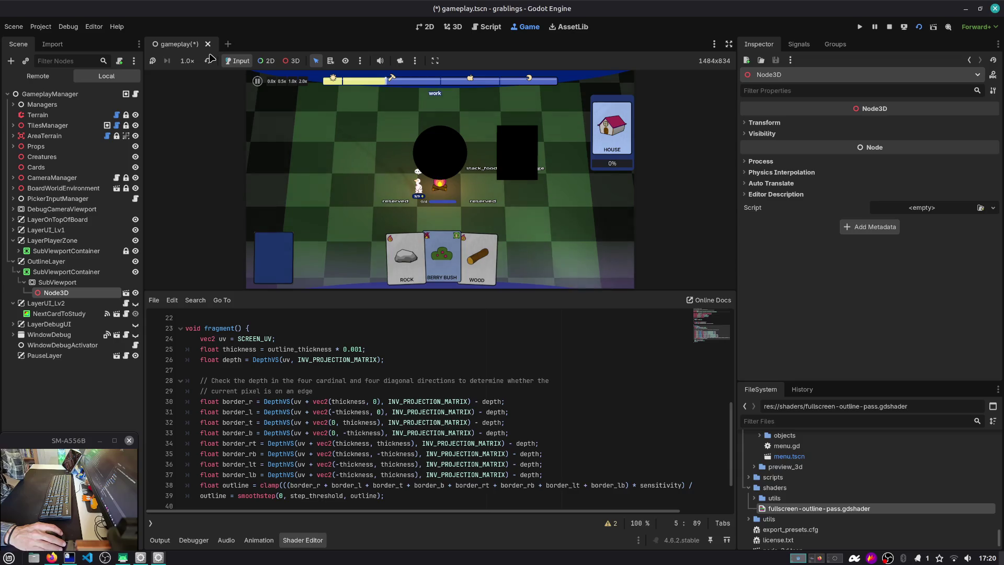
key("ctrl+s")
Open the Node3D's instanced tmp scene for editing from the SubViewport.
scroll(293, 373, "down", 2)
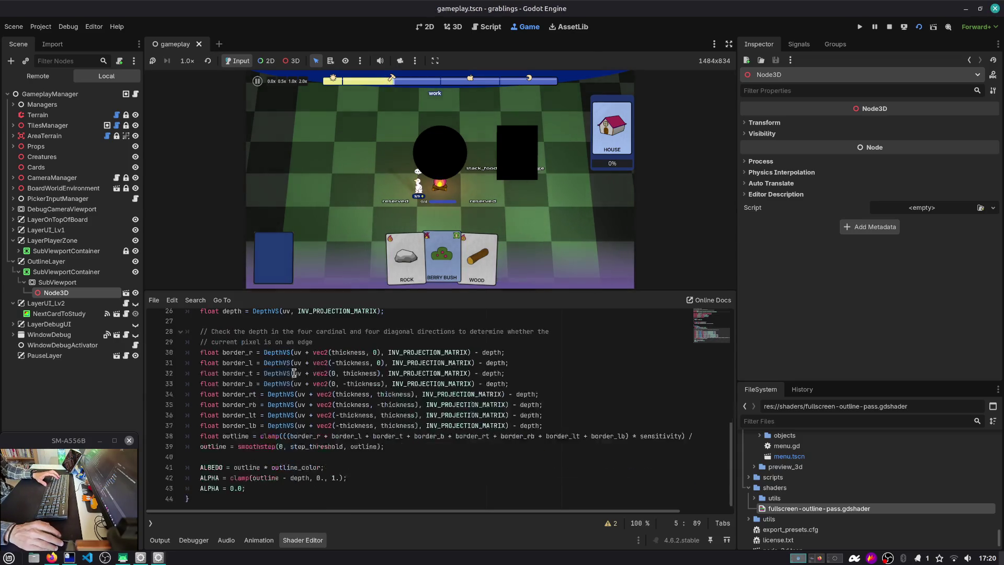
double_click(206, 488)
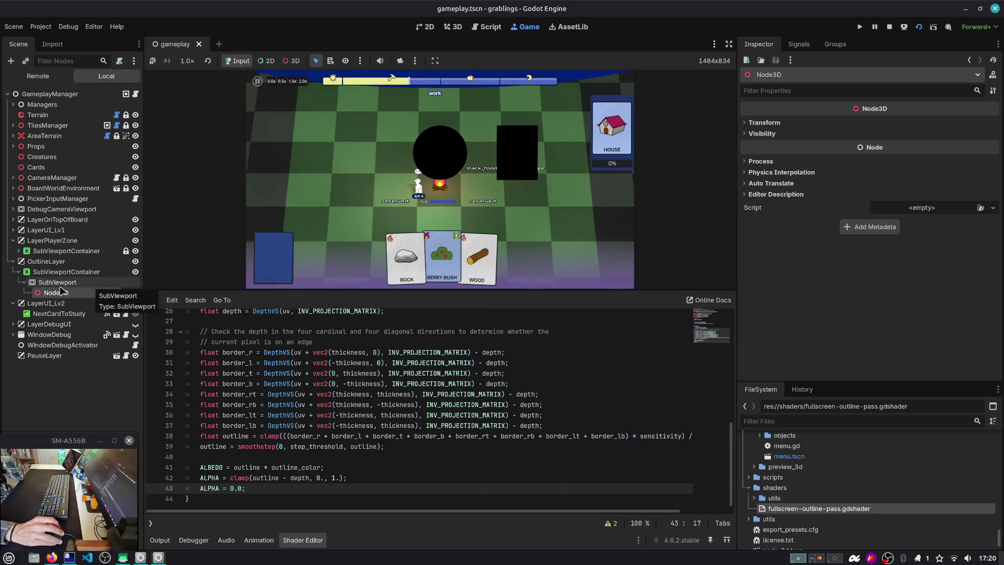
left_click(93, 285)
scroll(814, 331, "down", 2)
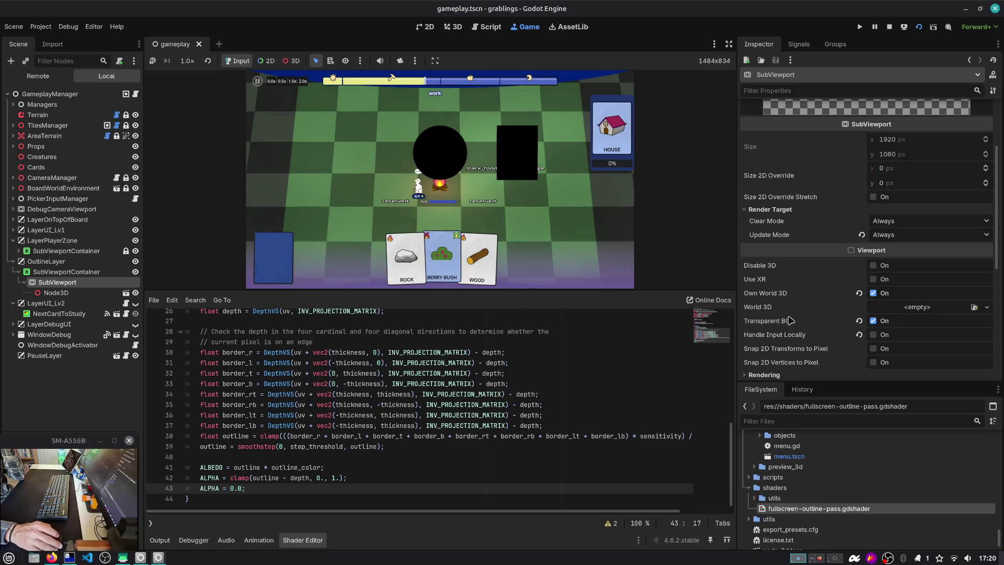
left_click(47, 293)
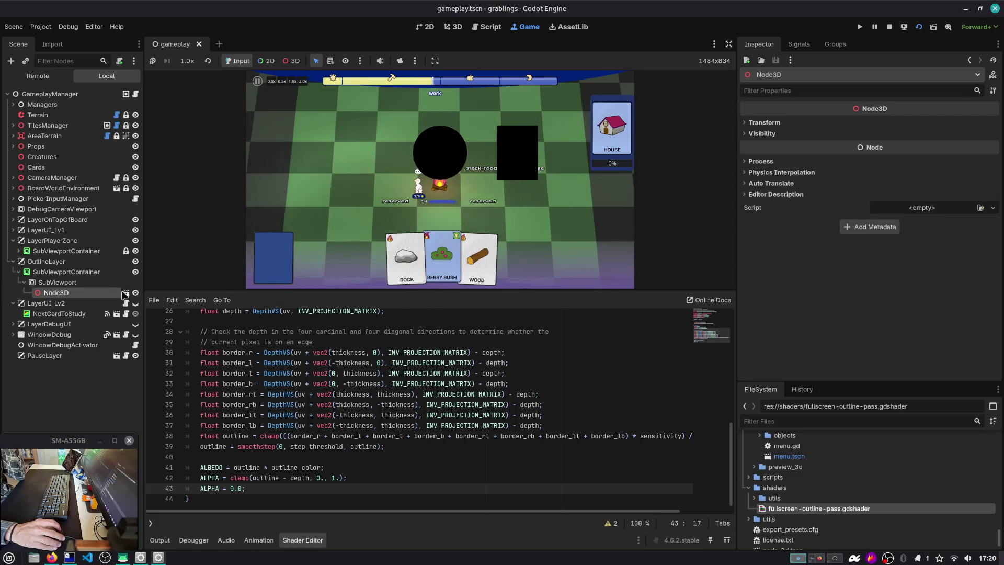
left_click(125, 292)
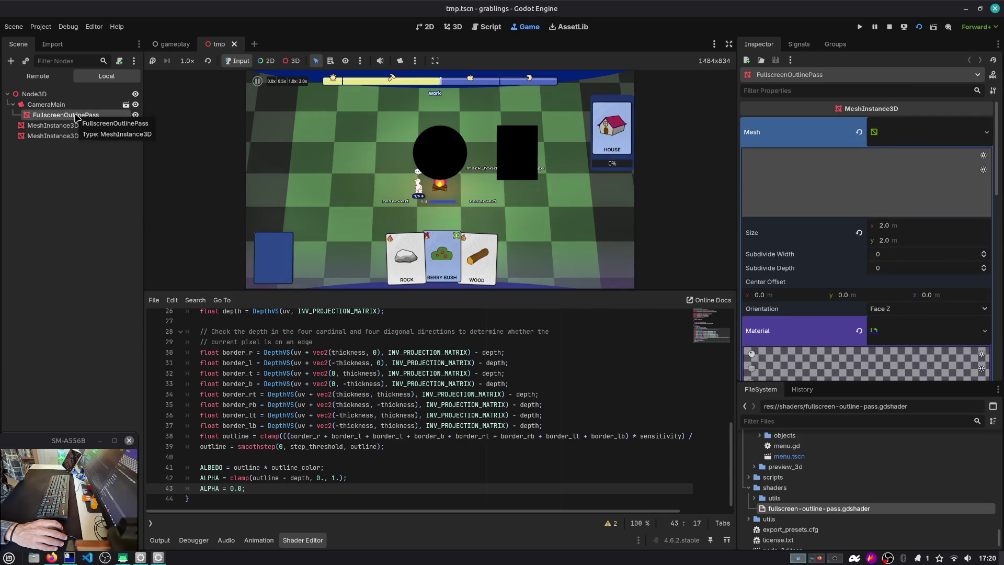
Set the outline pass's Outline Color to magenta.
scroll(816, 280, "down", 5)
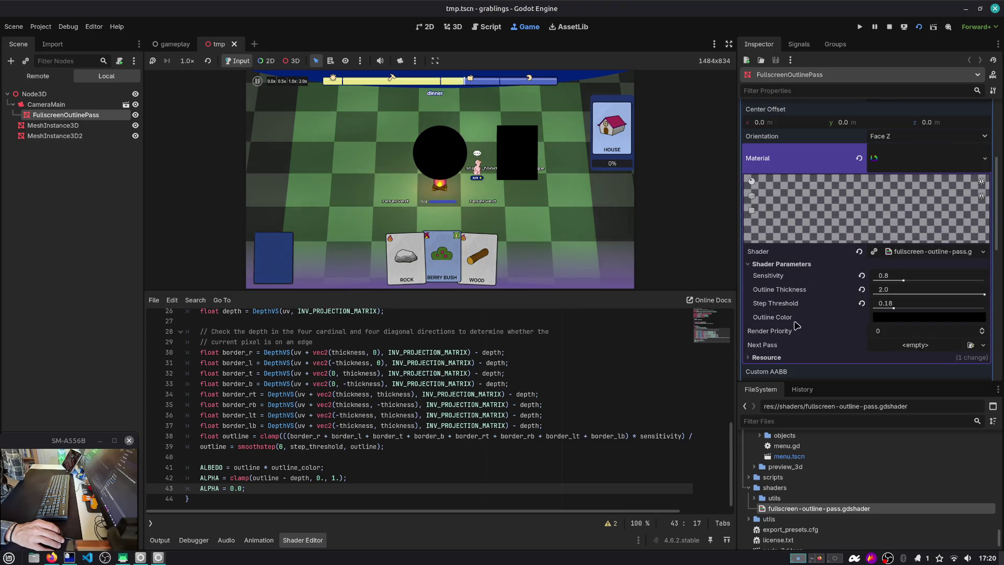
left_click(920, 317)
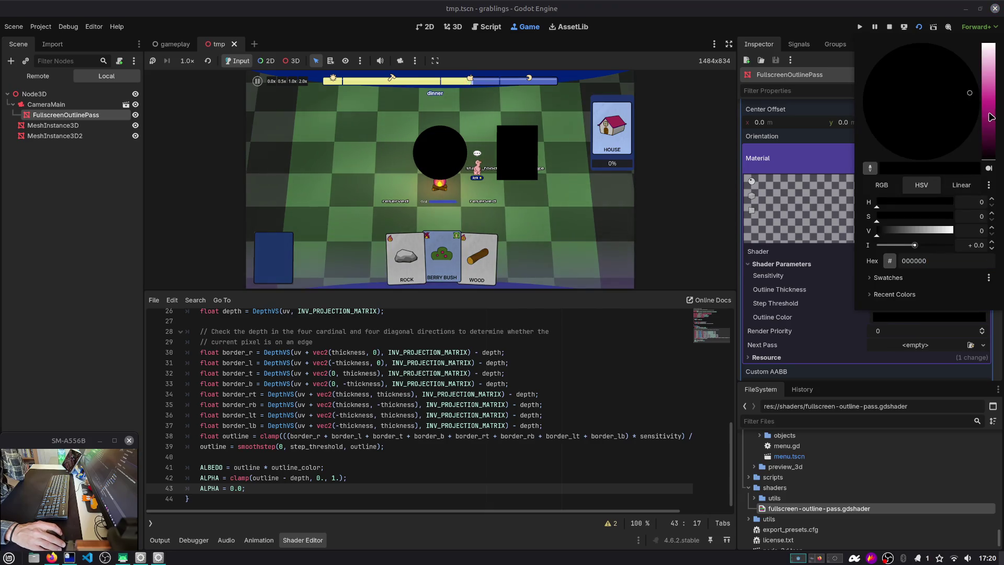
left_click(961, 108)
key("Escape")
left_click(575, 373)
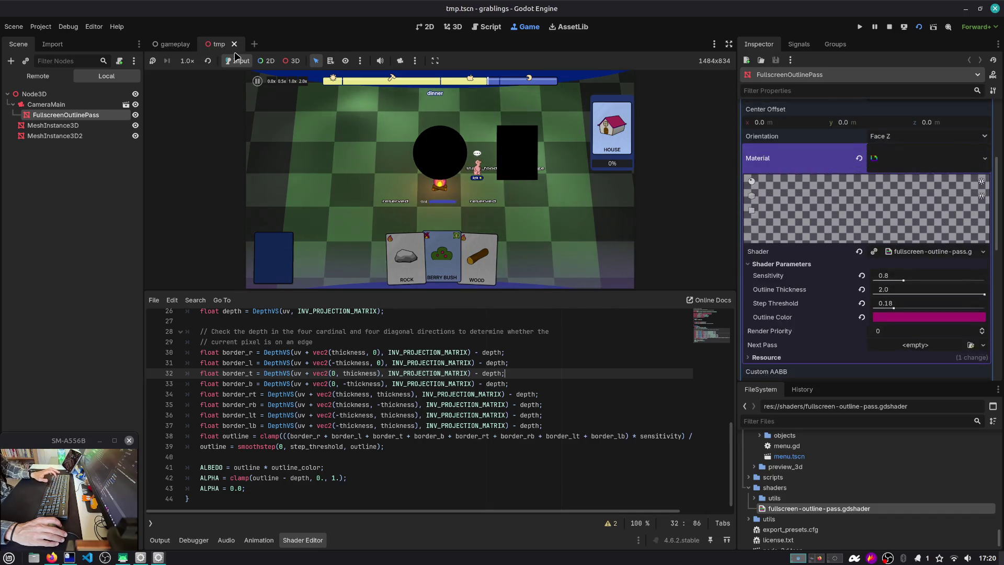
Save the tmp scene and relaunch the game from the gameplay scene.
key("ctrl+s")
key("ctrl+Tab")
left_click(919, 29)
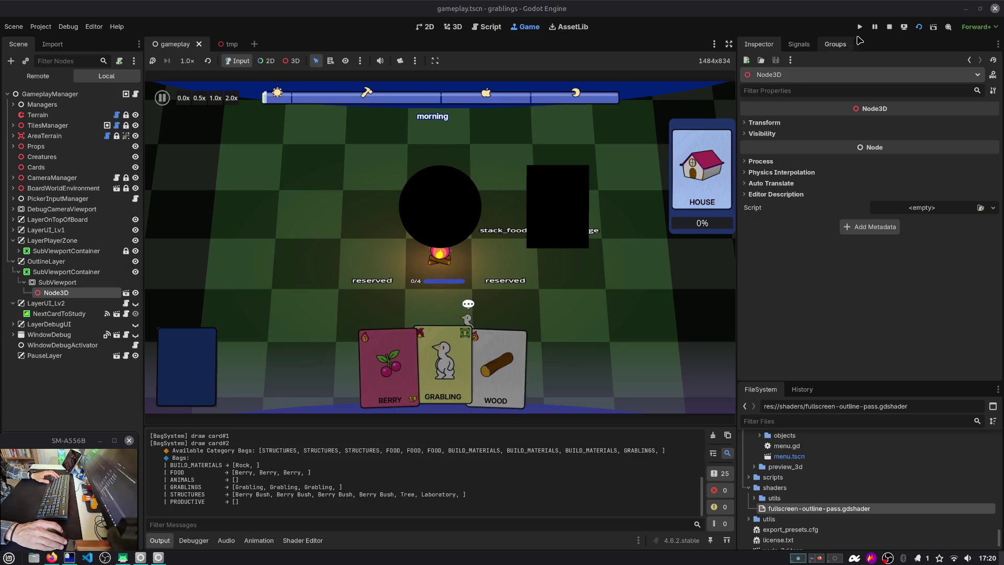
Stop the running game and switch to the tmp scene.
key("F8")
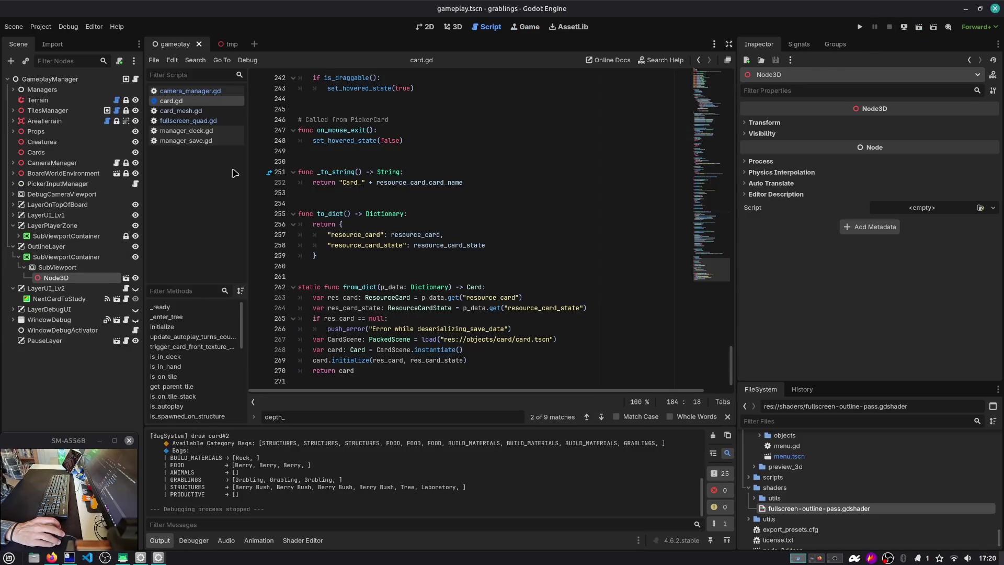
scroll(279, 233, "up", 6)
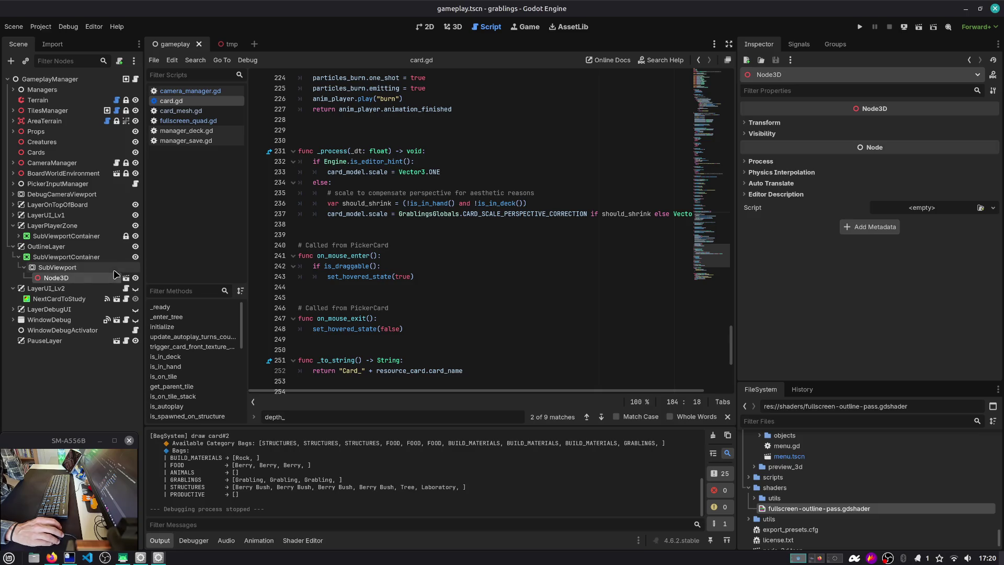
left_click(124, 278)
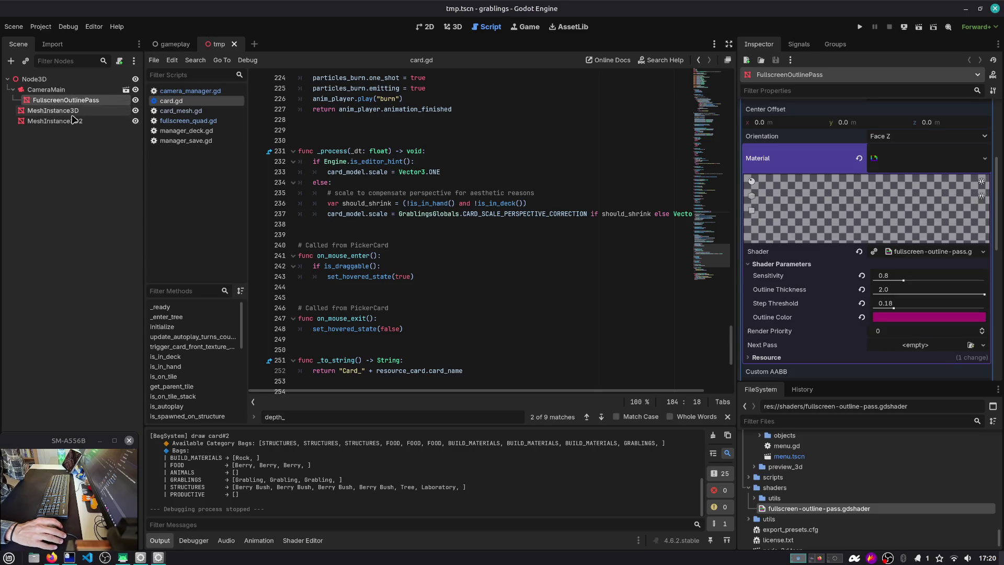
Inspect MeshInstance3D and MeshInstance3D2's box meshes, then reopen tmp via gameplay's Node3D instance.
left_click(74, 111)
left_click(74, 122)
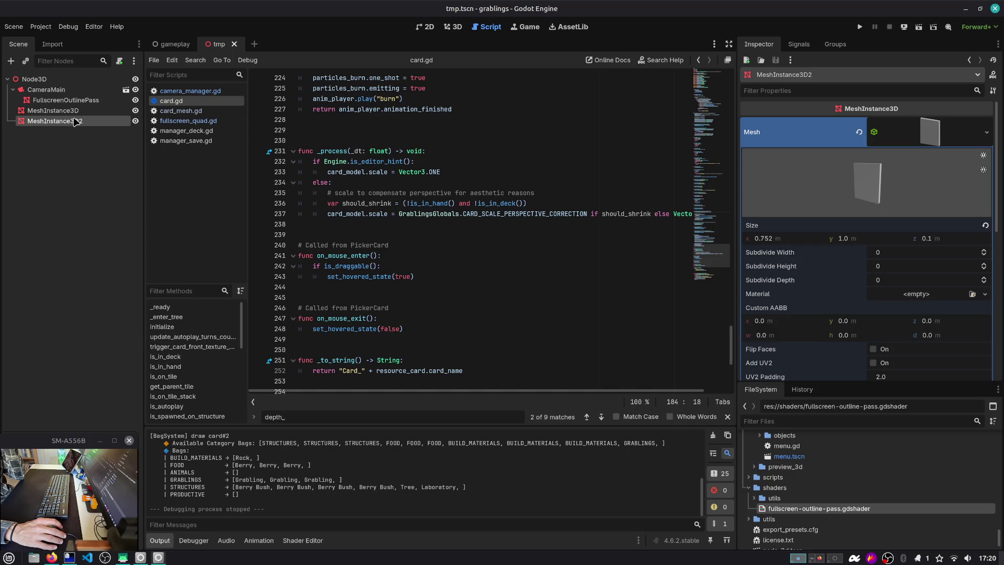
scroll(810, 245, "down", 3)
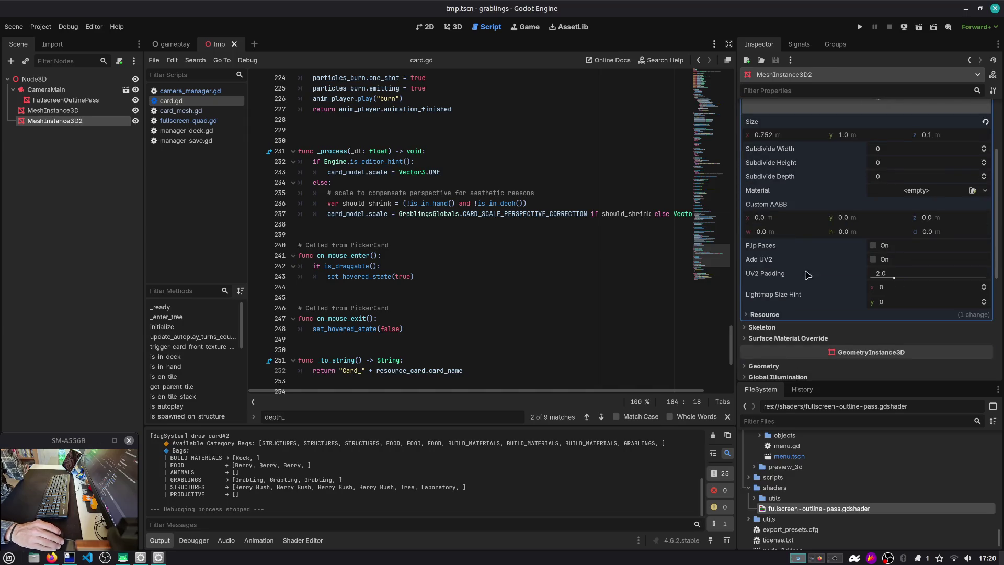
scroll(805, 309, "up", 2)
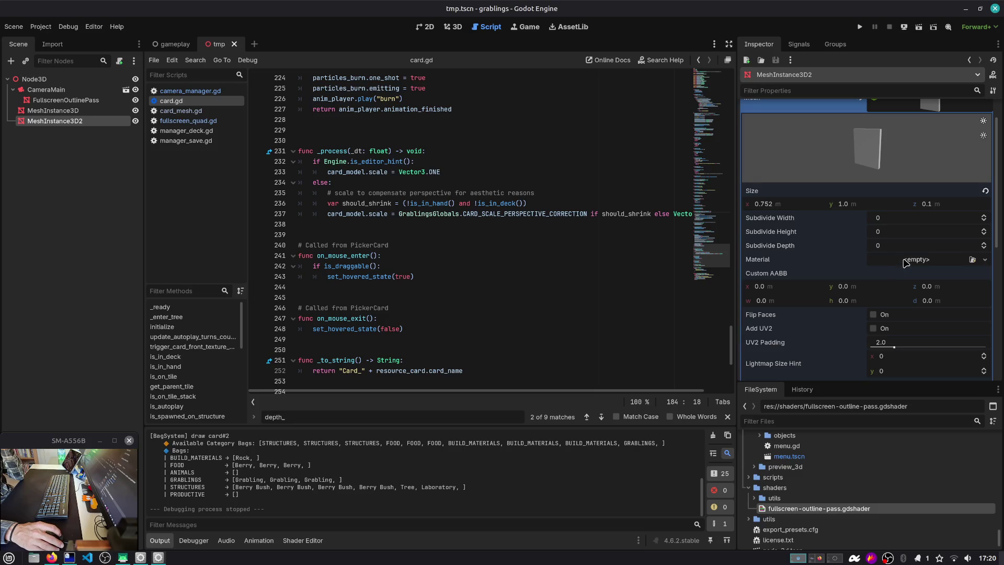
left_click(175, 44)
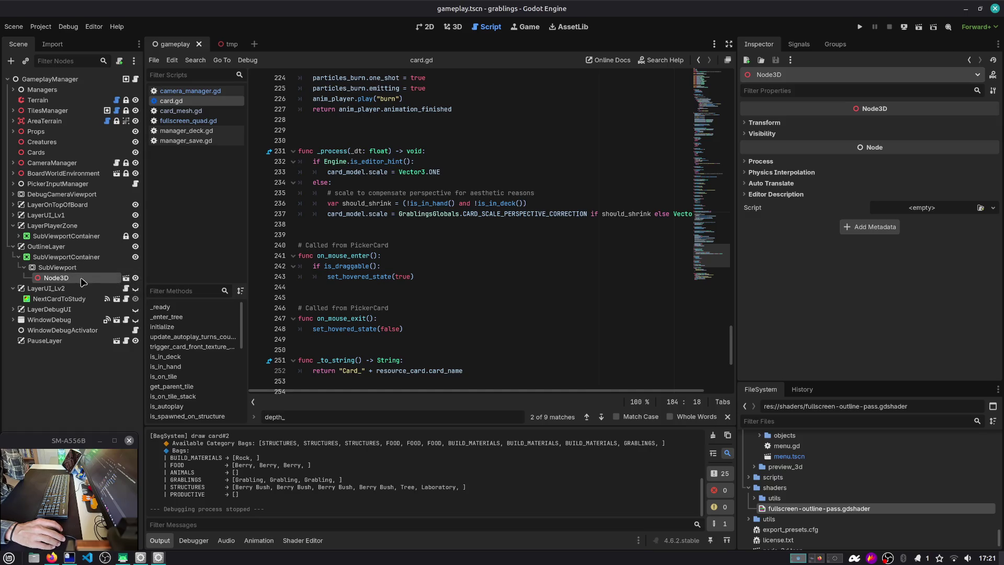
left_click(127, 279)
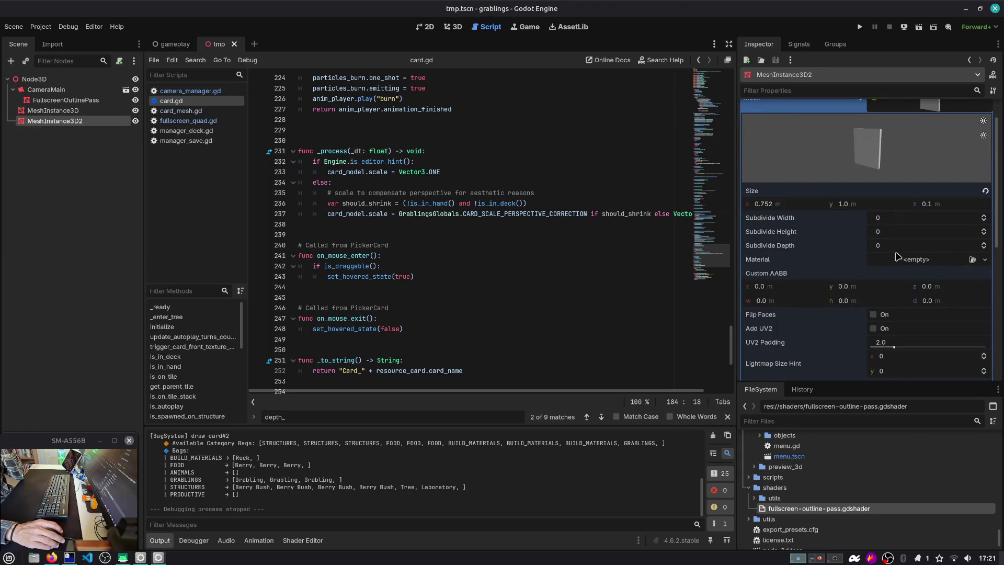
Give MeshInstance3D2's box a new ShaderMaterial without a shader, then select gameplay's SubViewport.
left_click(933, 261)
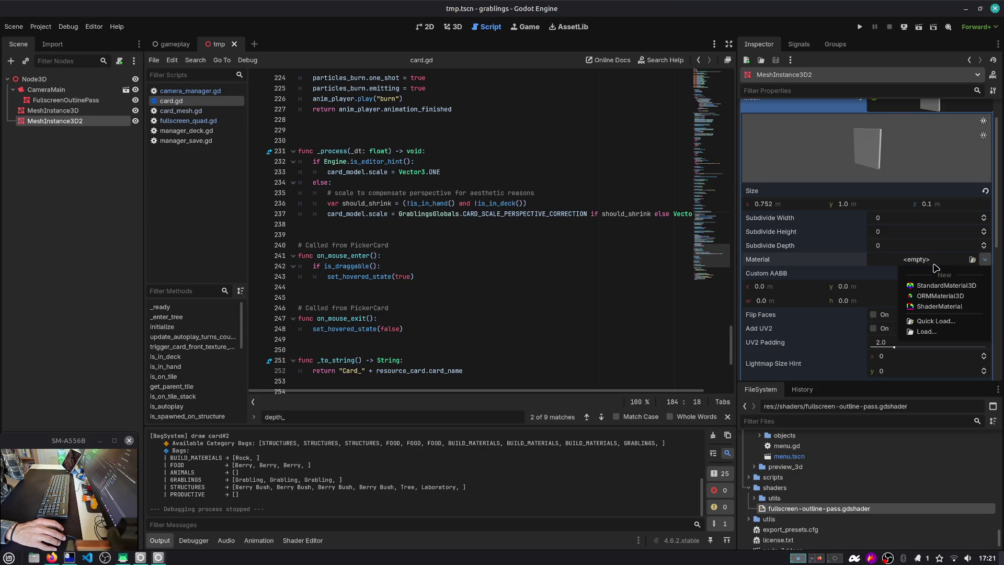
left_click(936, 306)
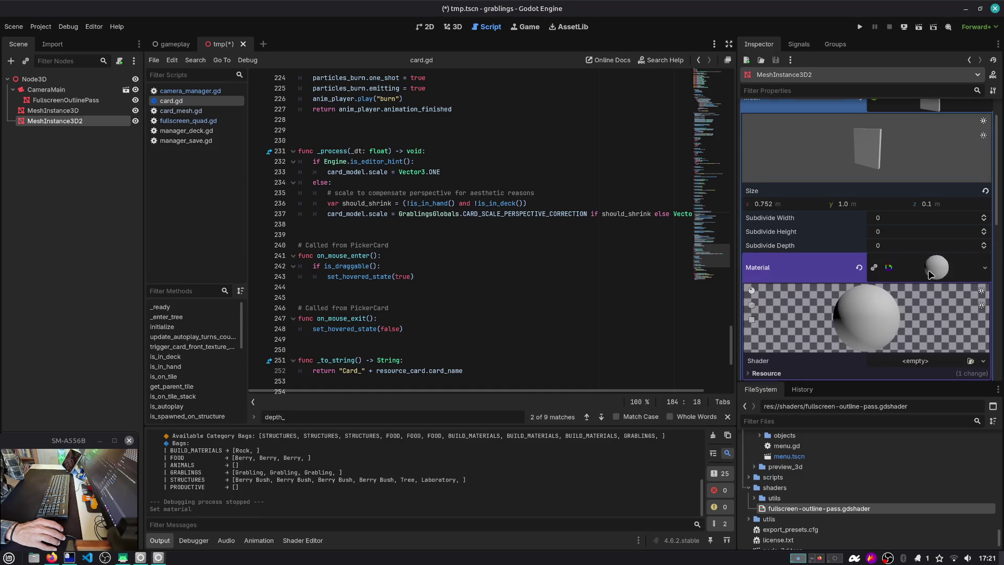
scroll(929, 273, "down", 5)
left_click(914, 222)
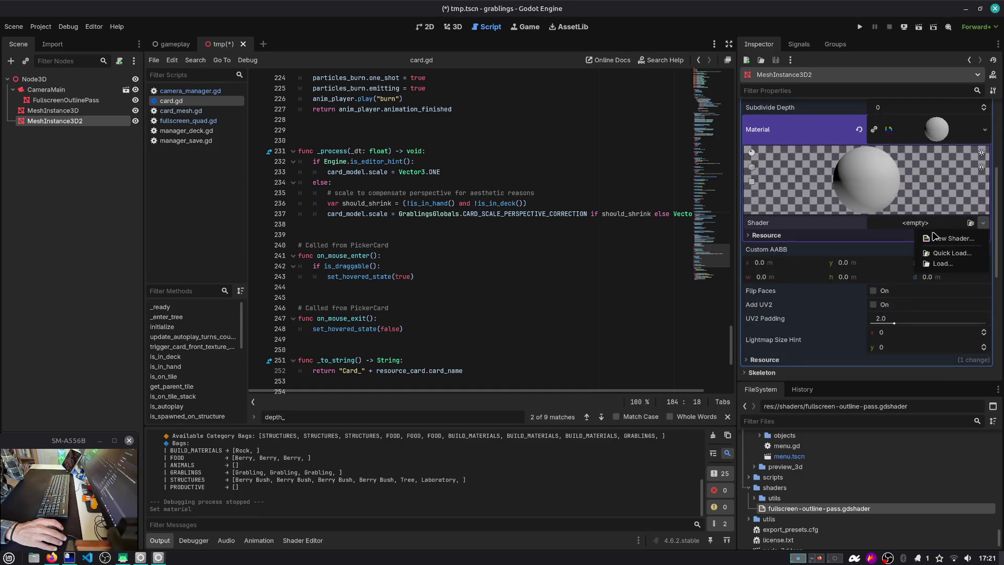
left_click(935, 238)
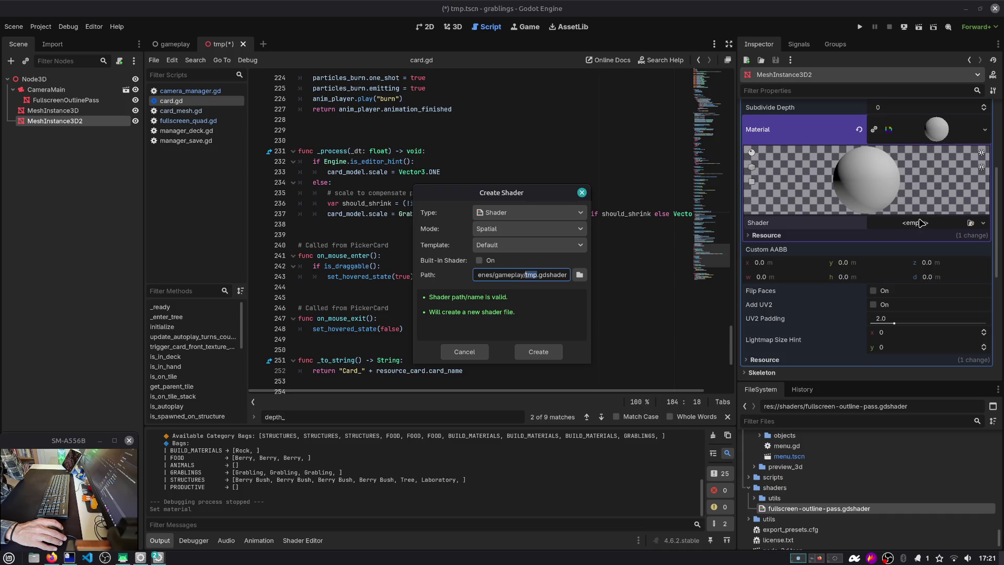
left_click(582, 192)
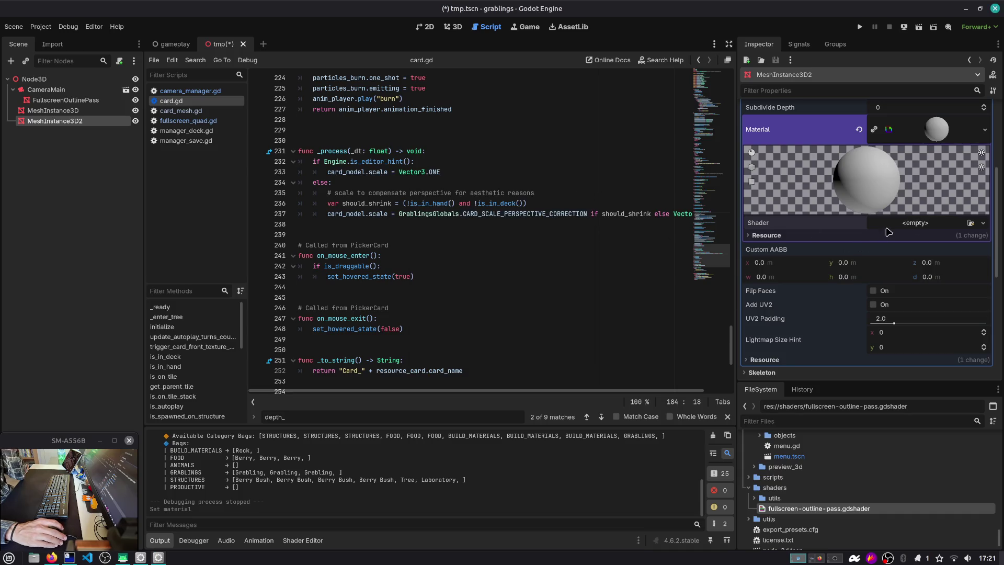
left_click(175, 44)
left_click(58, 267)
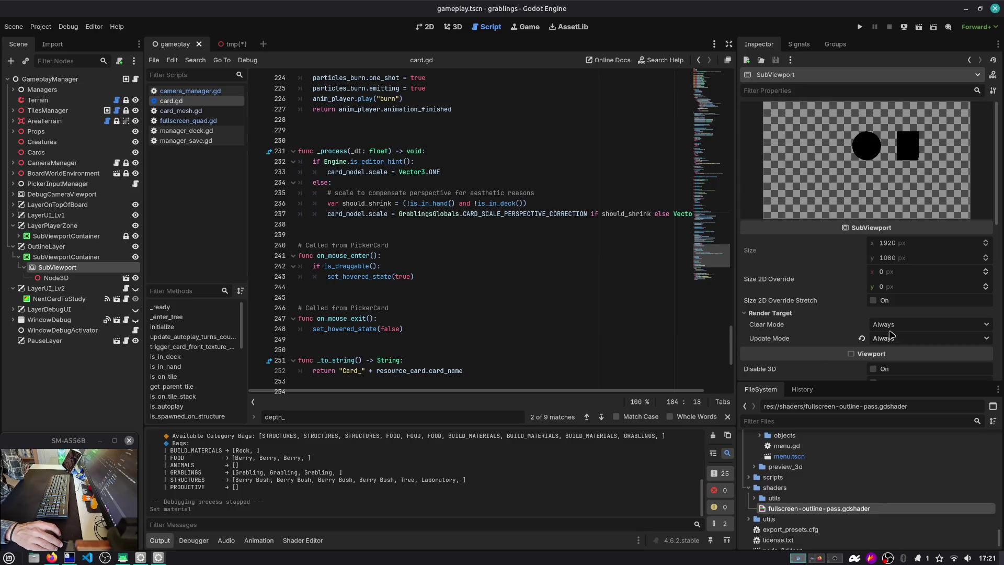
Collapse the SubViewport's Render Target section, then switch to the Duck.ai chat.
left_click(805, 314)
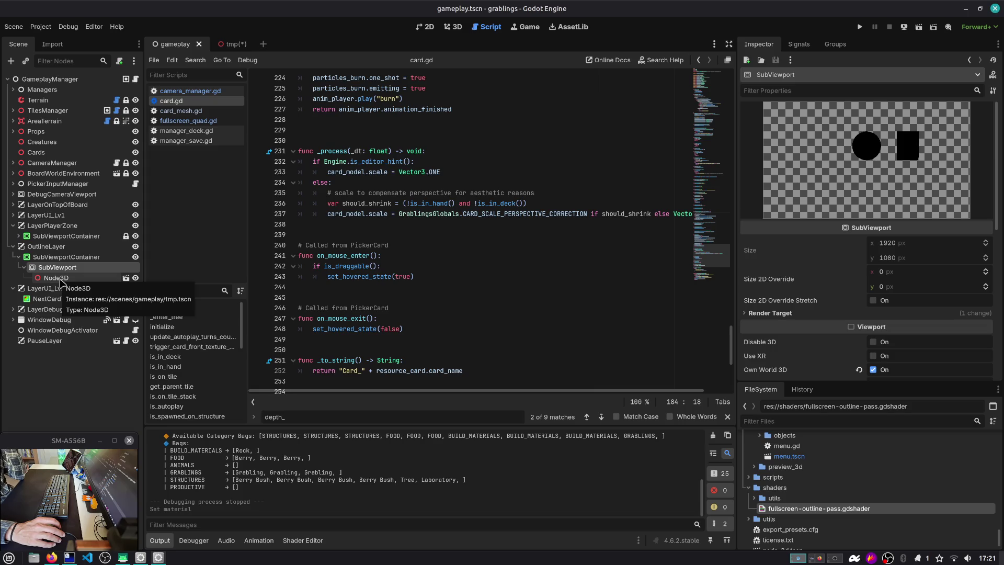
key("alt+Tab")
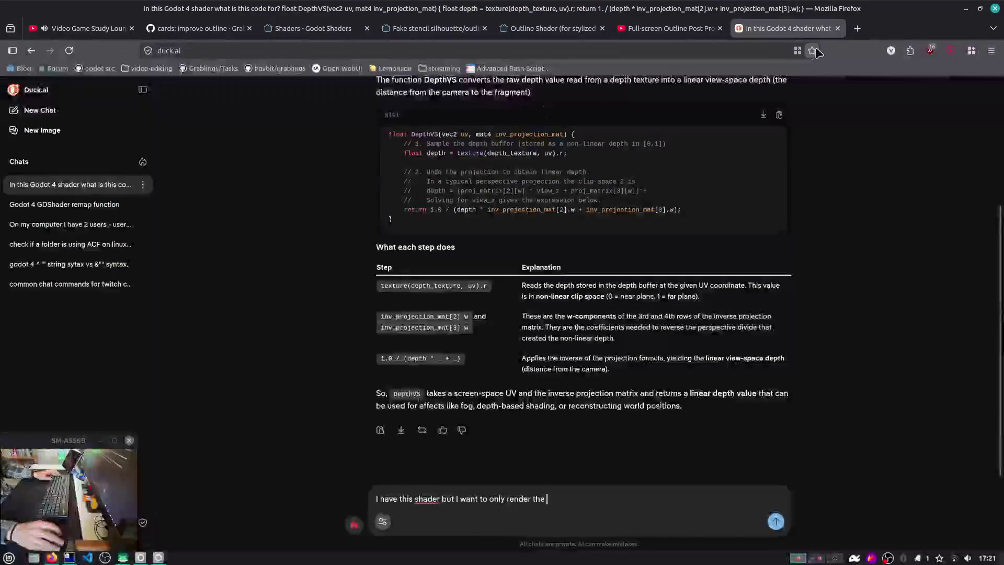
Start a new Duck.ai chat, clear the draft shader question, and return to Godot.
key("ctrl+l")
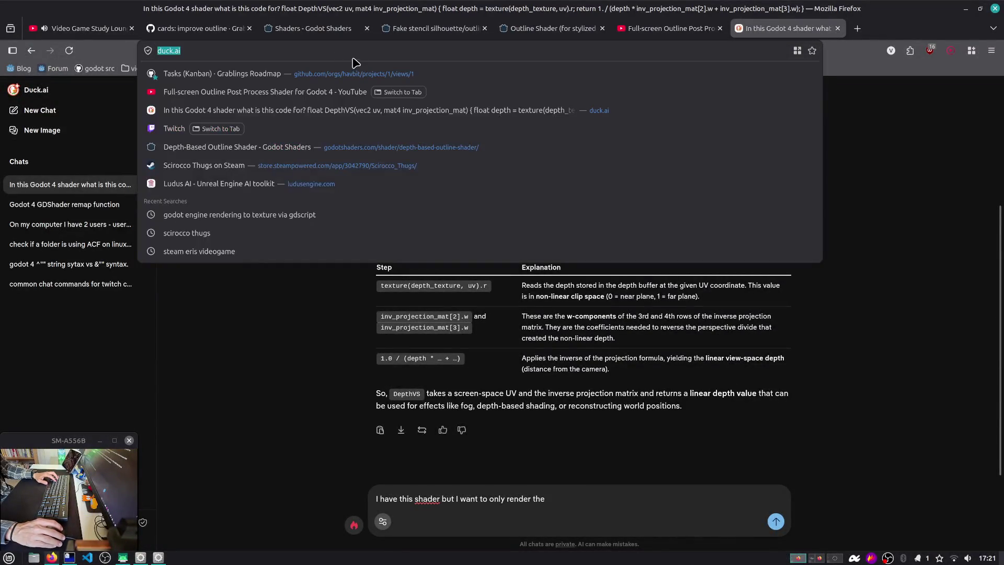
left_click(39, 110)
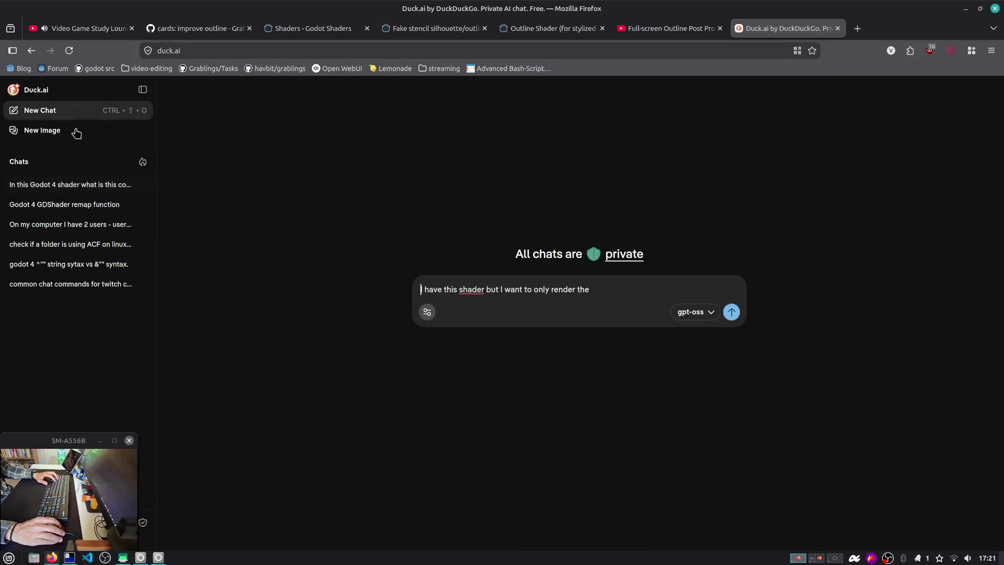
key("ctrl+a")
key("ctrl+x")
key("alt+Tab")
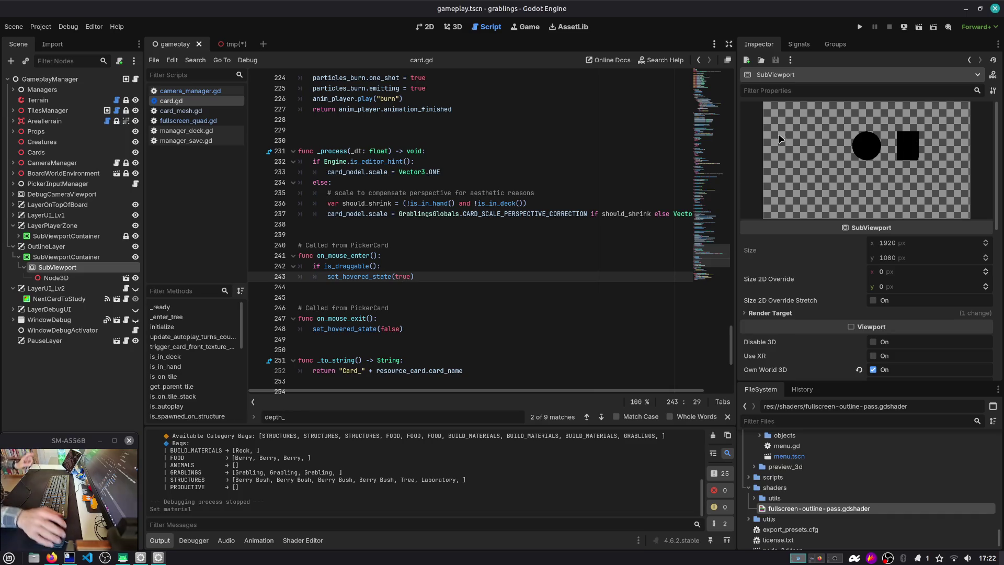
left_click(836, 313)
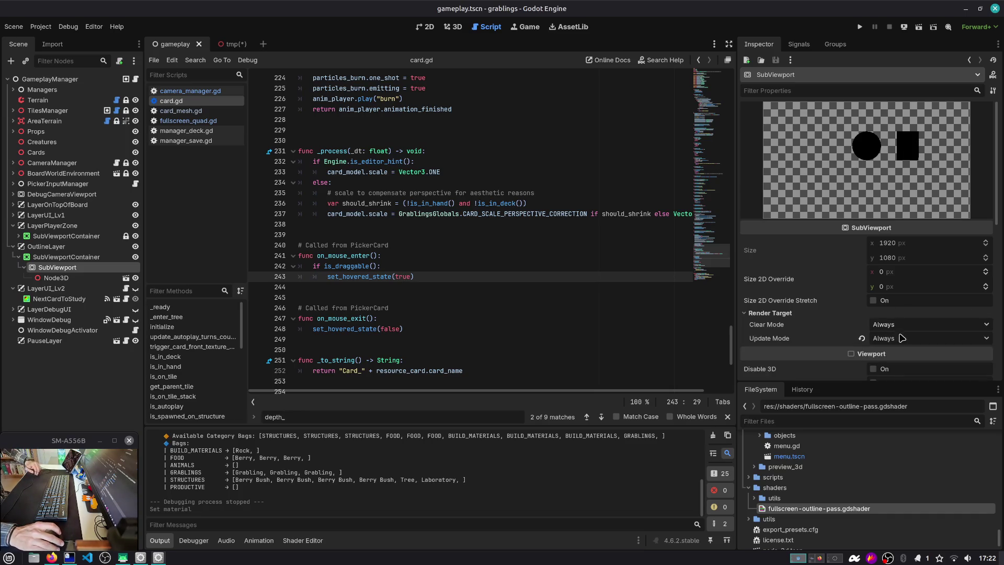
left_click(898, 339)
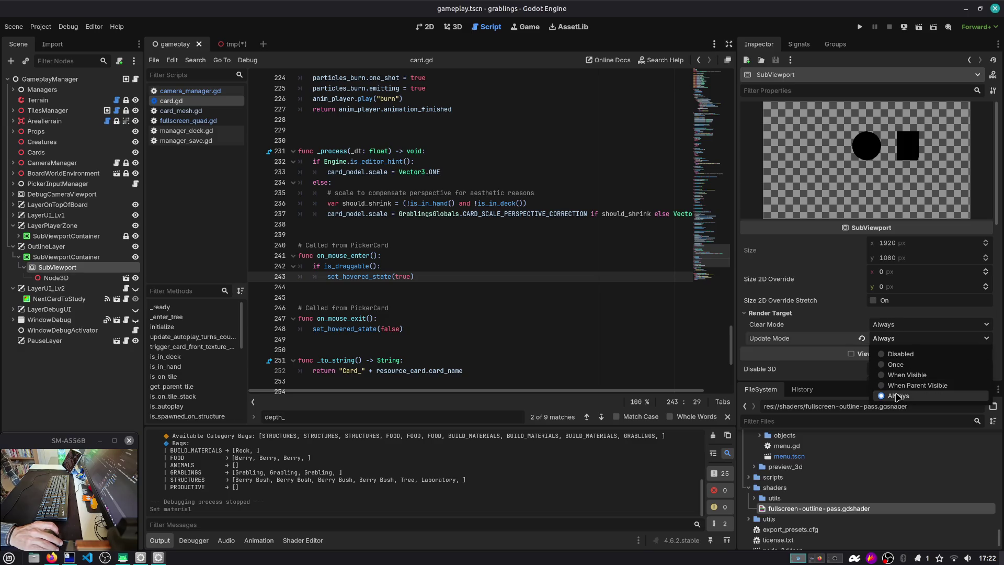
left_click(829, 354)
scroll(817, 345, "down", 5)
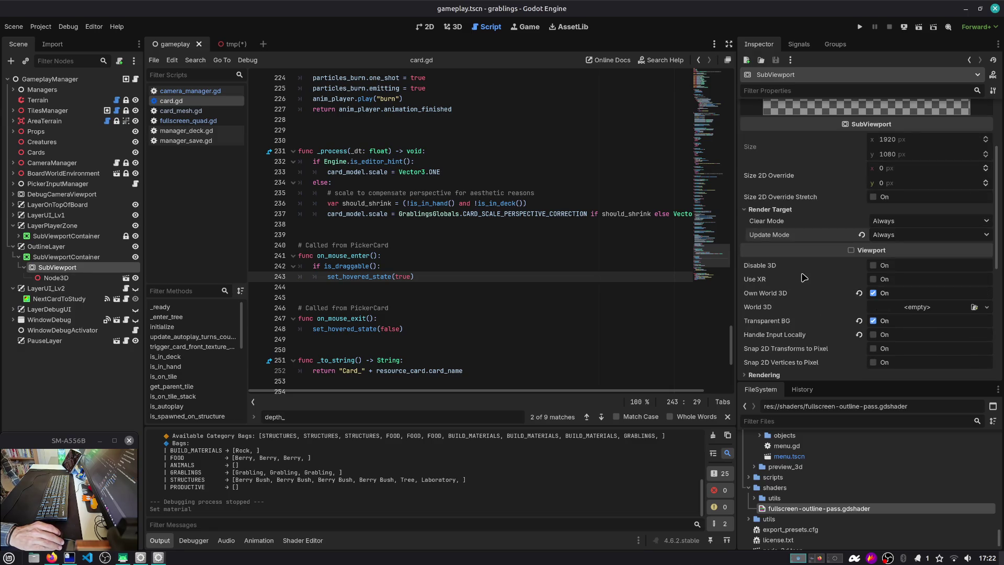
scroll(803, 278, "down", 1)
left_click(800, 340)
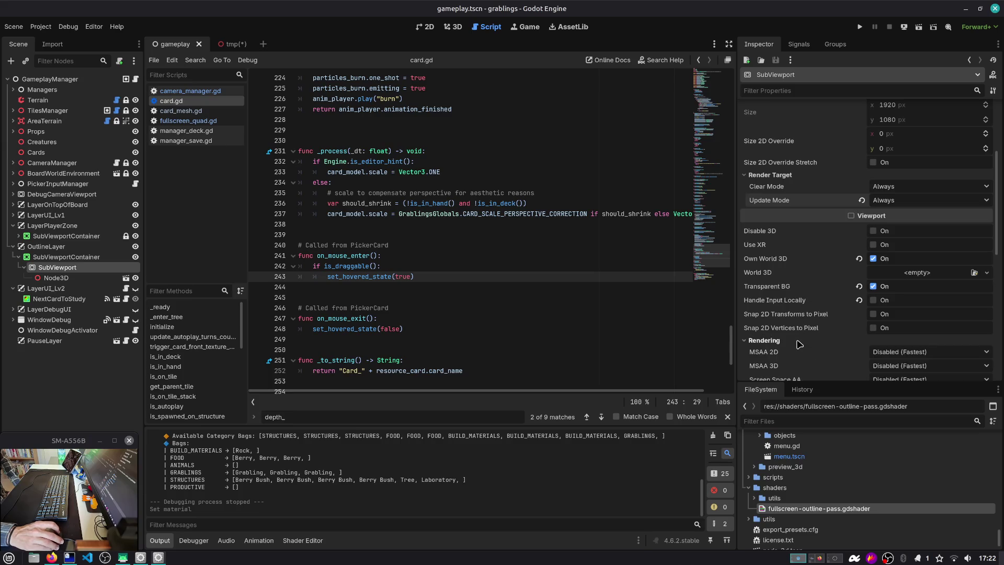
scroll(795, 332, "down", 3)
scroll(793, 327, "down", 1)
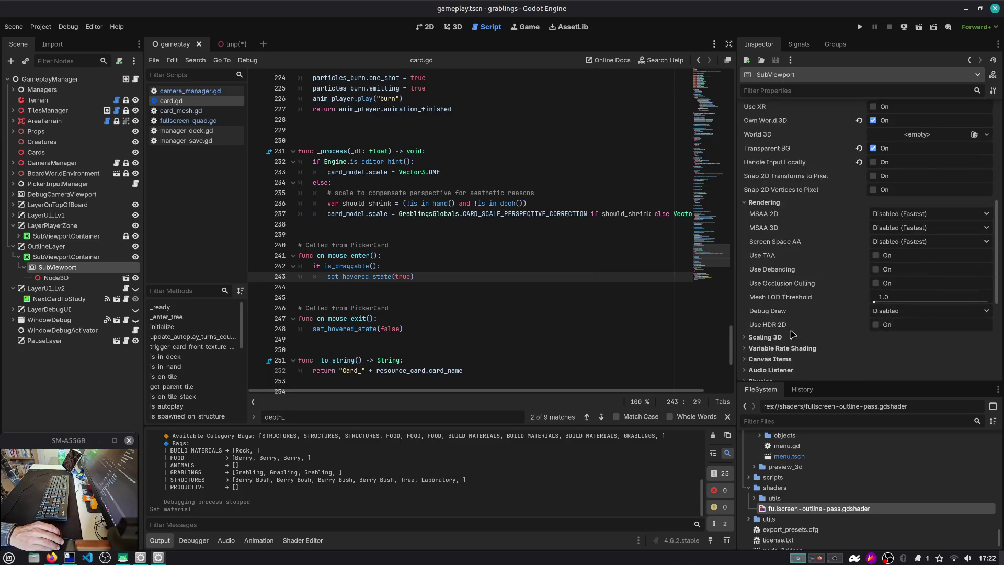
scroll(790, 372, "down", 2)
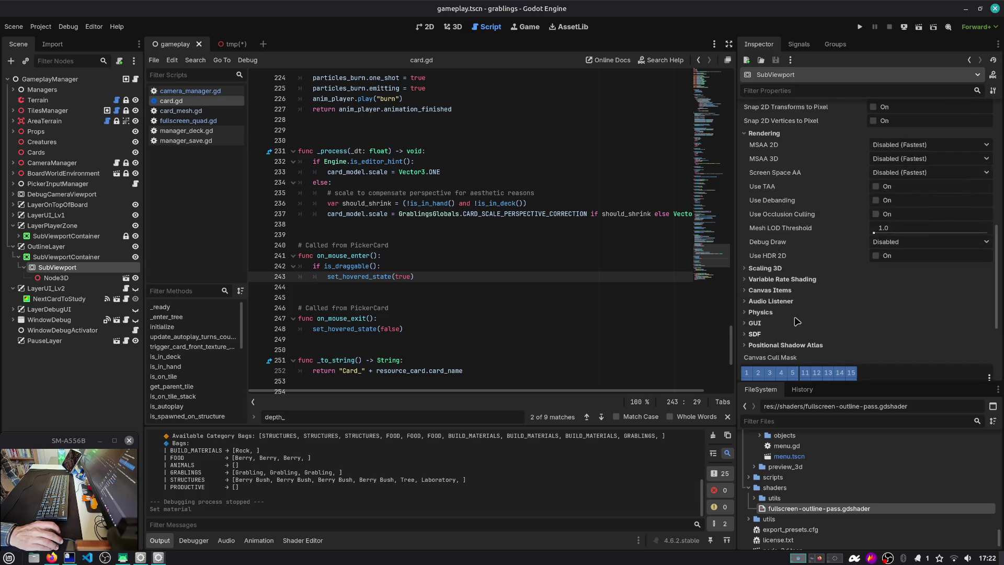
left_click(788, 294)
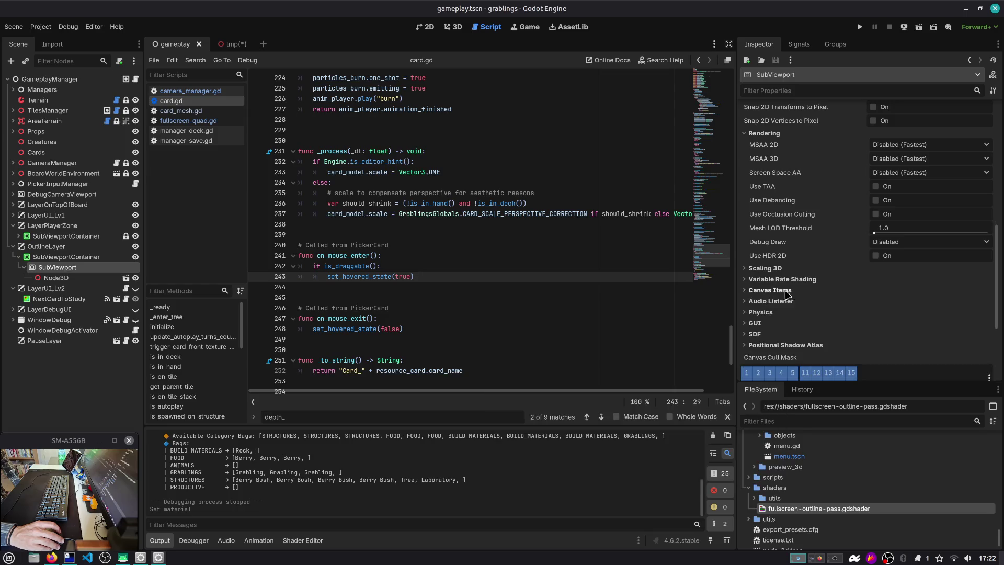
left_click(782, 290)
scroll(796, 325, "down", 1)
scroll(796, 325, "down", 1)
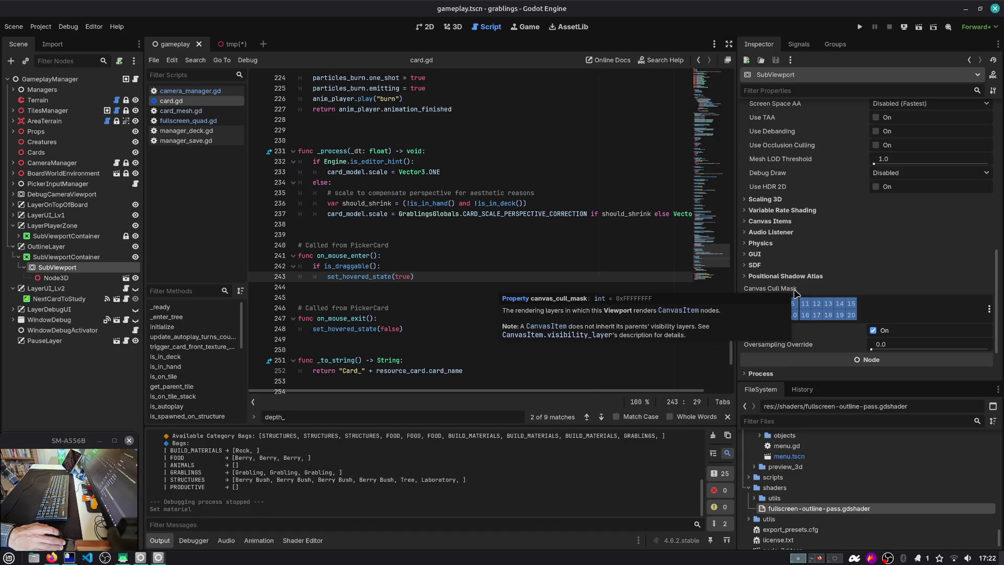
scroll(852, 268, "down", 2)
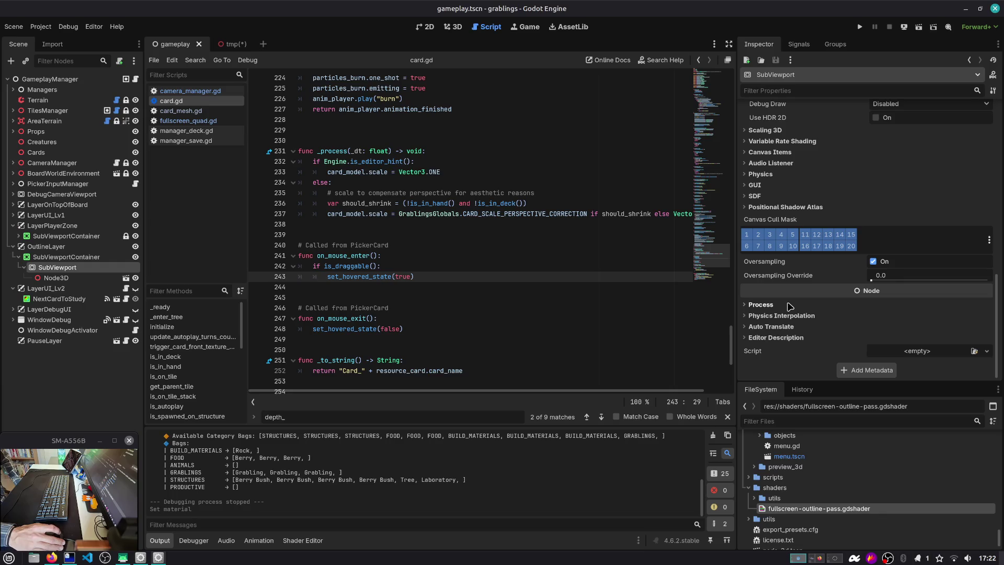
scroll(852, 267, "up", 6)
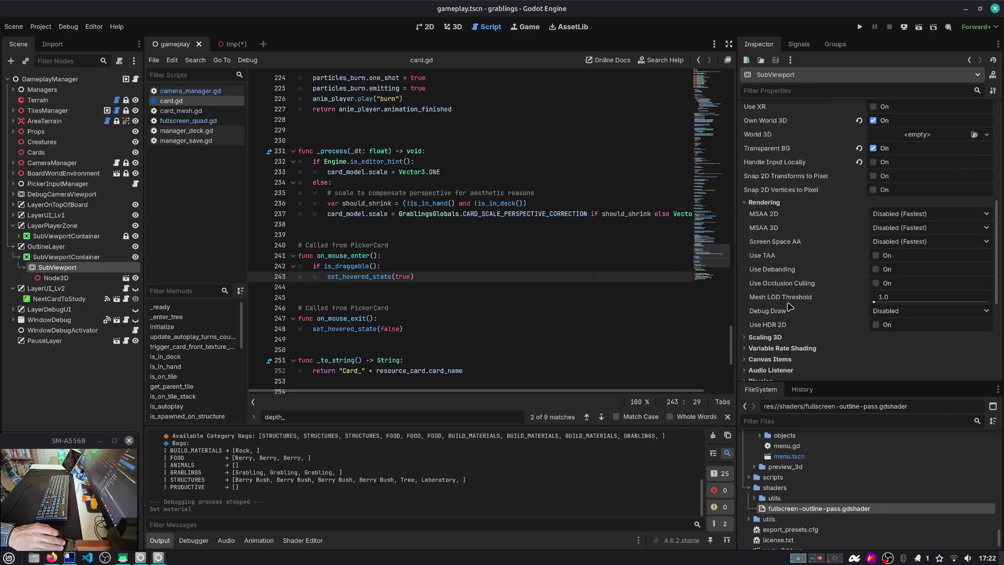
left_click(60, 247)
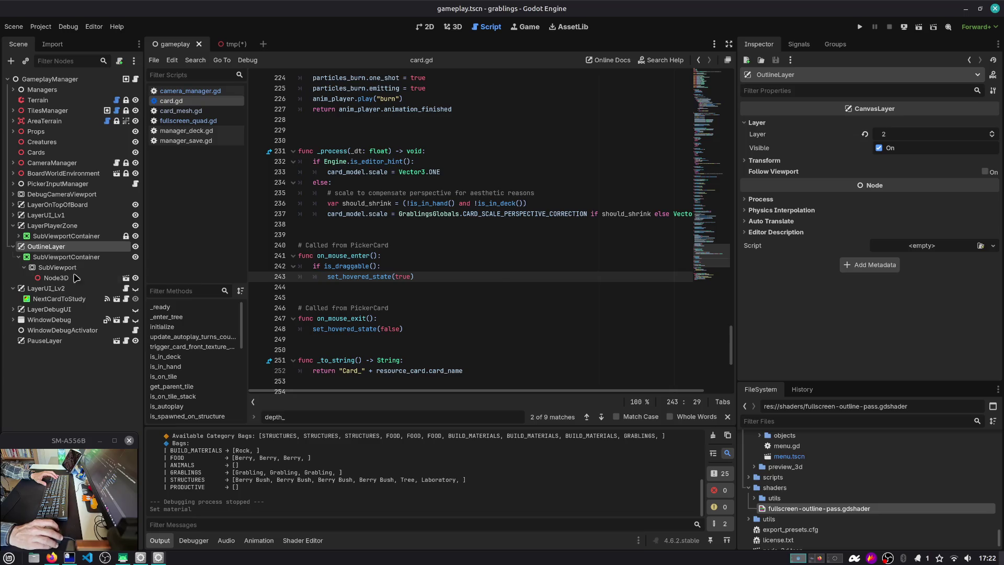
left_click(59, 268)
scroll(824, 276, "down", 5)
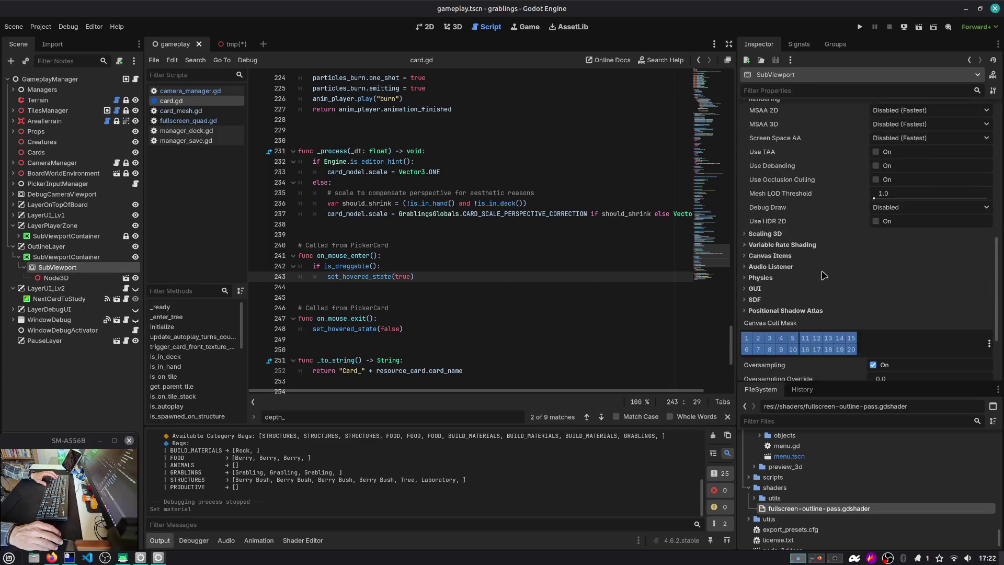
scroll(824, 276, "down", 3)
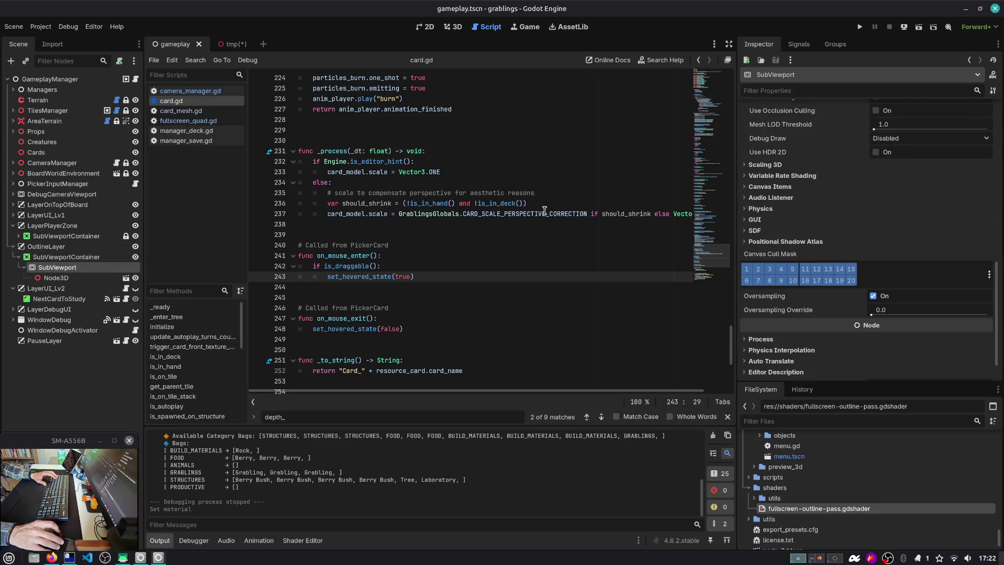
key("F1")
Search the help for 'subviewport' and open the SubViewport class reference.
type("canvasla")
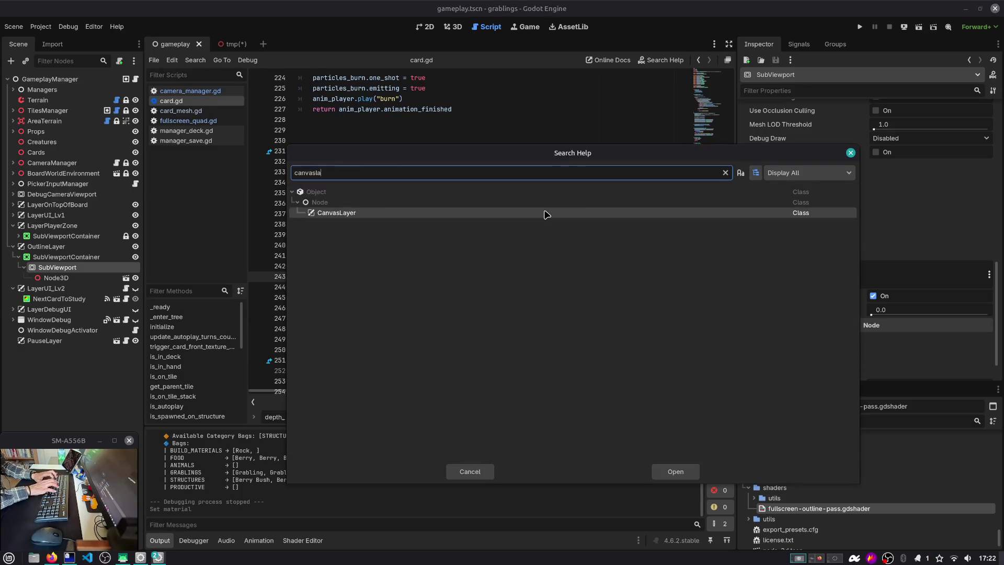
key("ctrl+a")
type("subvie")
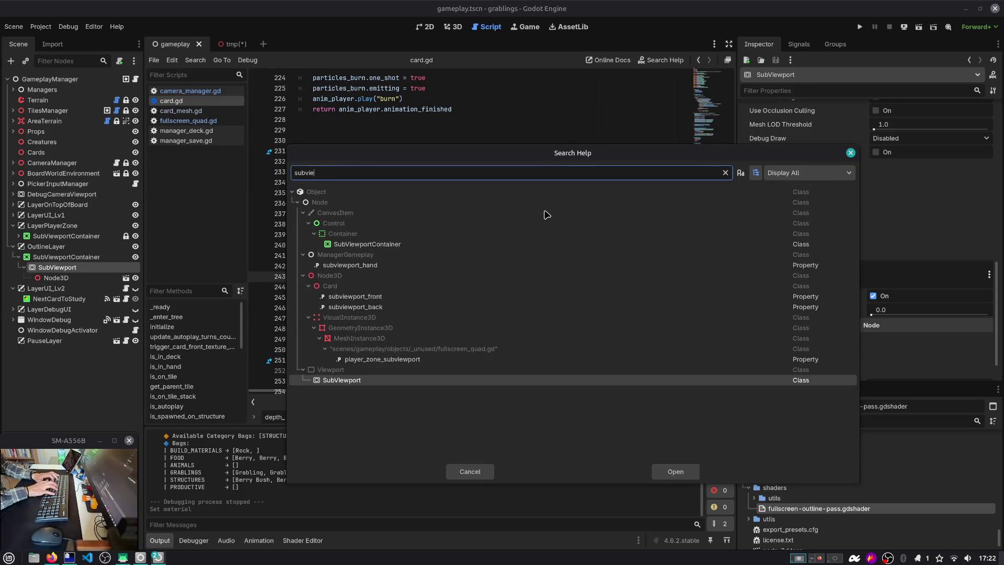
double_click(372, 379)
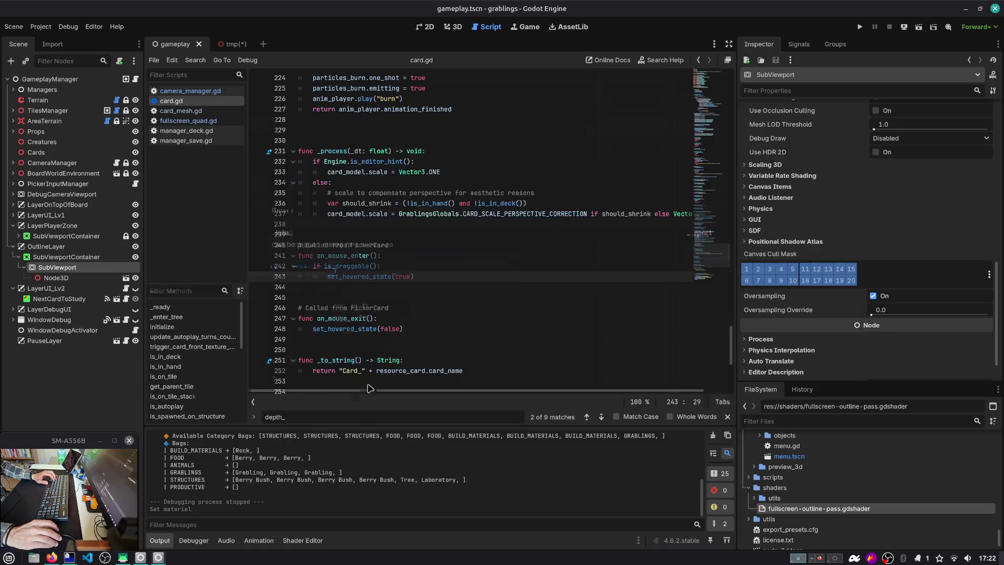
scroll(365, 272, "down", 5)
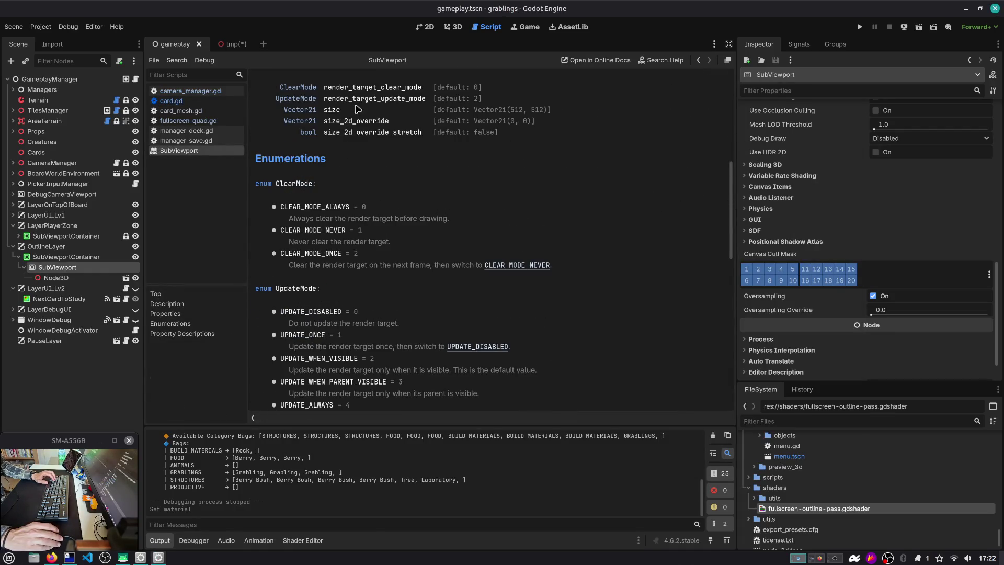
scroll(350, 209, "down", 7)
scroll(362, 243, "down", 6)
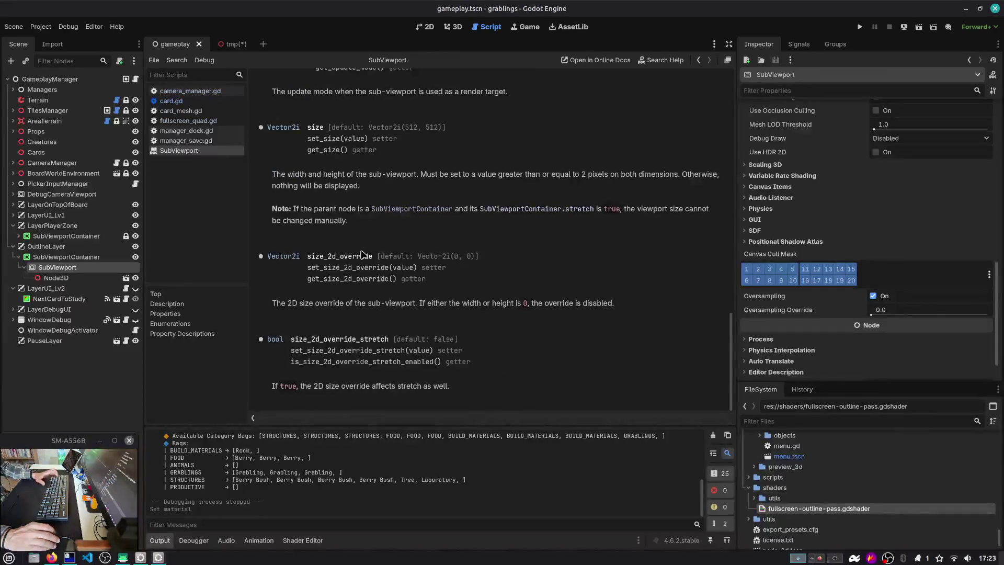
scroll(439, 385, "up", 20)
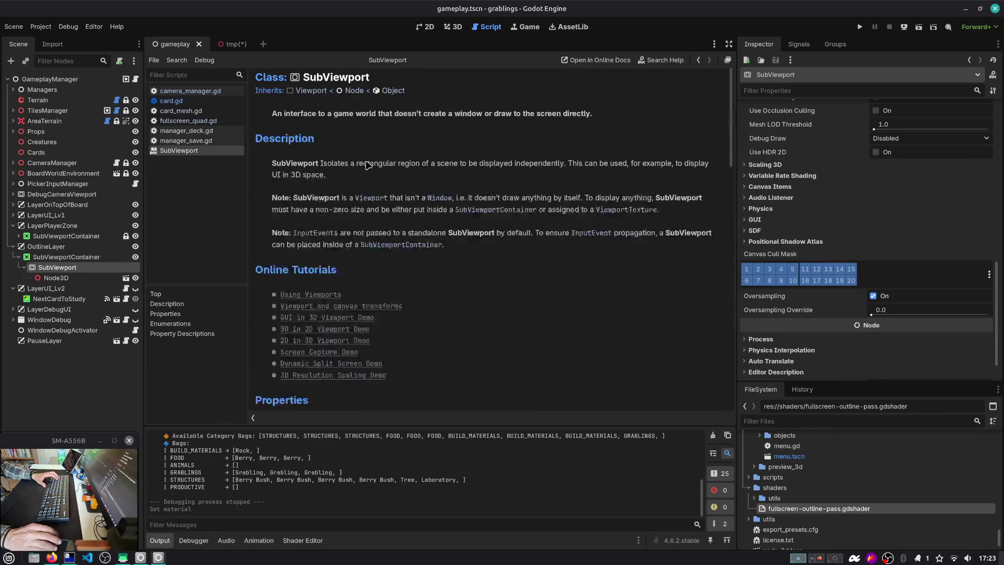
Open the parent Viewport reference at get_texture() and select the $Viewport.get_texture() sample call.
left_click(311, 92)
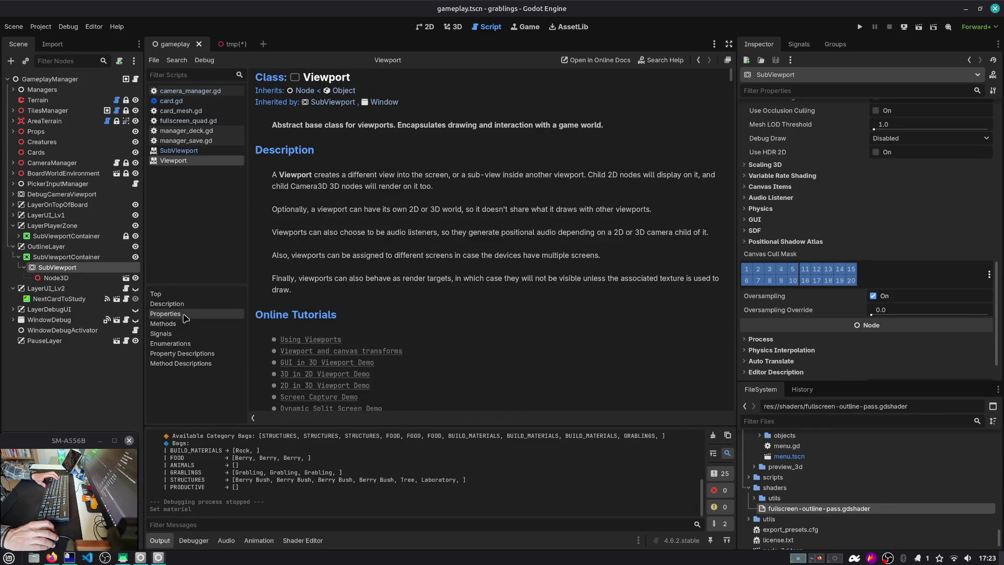
left_click(163, 323)
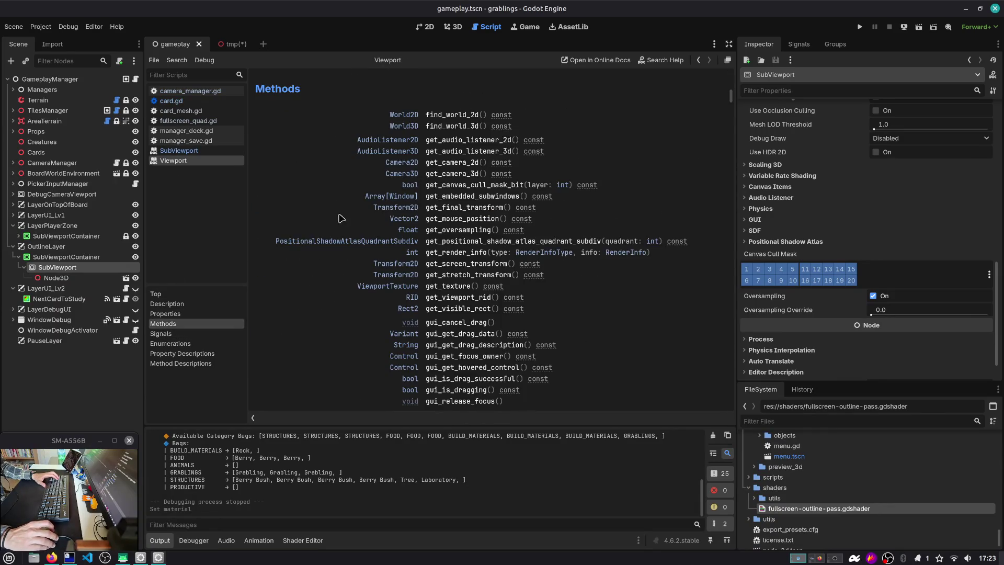
left_click(455, 286)
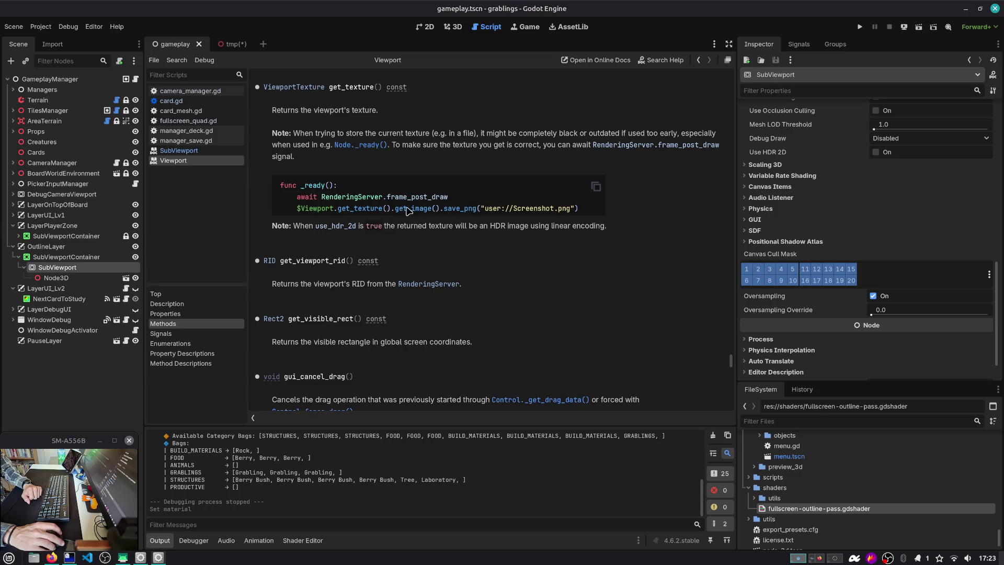
double_click(375, 211)
left_click_drag(390, 209, 298, 209)
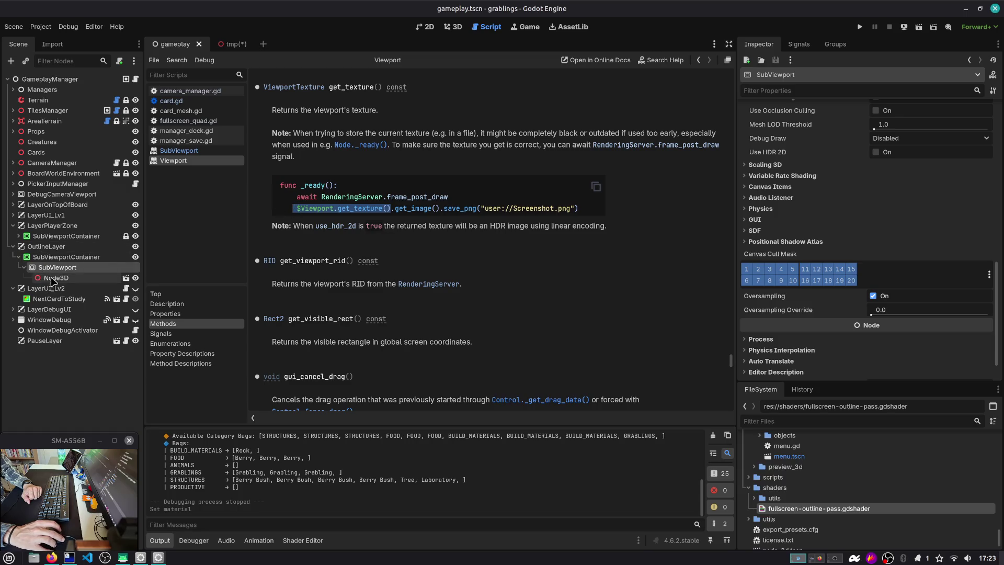
left_click(50, 256)
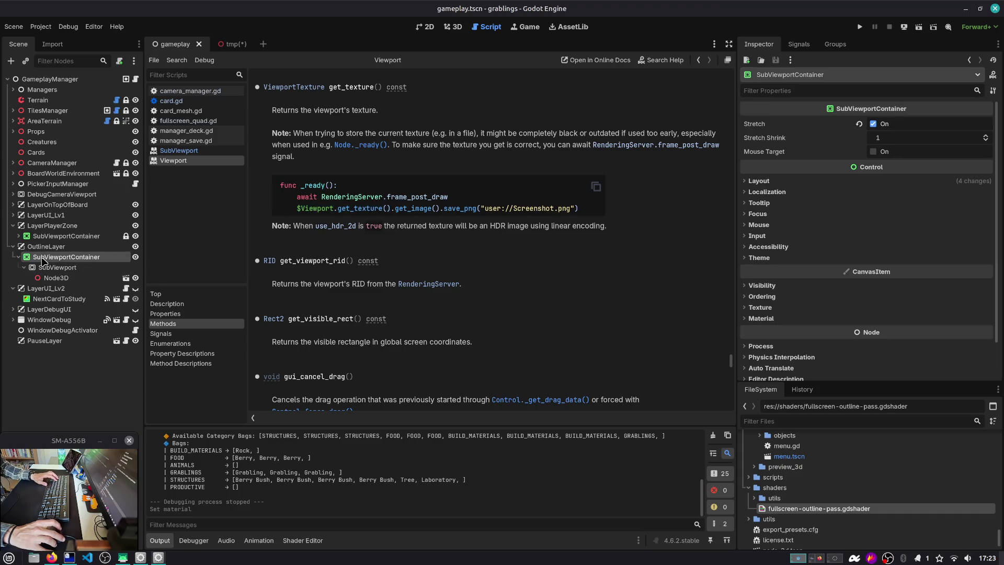
Duplicate the OutlineLayer SubViewportContainer, save, and swap the copy's Node3D for a MeshInstance3D.
key("ctrl+d")
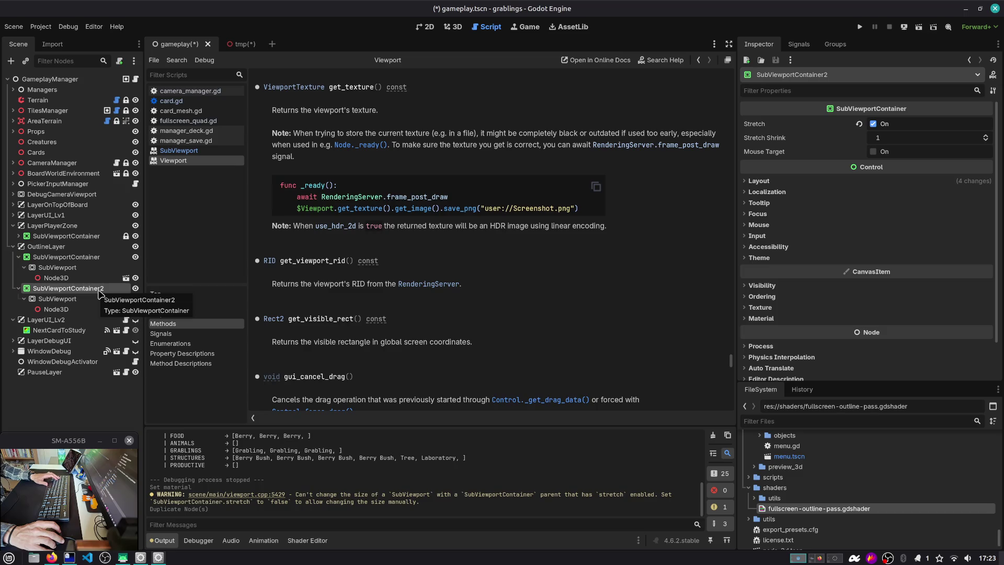
key("ctrl+s")
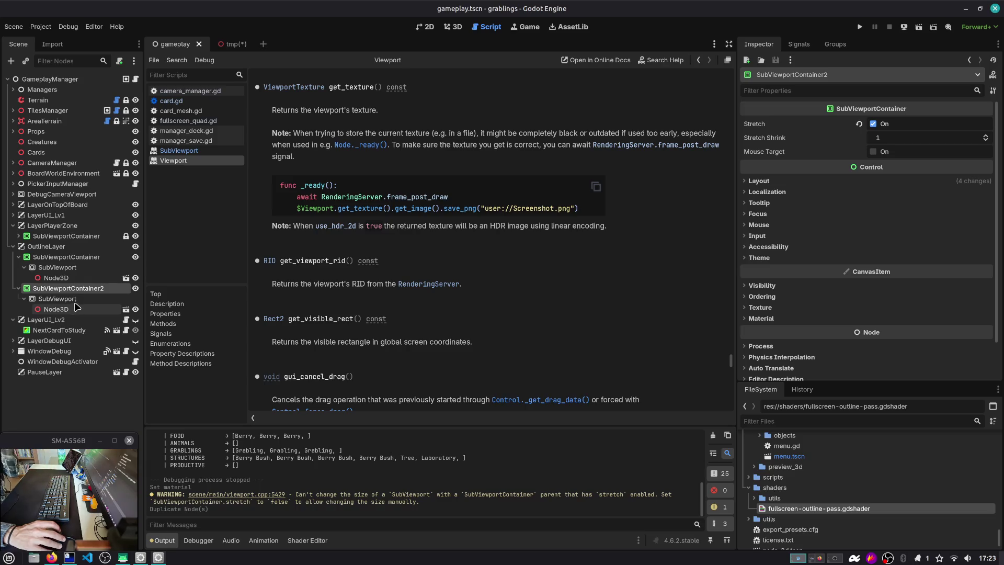
left_click(67, 309)
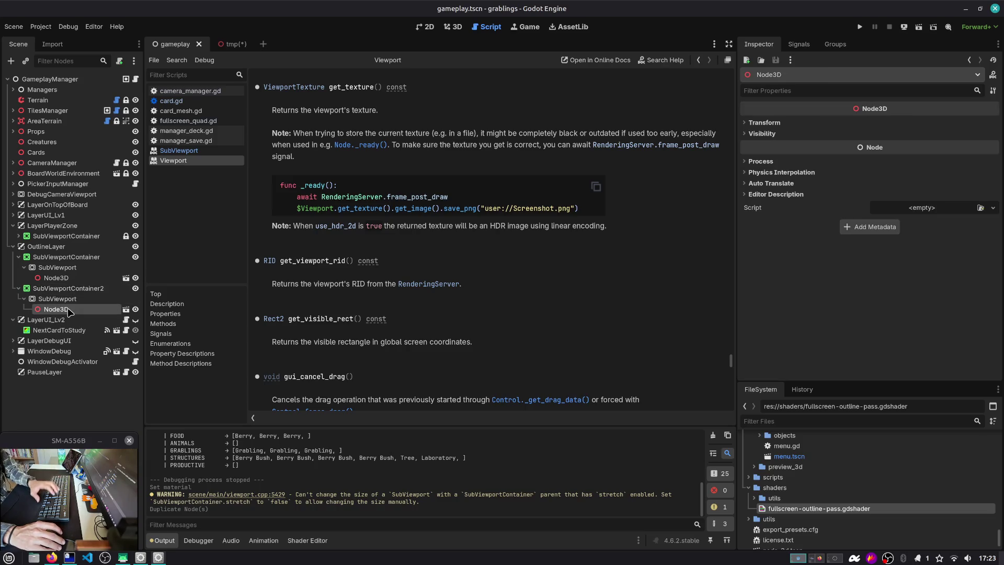
key("Delete")
left_click(71, 303)
key("ctrl+a")
key("Escape")
key("ctrl+a")
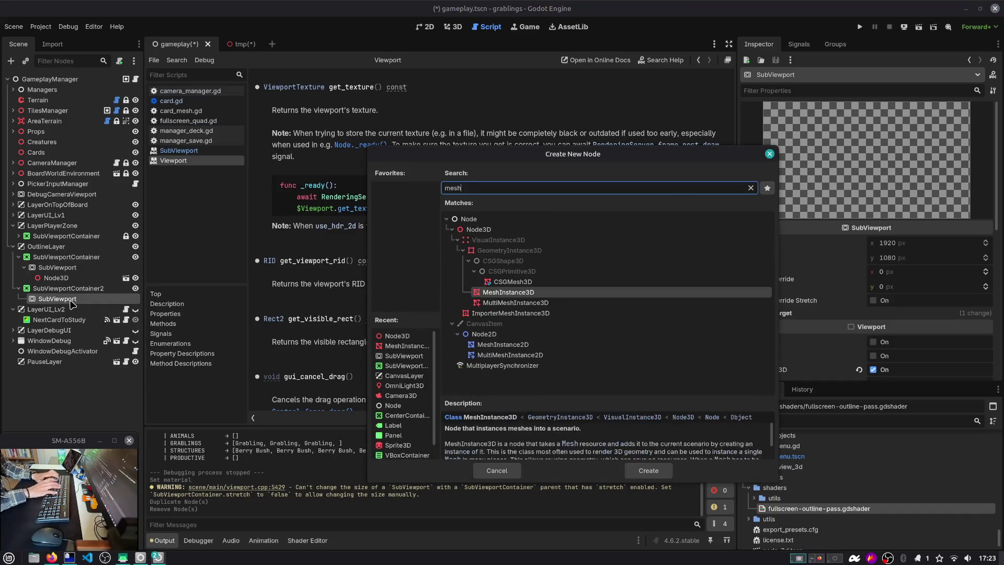
key("Return")
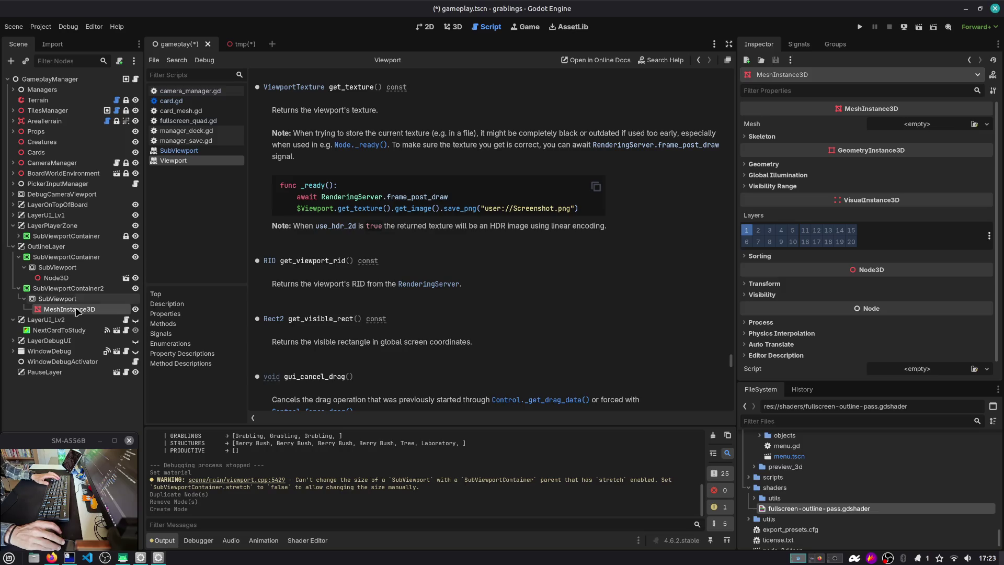
In the 3D view, delete that MeshInstance3D and add a ColorRect under the SubViewport.
left_click(458, 29)
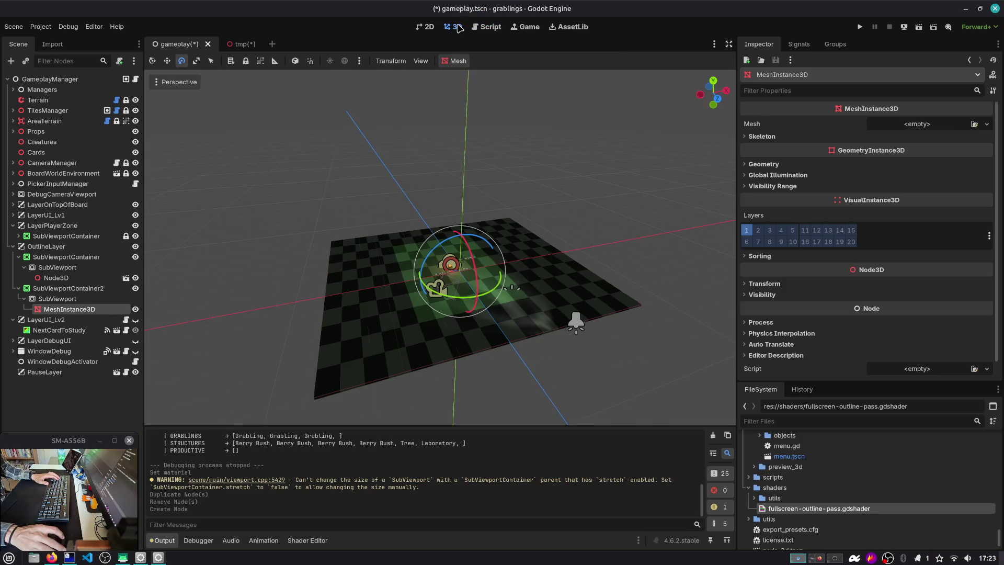
left_click(71, 309)
key("Delete")
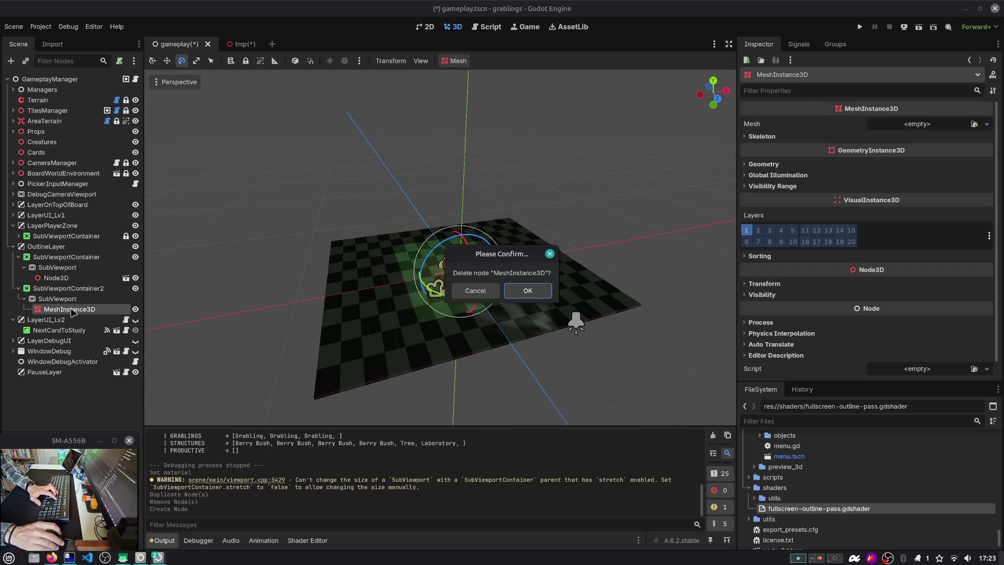
key("Return")
left_click(73, 302)
key("ctrl+a")
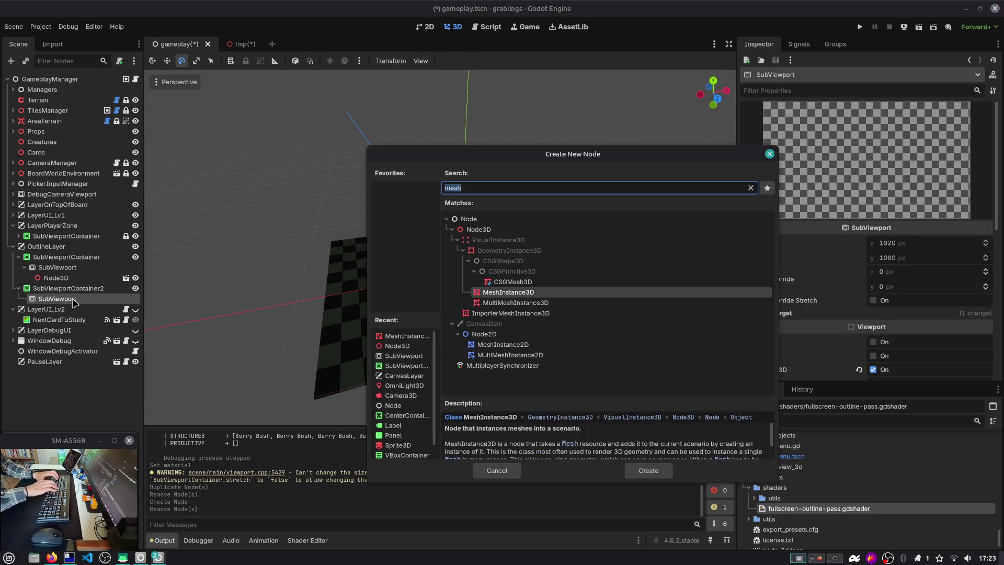
type("color")
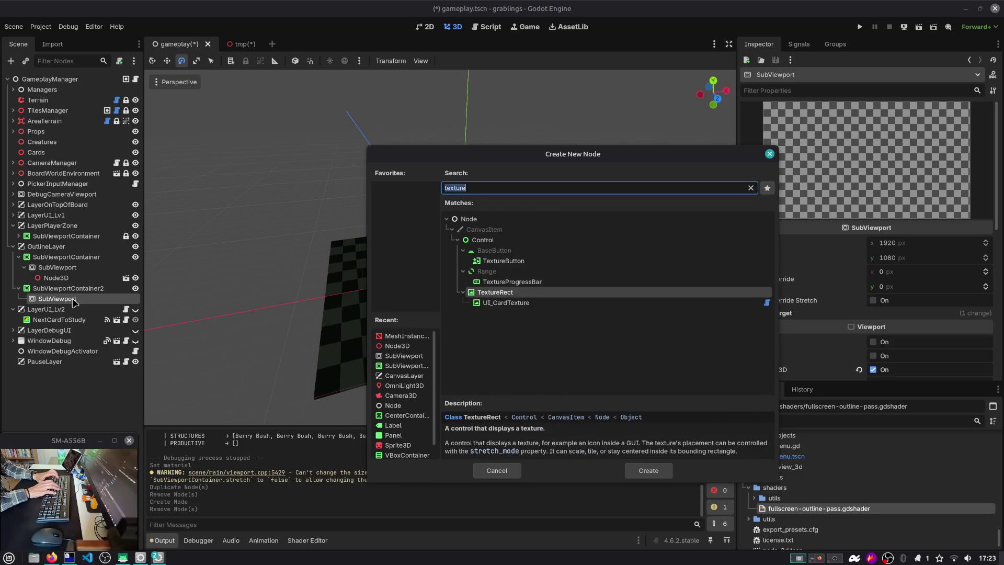
type("rect")
key("Return")
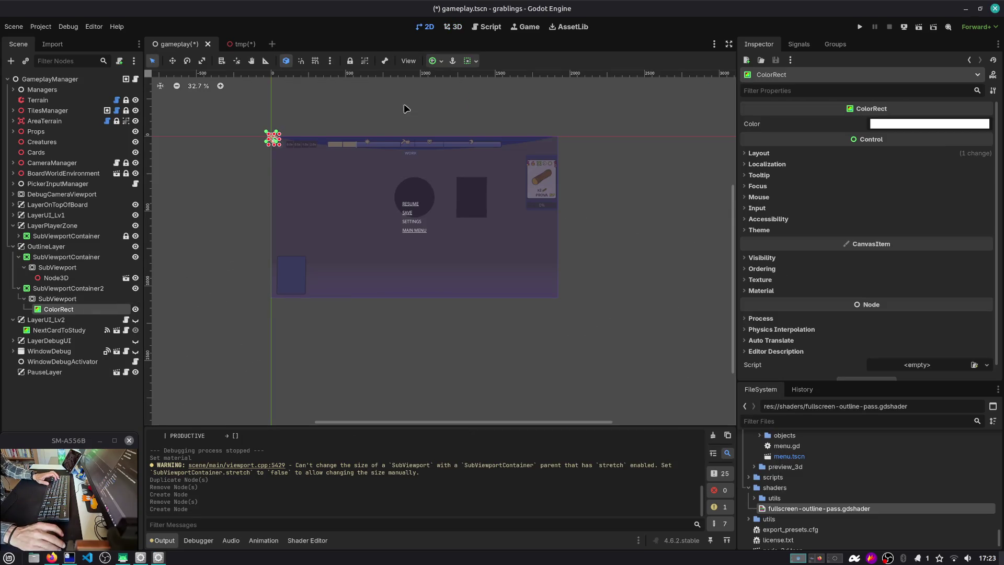
left_click(440, 61)
Set the ColorRect's anchors to Full Rect and give it a new ShaderMaterial.
left_click(488, 135)
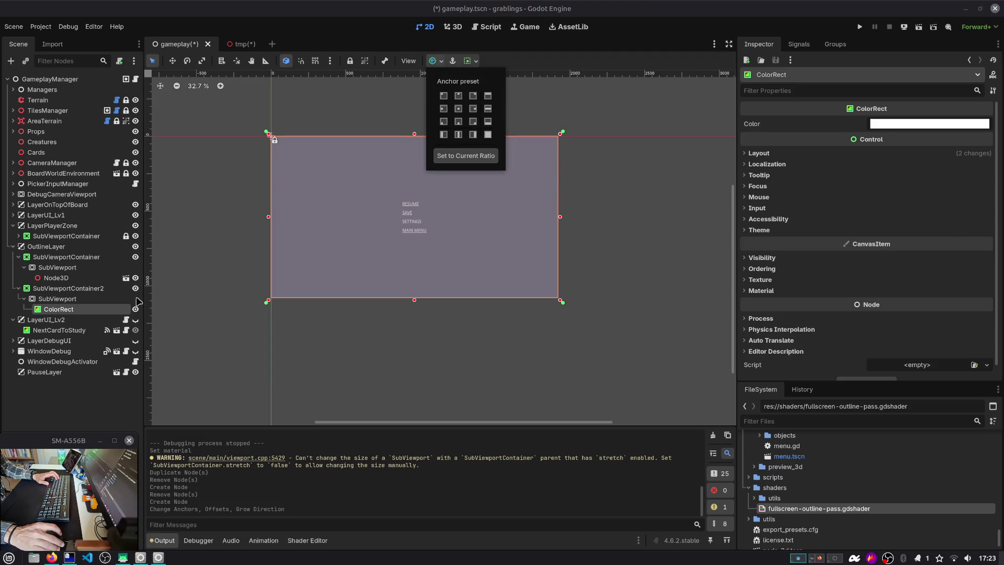
key("Up")
key("Up")
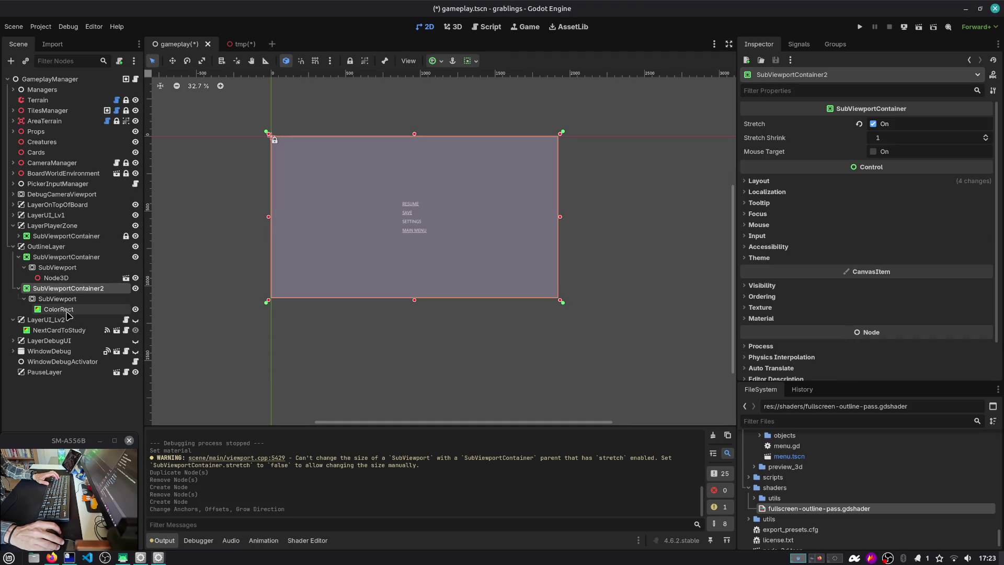
left_click(66, 312)
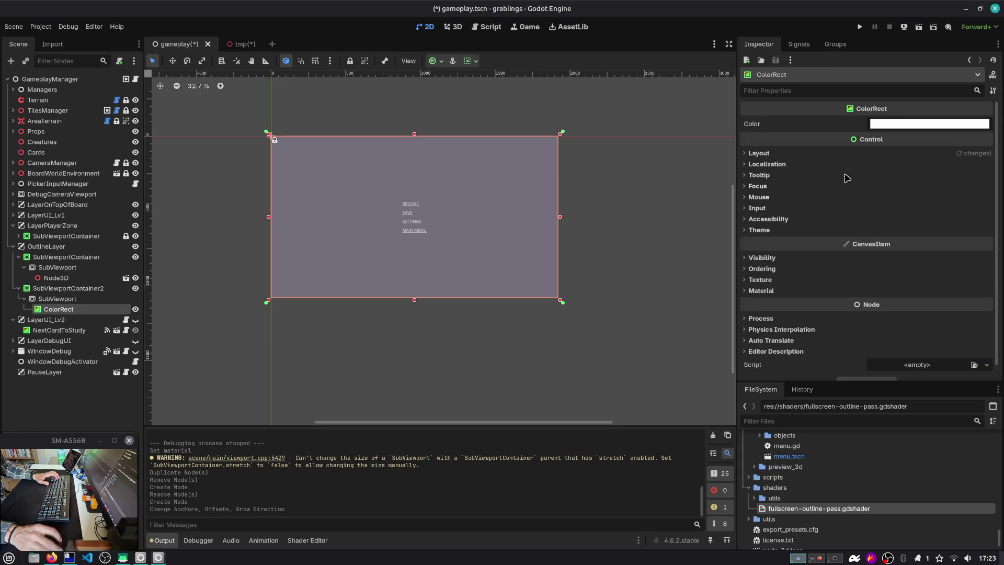
left_click(783, 292)
left_click(784, 280)
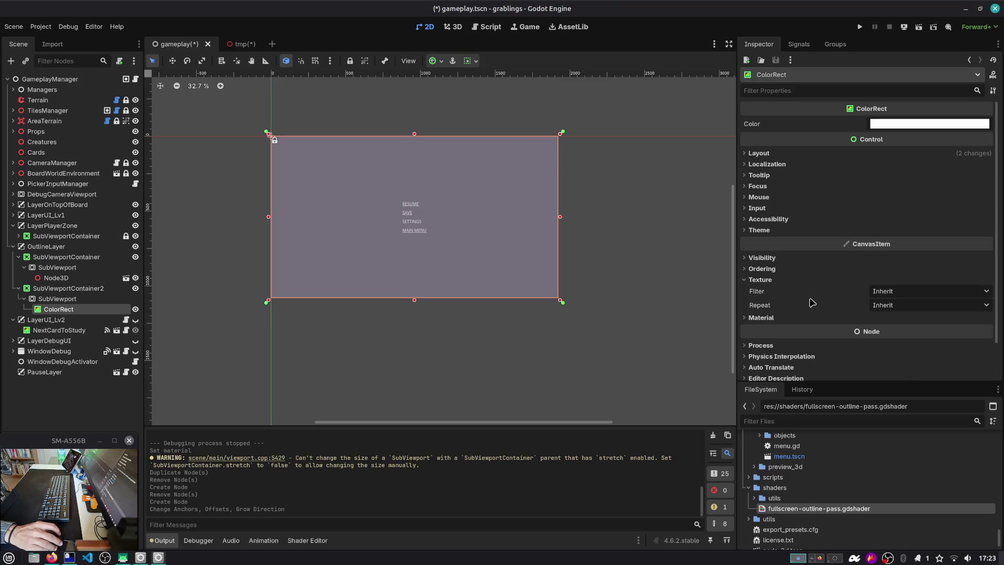
left_click(786, 280)
left_click(784, 290)
left_click(912, 303)
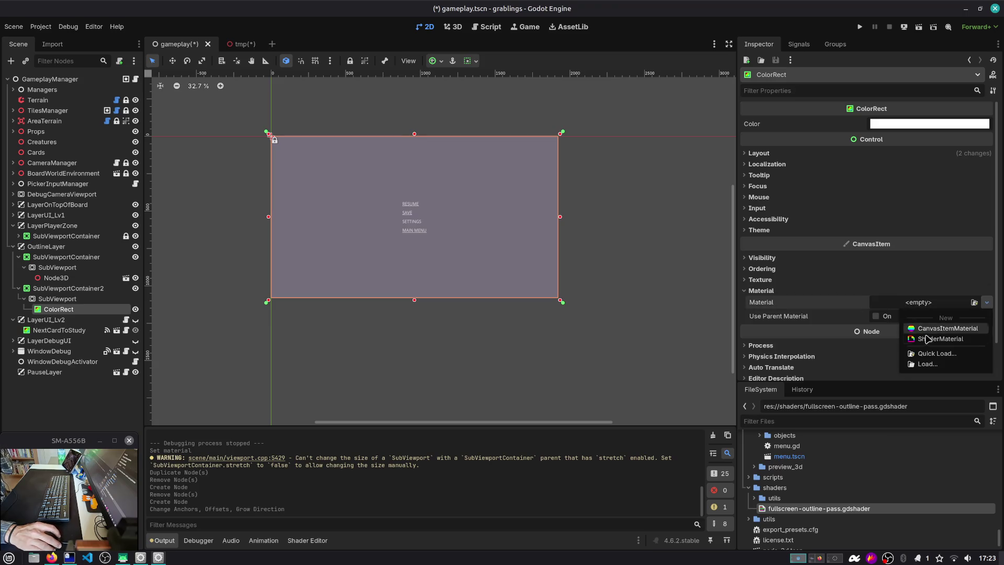
left_click(926, 338)
Start a new shader for the material and browse to res://shaders for its save path.
left_click(923, 313)
left_click(916, 266)
left_click(934, 288)
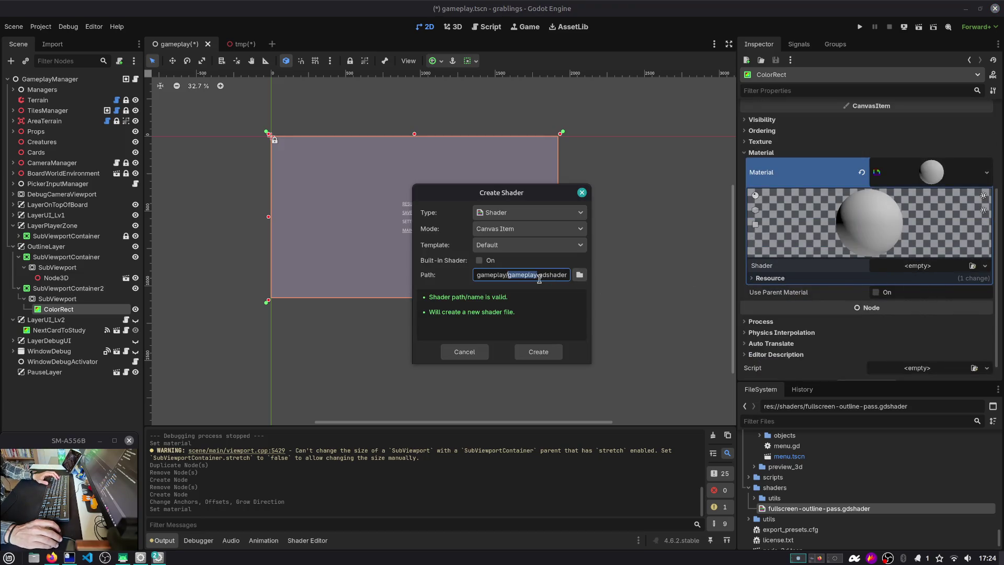
left_click(577, 275)
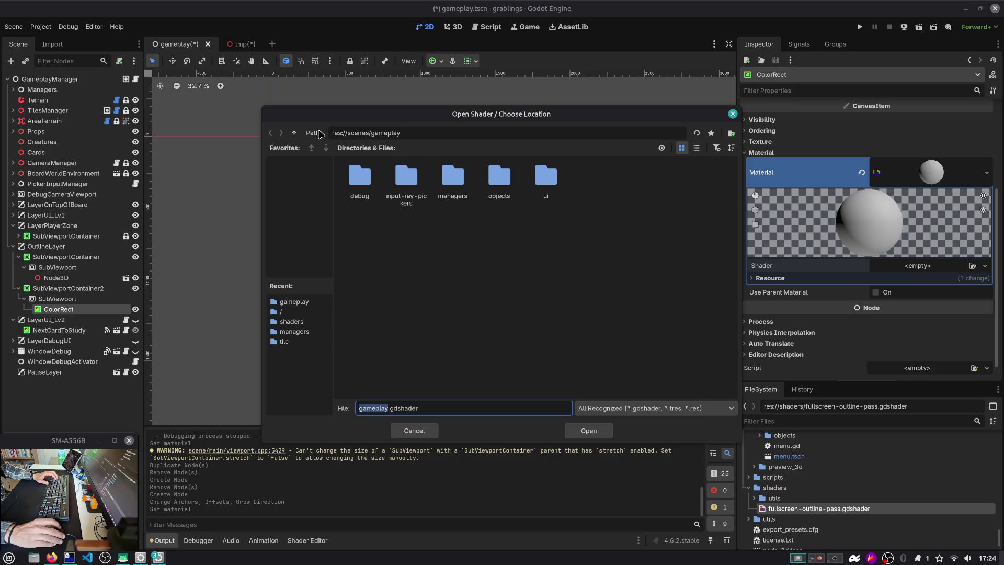
left_click(291, 132)
left_click(291, 133)
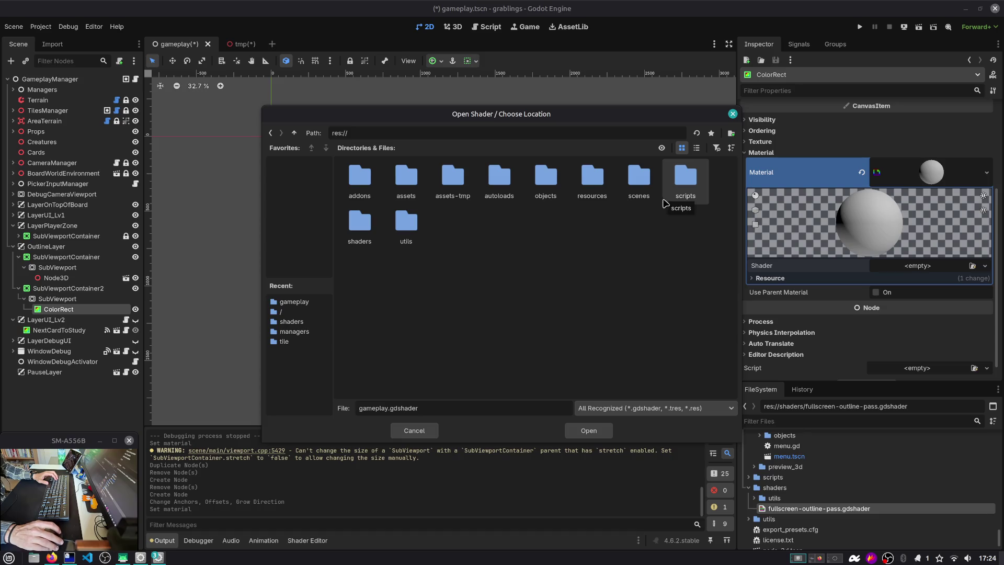
double_click(363, 234)
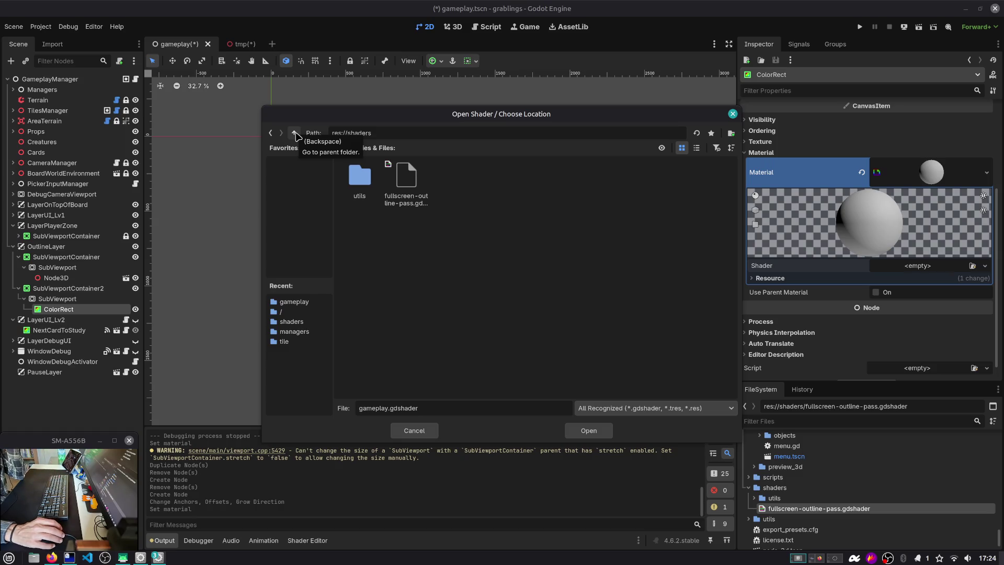
key("alt+Tab")
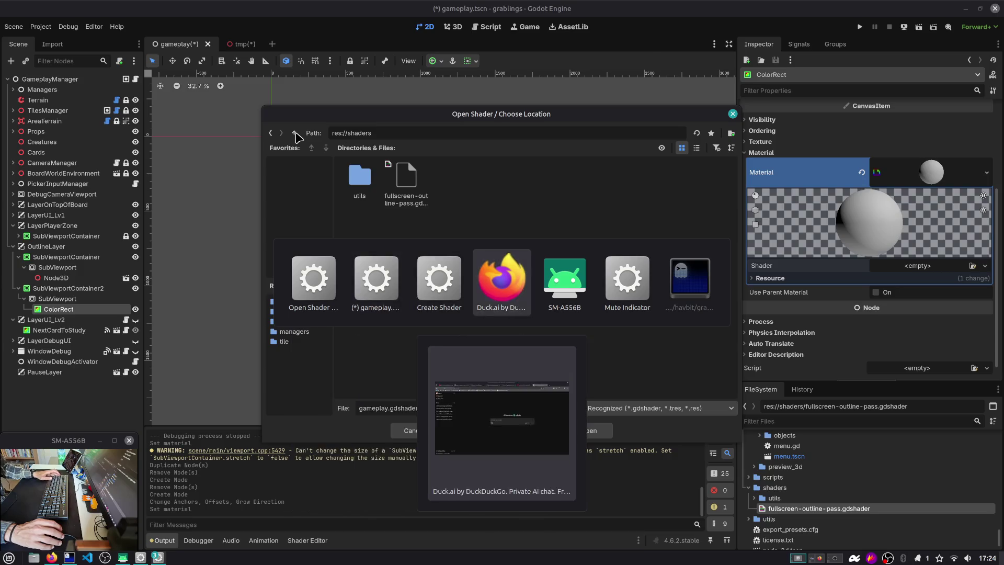
In Firefox, switch to the Fake stencil silhouette/outline article and highlight its title text.
left_click(554, 28)
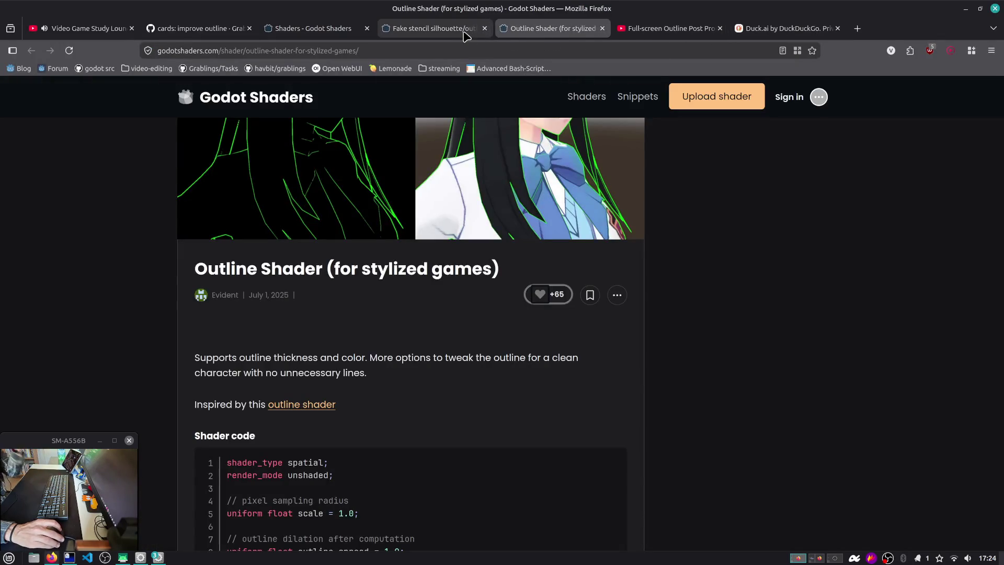
left_click(445, 29)
scroll(313, 340, "down", 3)
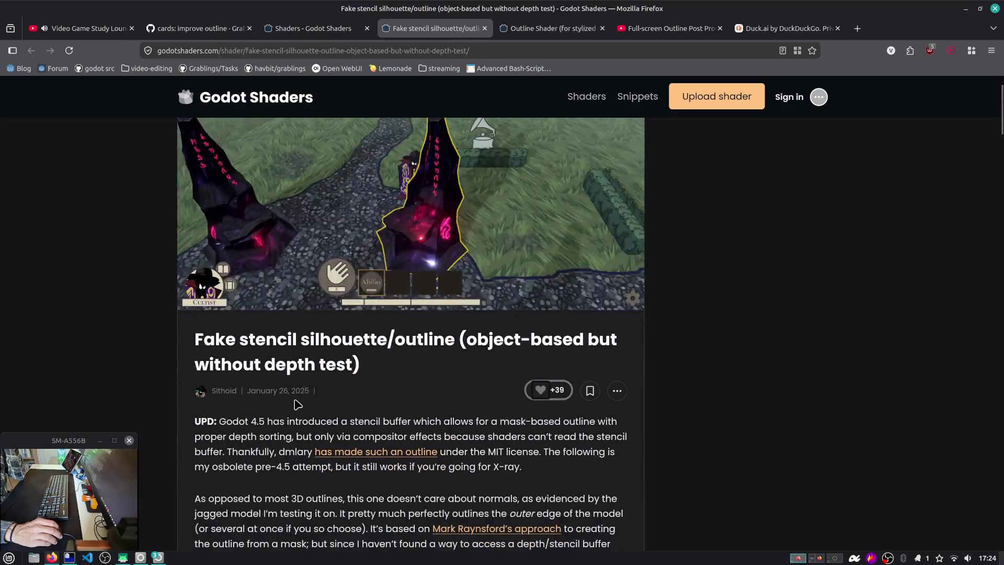
left_click_drag(331, 343, 625, 348)
left_click_drag(196, 365, 352, 365)
scroll(466, 251, "up", 3)
Scroll down to view the third example screenshot enlarged, then return to Godot.
scroll(438, 291, "down", 20)
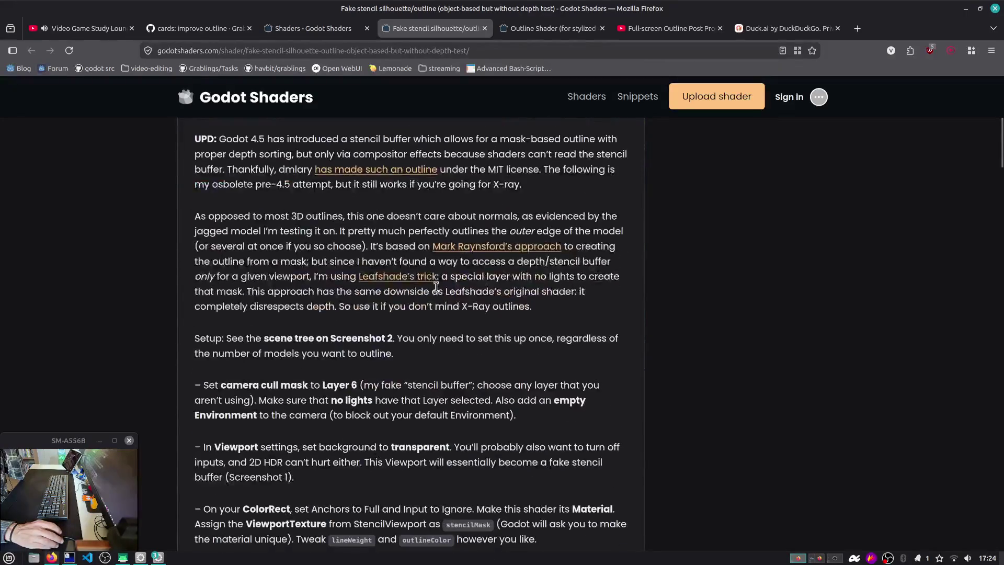
scroll(438, 291, "down", 15)
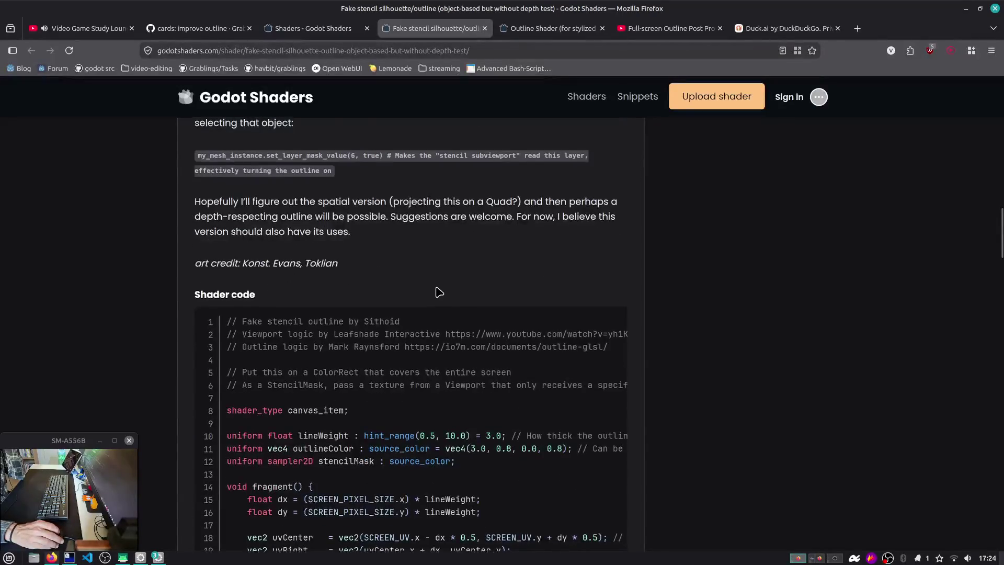
scroll(437, 289, "down", 5)
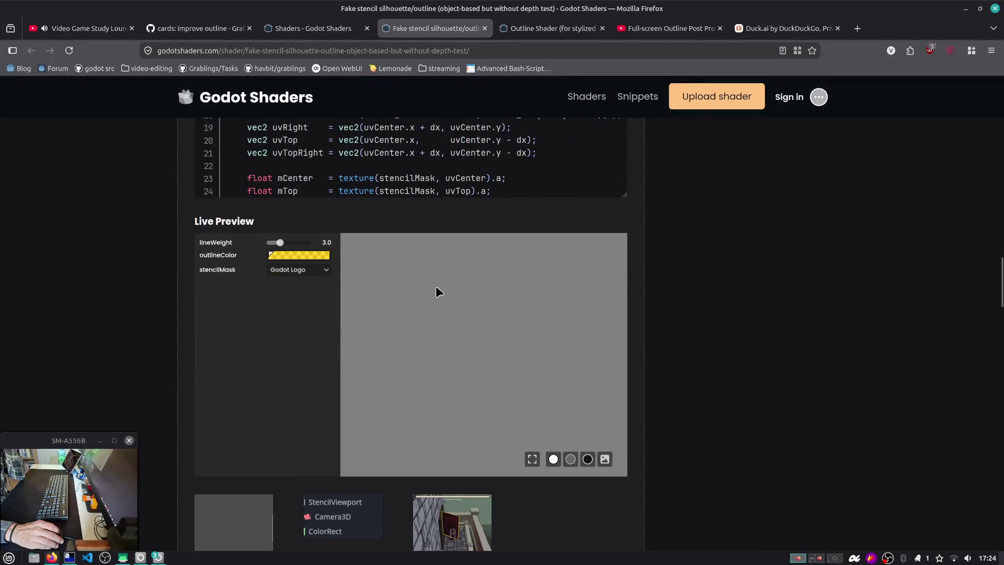
scroll(650, 352, "down", 4)
left_click(447, 409)
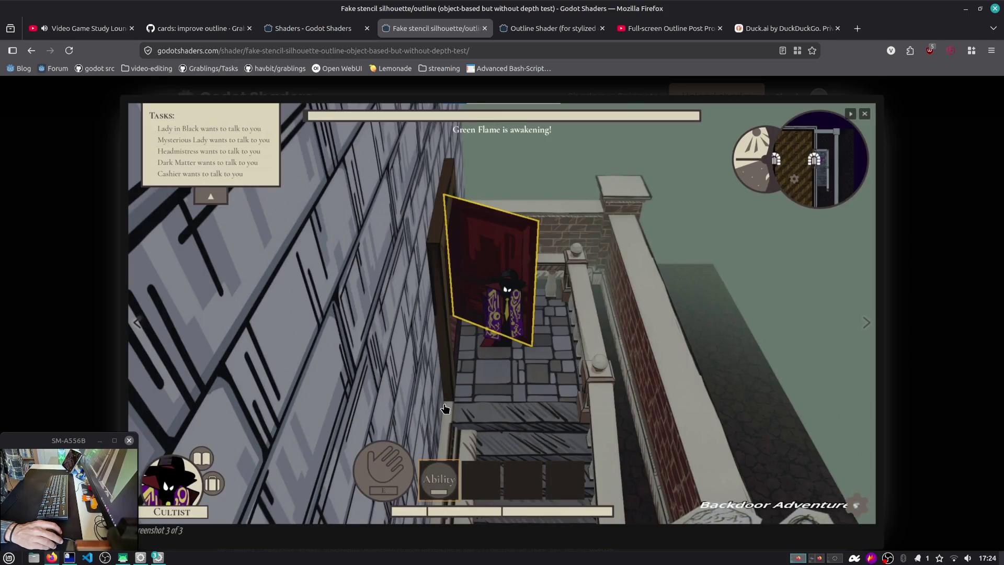
left_click(914, 242)
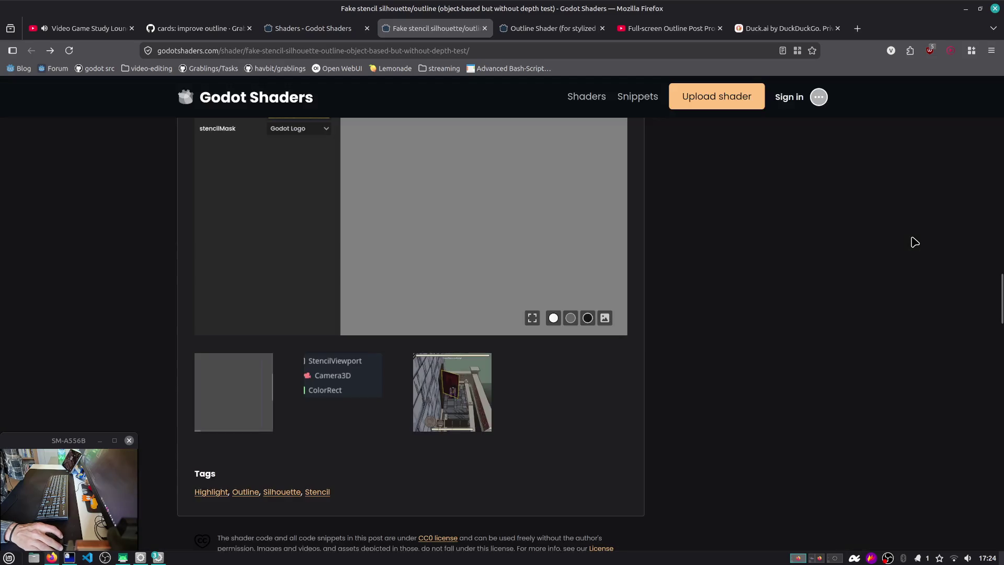
scroll(755, 242, "up", 10)
key("alt+Tab")
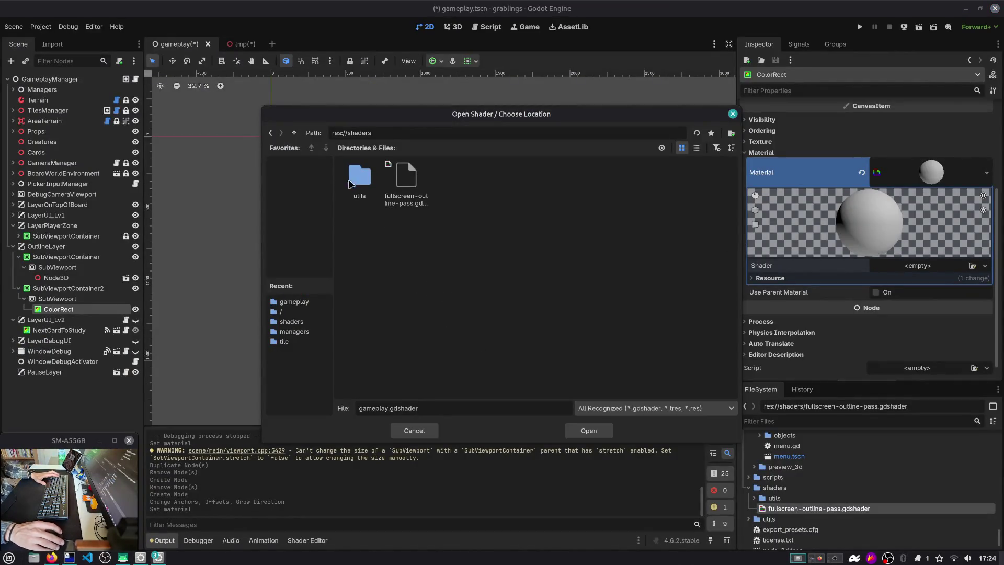
Replace 'gameplay' in the shader file name with output-pass, then retype it starting with 'com'.
double_click(384, 408)
type("output-pass")
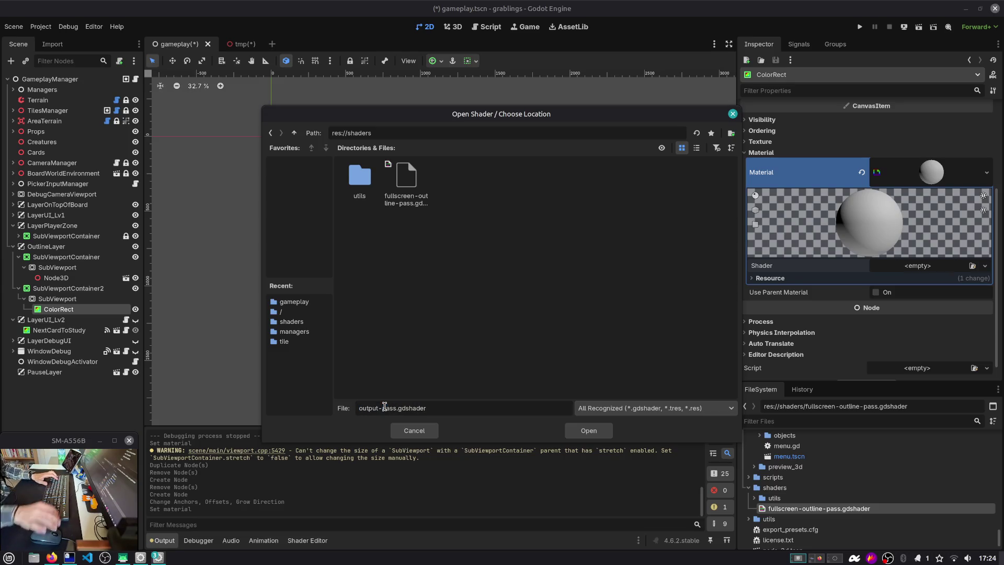
key("shift+Home")
type("com")
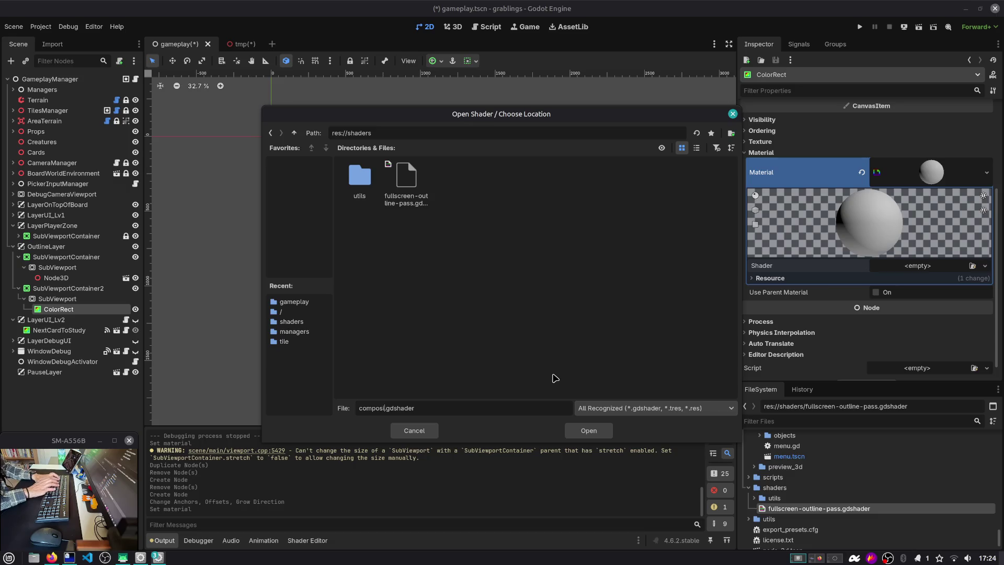
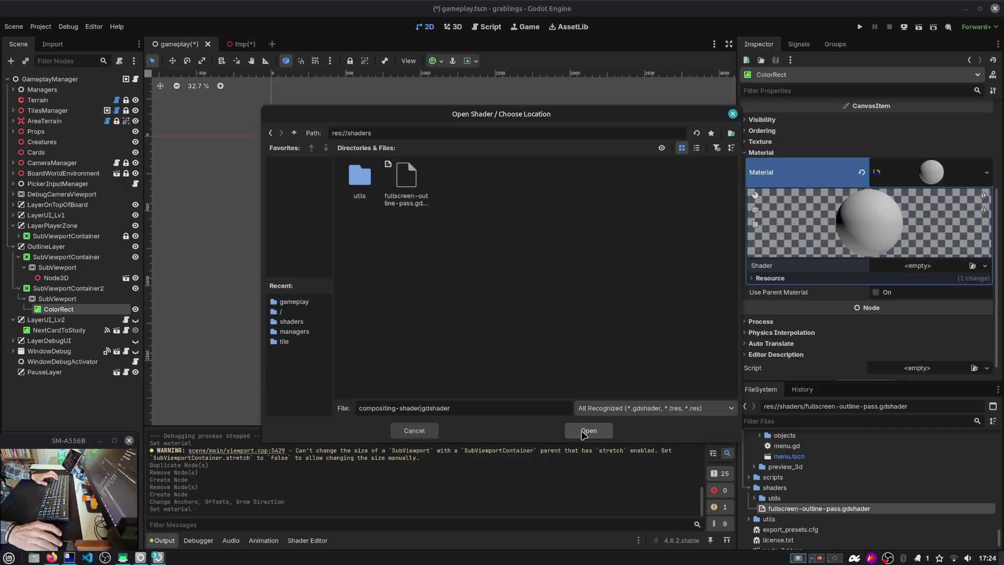
Create the ColorRect material's new shader as res://shaders/compositing-shader.gdshader and open it for editing.
left_click(414, 430)
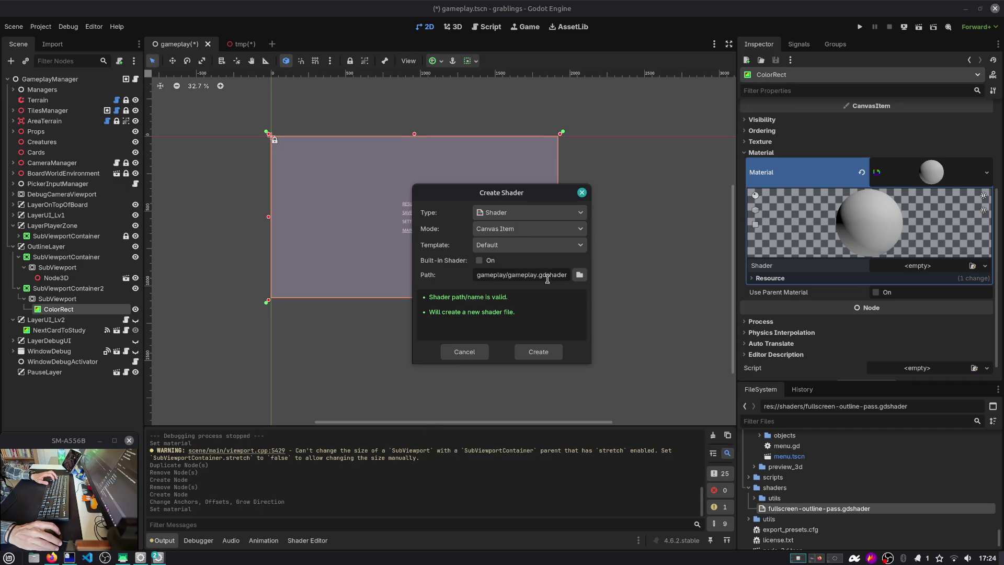
left_click(579, 276)
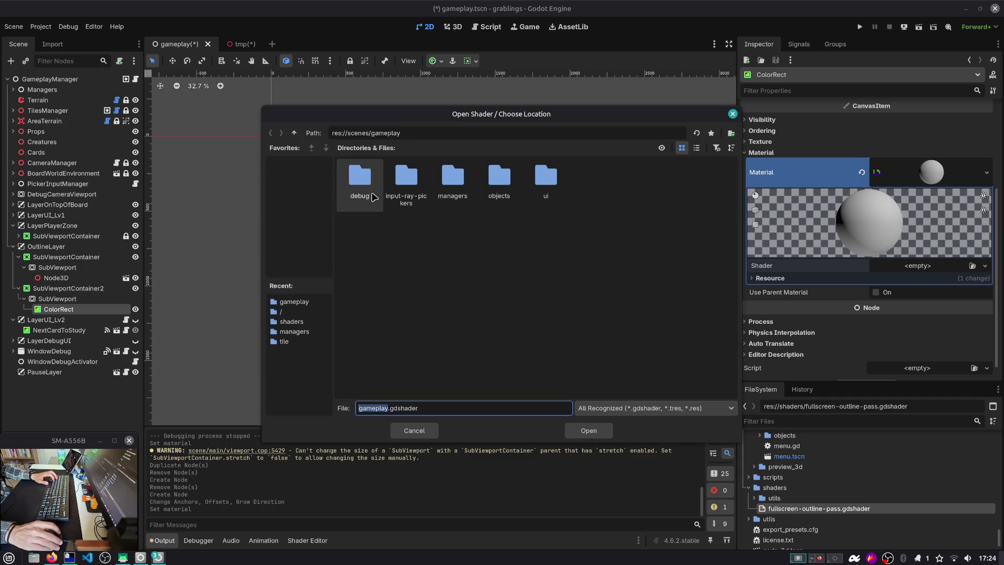
left_click(293, 132)
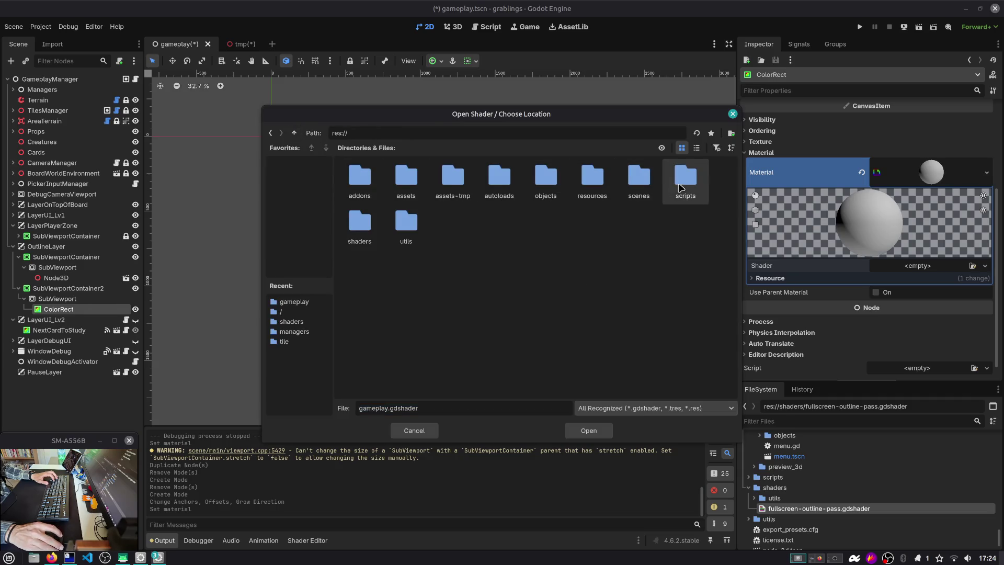
double_click(359, 224)
type("compositing-shader.gdshader")
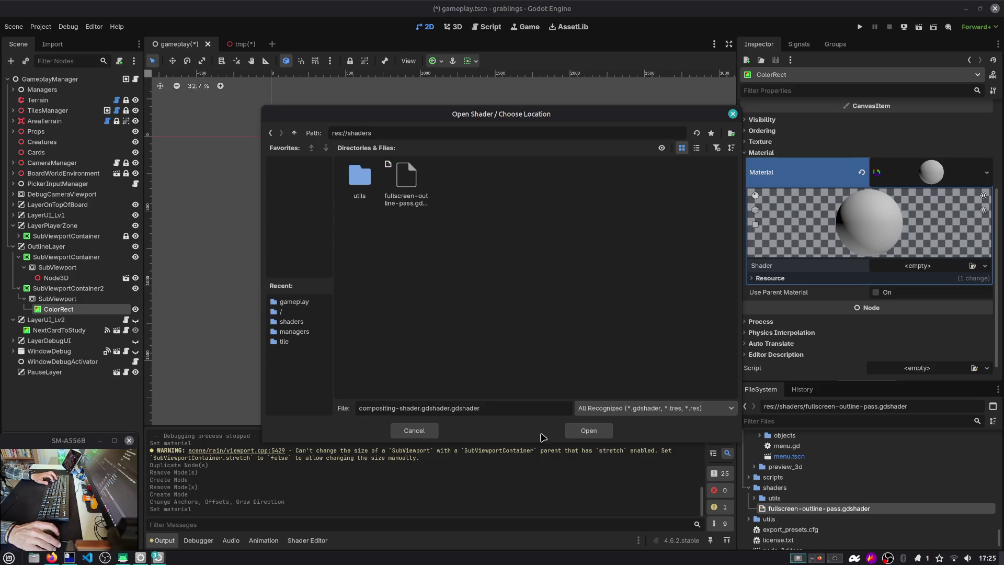
key("Return")
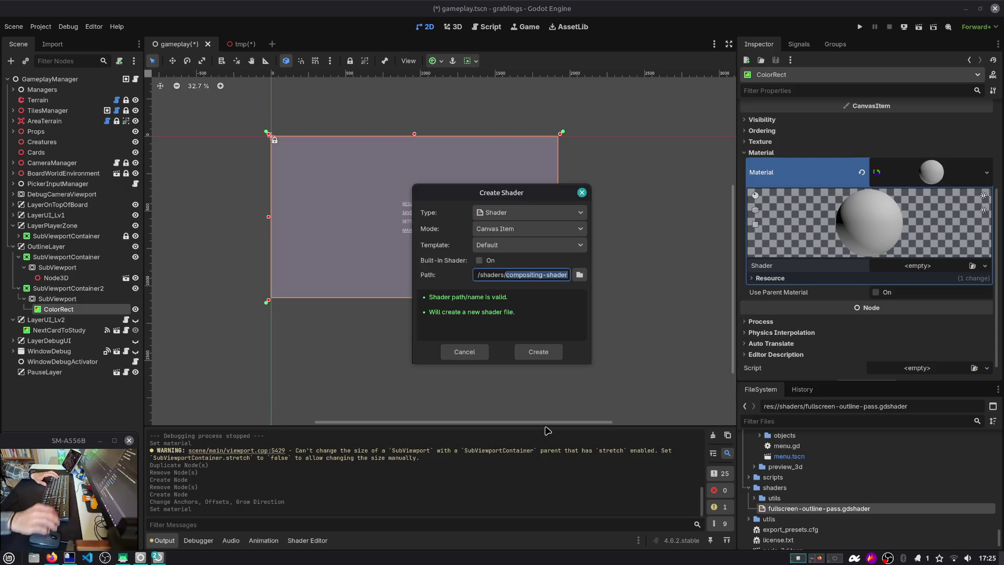
left_click(543, 349)
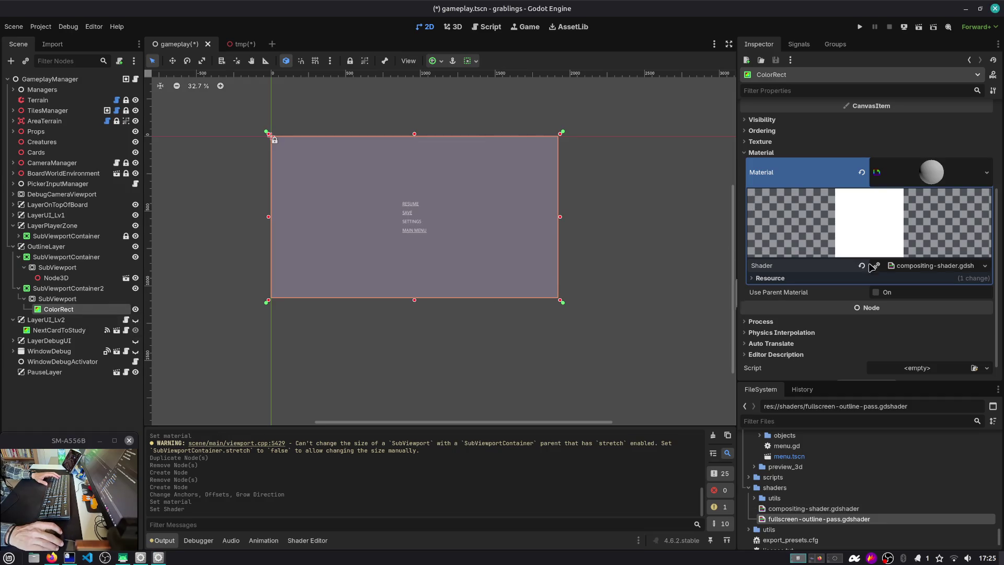
left_click(935, 266)
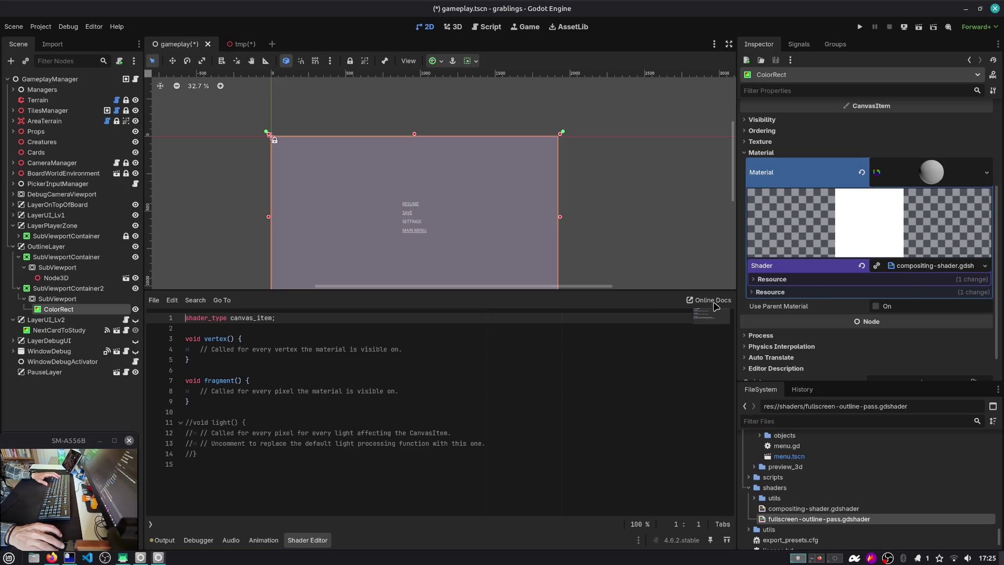
Replace the fragment placeholder with COLOR.rgb = vec3(UV, 0.) and save.
left_click(425, 393)
key("shift+Home")
type("COL")
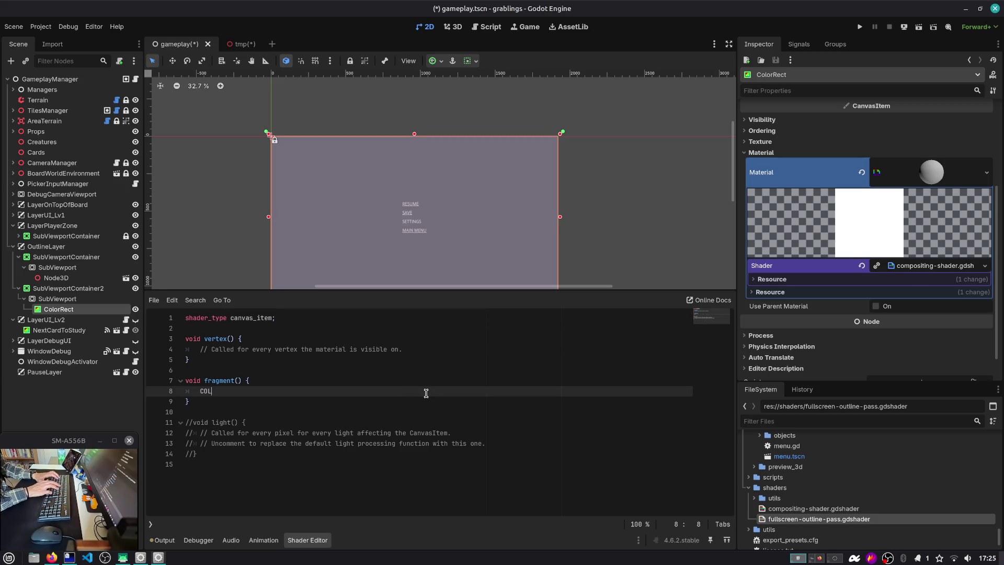
type("OR.rgb = ")
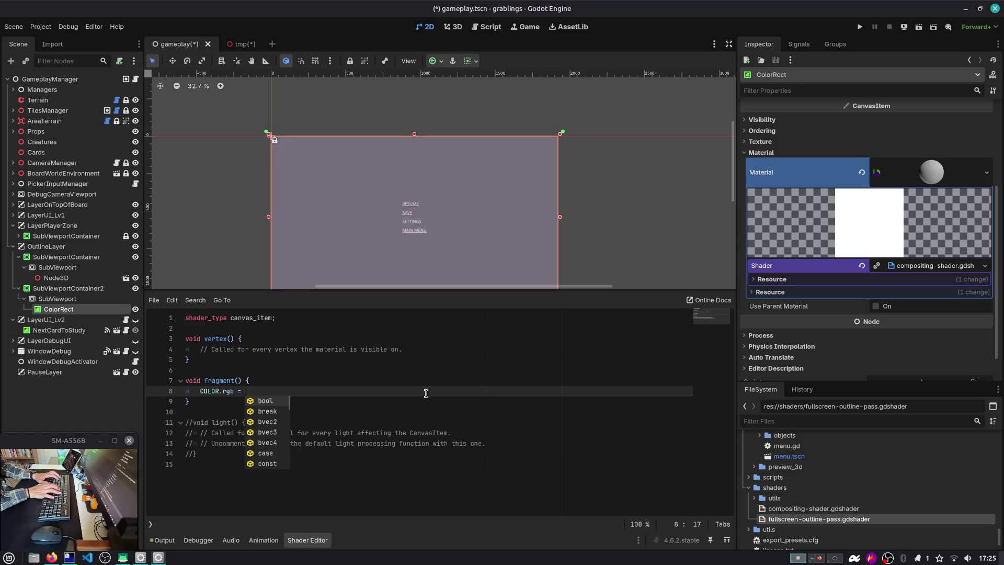
type("UV.x;")
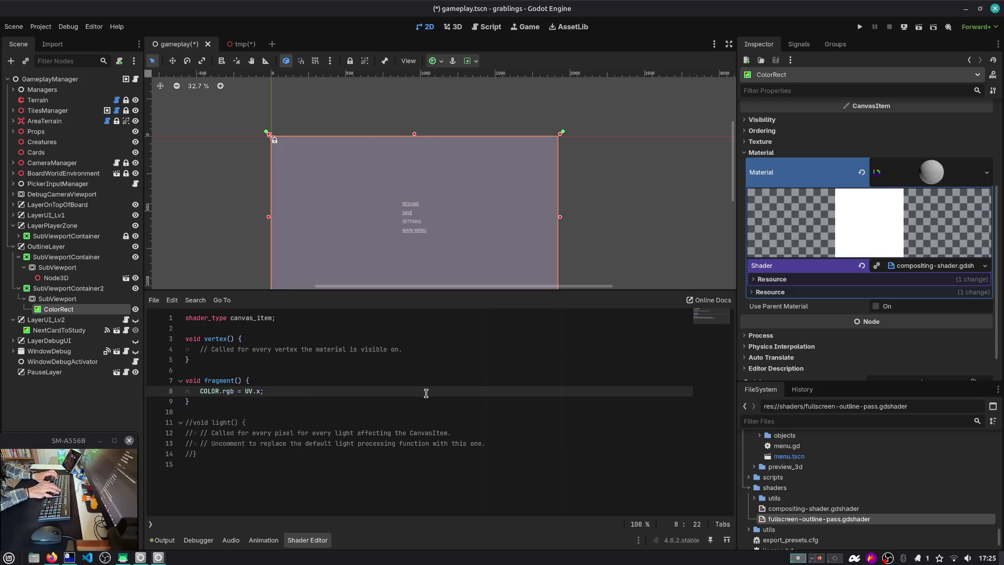
type("3(UV, ")
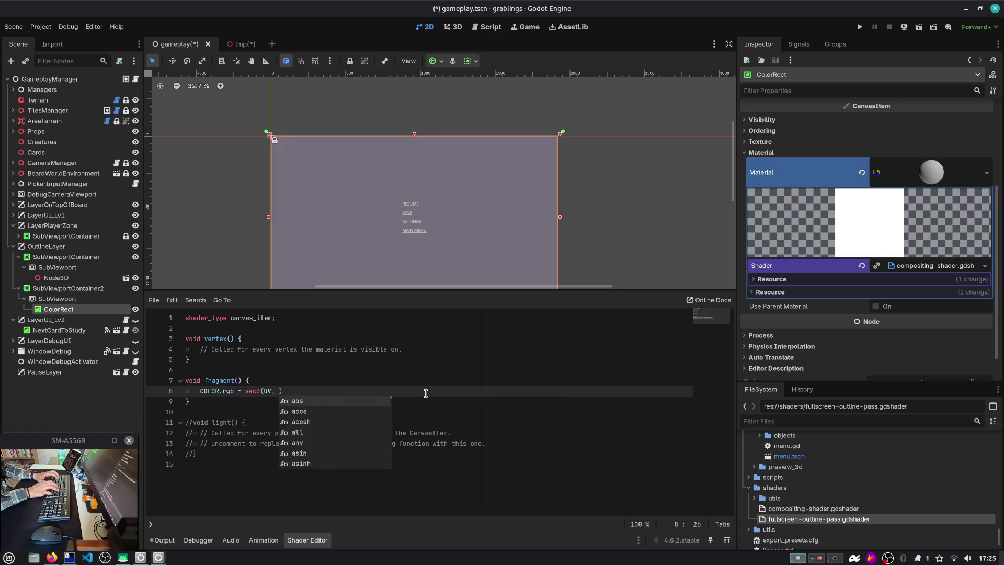
type("0.);")
key("ctrl+s")
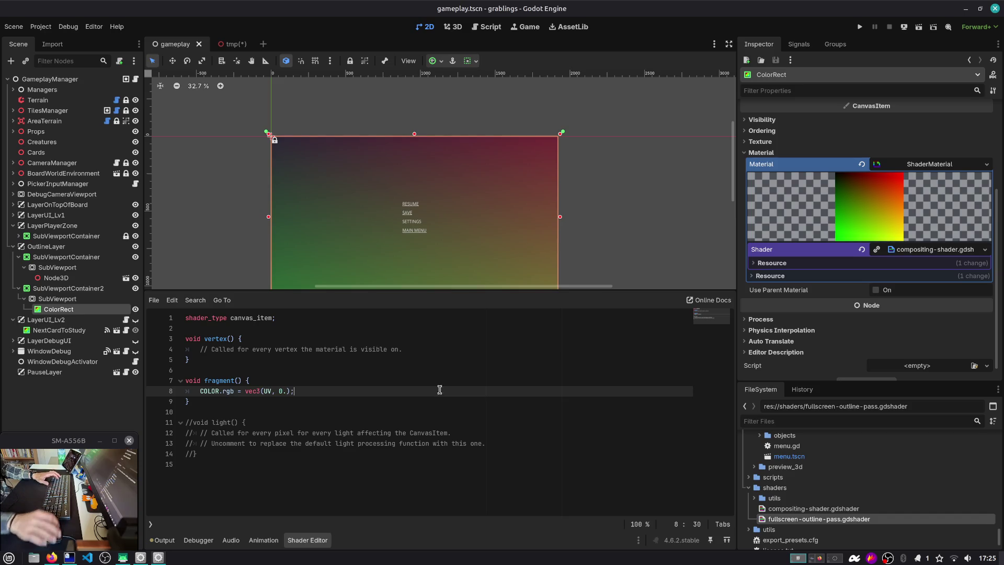
Delete the commented-out light function and the vertex function's placeholder comment, then save.
scroll(439, 239, "down", 1)
left_click_drag(439, 240, 455, 183)
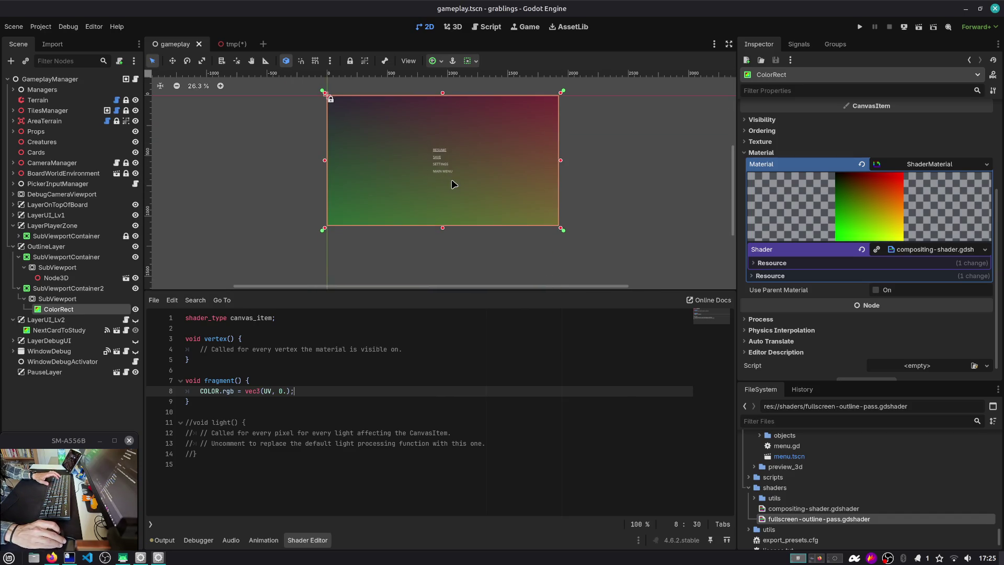
left_click(220, 422)
key("Home")
key("ctrl+shift+End")
key("Delete")
left_click(235, 351)
key("ctrl+shift+k")
key("ctrl+s")
Add blank lines below shader_type and write COLOR.a = step(UV.x, 0.5) in fragment.
left_click(313, 325)
key("Return")
key("Return")
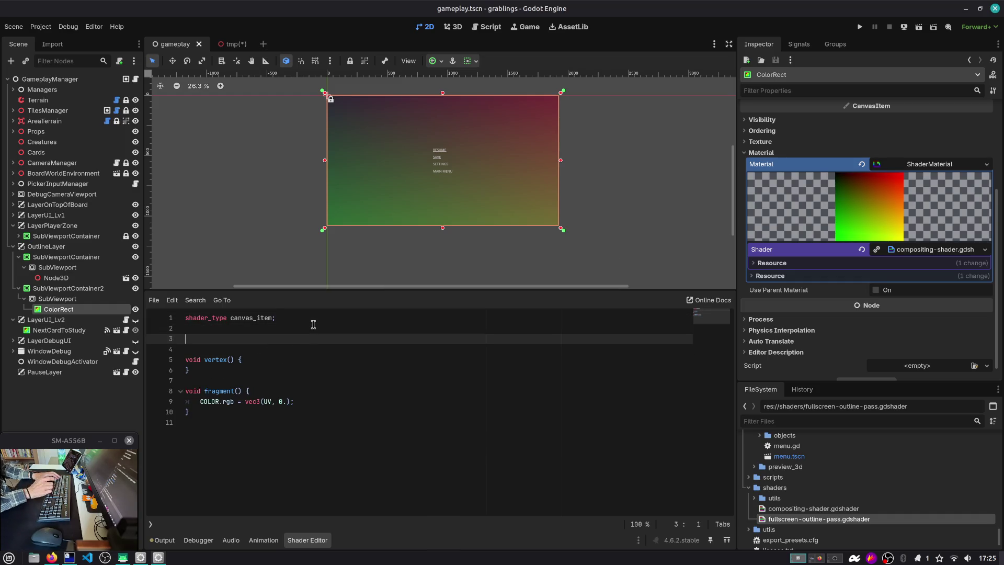
key("Down")
key("Down")
key("Down")
key("Up")
key("Up")
key("End")
key("Return")
type("COLOR.a = step(UV.x")
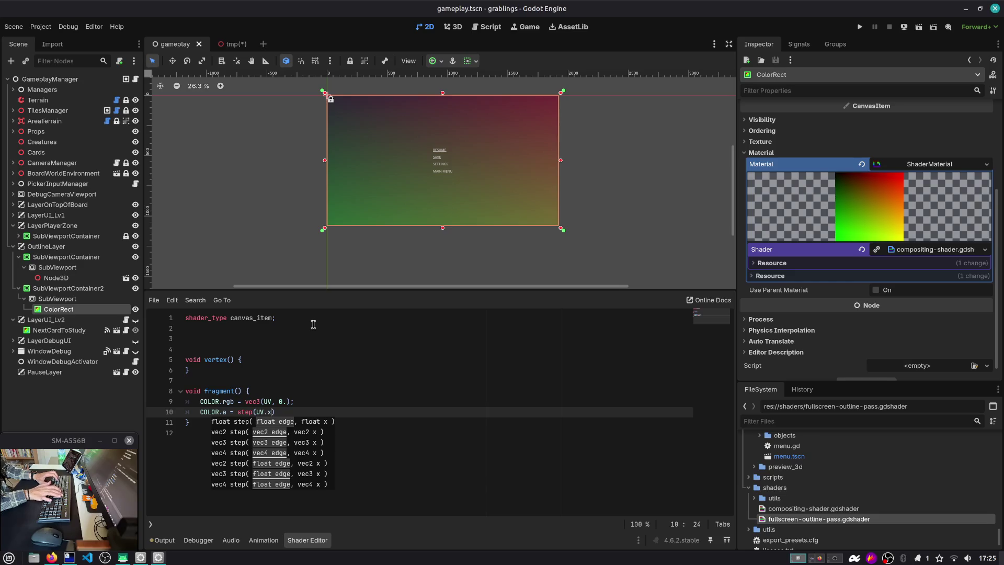
key("BackSpace")
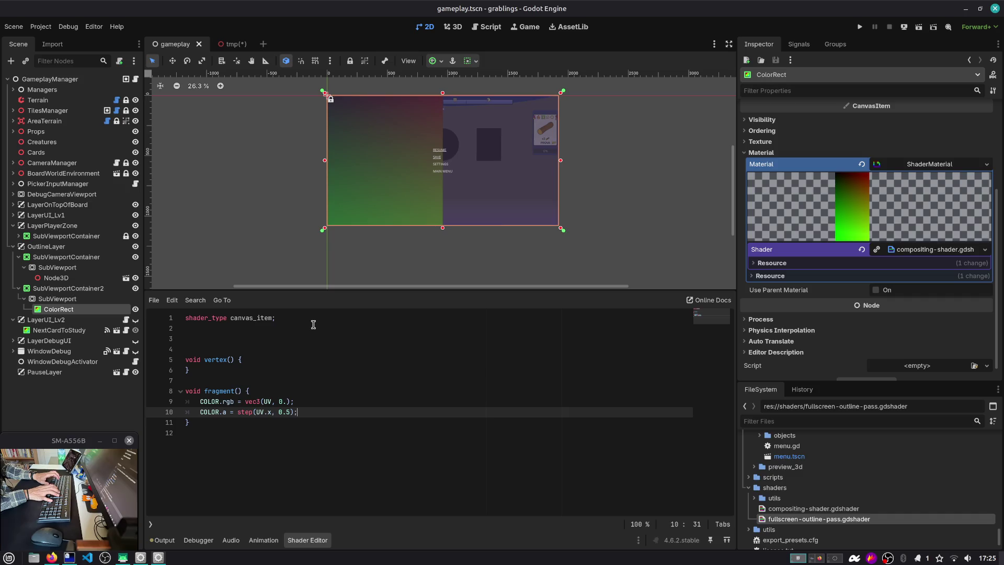
key("Up")
key("Up")
key("Up")
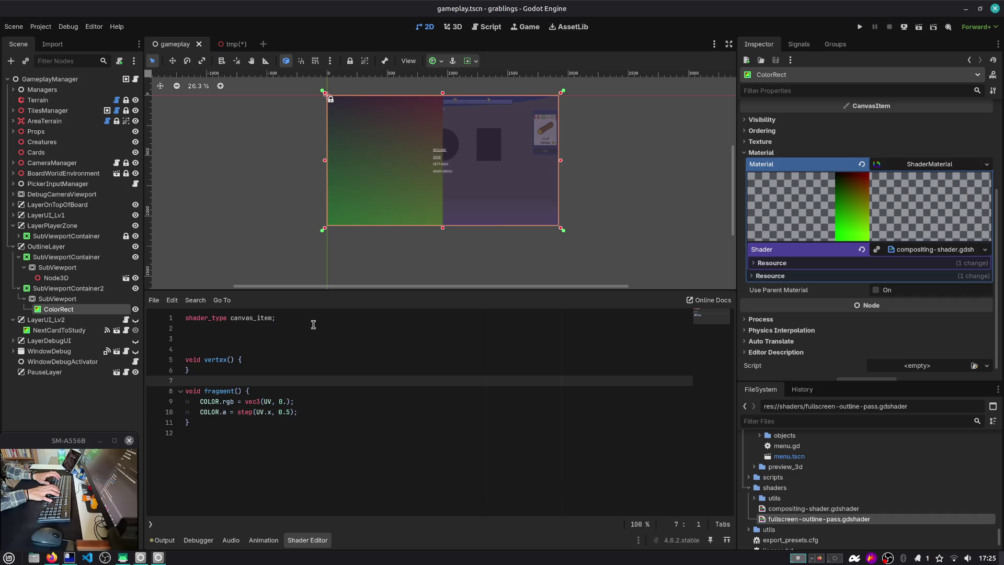
key("Up")
key("Up")
key("Up")
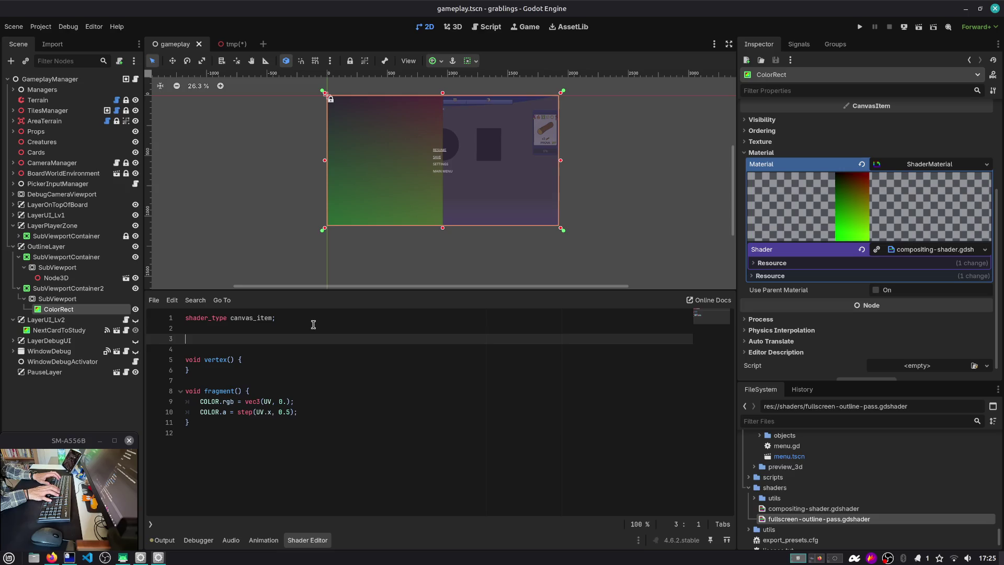
key("BackSpace")
Declare 'uniform sampler2D input_texture;' on a new line above vertex().
key("Return")
type("unifor")
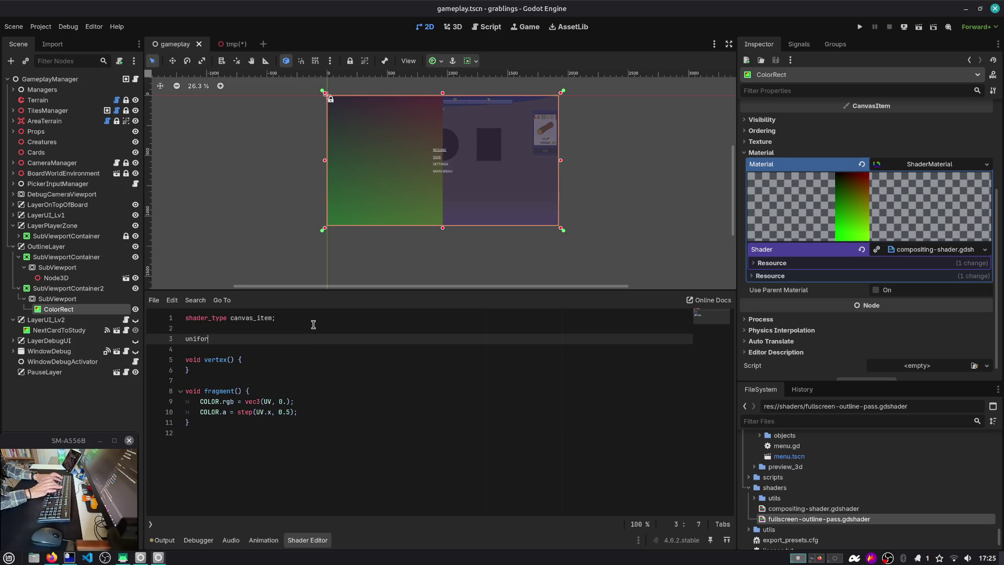
type("m sample")
key("Return")
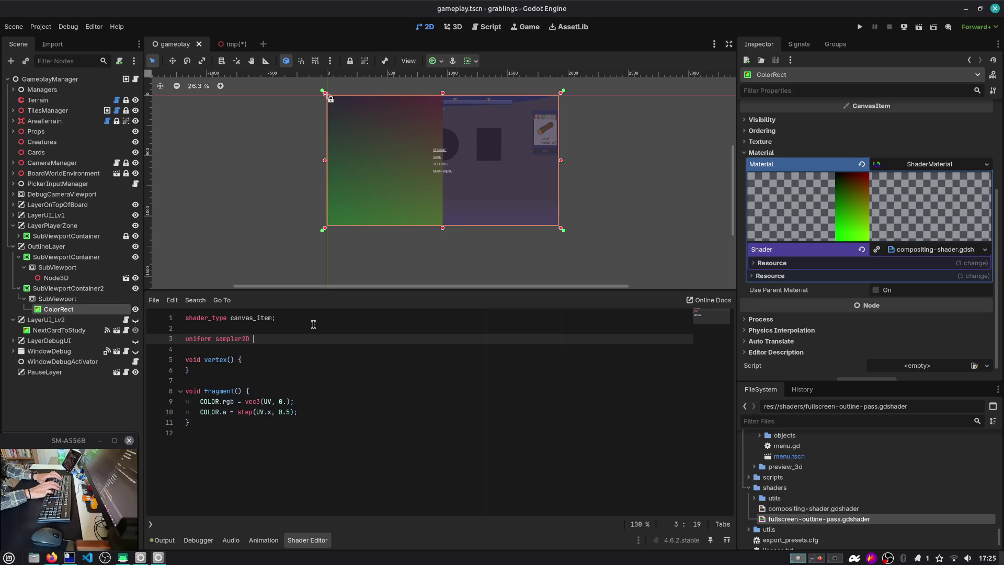
type("put_texture : ")
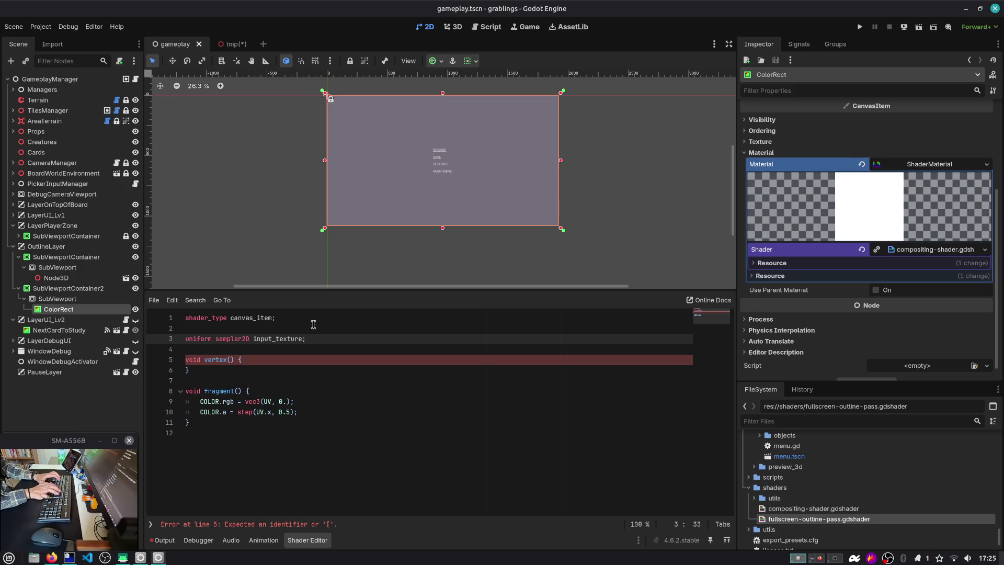
type("hint")
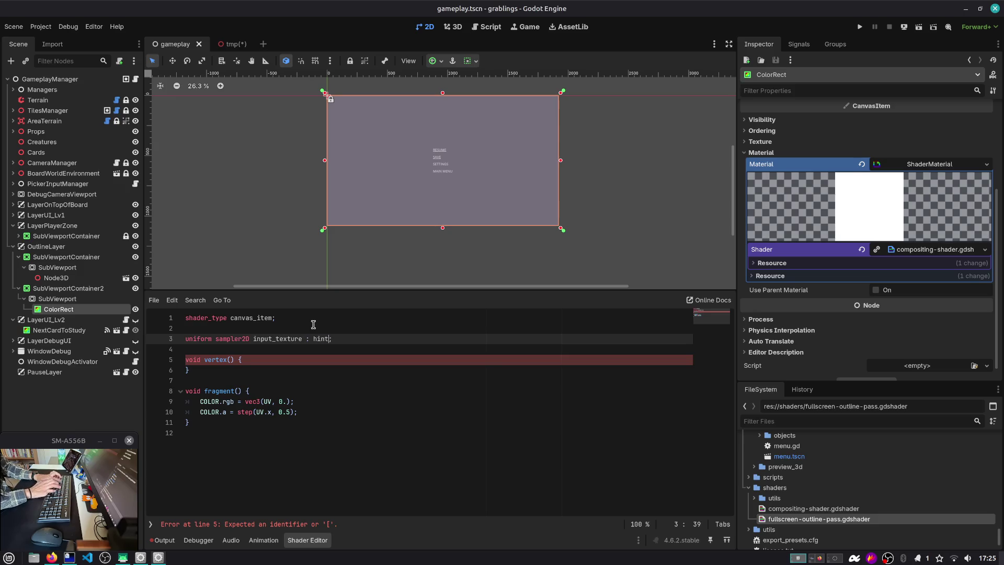
type("_text")
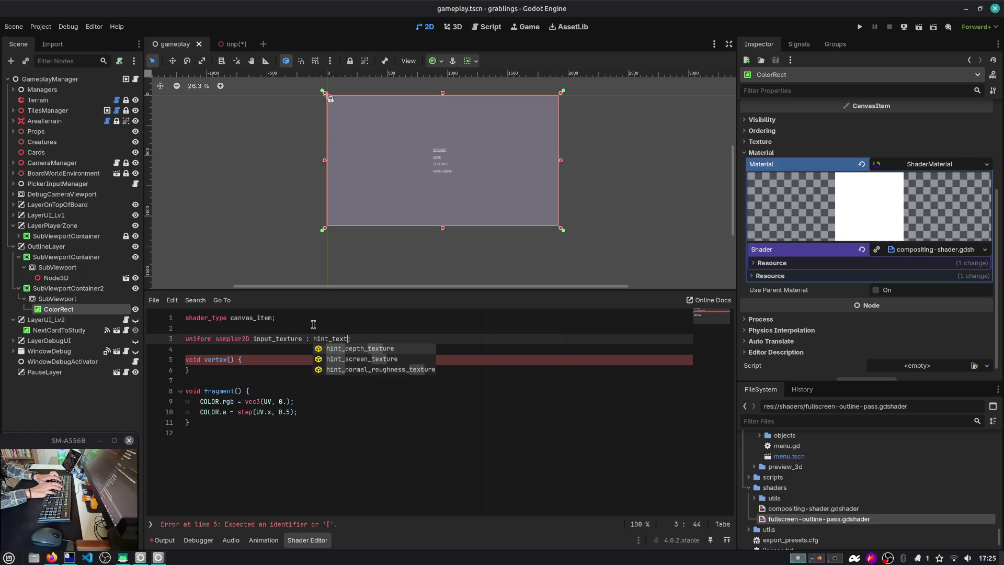
key("BackSpace")
key("BackSpace")
key("BackSpace")
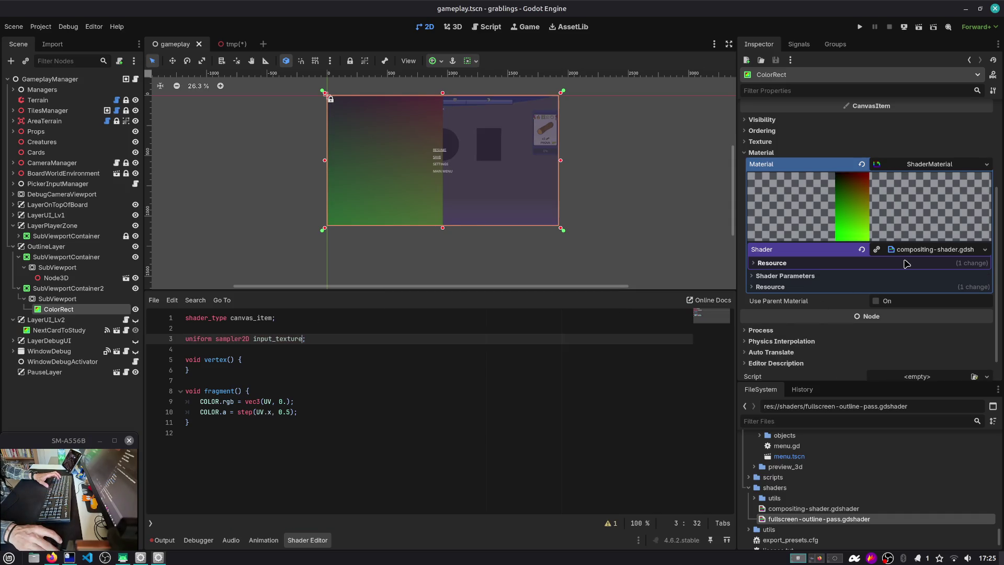
Try assigning a new ViewportTexture to Input Texture and dismiss the resulting warning.
left_click(840, 262)
left_click(920, 252)
left_click(920, 252)
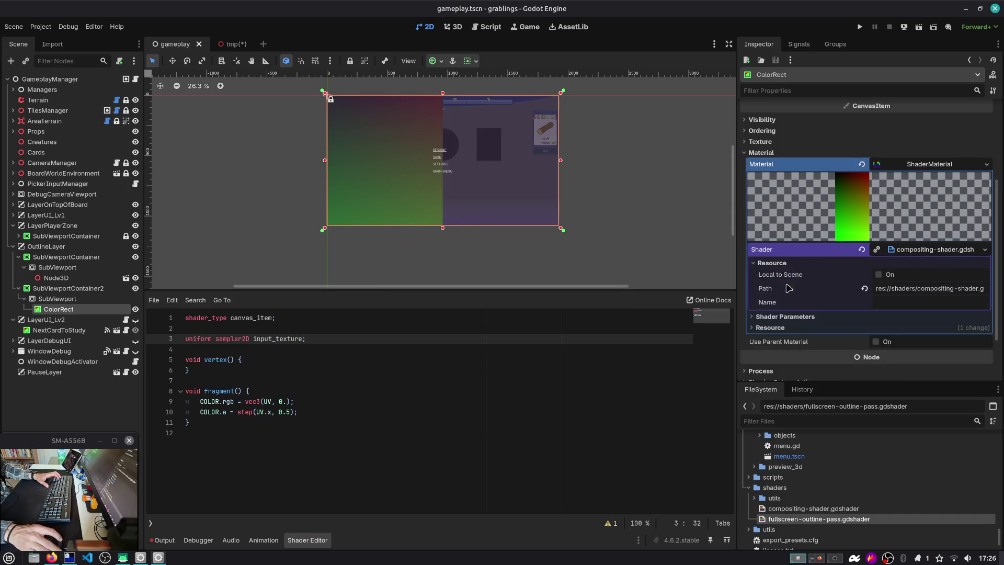
left_click(784, 316)
left_click(919, 328)
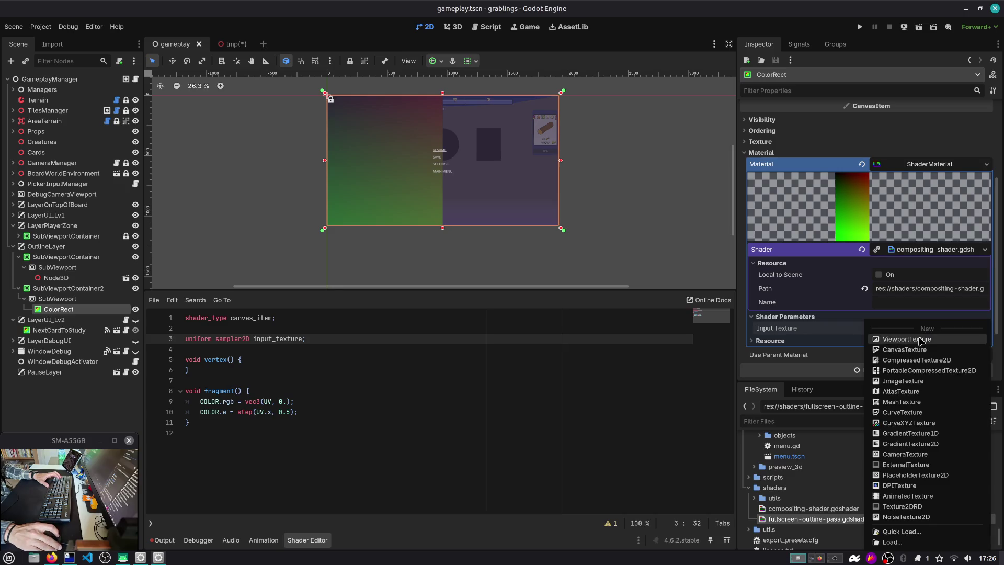
left_click(920, 339)
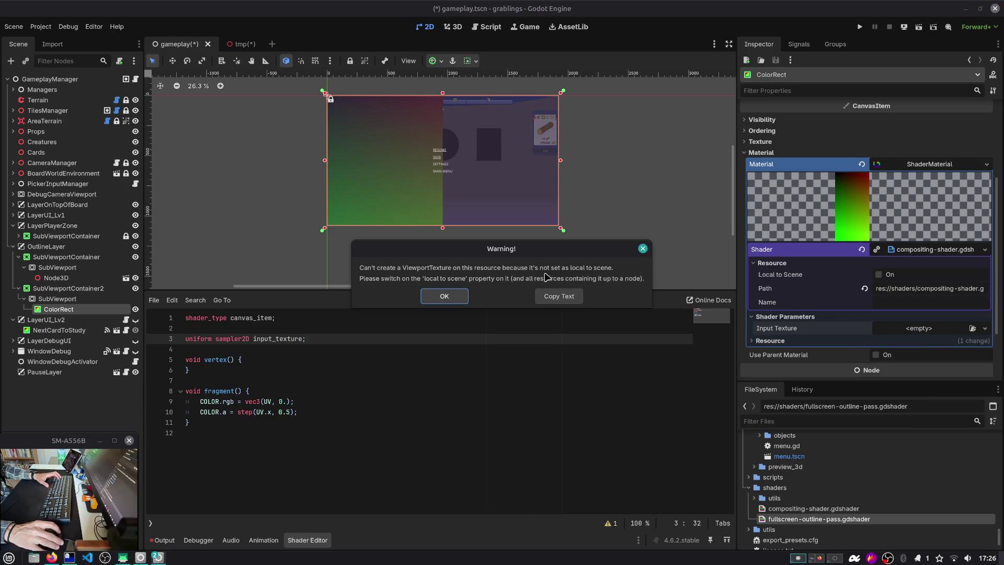
left_click(878, 275)
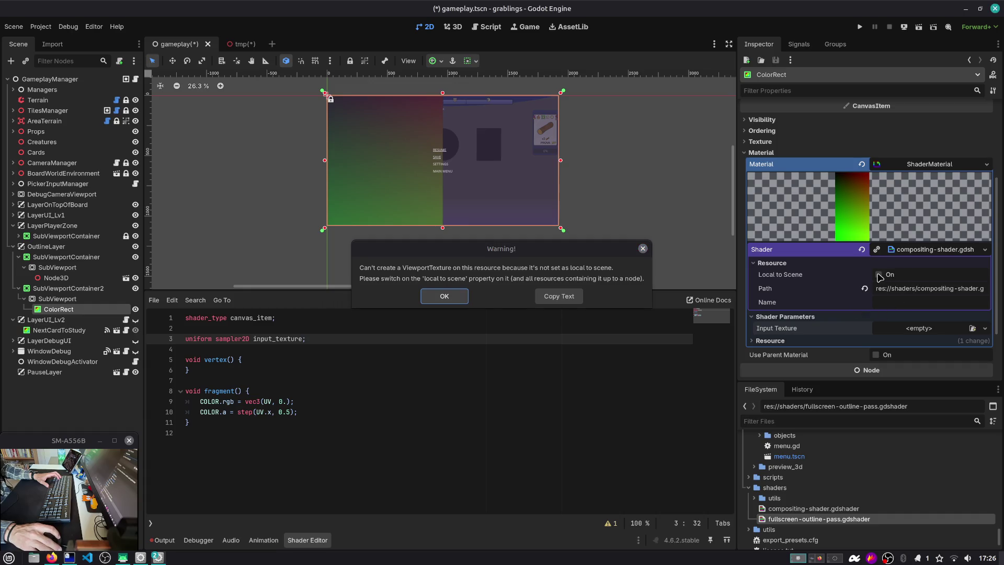
key("Return")
Make the compositing shader Local to Scene and retry the viewport texture assignment.
left_click(878, 275)
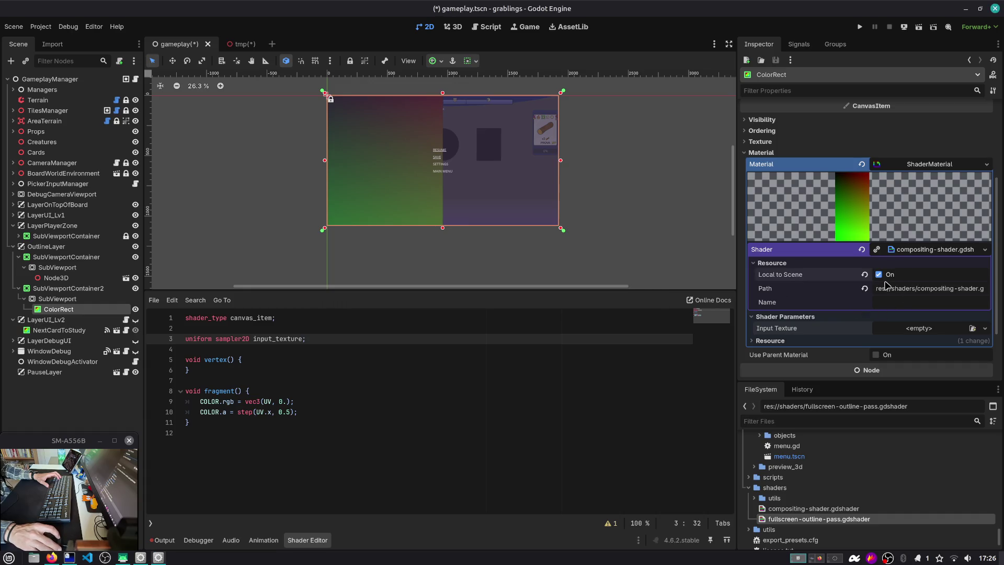
left_click(910, 328)
left_click(911, 341)
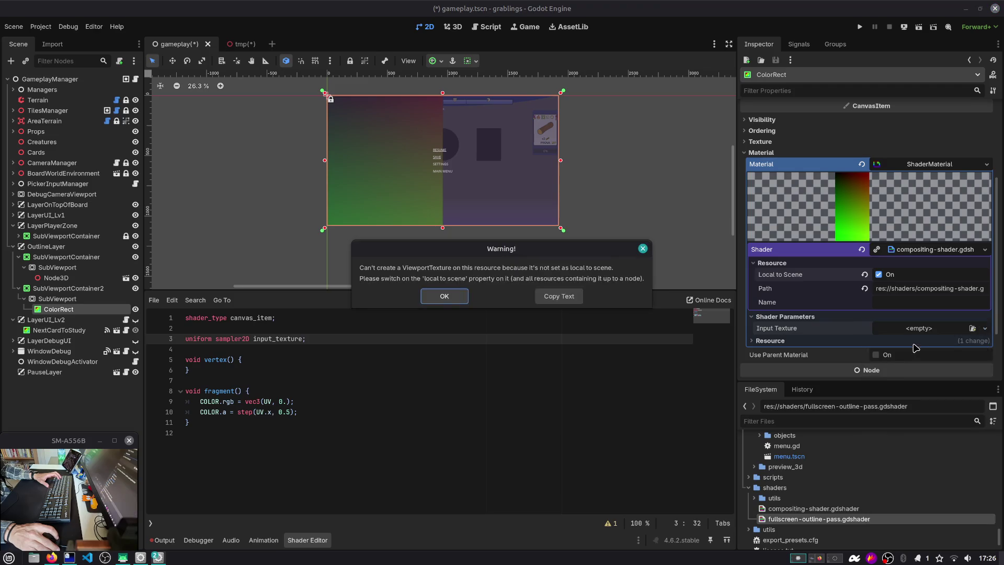
left_click(445, 294)
left_click(918, 328)
left_click(920, 341)
left_click(454, 293)
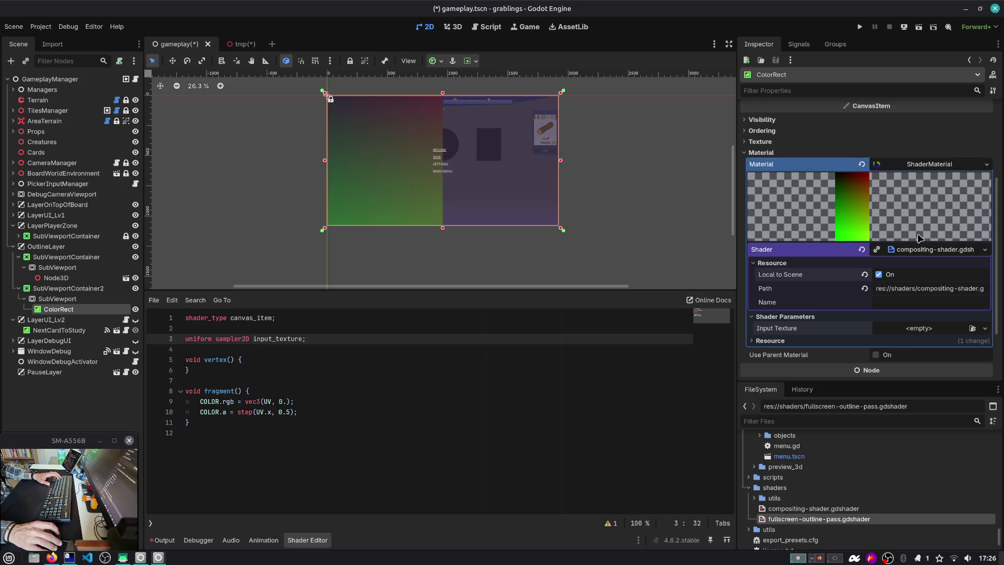
left_click(926, 250)
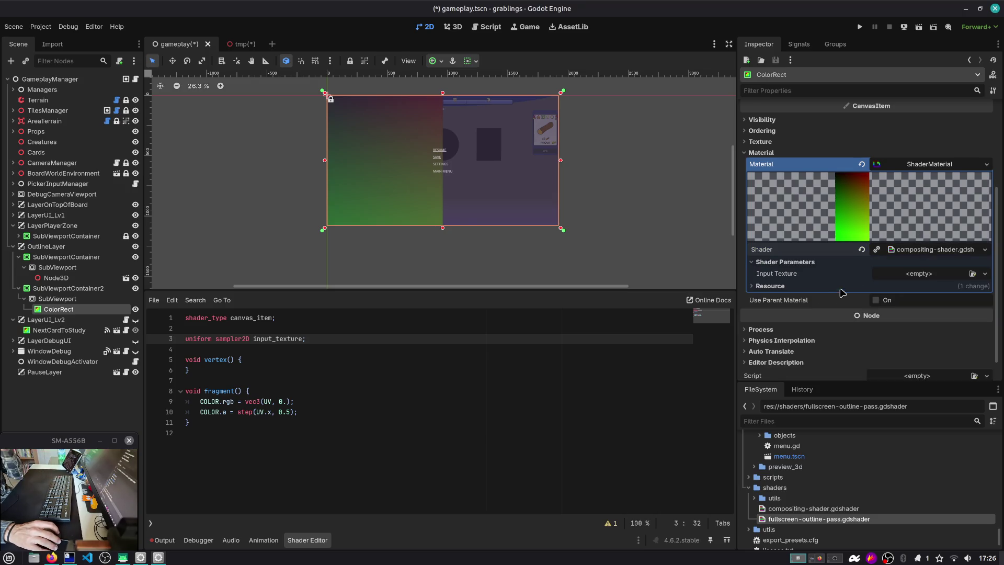
left_click(836, 287)
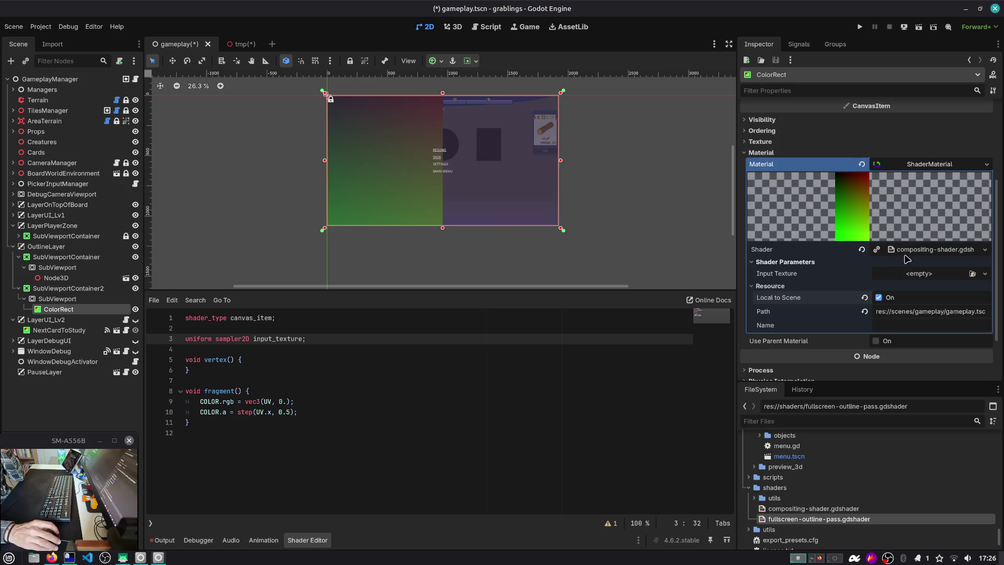
left_click(913, 250)
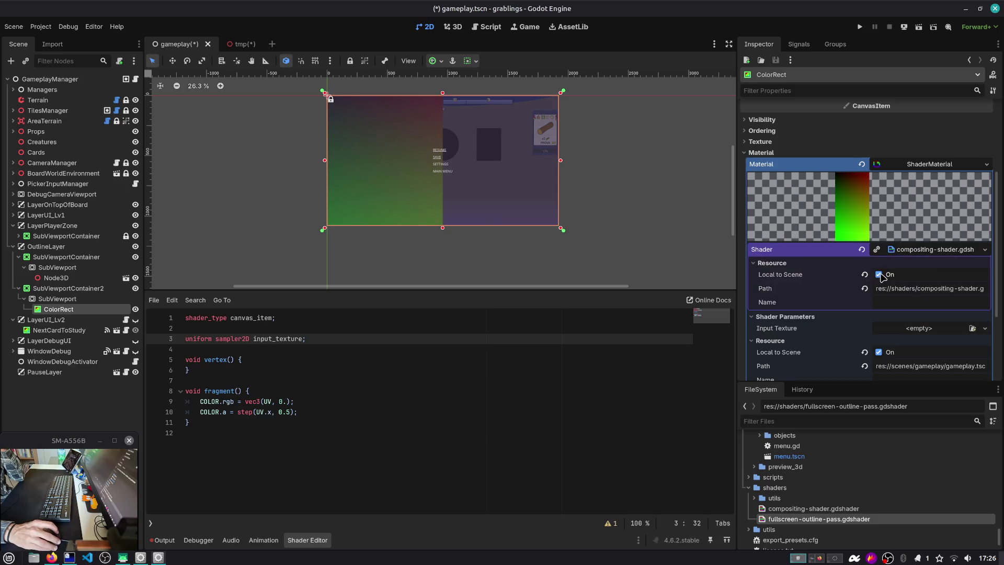
Set Input Texture to a new ViewportTexture sourced from OutlineLayer's SubViewport.
left_click(772, 263)
left_click(984, 287)
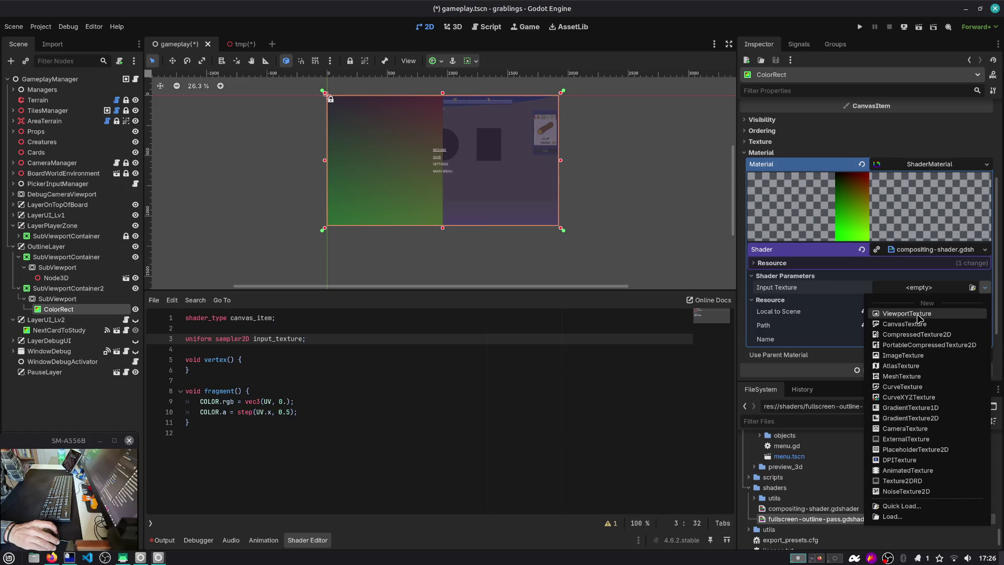
left_click(917, 317)
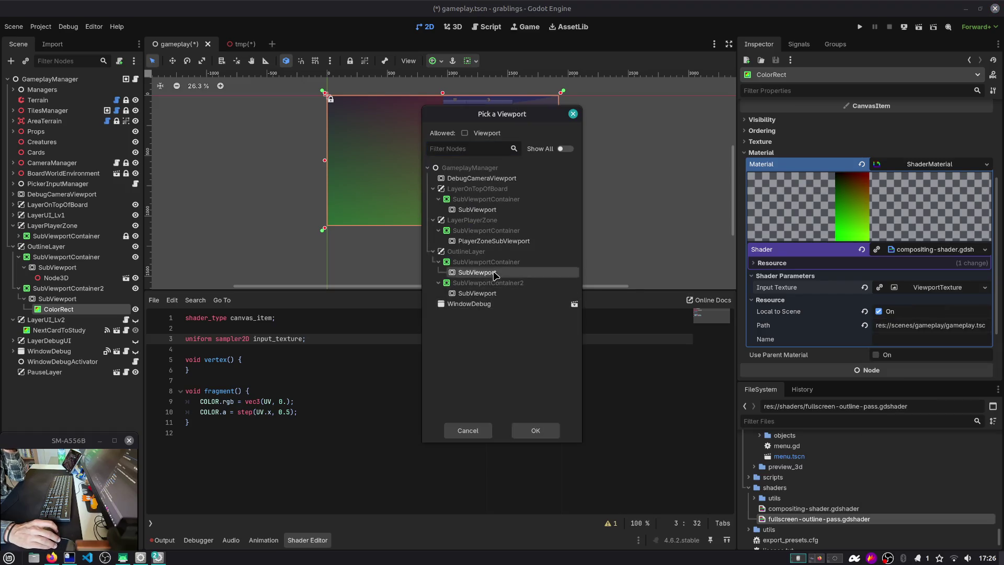
double_click(494, 272)
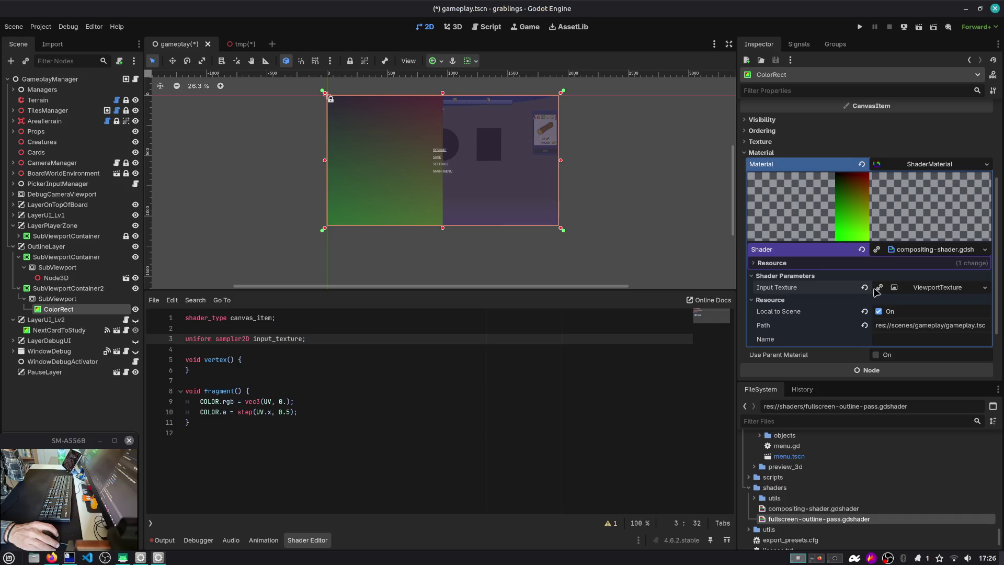
left_click(56, 277)
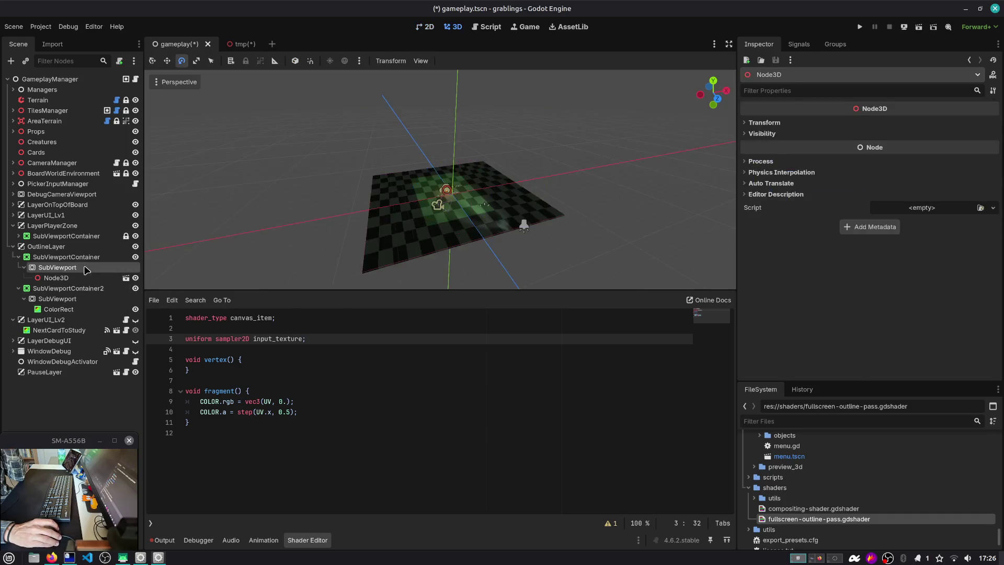
Rename OutlineLayer's SubViewport to OutlineSubviewport and save the scene.
left_click(58, 267)
double_click(68, 267)
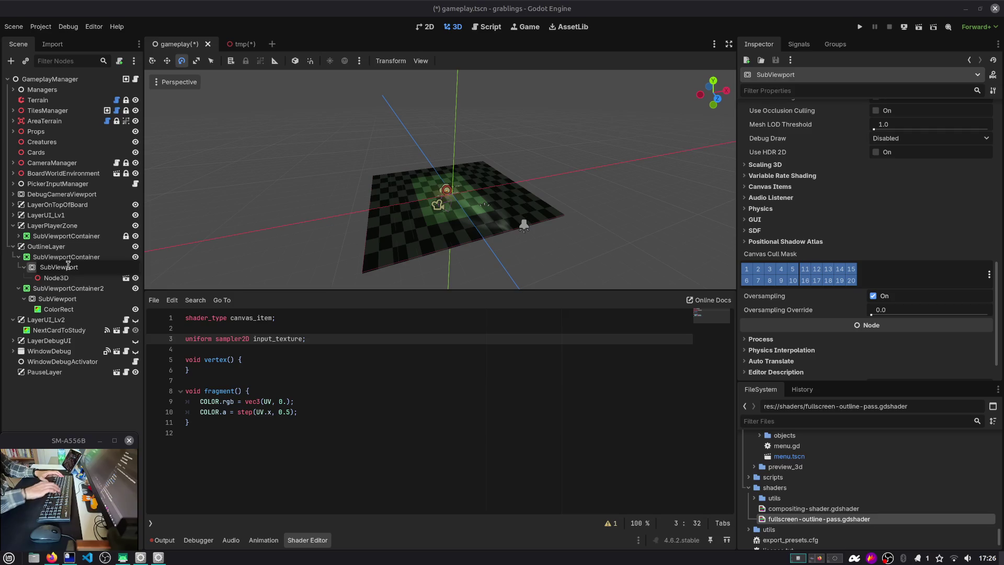
type("Outline")
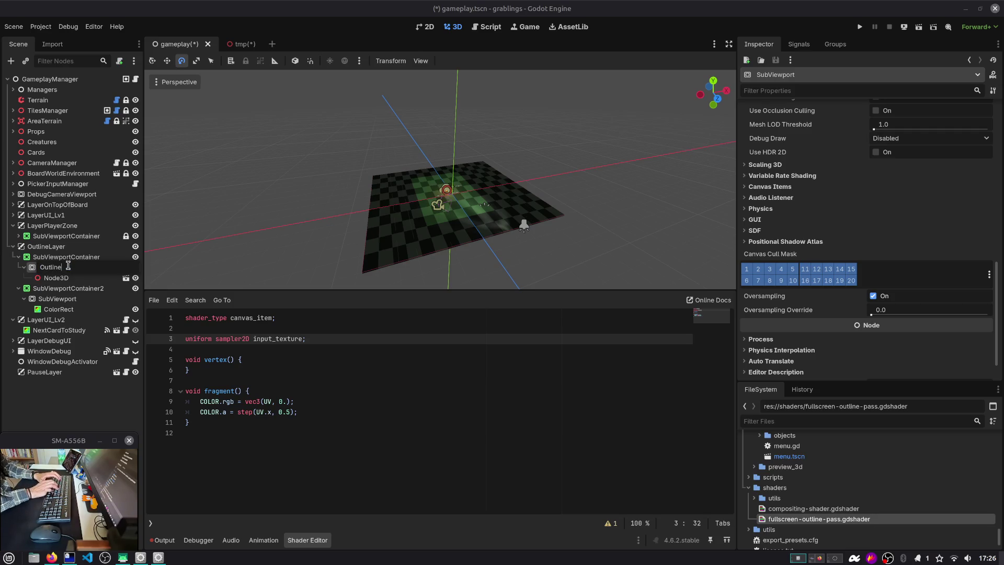
type("Subviwe")
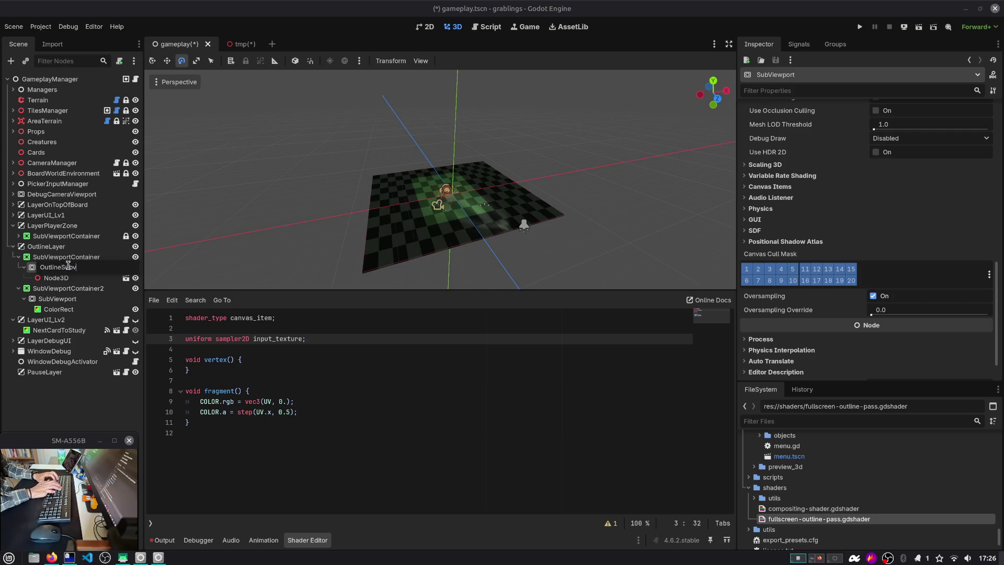
key("BackSpace")
key("BackSpace")
type("ewport")
key("Return")
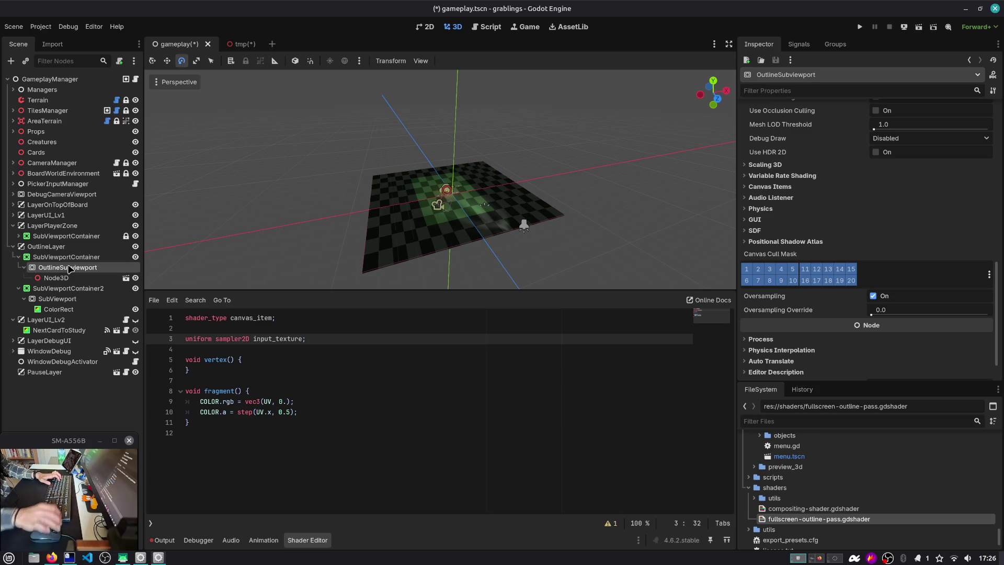
key("ctrl+s")
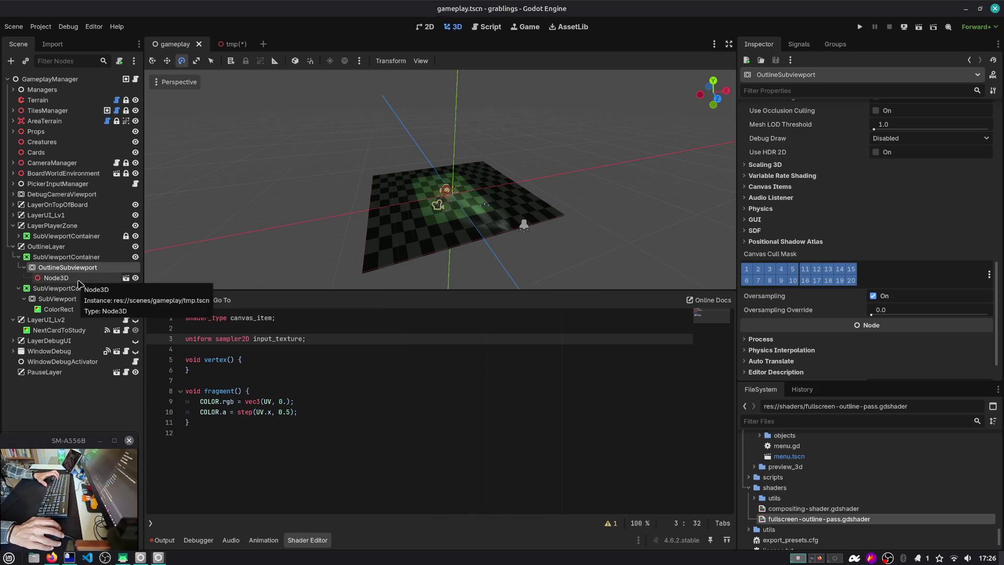
Hide SubViewportContainer2 and run the game with F6.
left_click(78, 280)
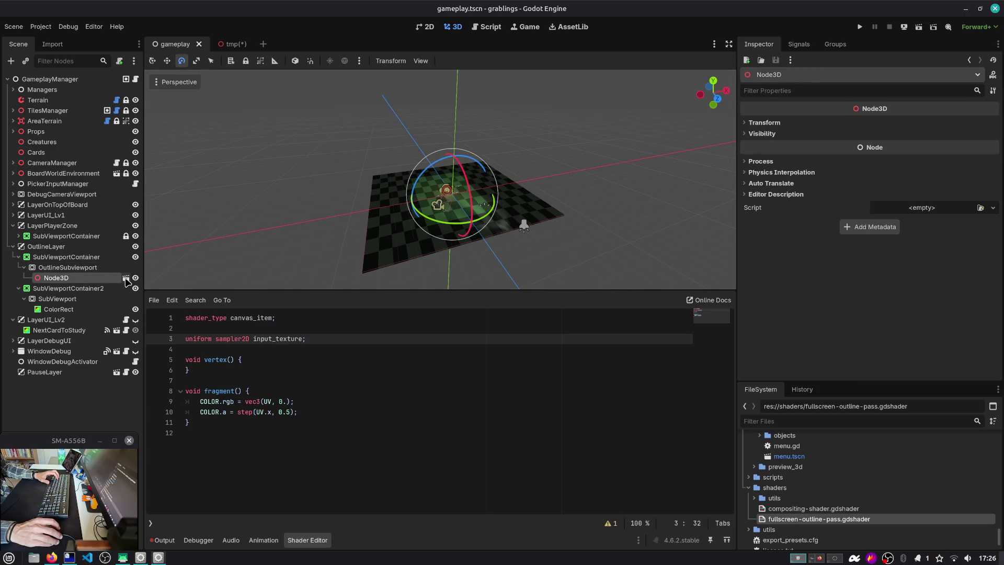
key("Up")
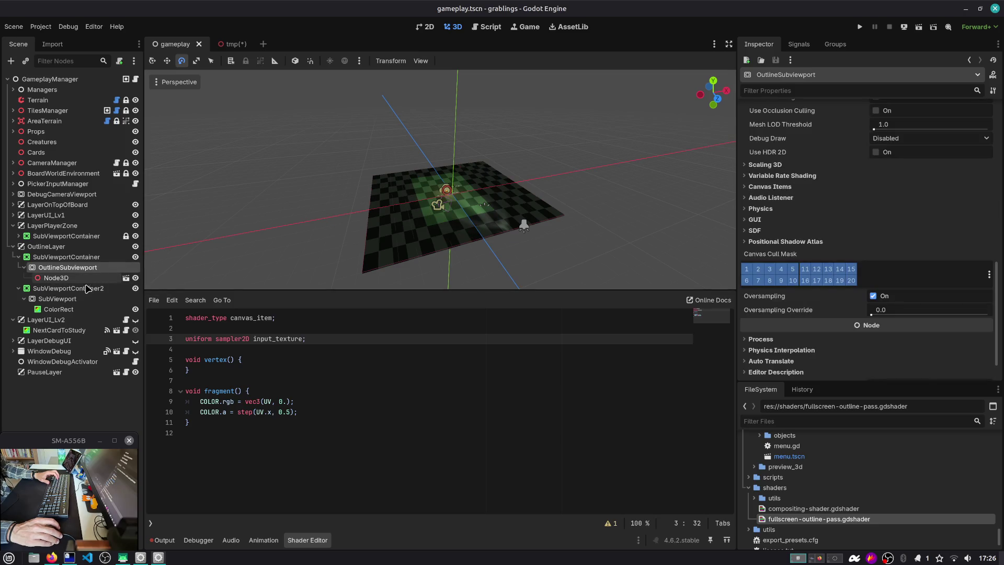
left_click(135, 288)
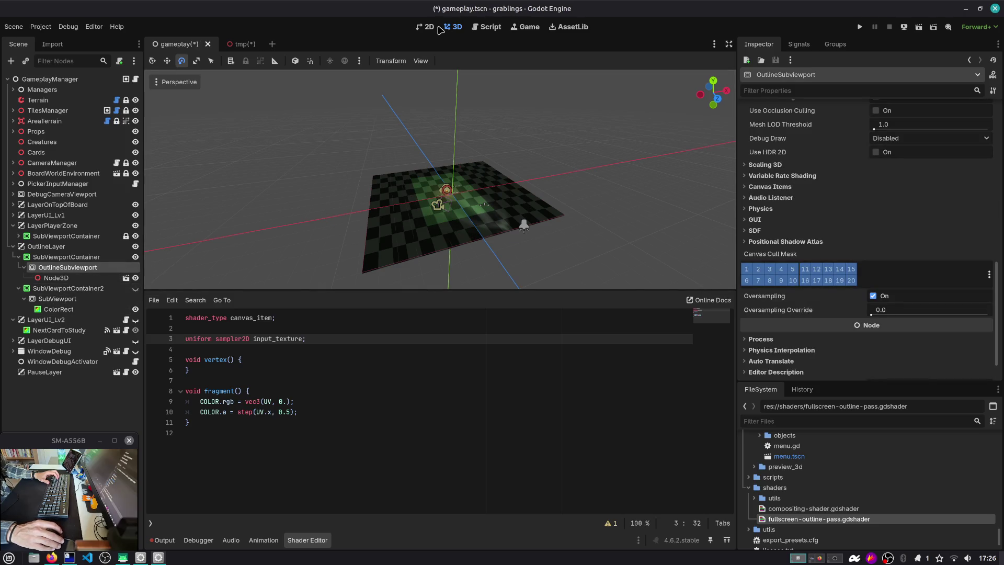
key("F6")
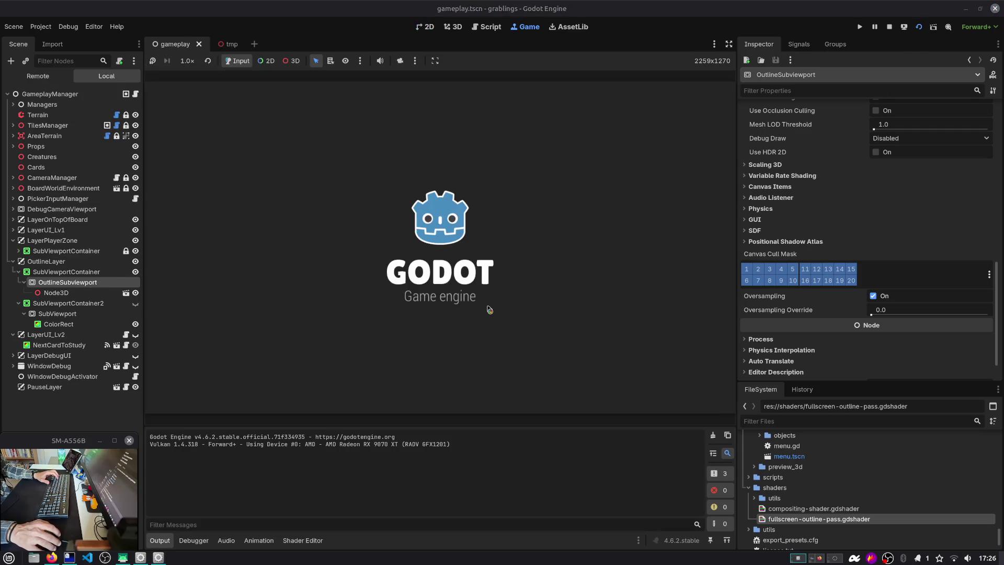
Select the outline layer's SubViewportContainer and toggle its visibility off and back on.
left_click(61, 272)
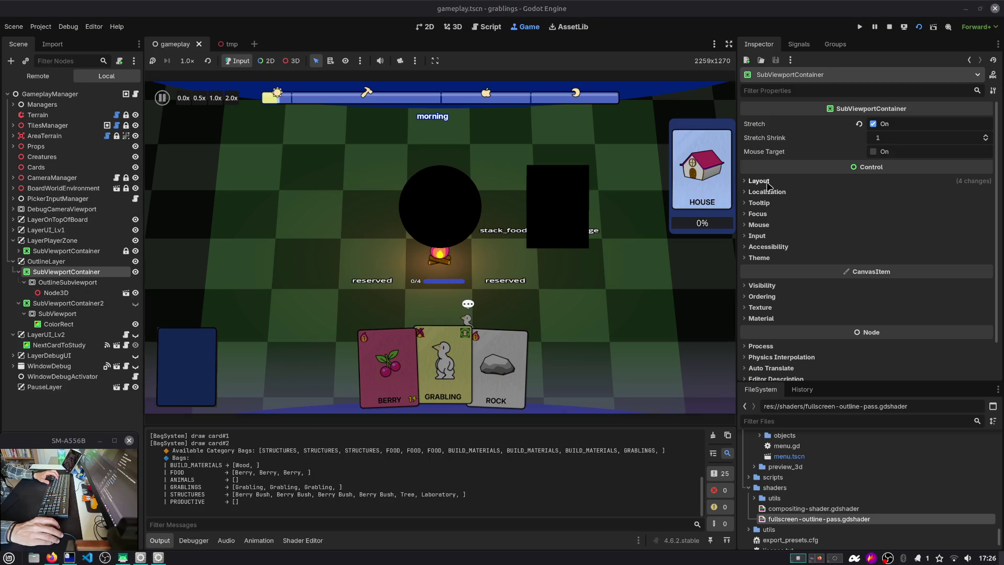
left_click(135, 272)
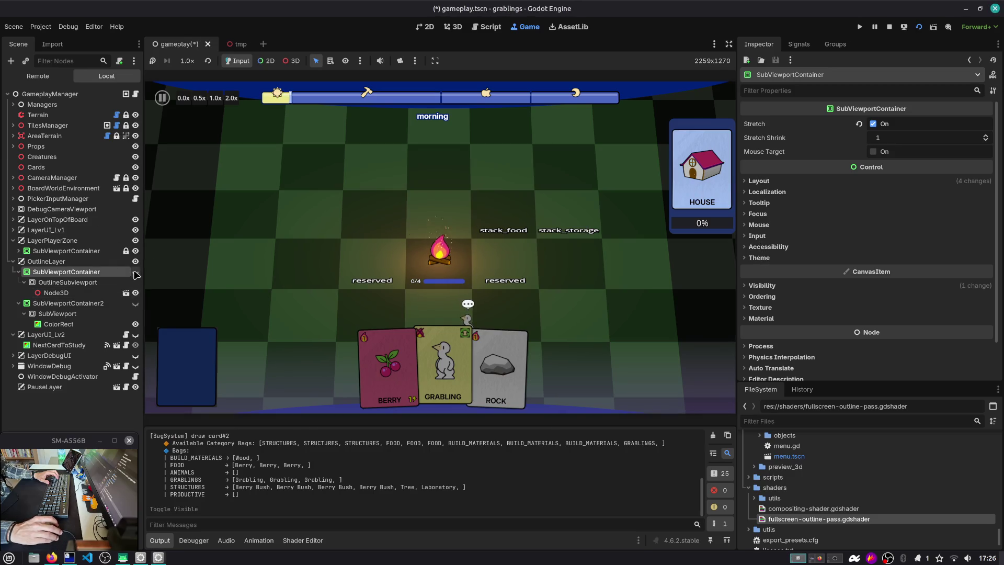
left_click(134, 272)
Toggle OutlineSubviewport's canvas cull mask layers until the mask covers all 20 layers.
left_click(130, 282)
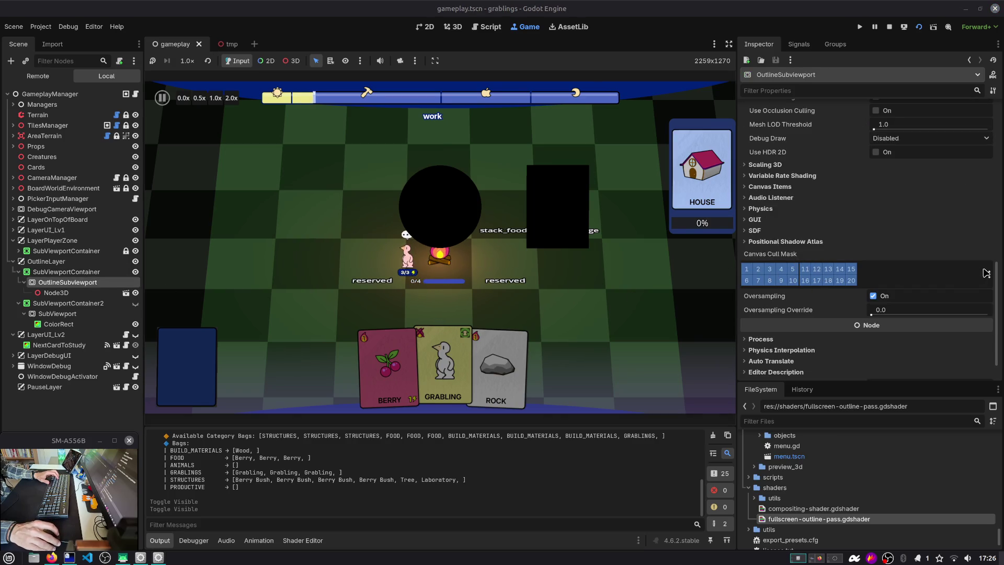
left_click(747, 271)
left_click(772, 268)
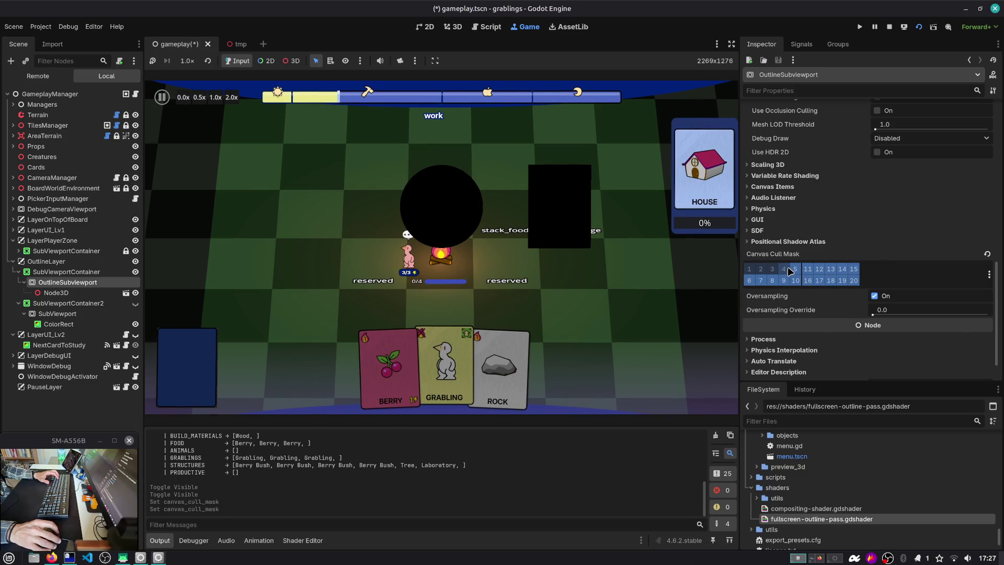
left_click(788, 271)
left_click(795, 268)
left_click(795, 280)
left_click(783, 280)
left_click(749, 281)
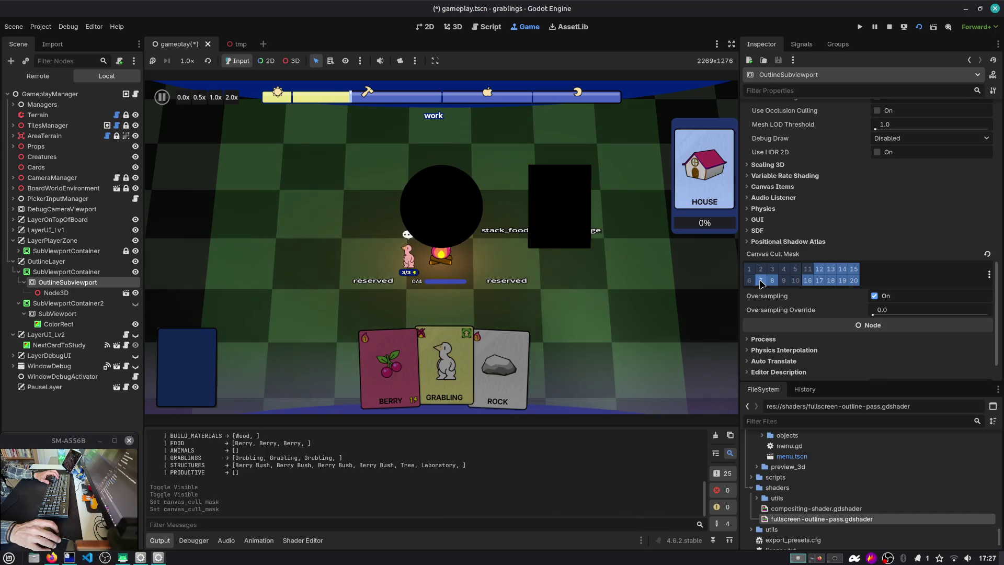
left_click(760, 280)
left_click(771, 281)
left_click(808, 280)
left_click(819, 280)
left_click(831, 281)
left_click(842, 280)
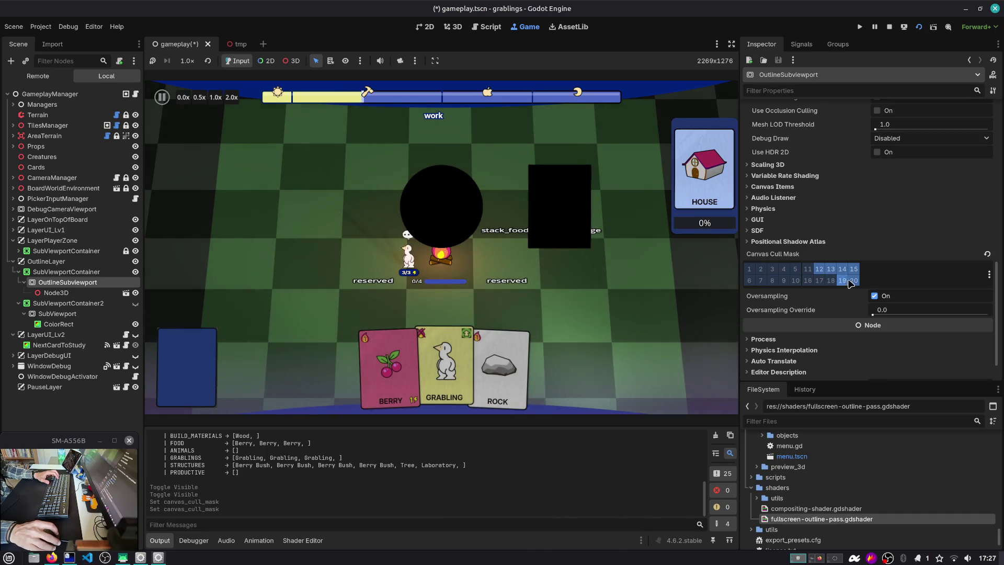
left_click(853, 268)
left_click(841, 268)
left_click(831, 268)
left_click(819, 269)
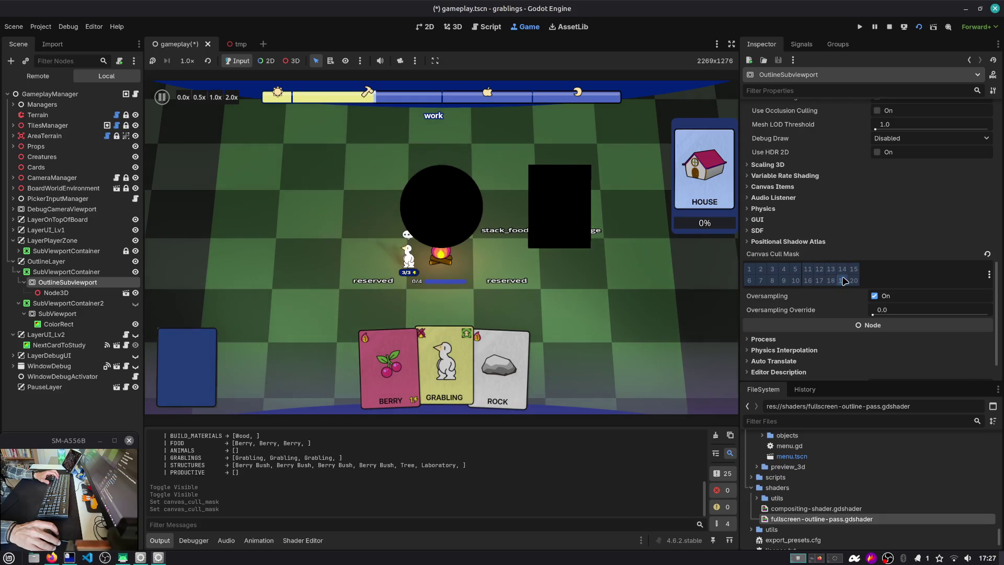
Select the parent SubViewportContainer and expand its CanvasItem Visibility properties.
scroll(783, 332, "up", 5)
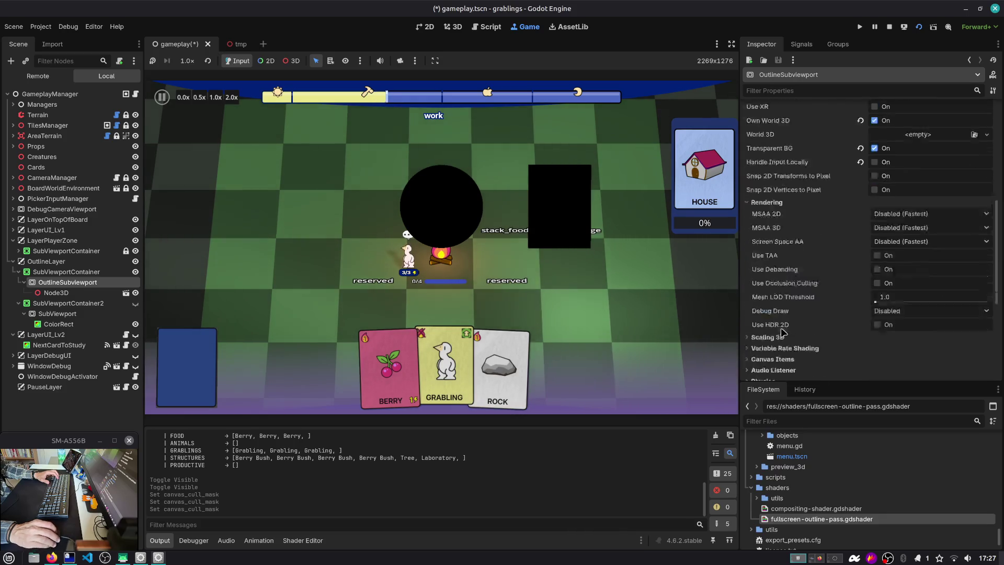
scroll(784, 324, "up", 10)
scroll(800, 225, "down", 5)
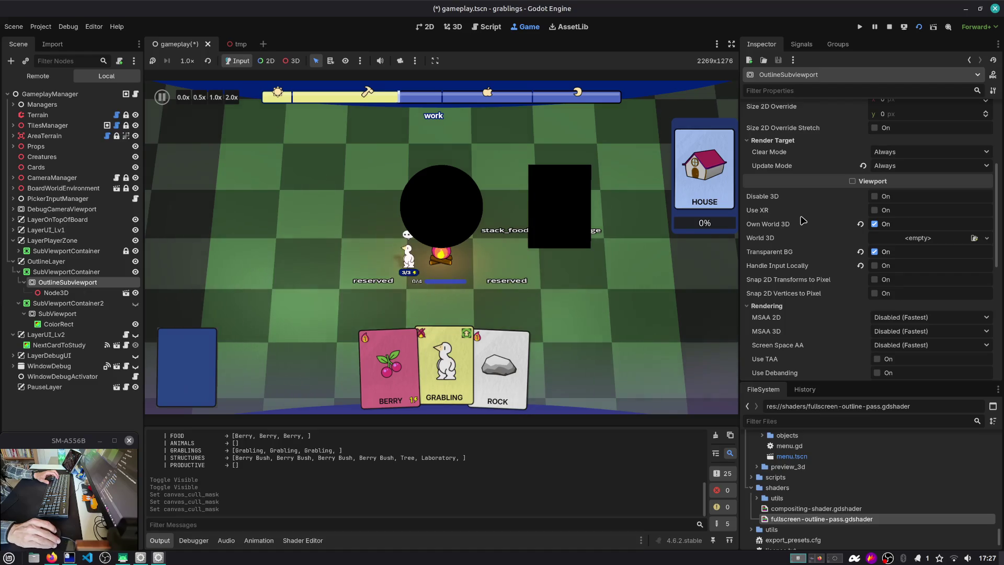
scroll(803, 220, "down", 5)
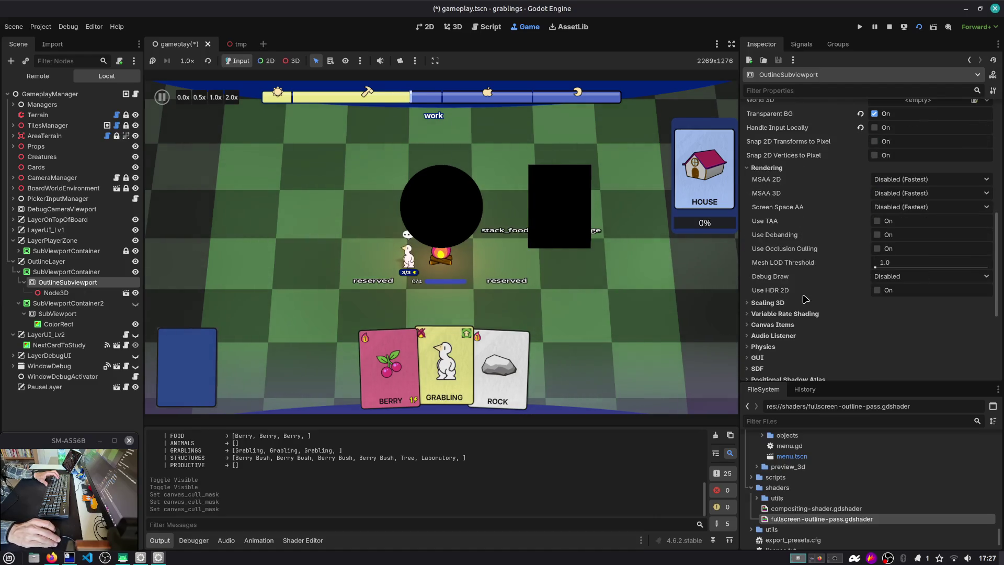
scroll(804, 299, "down", 5)
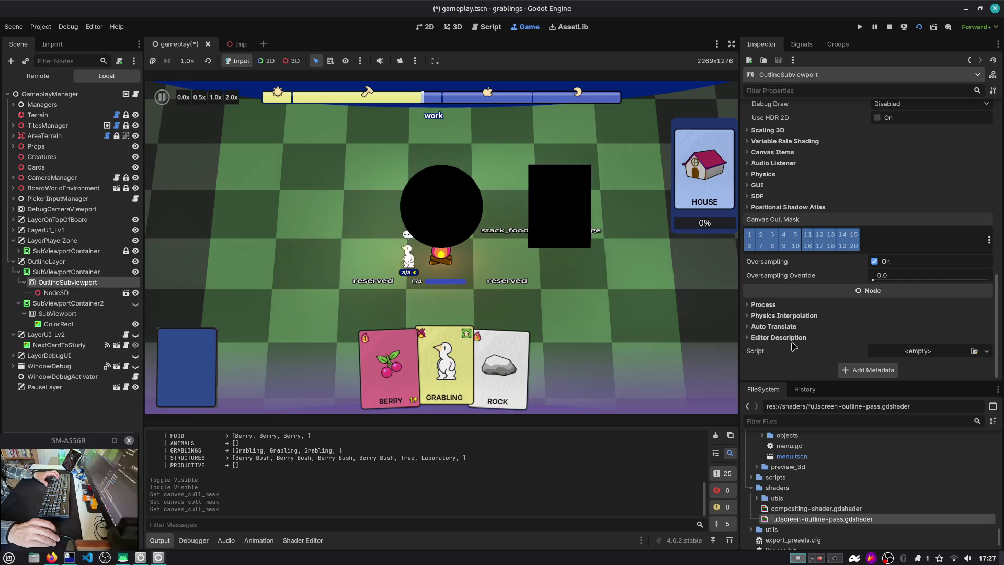
key("Up")
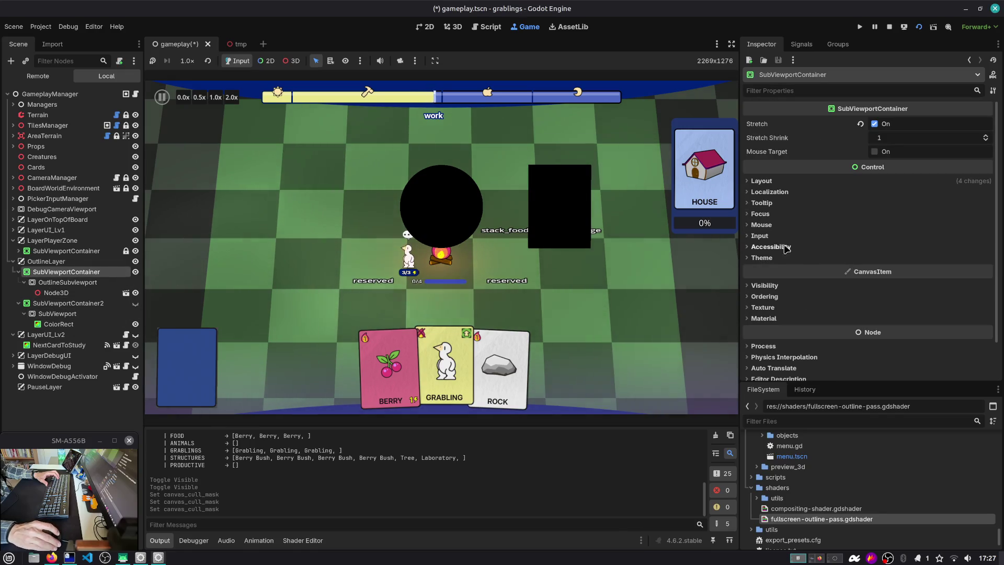
left_click(773, 286)
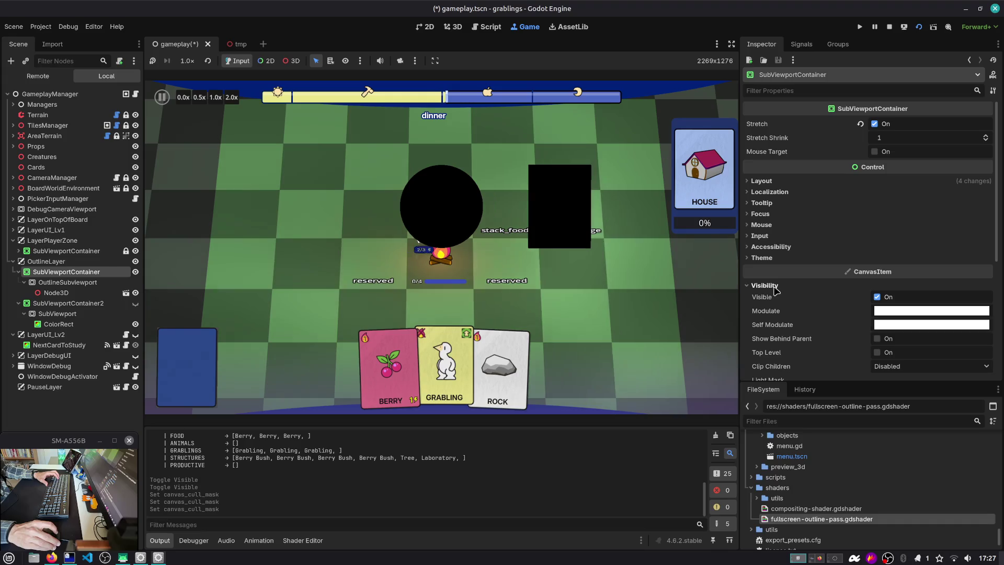
Clear all of the outline container's visibility layers, then begin attaching a script to OutlineLayer.
scroll(775, 289, "down", 3)
left_click(755, 334)
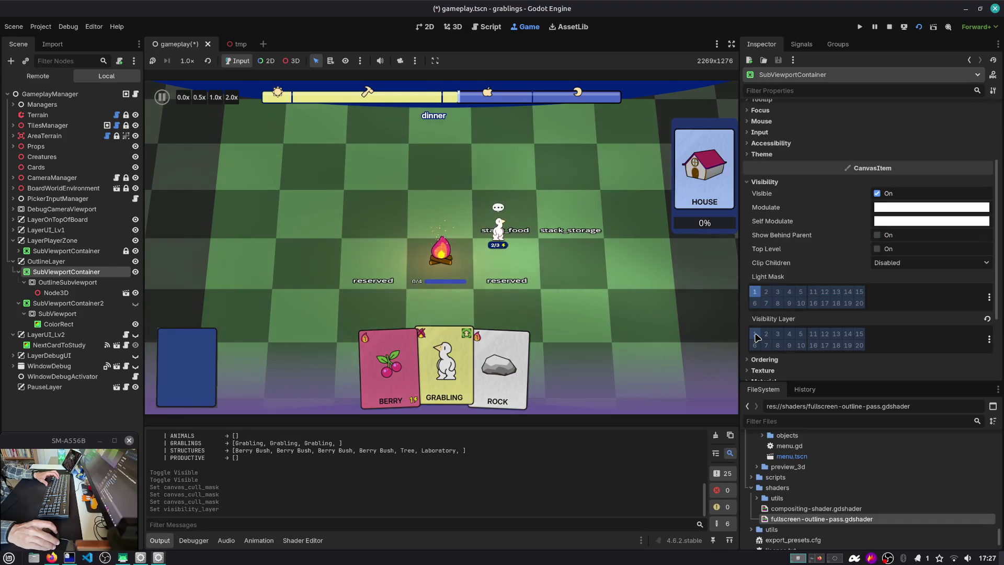
mouse_move(763, 324)
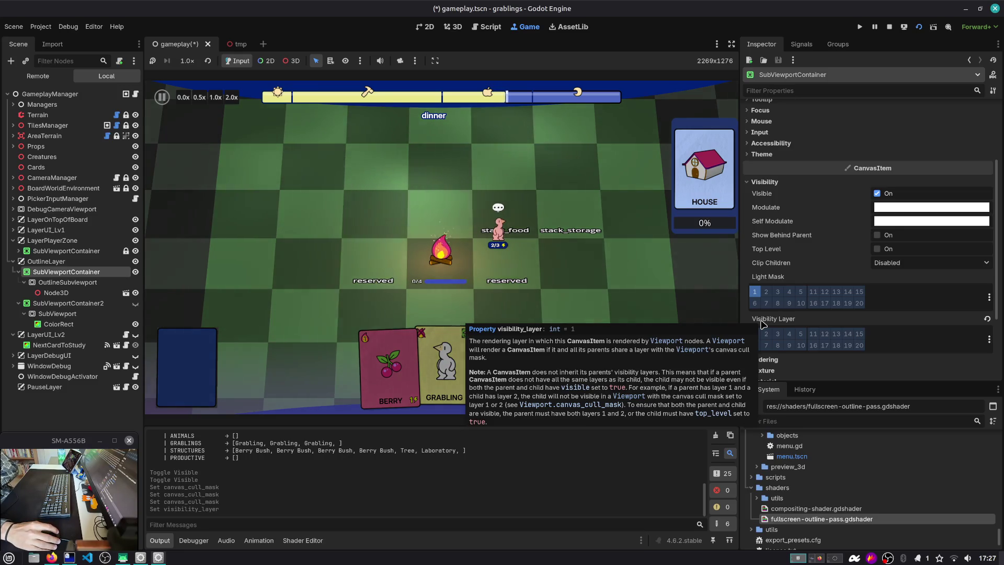
left_click(766, 335)
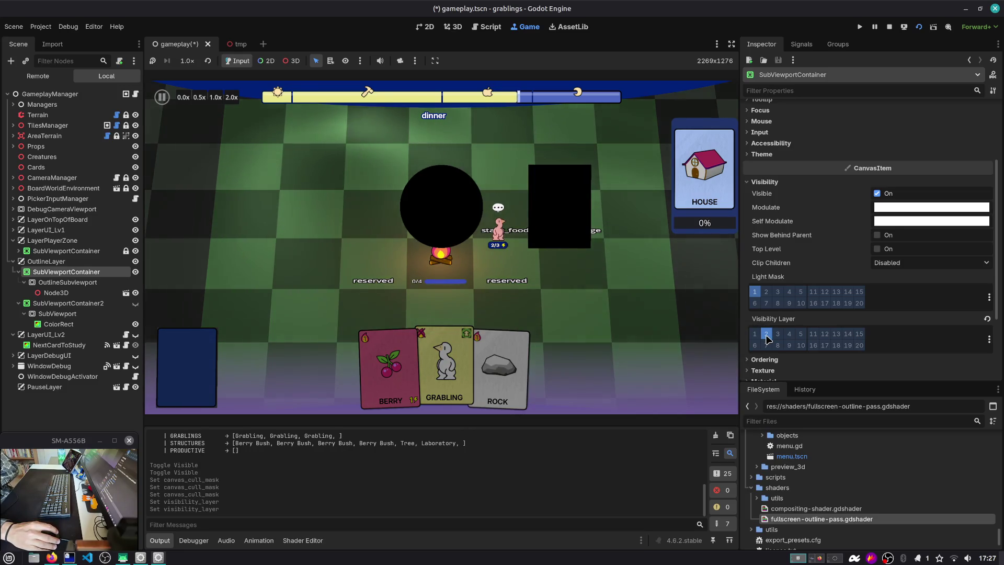
left_click(767, 338)
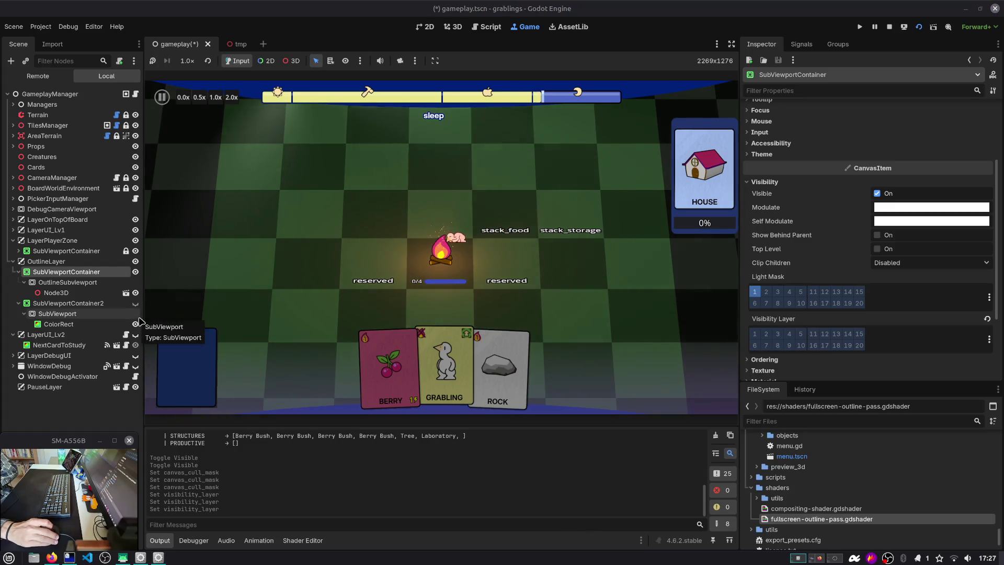
left_click(63, 261)
left_click(119, 61)
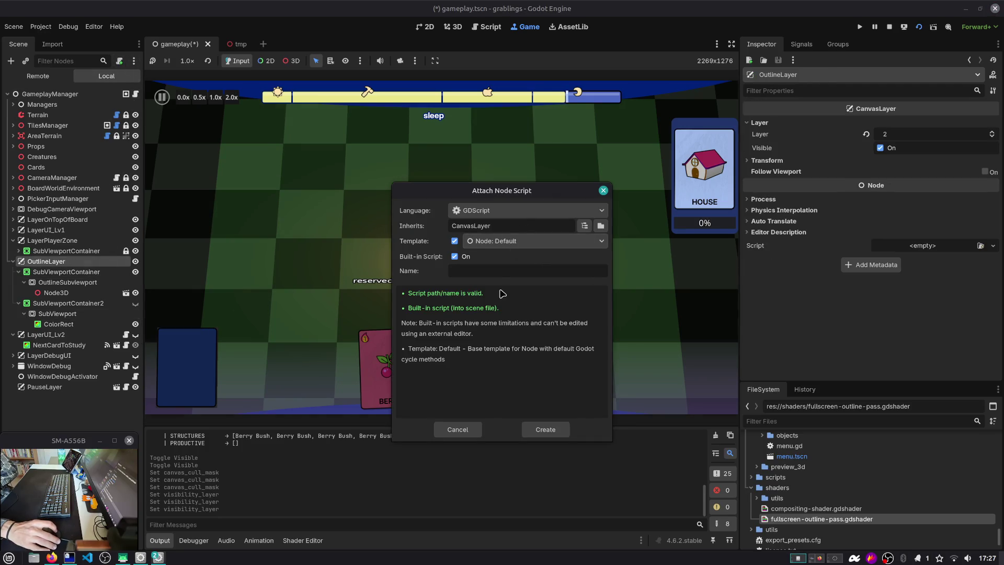
Create the script as a separate file named outline_manager.gd.
left_click(454, 256)
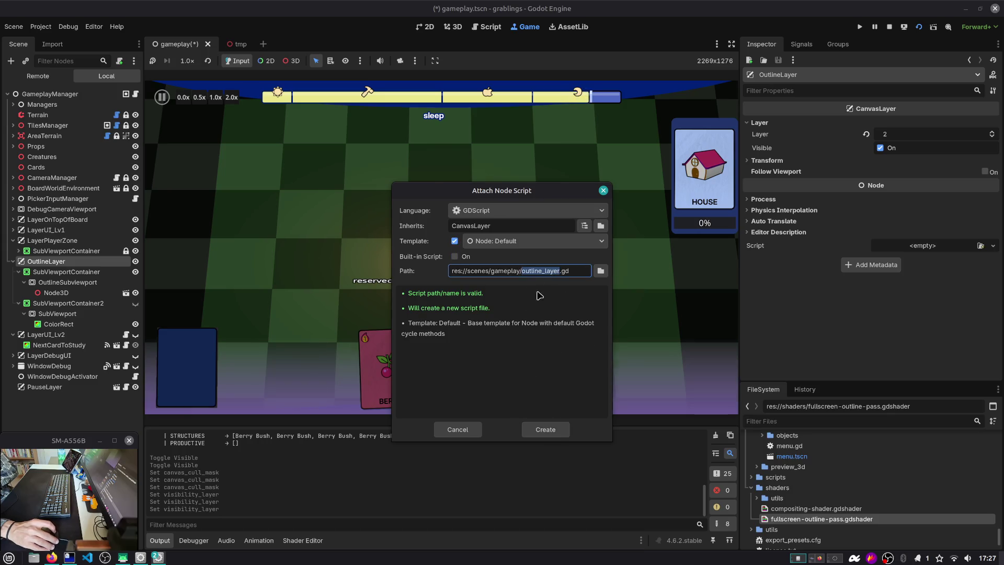
type("o")
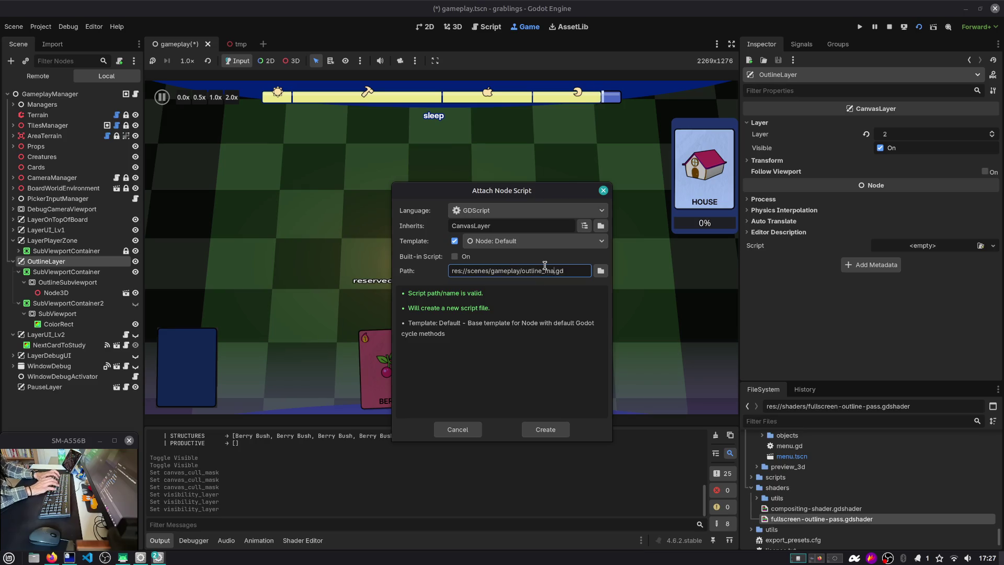
type("anager")
key("Return")
Add an exported outline_subviewport variable referencing OutlineSubviewport and save.
mouse_move(366, 193)
left_mouse_down()
mouse_move(314, 180)
mouse_move(287, 96)
left_mouse_up()
left_click(346, 94)
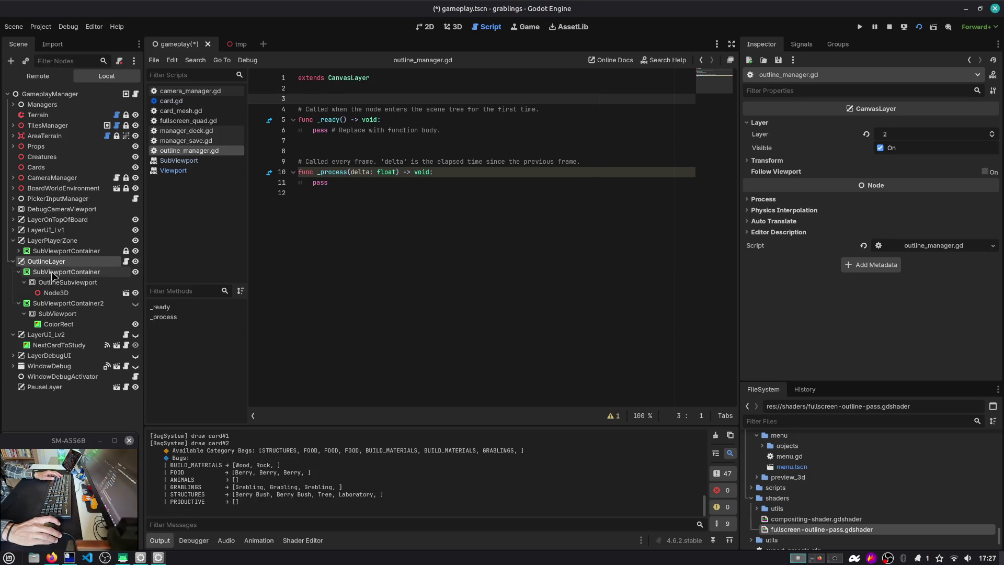
mouse_move(68, 282)
left_mouse_down()
mouse_move(242, 246)
mouse_move(343, 93)
left_mouse_up()
key("Up")
key("Return")
key("ctrl+s")
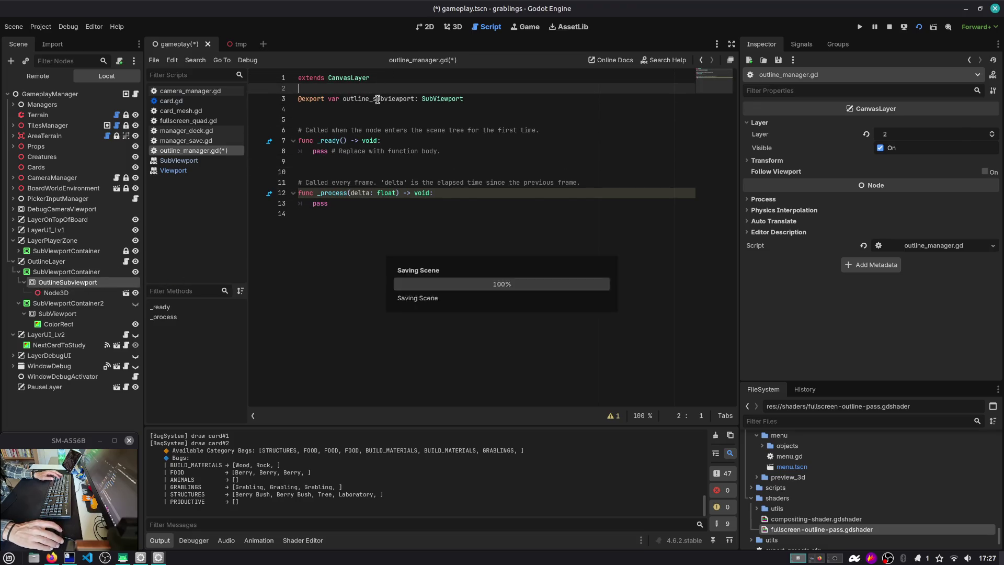
In _process, store outline_subviewport.get_texture() in subviewport_texture.
double_click(319, 204)
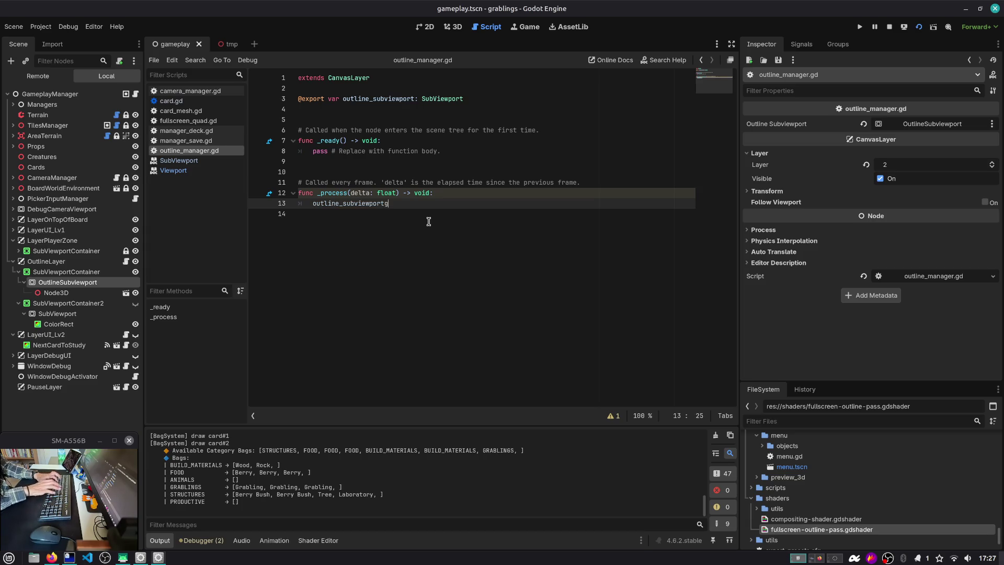
type("_text")
key("Return")
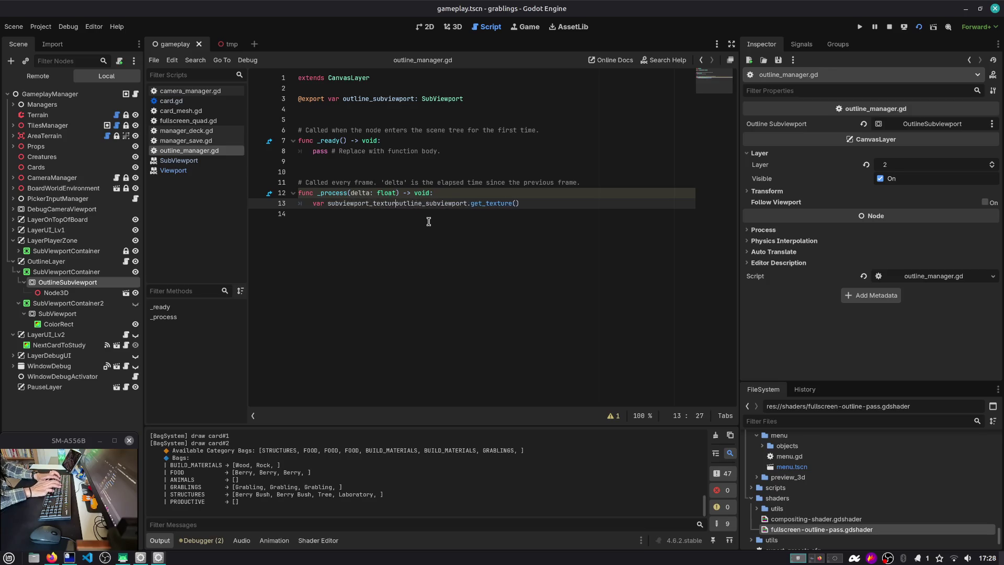
key("BackSpace")
type("=")
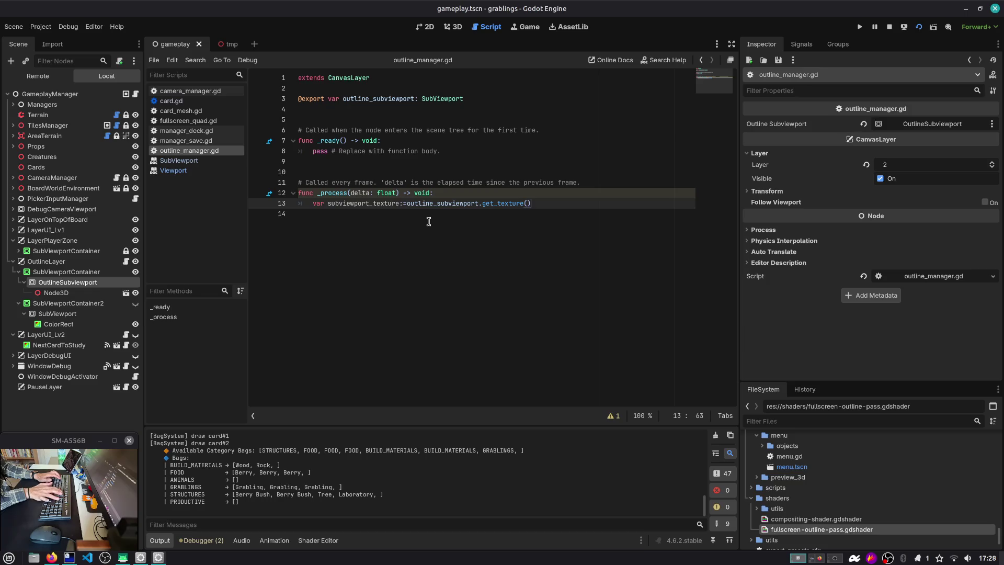
key("Return")
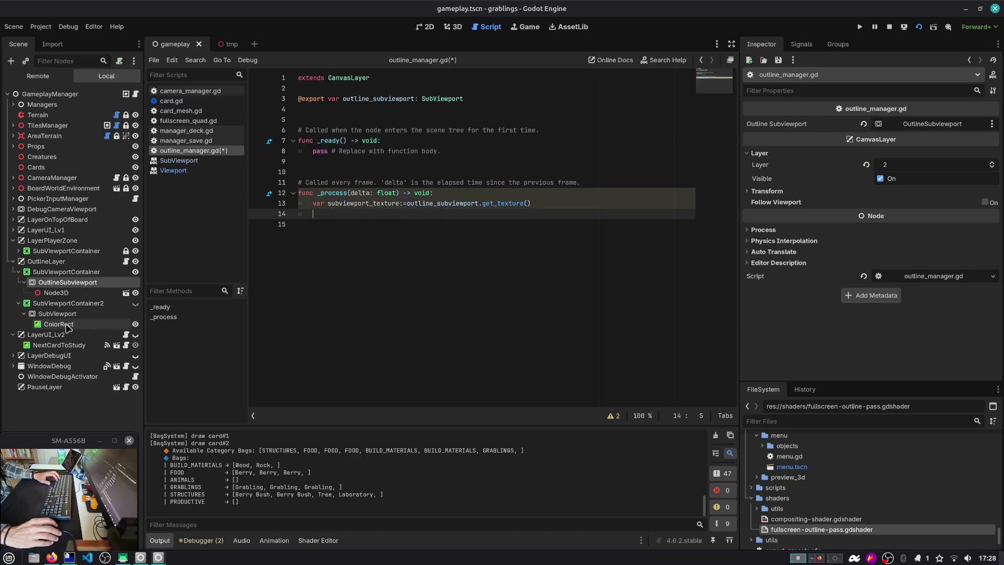
Rename the ColorRect to CompositingShader and save the scene.
left_click(72, 327)
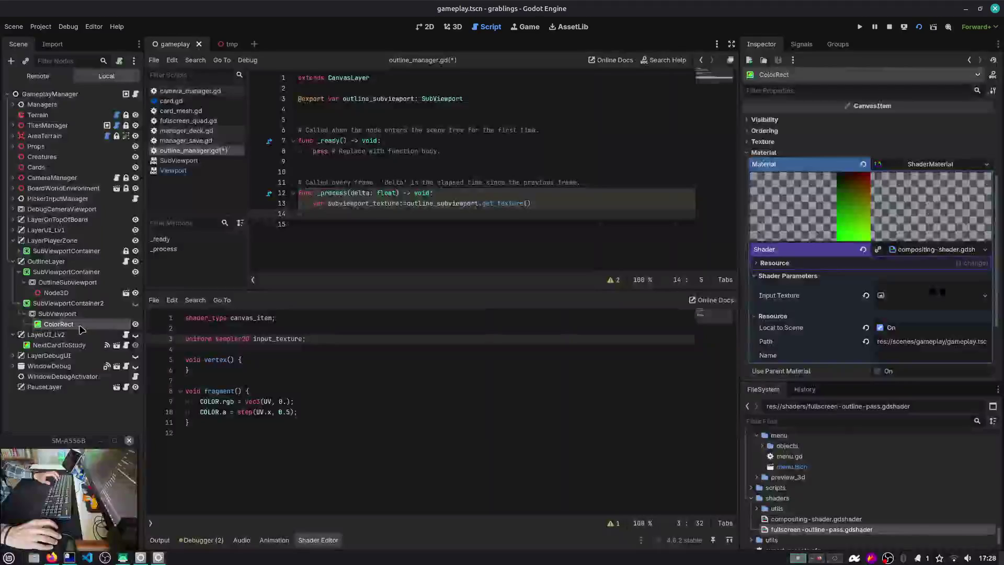
left_click(81, 326)
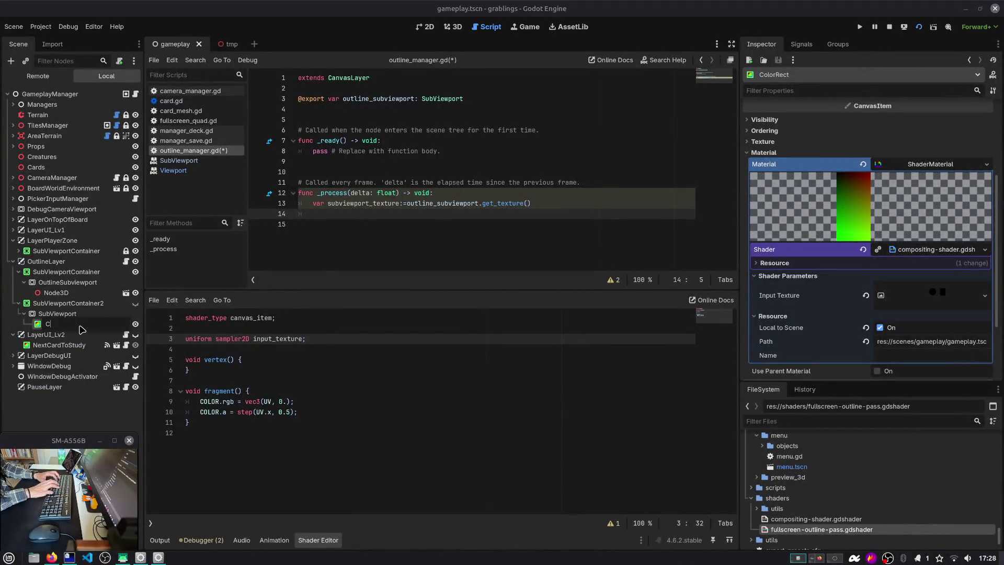
type("er")
key("Return")
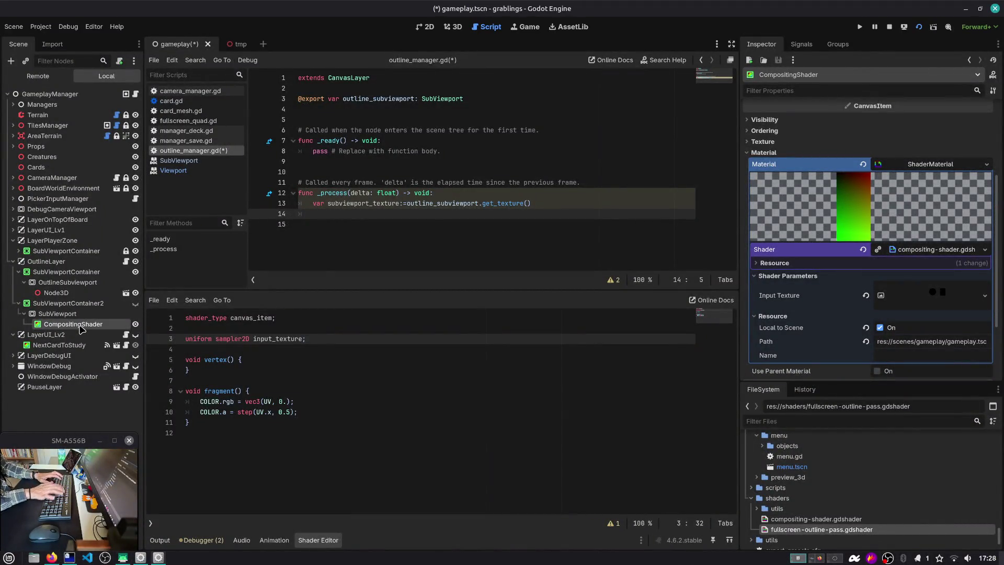
key("ctrl+s")
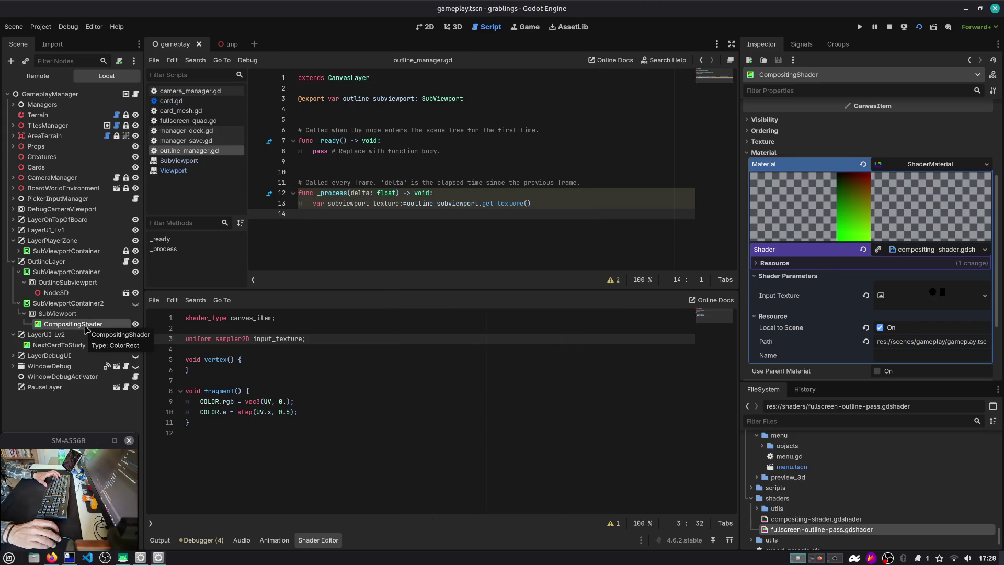
Export compositing_shader in the script and type compositing_shader.material.set_ on line 15.
left_click_drag(72, 325, 366, 110)
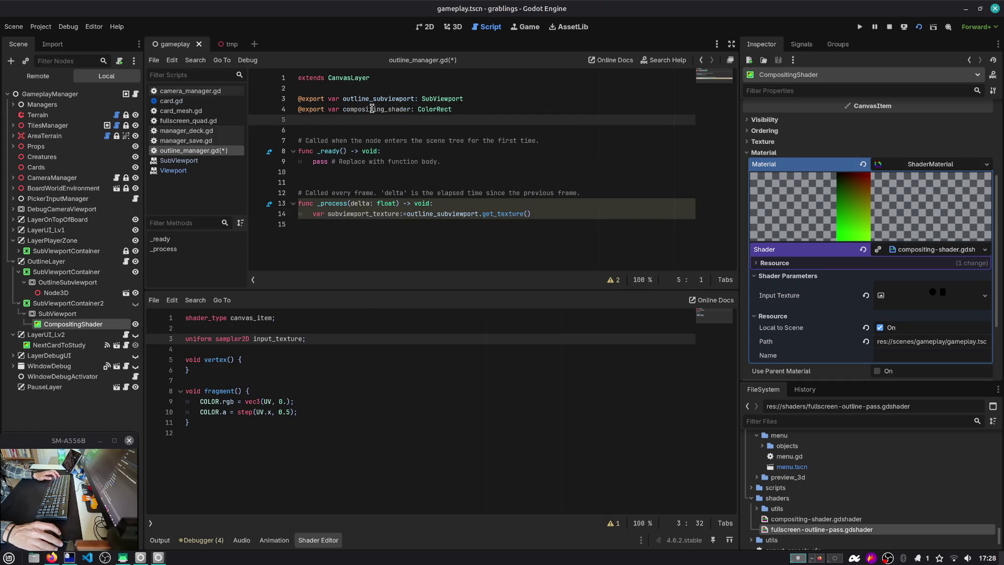
key("ctrl+c")
left_click(355, 224)
key("ctrl+v")
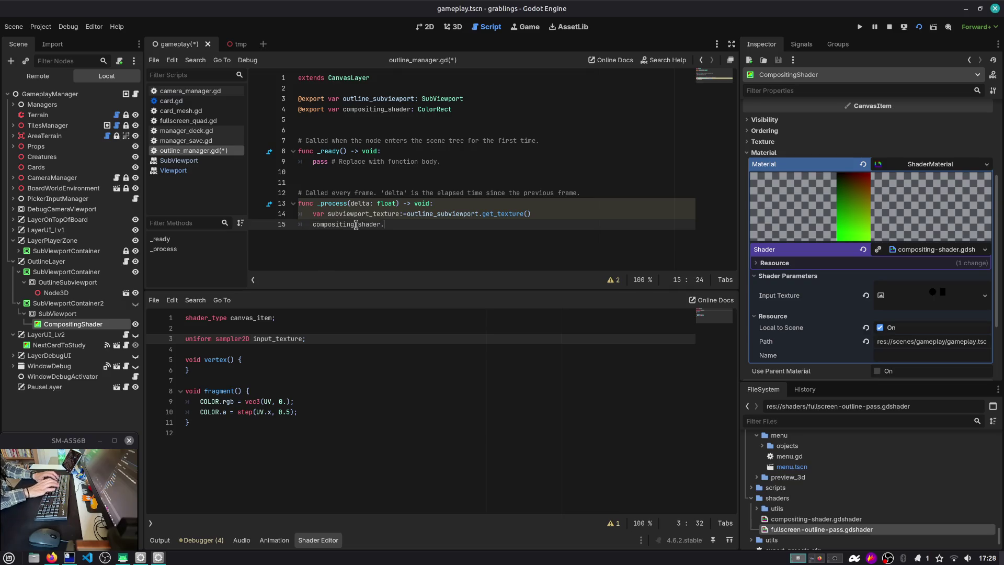
type("mat")
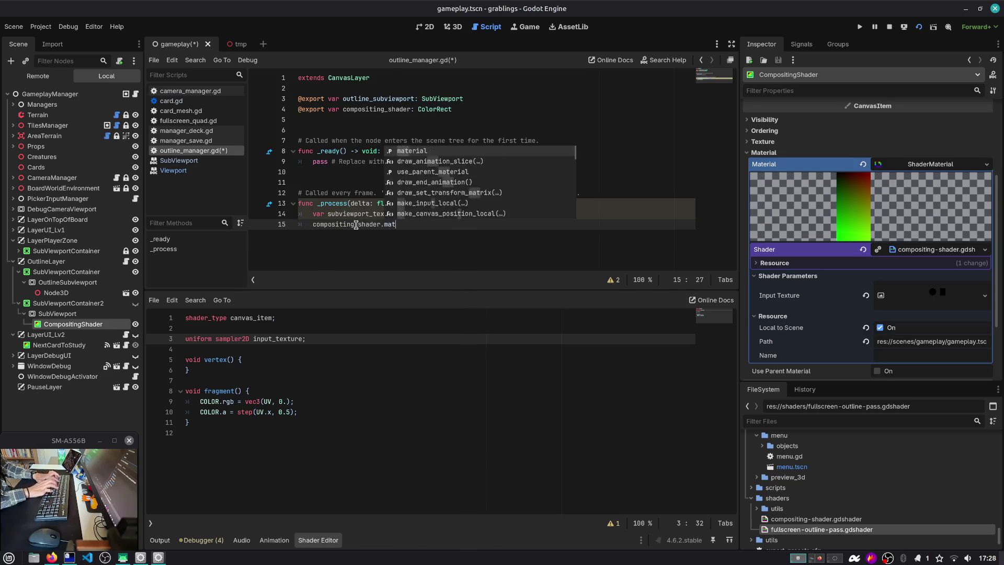
type("erial.set_sha")
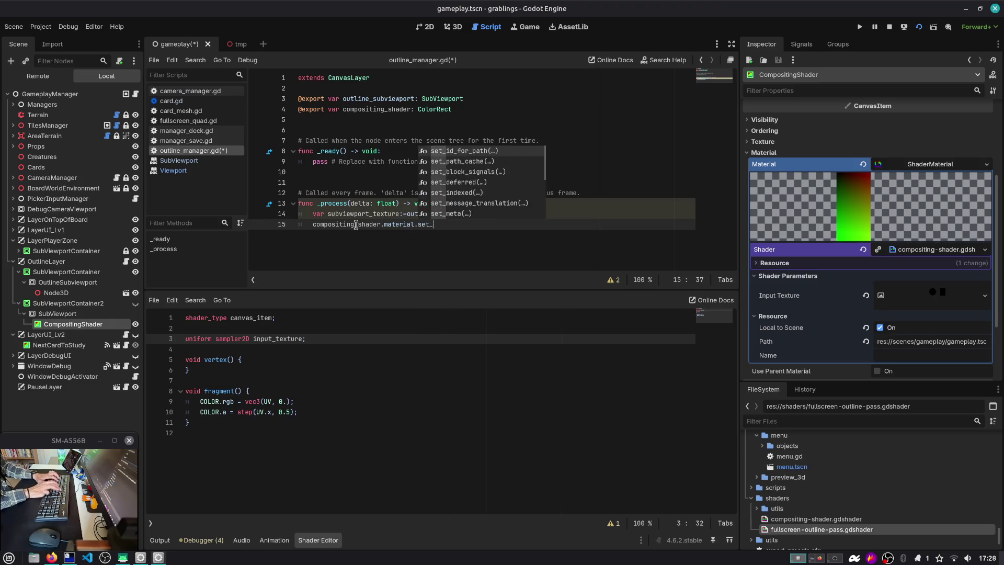
key("BackSpace")
key("BackSpace")
key("BackSpace")
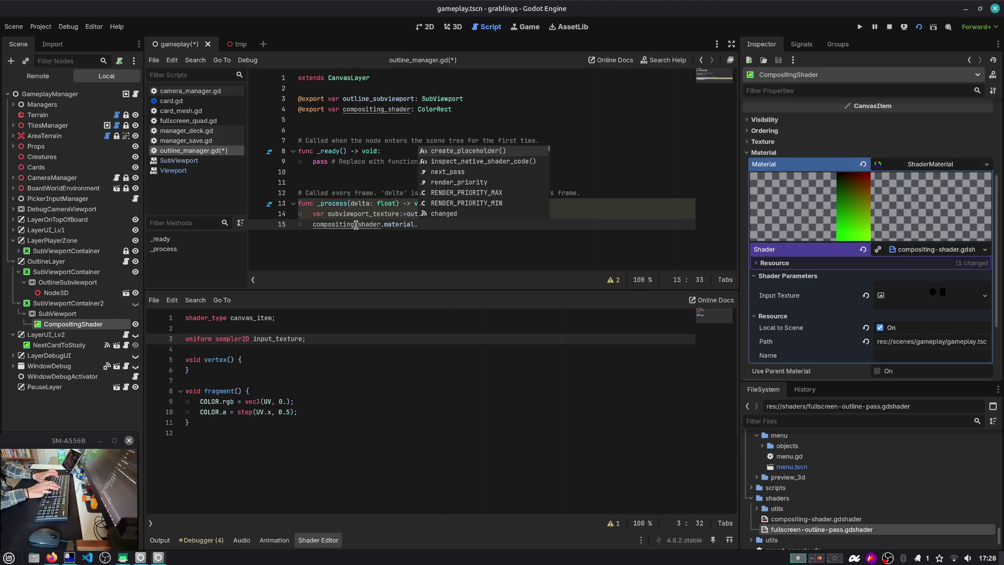
Dismiss the setter suggestions and search all project files for set_shader.
key("Down")
key("Down")
key("Down")
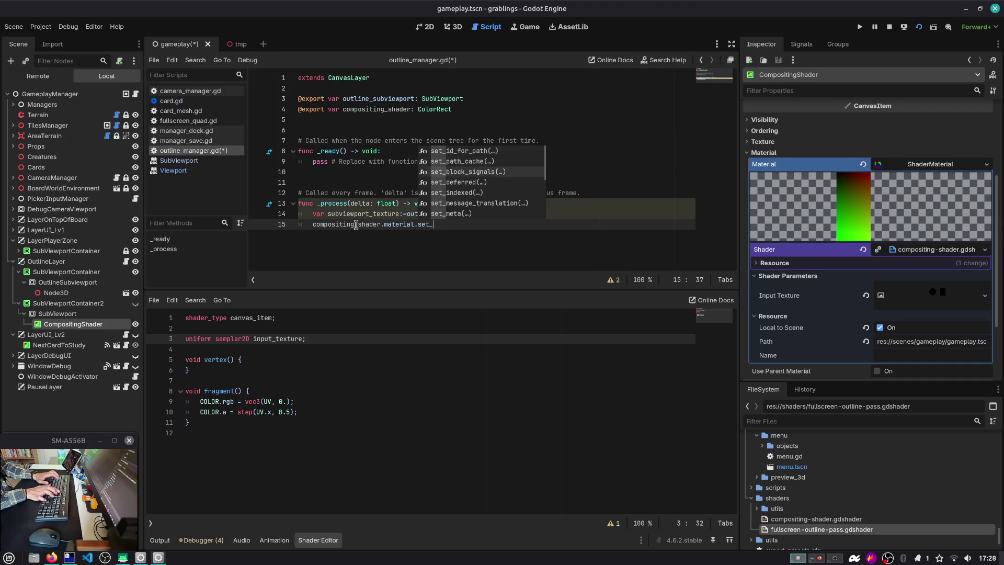
key("Down")
key("Down")
key("Down")
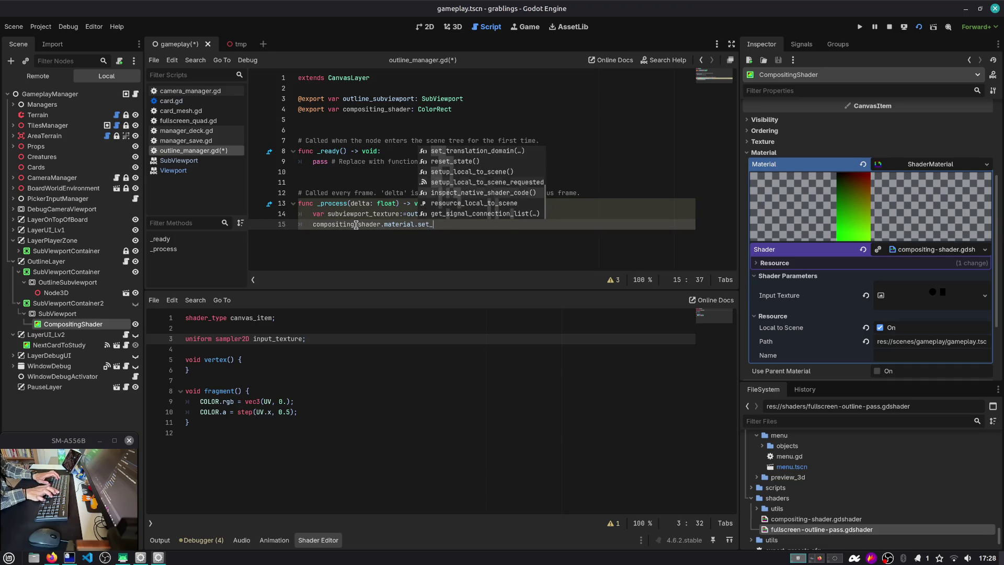
key("Escape")
key("ctrl+shift+f")
type("set_")
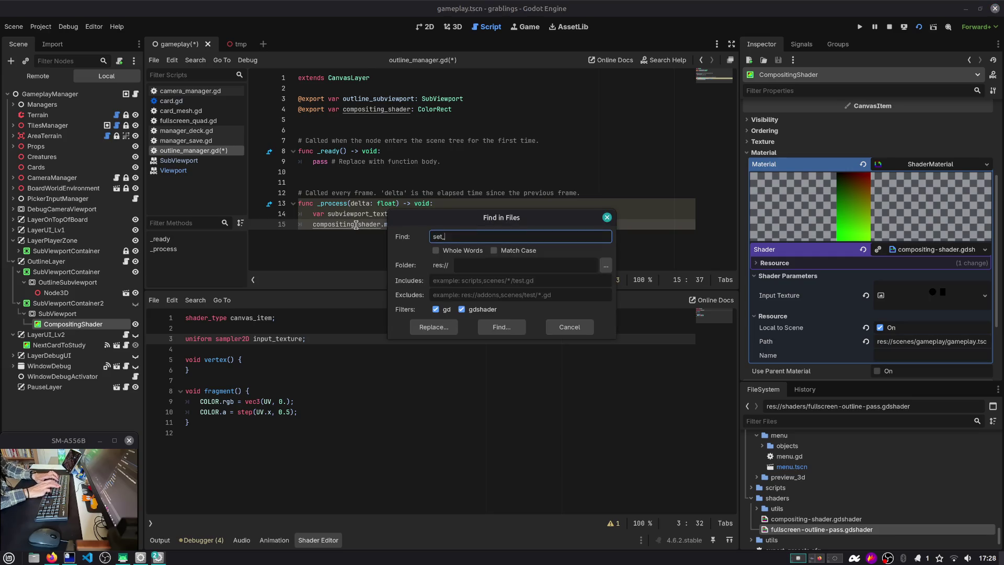
type("shader")
key("Return")
Look up set_shader_parameter in the ShaderMaterial docs and bring it back to line 15.
key("F1")
type("set_s")
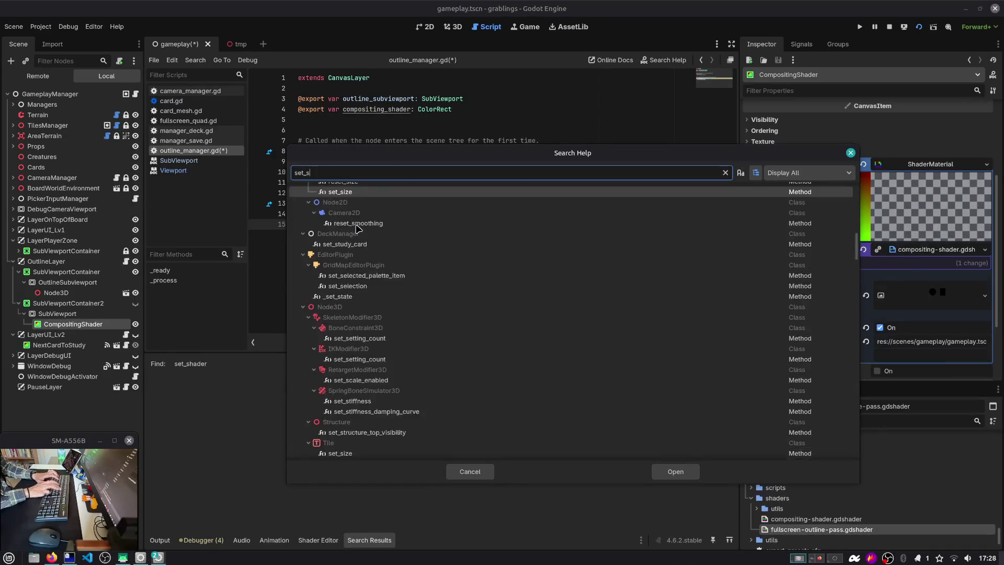
type("hader")
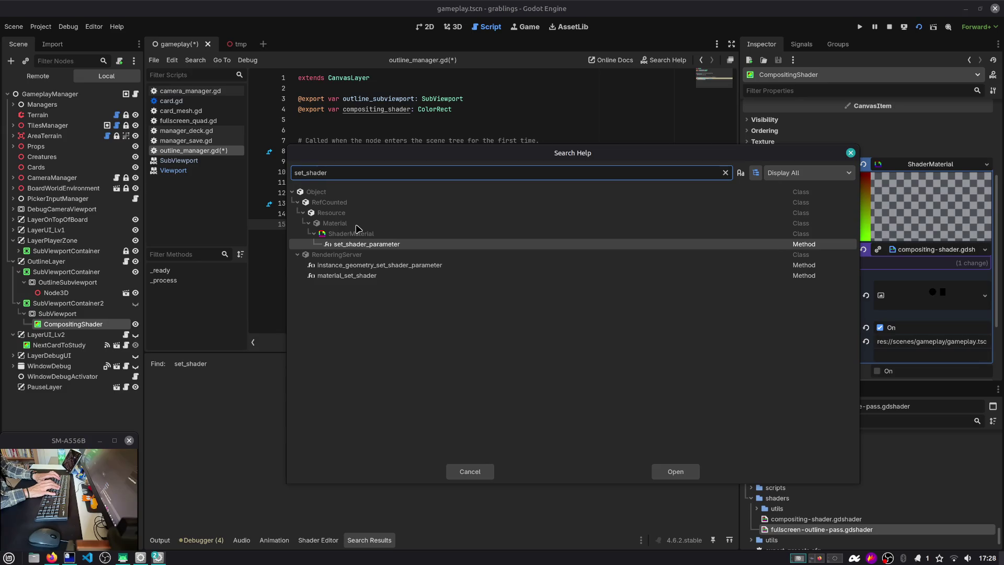
key("Return")
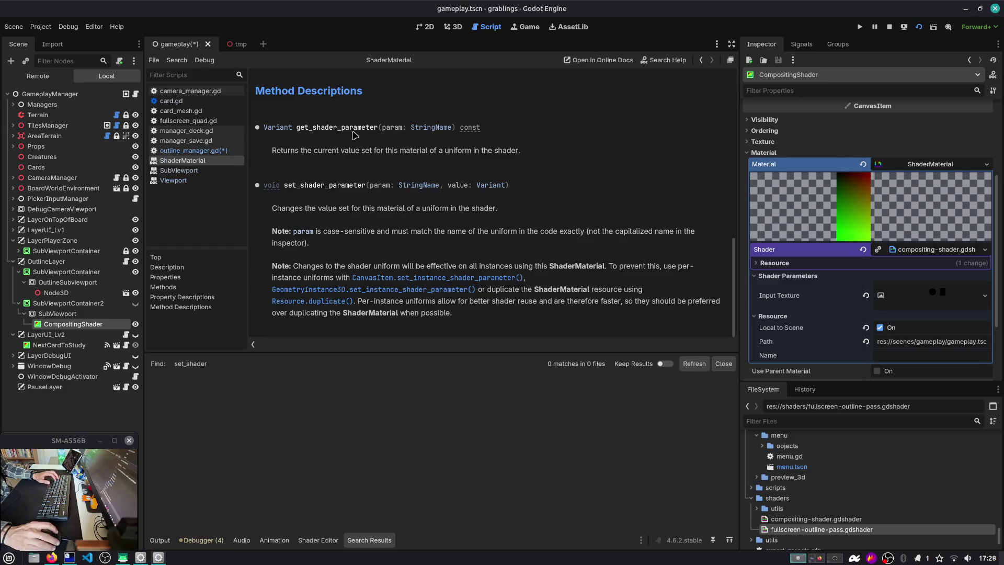
double_click(353, 128)
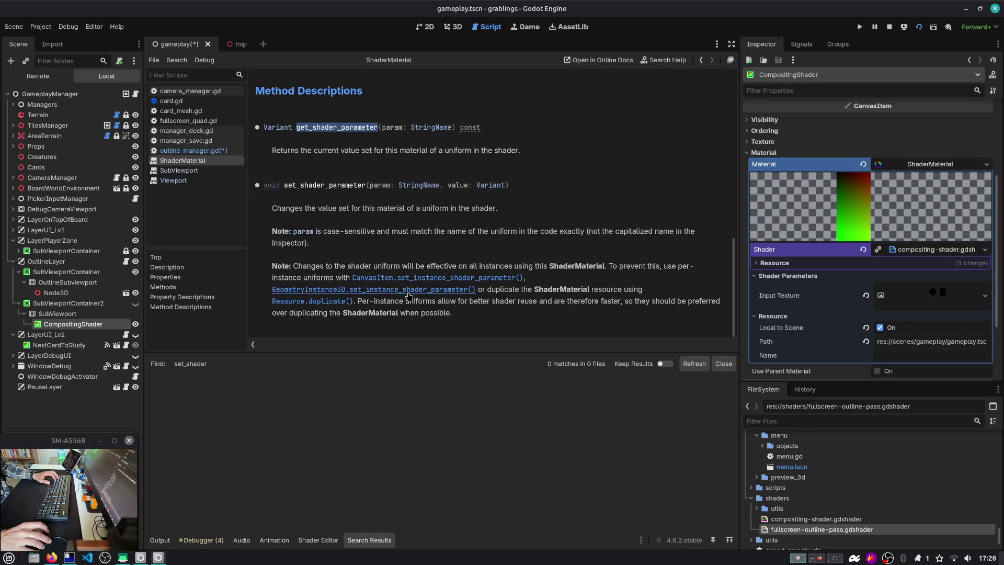
double_click(337, 186)
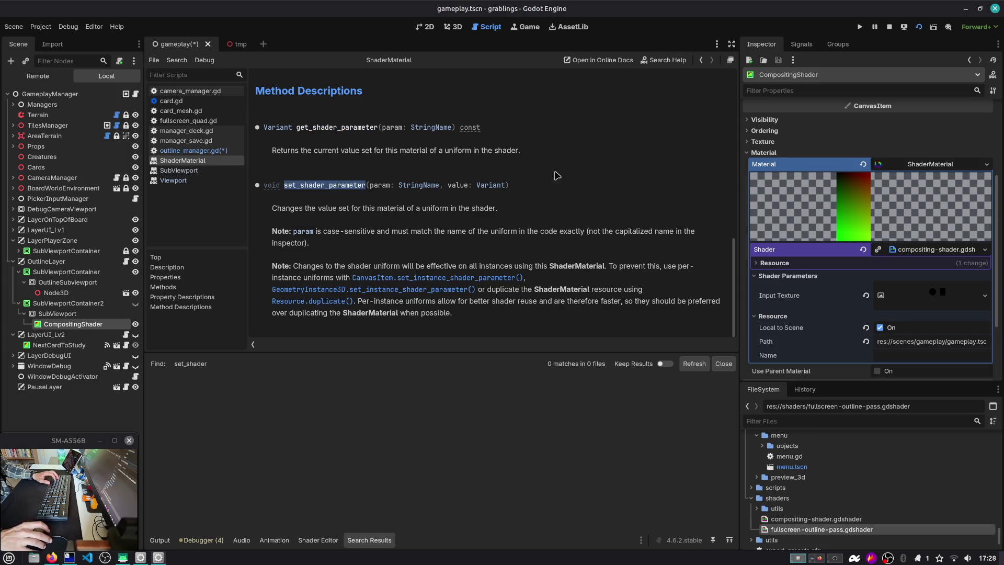
left_click(701, 59)
key("ctrl+shift+Left")
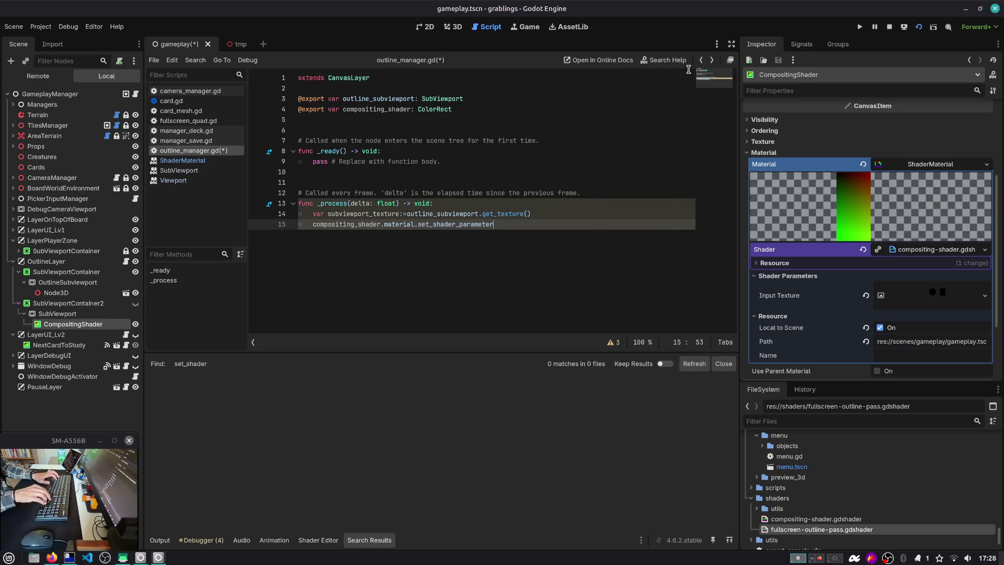
Call set_shader_parameter with input_texture and subviewport_texture, then save the script.
key("ctrl+shift+Left")
key("ctrl+shift+Left")
key("BackSpace")
type("set_shad")
key("ctrl+z")
key("ctrl+z")
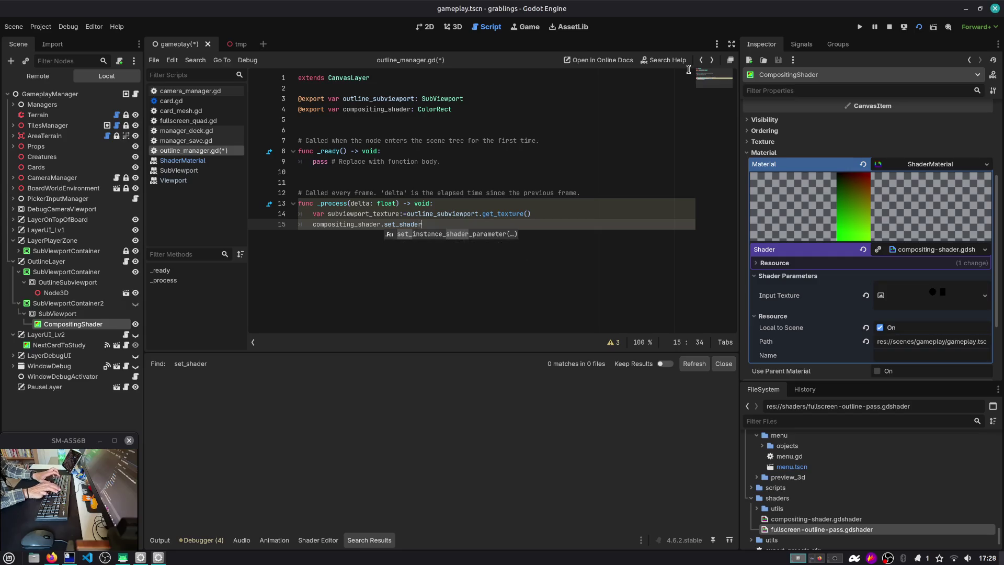
key("End")
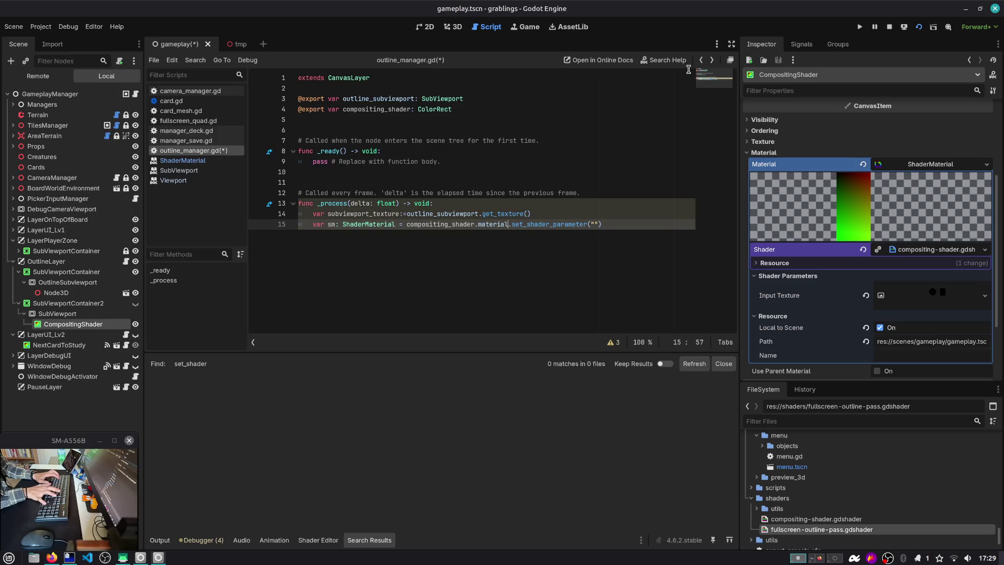
key("Return")
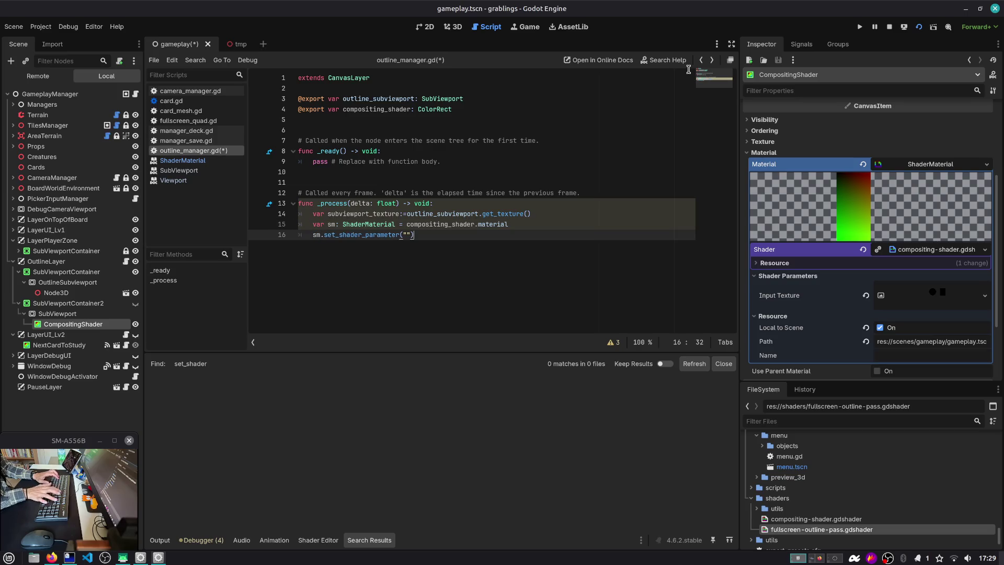
type("(")
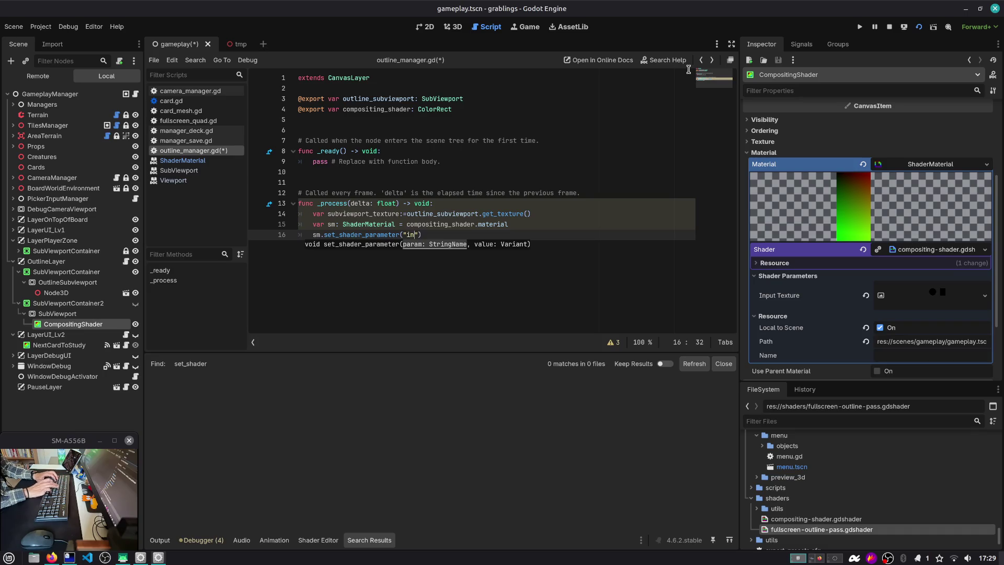
type(", sub")
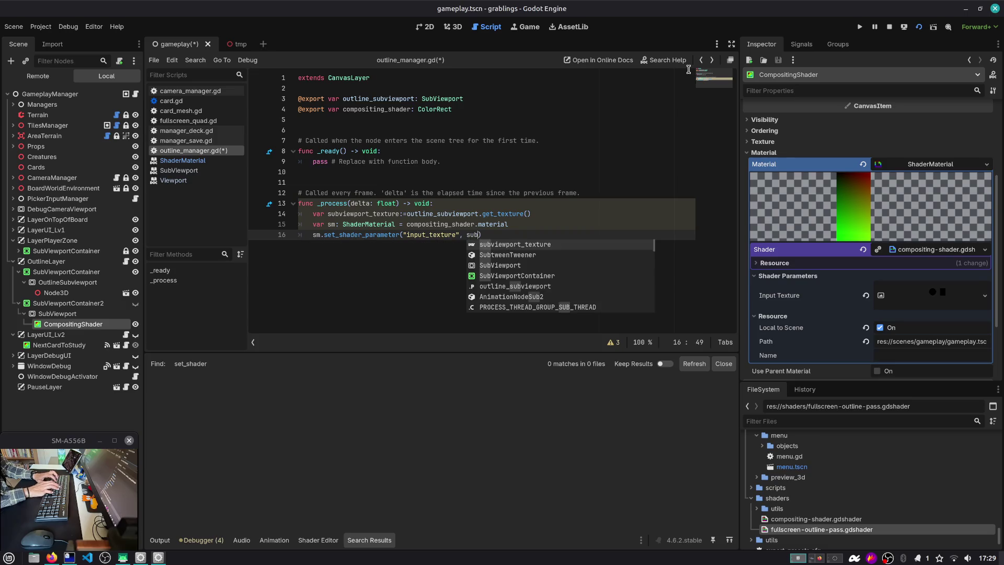
key("Return")
key("ctrl+s")
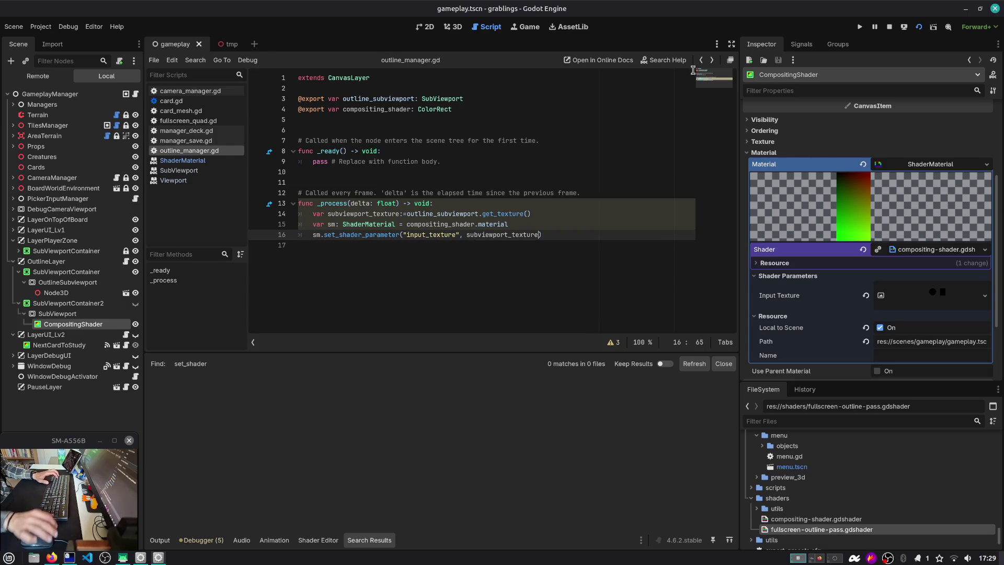
Rename delta to _delta, delete the template comments above _process and _ready, and run the game.
left_click(353, 204)
type("_")
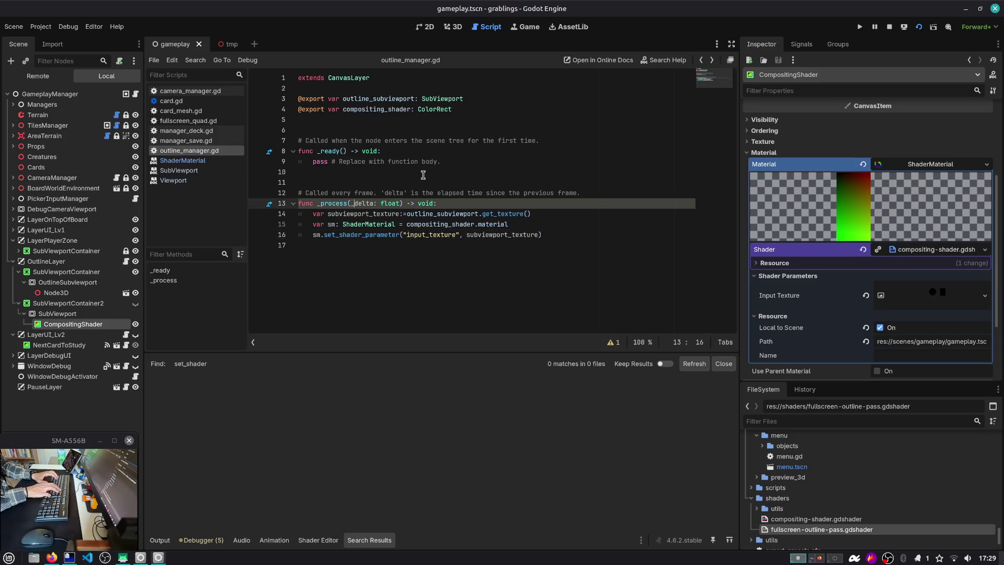
key("Up")
key("ctrl+shift+k")
key("Up")
key("Up")
key("Up")
key("ctrl+shift+k")
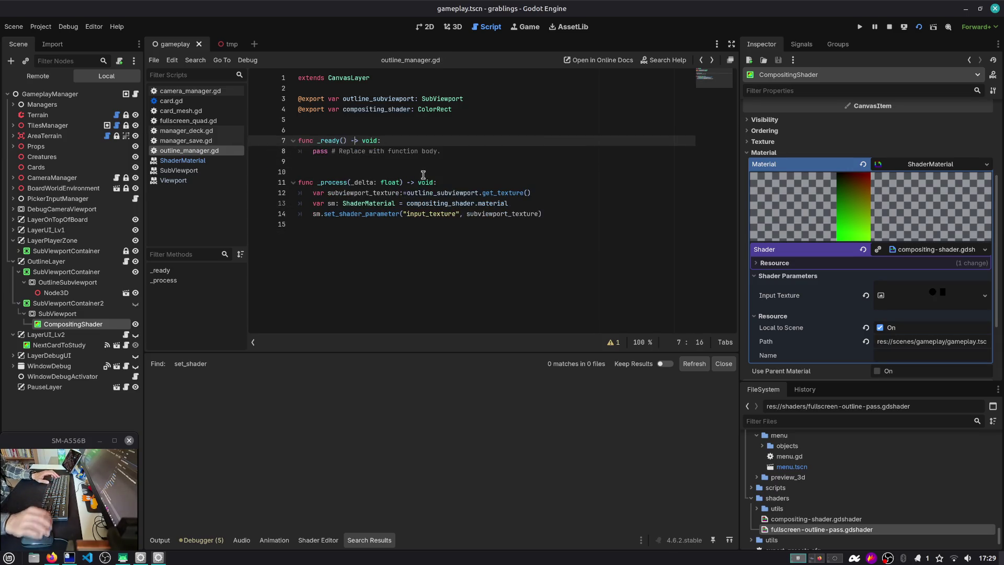
left_click(917, 29)
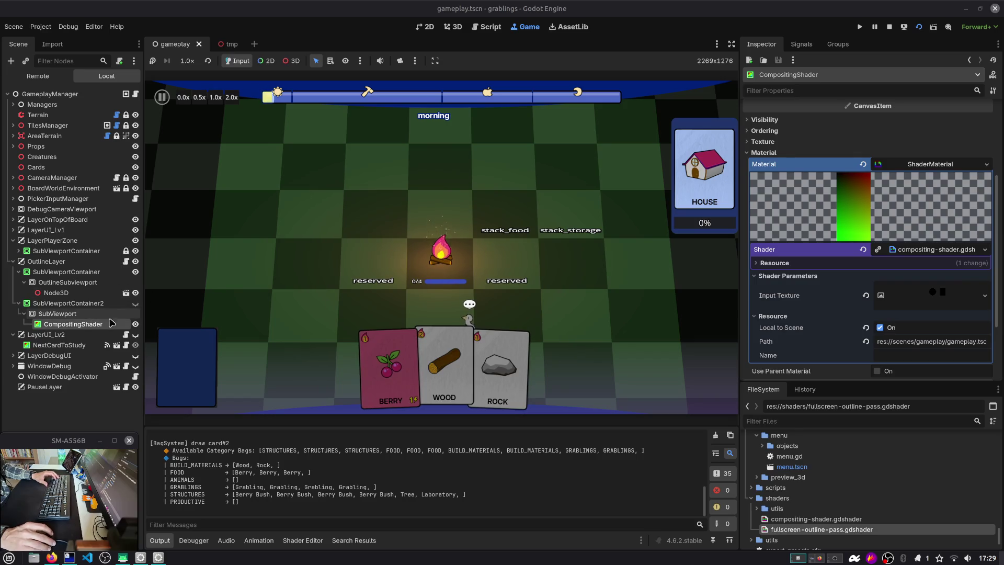
Open the compositing shader code and save it so the UV gradient appears in the running game.
left_click(73, 327)
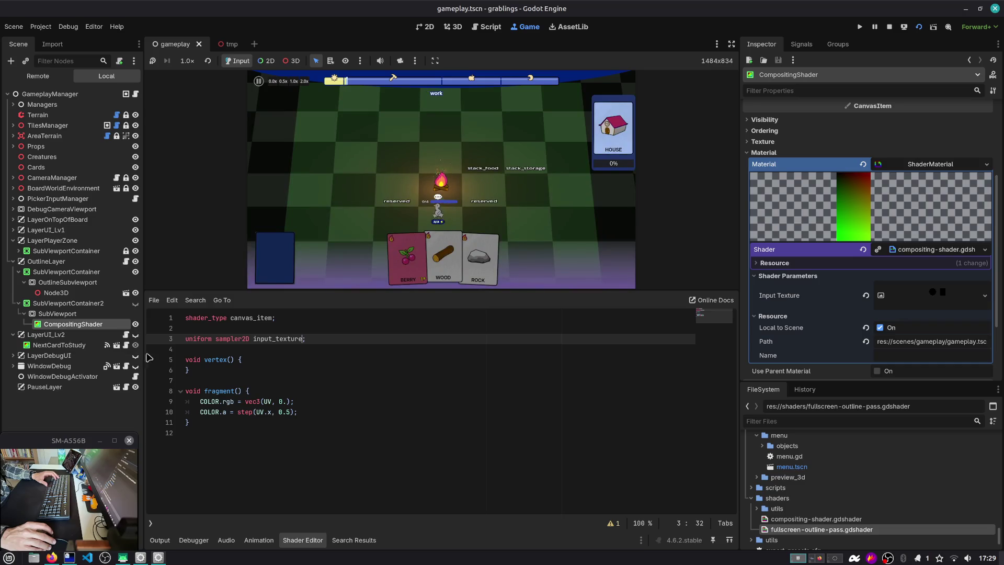
left_click(324, 412)
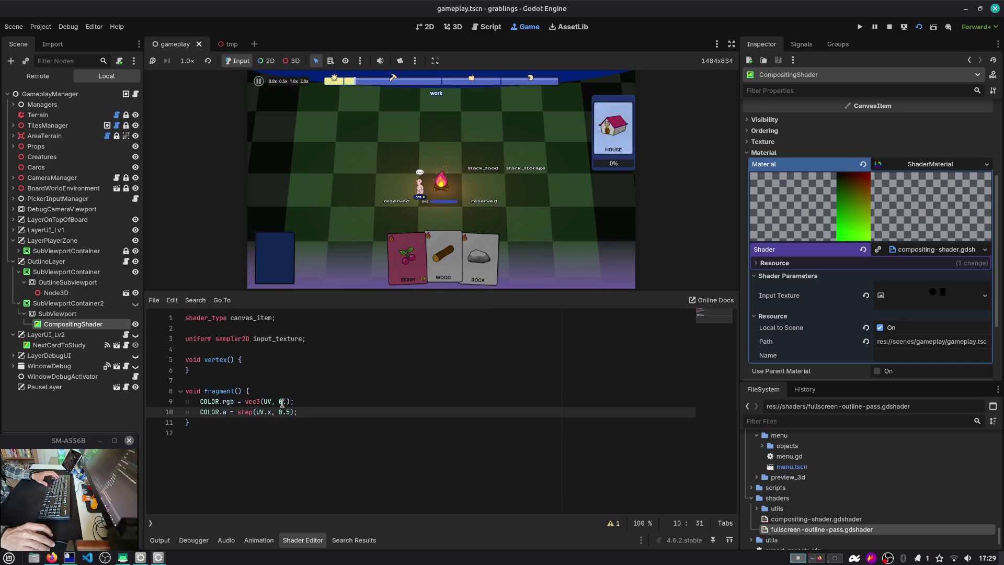
key("ctrl+s")
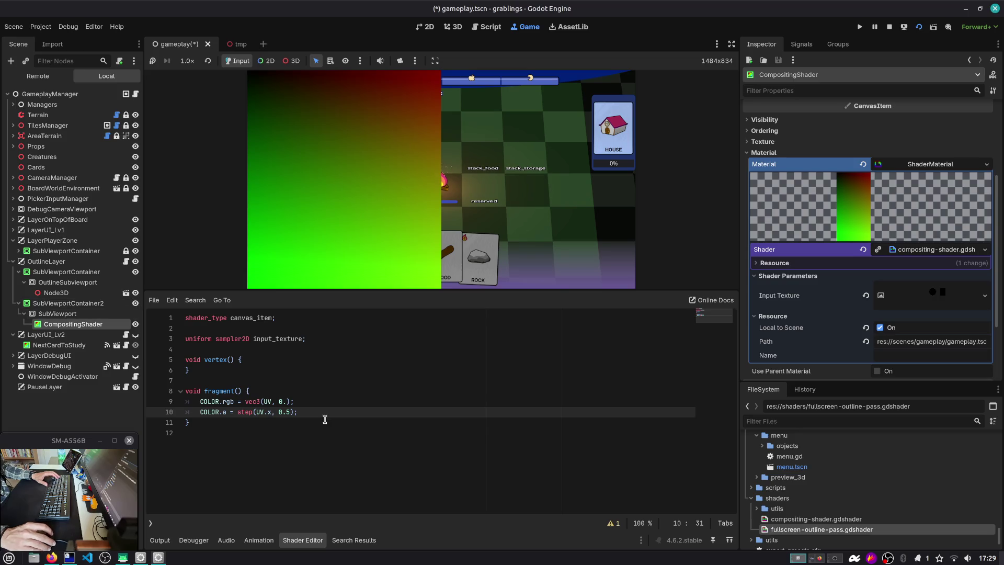
Start a new line after the color line: COLOR.rgb = texture(input_texture, ...).
key("Return")
key("Up")
key("Up")
key("Up")
key("Up")
key("Up")
key("Up")
key("Down")
key("Down")
key("Down")
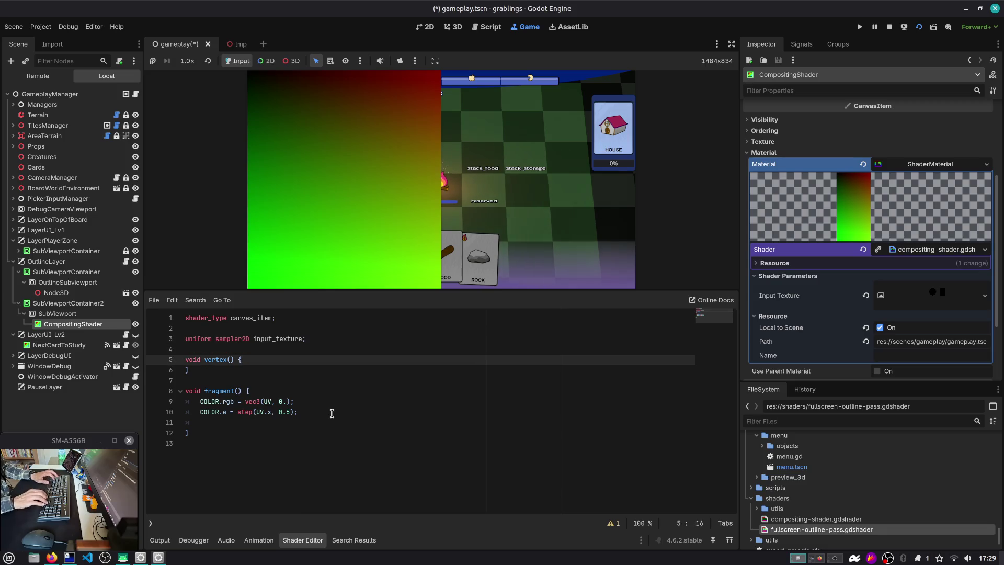
key("Left")
key("Left")
key("Left")
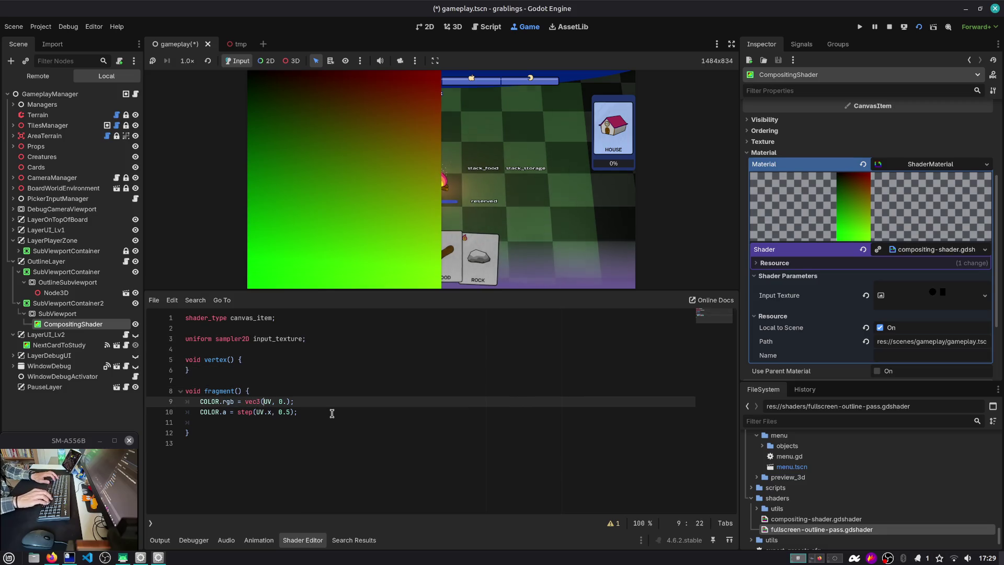
key("Right")
key("Right")
key("Right")
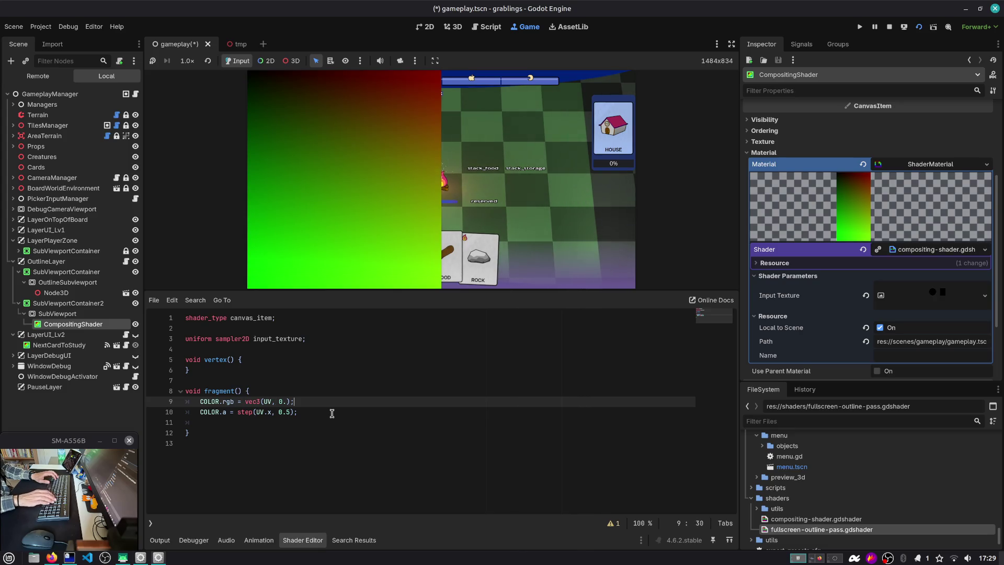
key("Return")
type("COLOR")
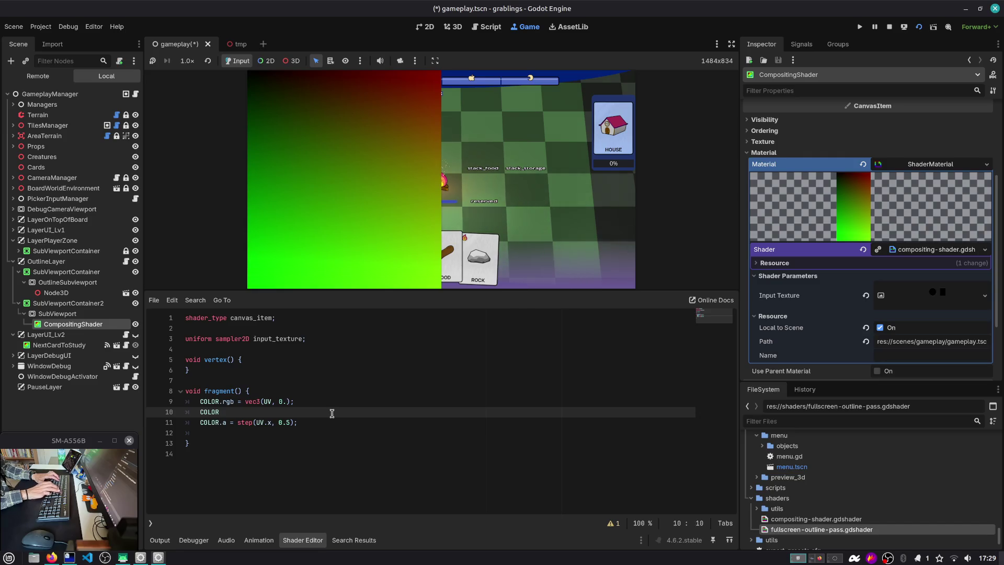
type(".rgb = texture(")
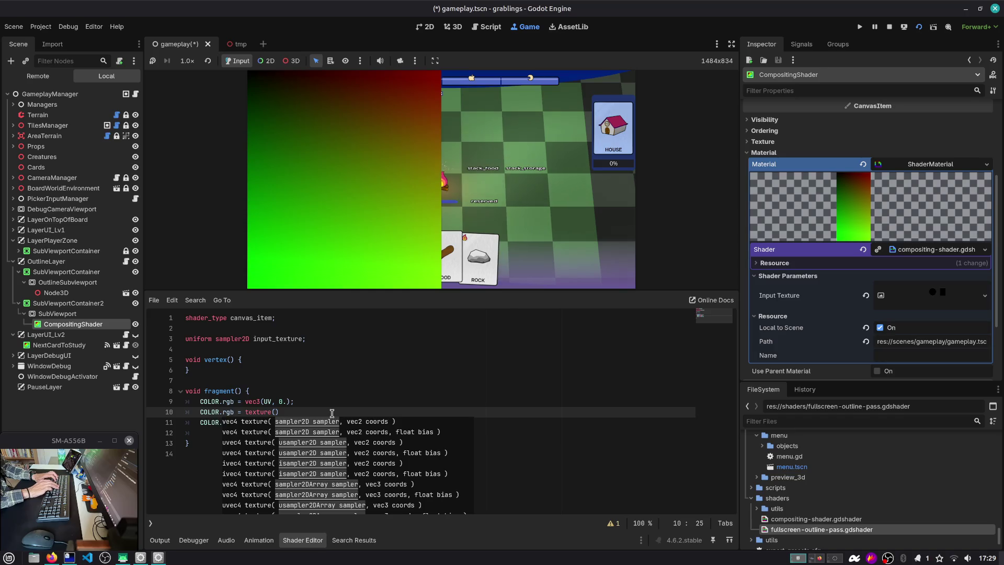
type("input_texture, ")
type("input_texture")
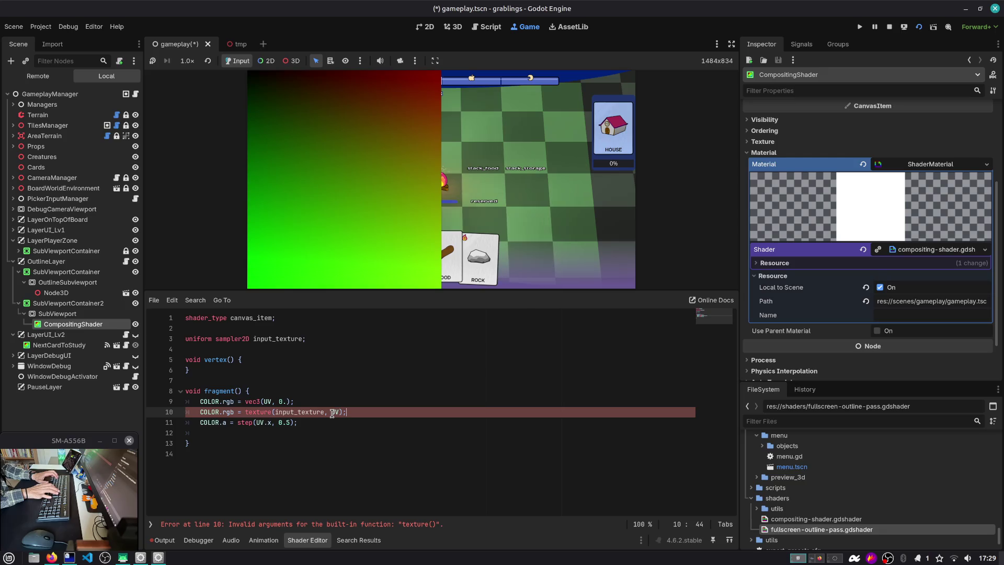
Comment out the gradient color line and append .rgb to the texture() call on line 10.
key("Up")
key("ctrl+k")
key("ctrl+s")
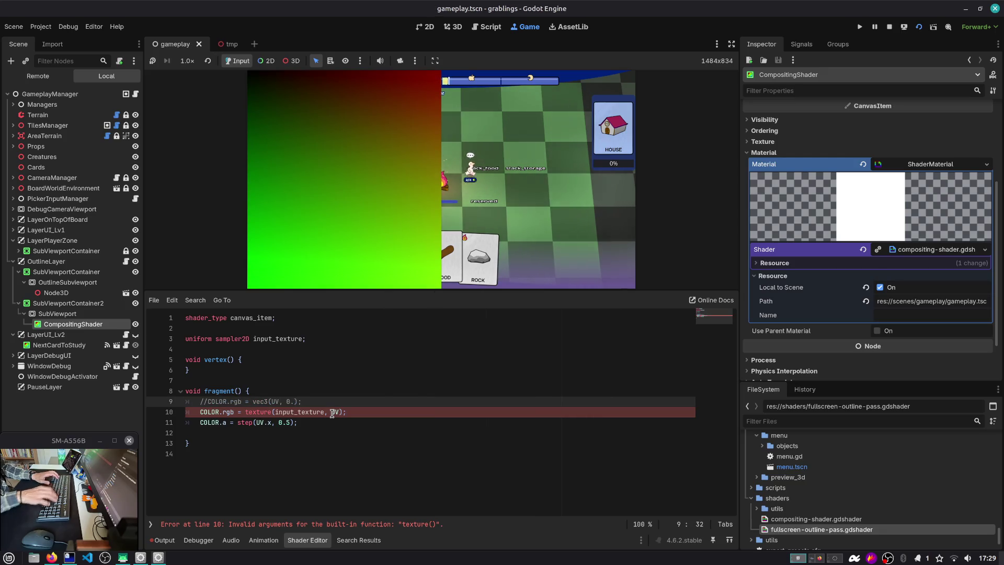
double_click(297, 412)
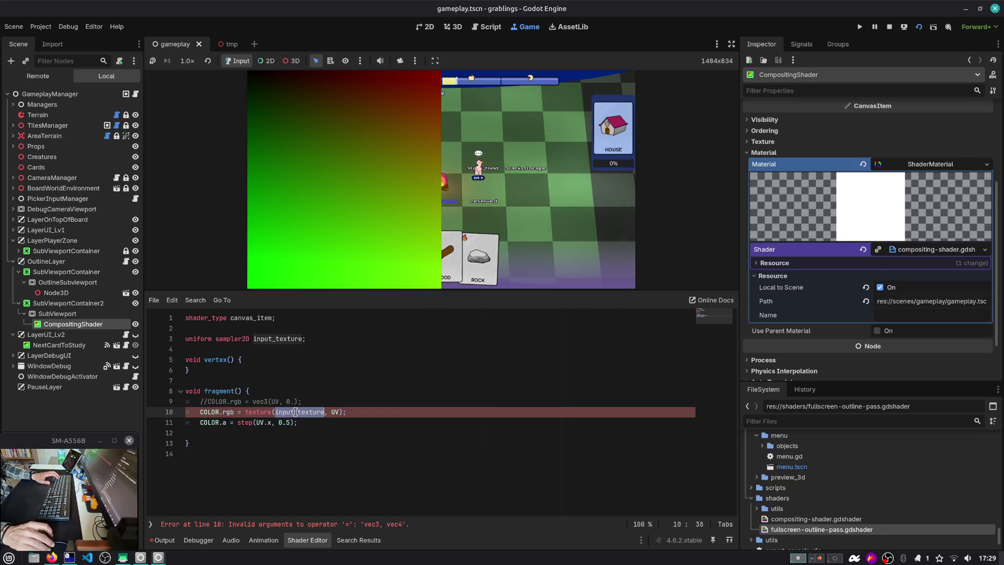
left_click(369, 413)
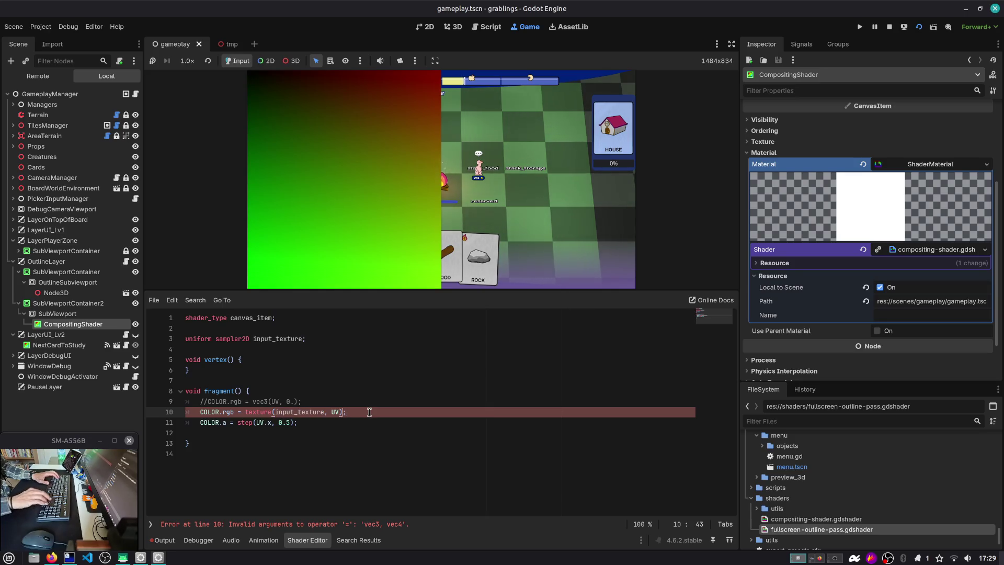
type(".rgb")
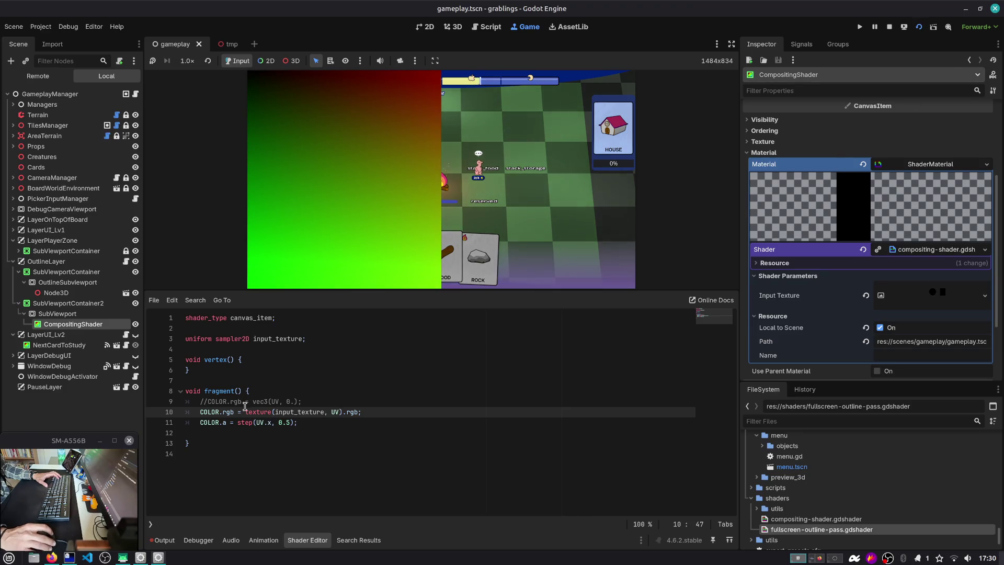
Disable the COLOR.a line, restart the game, and show the earlier set_shader search results.
left_click(324, 421)
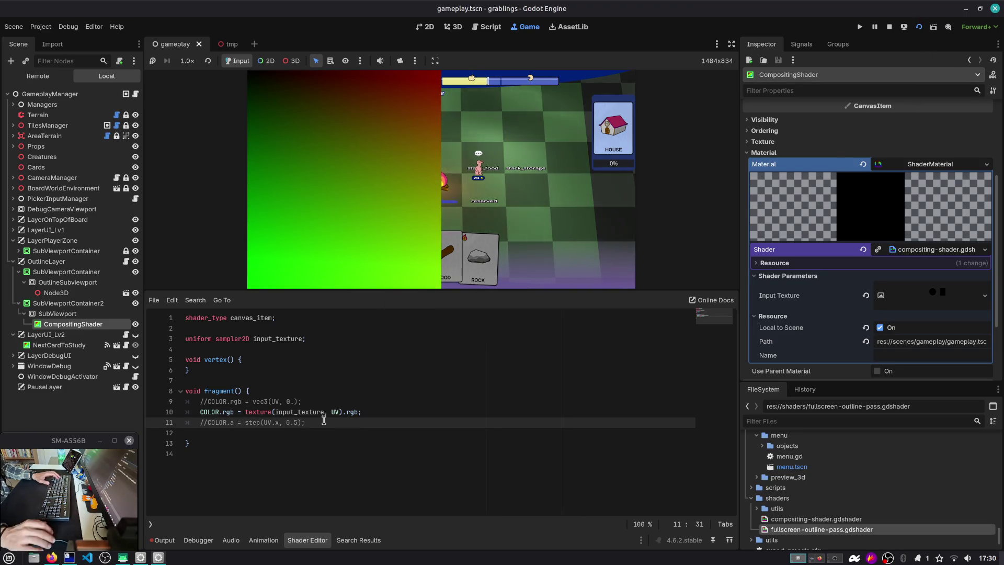
left_click(919, 27)
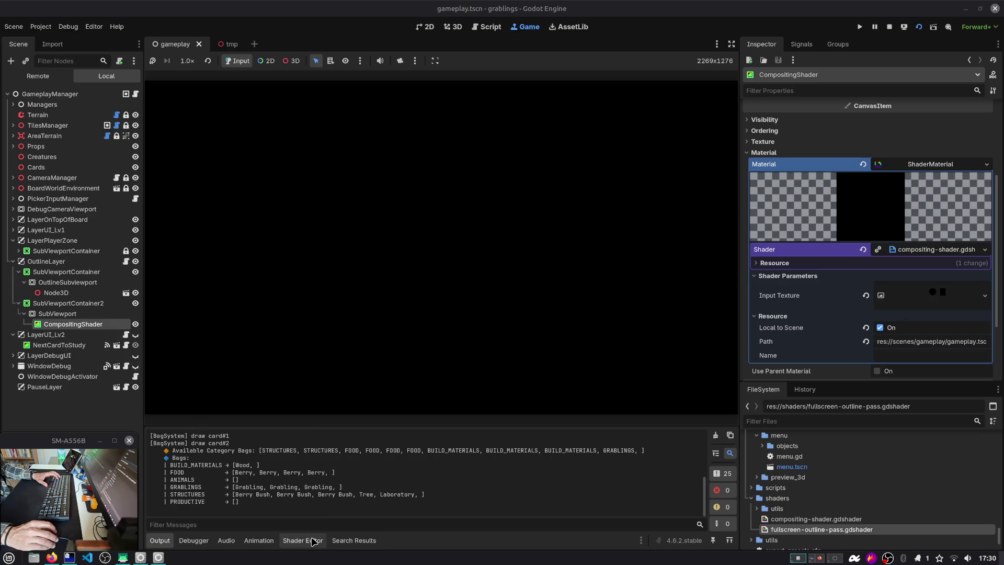
left_click(344, 542)
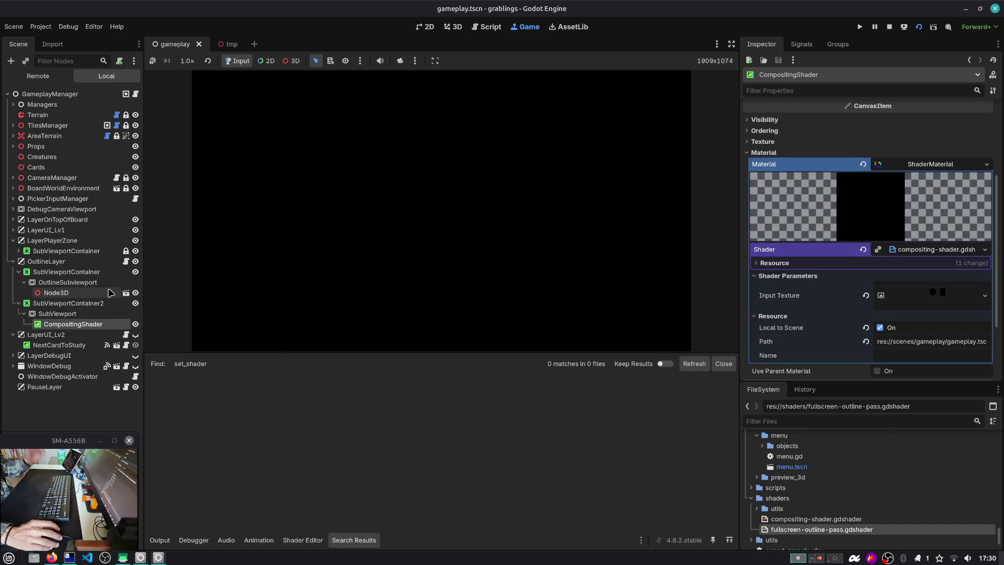
Browse the OutlineLayer, LayerUI_Lv2 and NextCardToStudy scripts.
left_click(126, 262)
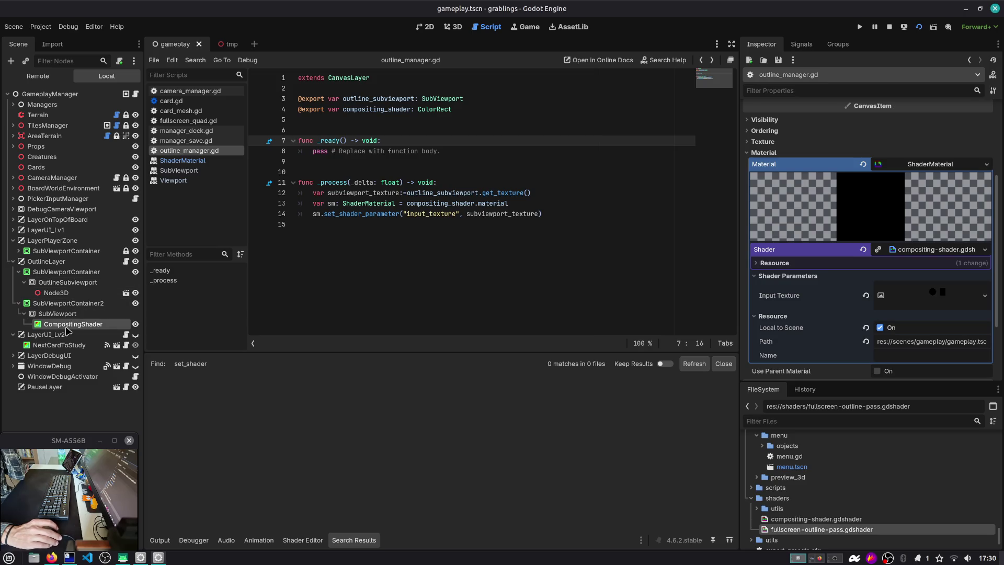
left_click(66, 272)
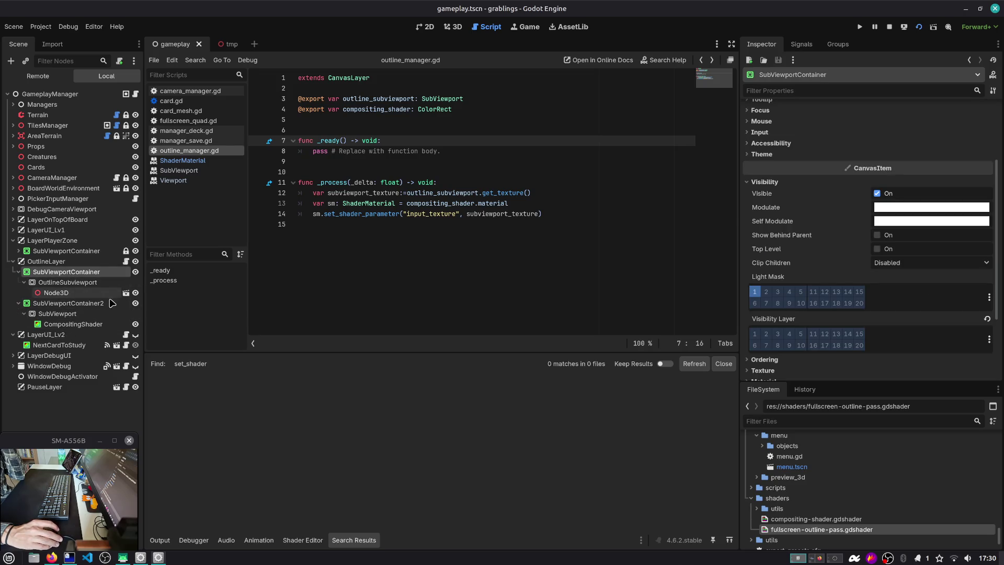
left_click(125, 335)
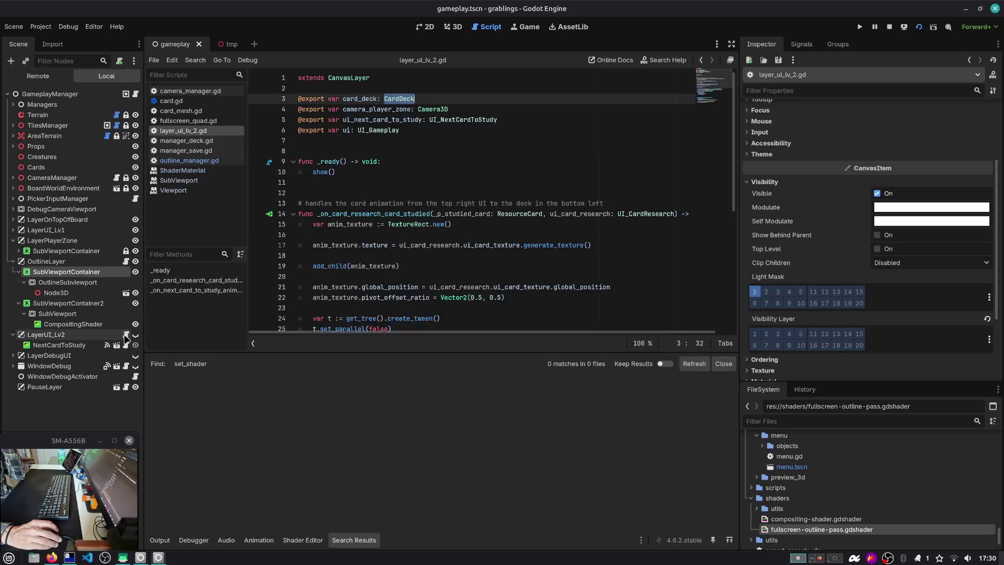
left_click(125, 345)
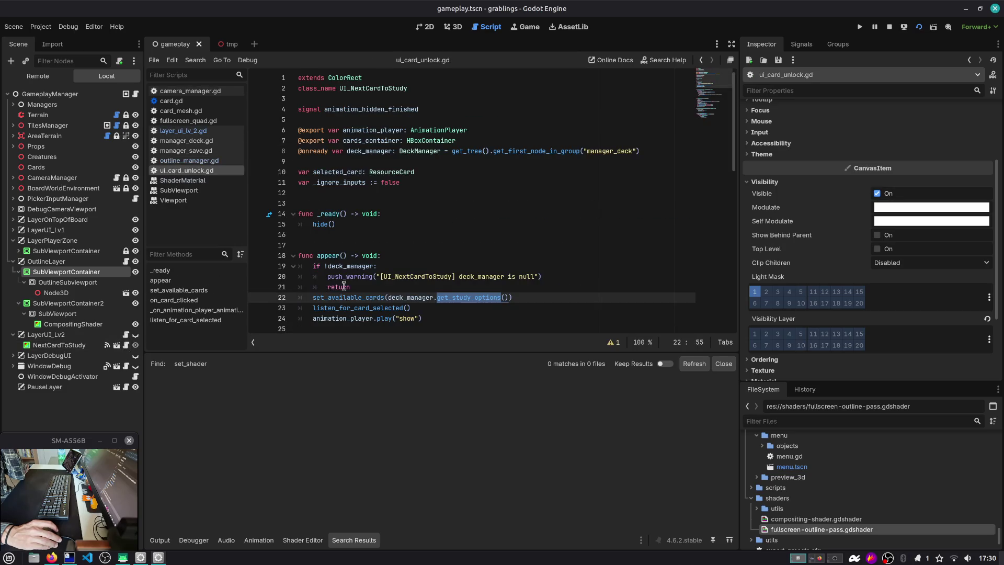
scroll(405, 275, "down", 2)
double_click(361, 235)
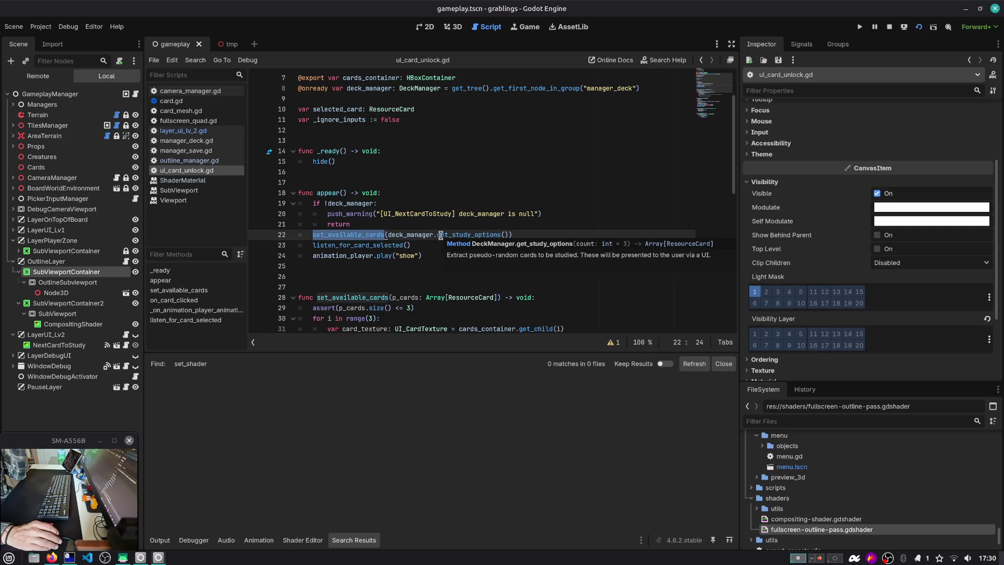
left_click(403, 228)
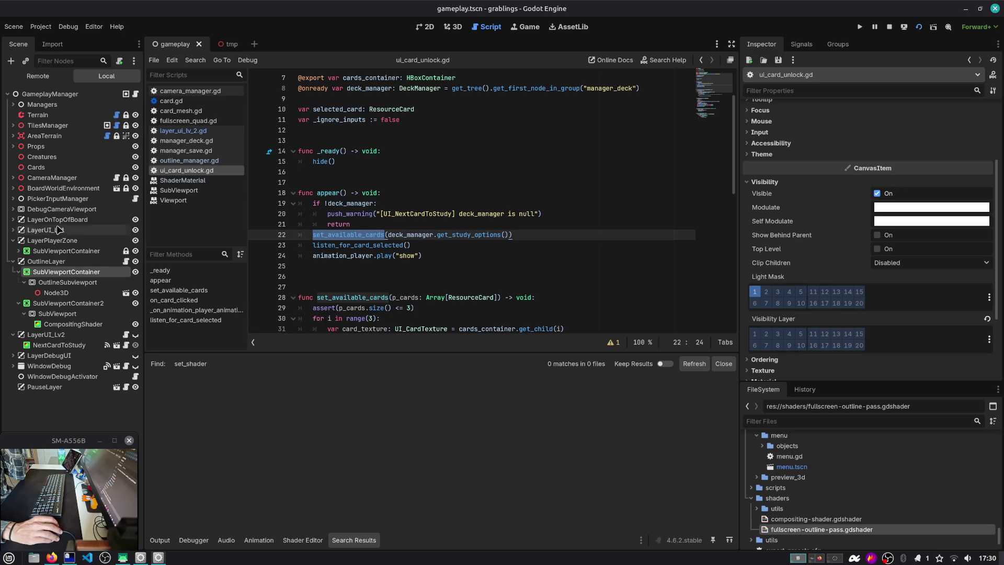
Review the subviewport_texture passed in OutlineLayer's script, then switch to the tmp test scene.
left_click(50, 261)
left_click(126, 261)
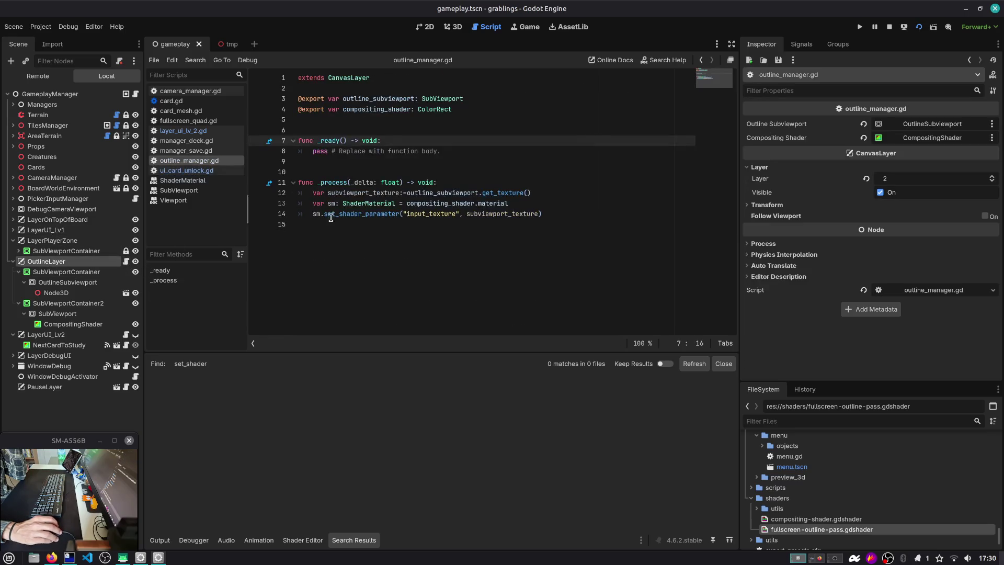
double_click(361, 214)
double_click(490, 214)
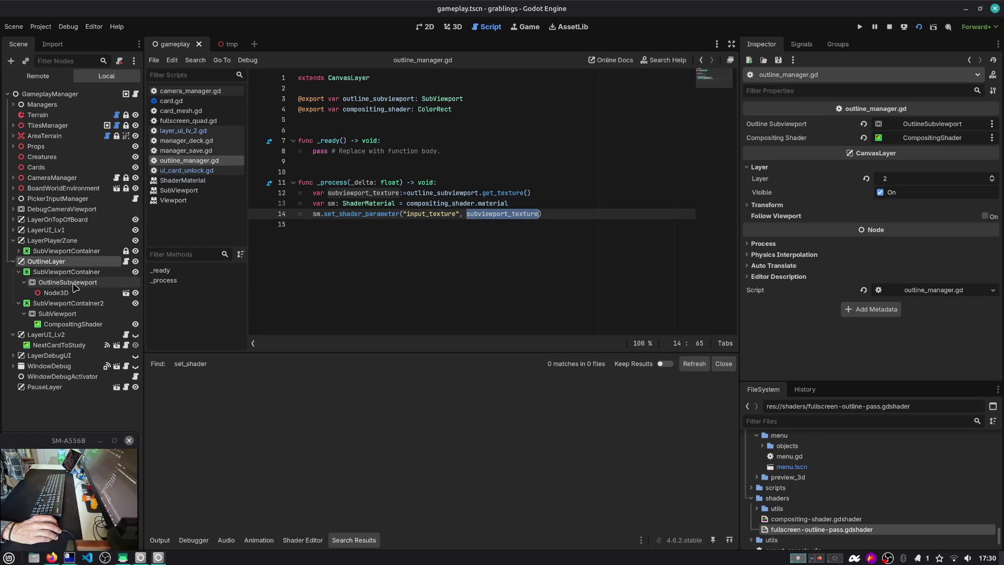
left_click(119, 293)
left_click(125, 293)
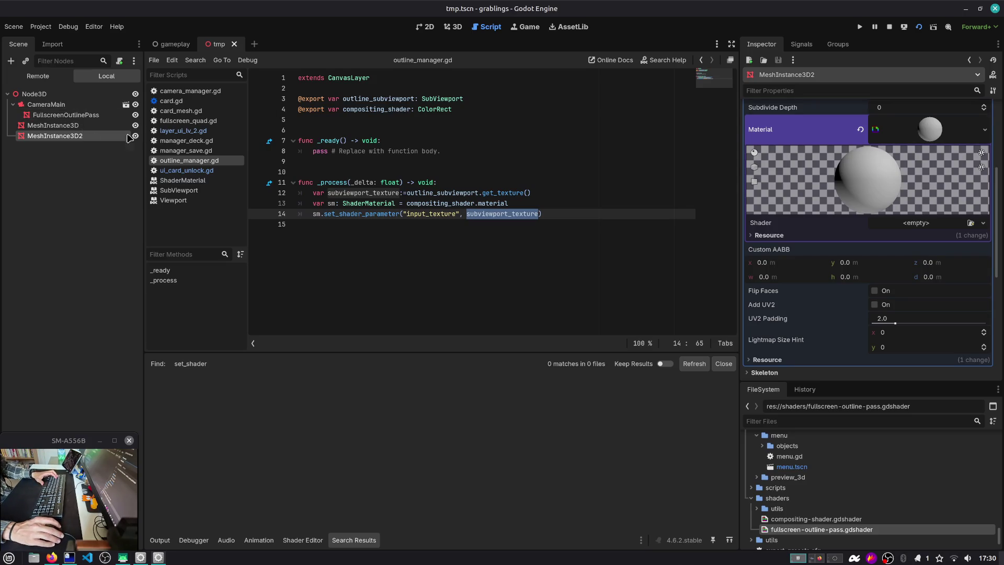
Delete the FullscreenOutlinePass node from the tmp scene and save.
left_click(109, 114)
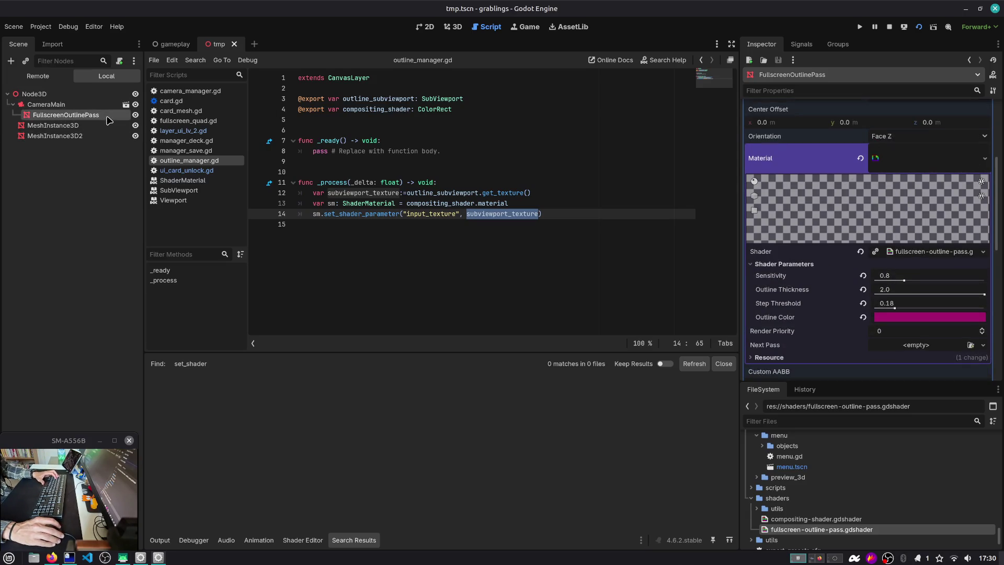
key("Delete")
key("Return")
key("ctrl+s")
Add an OmniLight3D under the root Node3D.
left_click(85, 116)
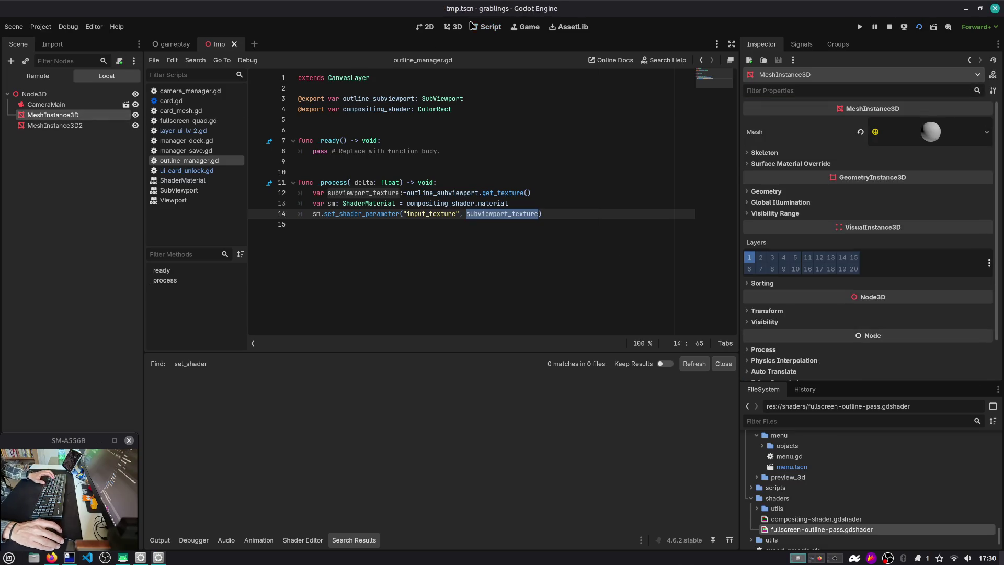
left_click(453, 27)
left_click_drag(328, 137, 330, 136)
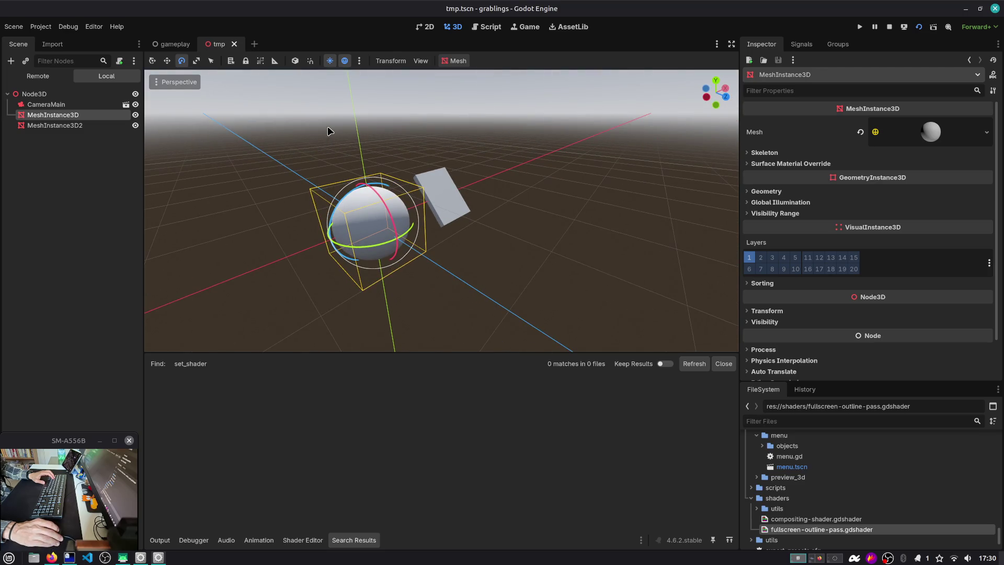
left_click(55, 95)
key("ctrl+a")
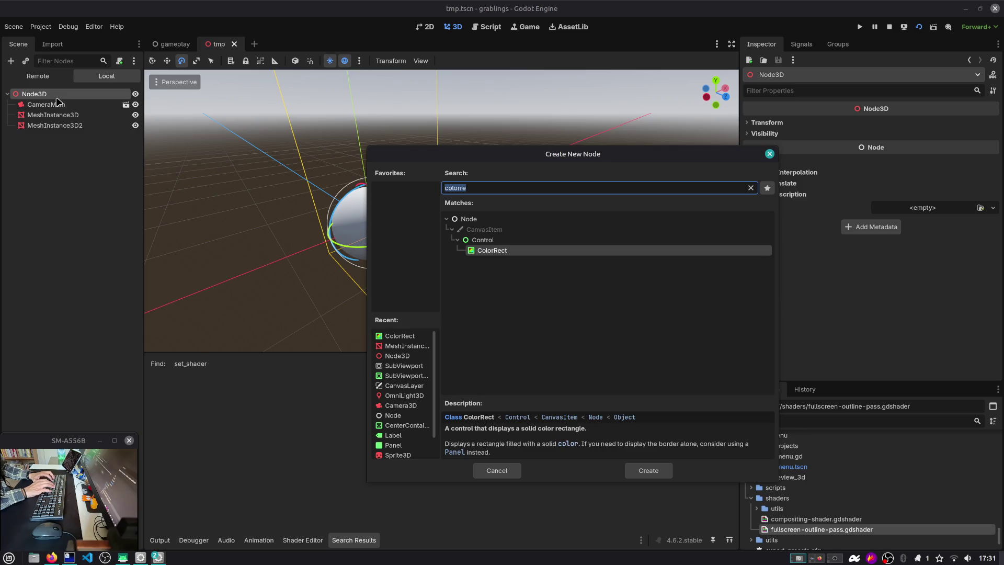
key("ctrl+a")
type("o")
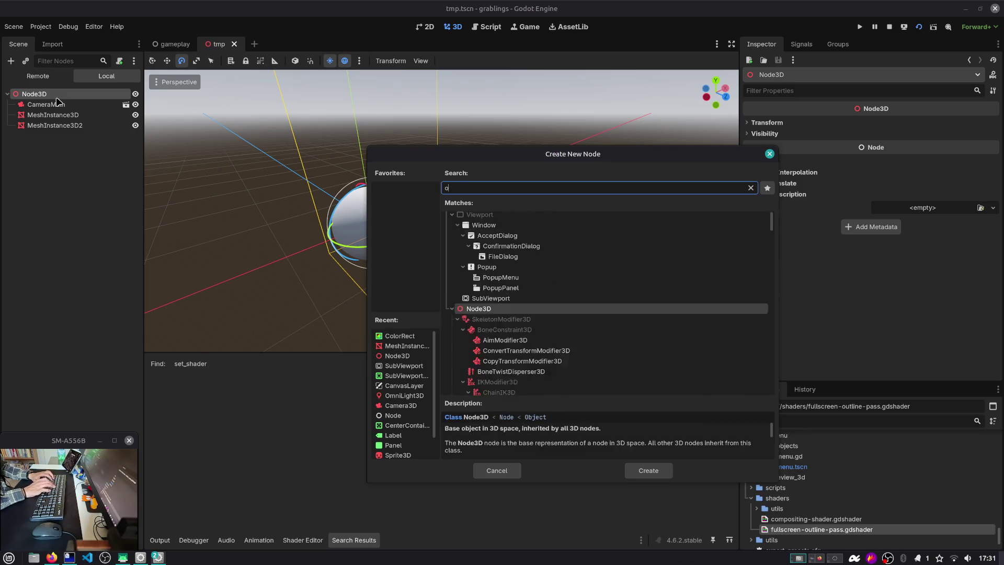
type("mn")
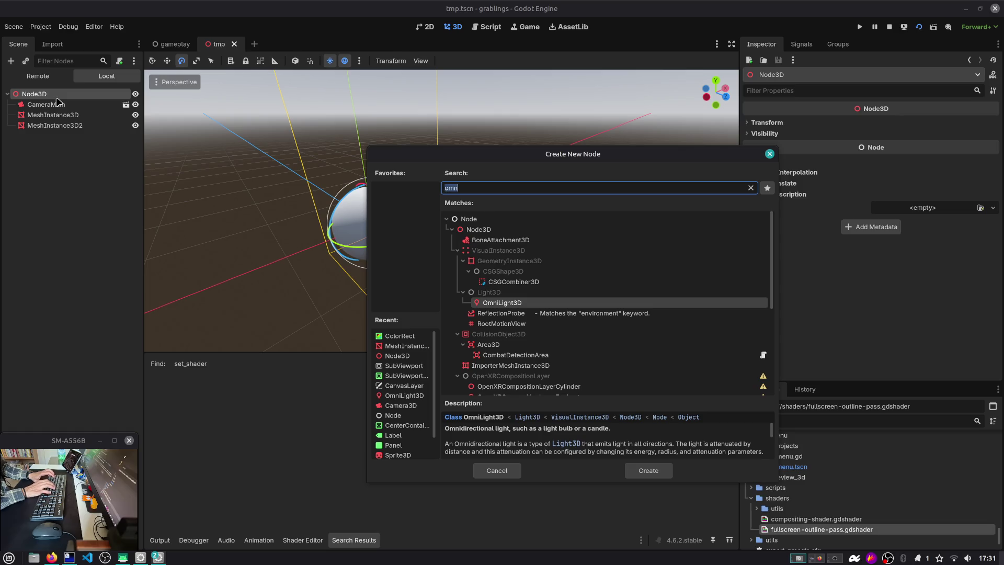
key("Return")
Turn off preview sky and sun, move the light along Z, and run the scene.
key("f")
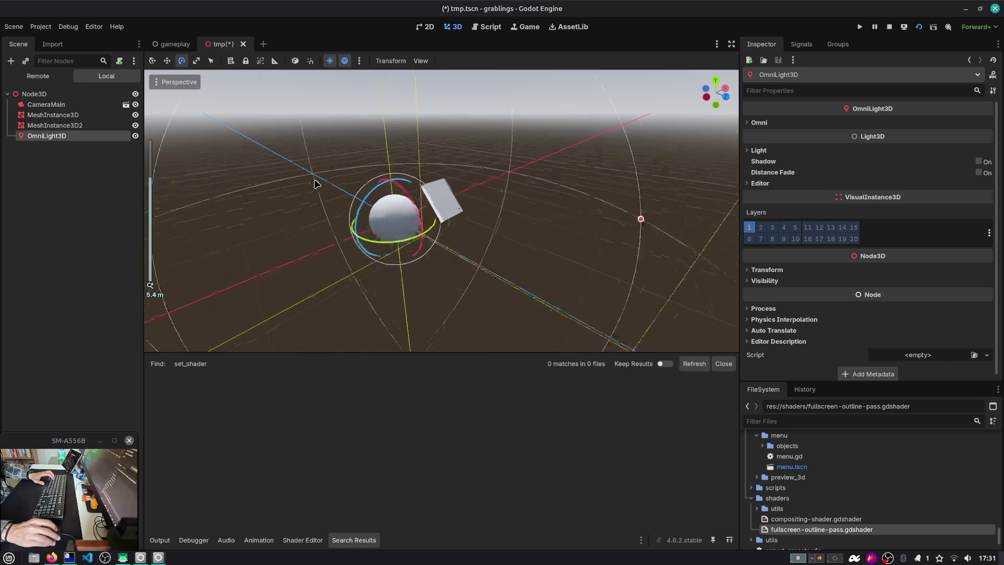
scroll(385, 91, "down", 4)
key("shift+alt+s")
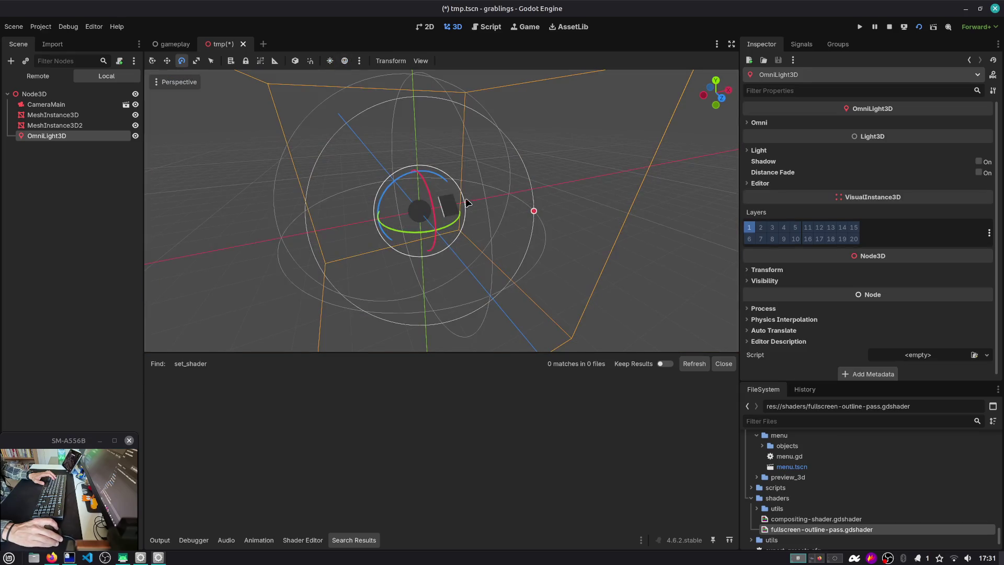
key("w")
left_click_drag(447, 238, 470, 261)
left_click(469, 222)
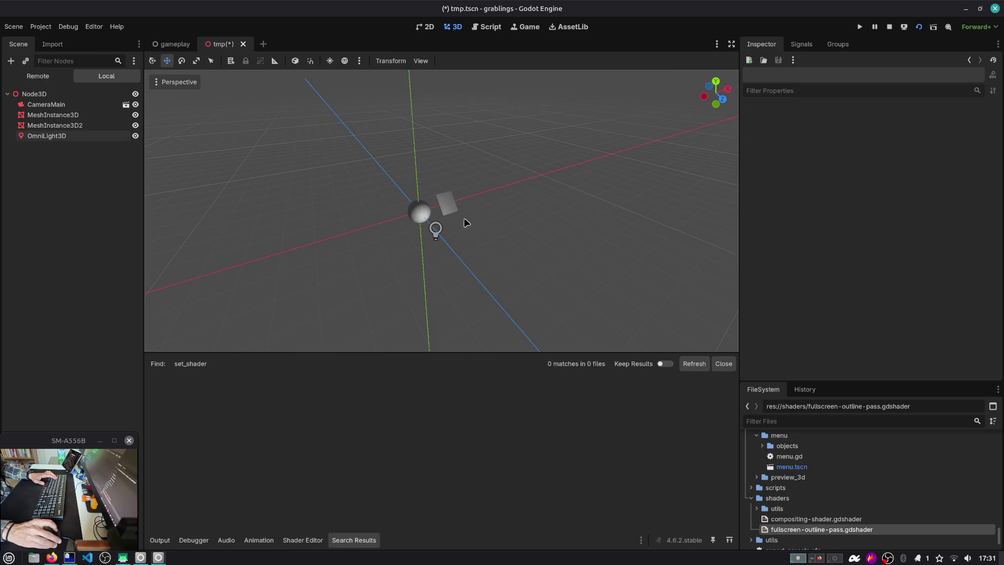
left_click(919, 27)
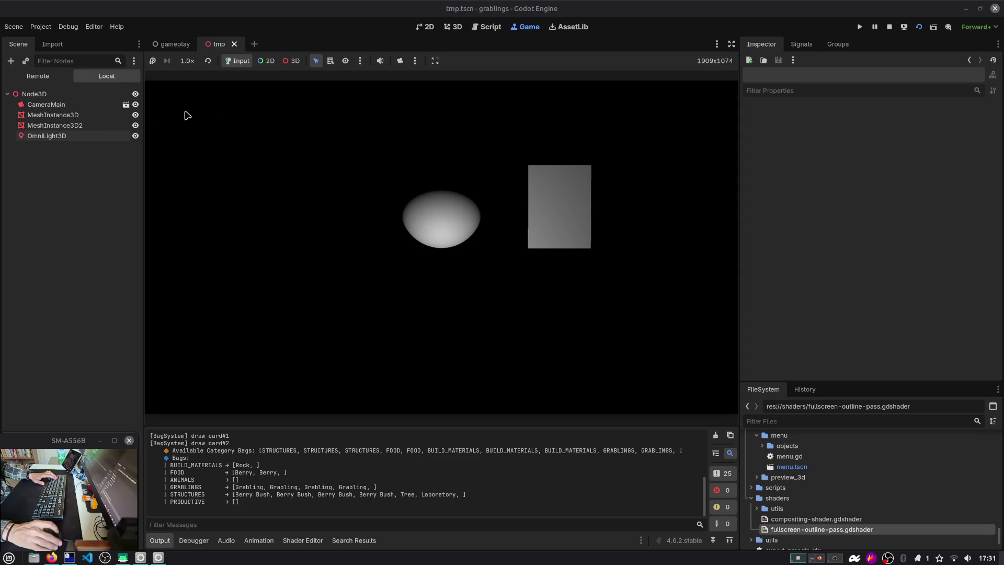
Raise the OmniLight3D along Y, rerun to check the lit sphere and box, then close tmp.
left_click(47, 136)
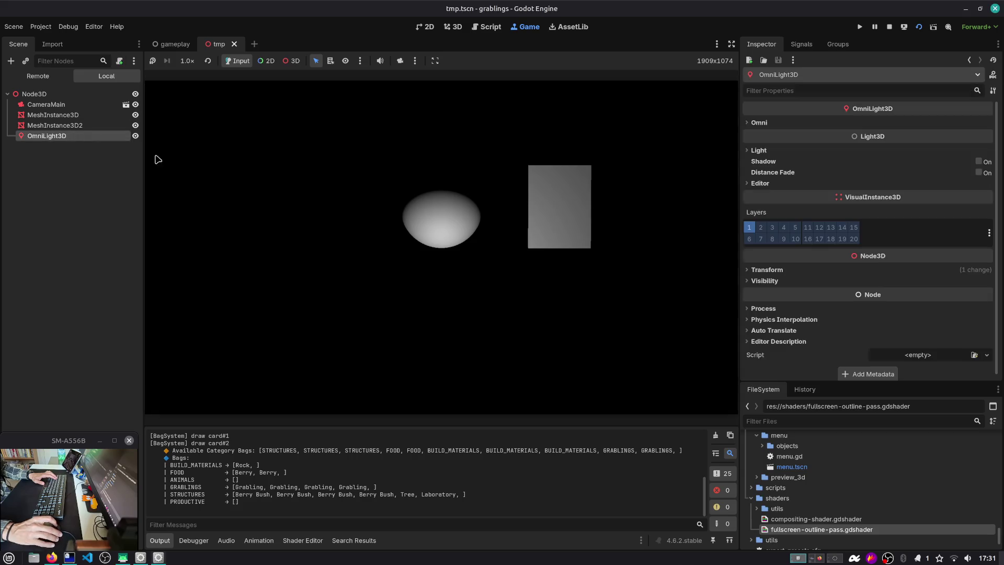
left_click(889, 27)
left_click_drag(433, 222, 433, 180)
left_click(918, 26)
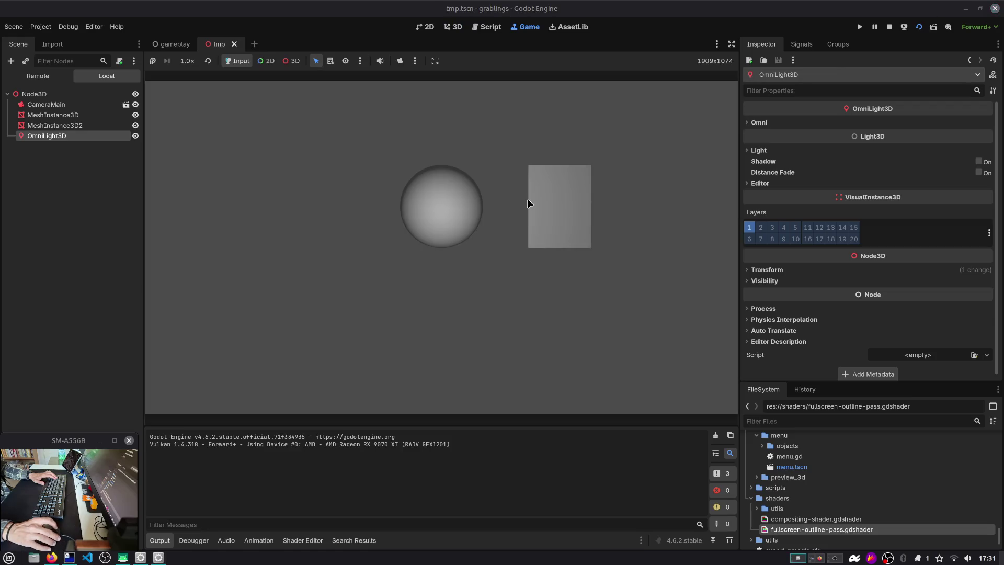
left_click(889, 27)
middle_click(218, 45)
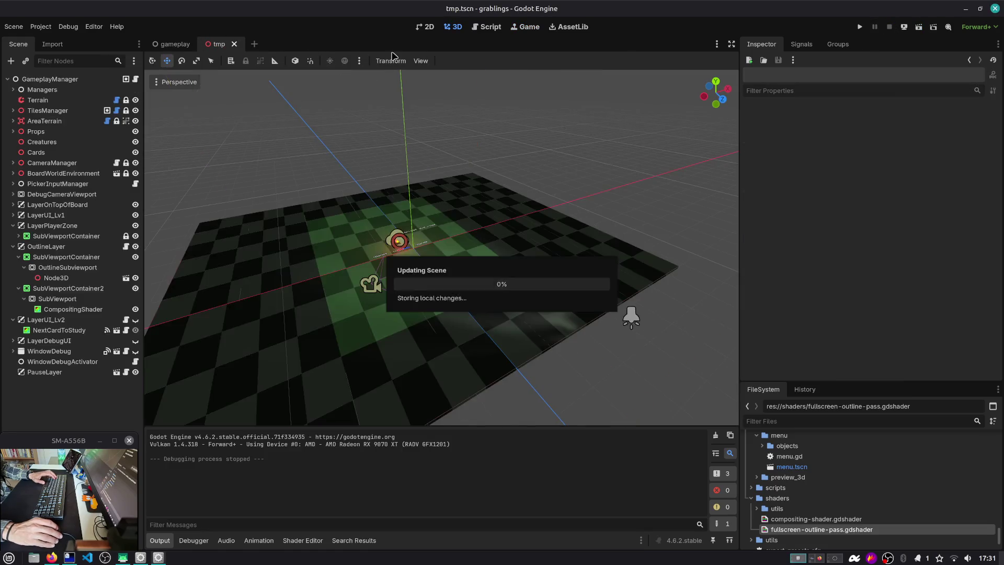
Run the gameplay scene and add COLOR.a = input_texture.a; below the commented alpha line.
left_click(891, 27)
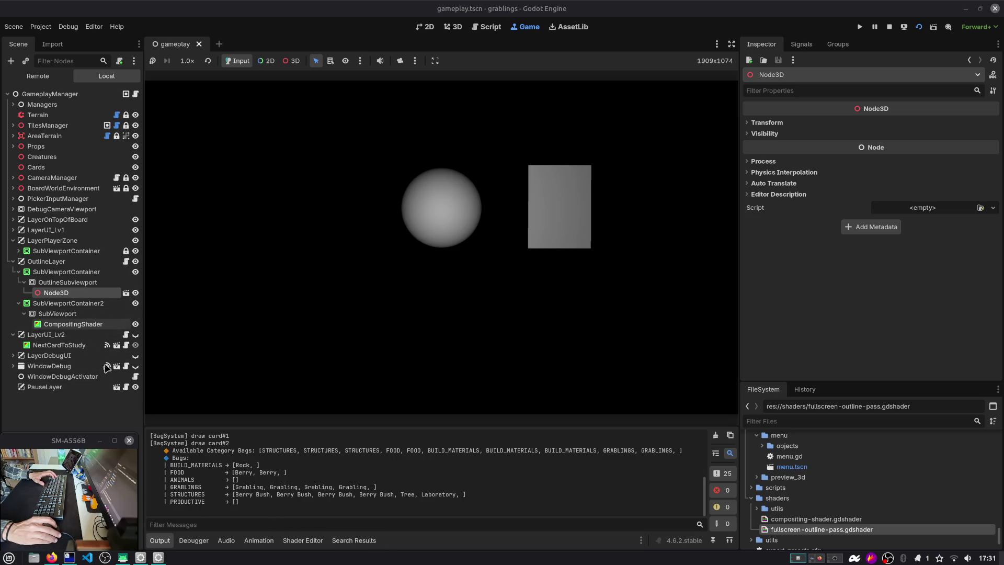
left_click(303, 540)
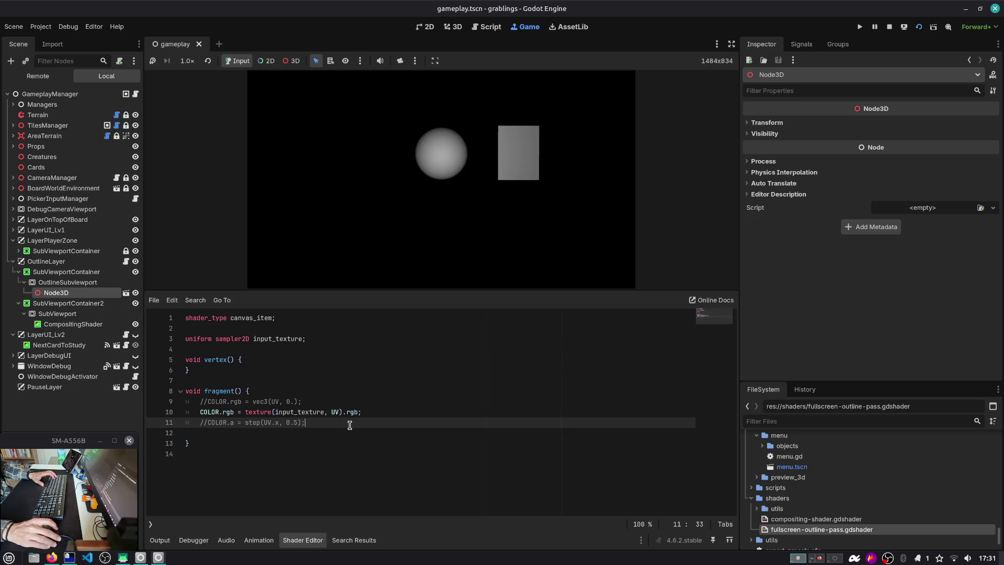
key("Return")
type("COLOR.a = inp")
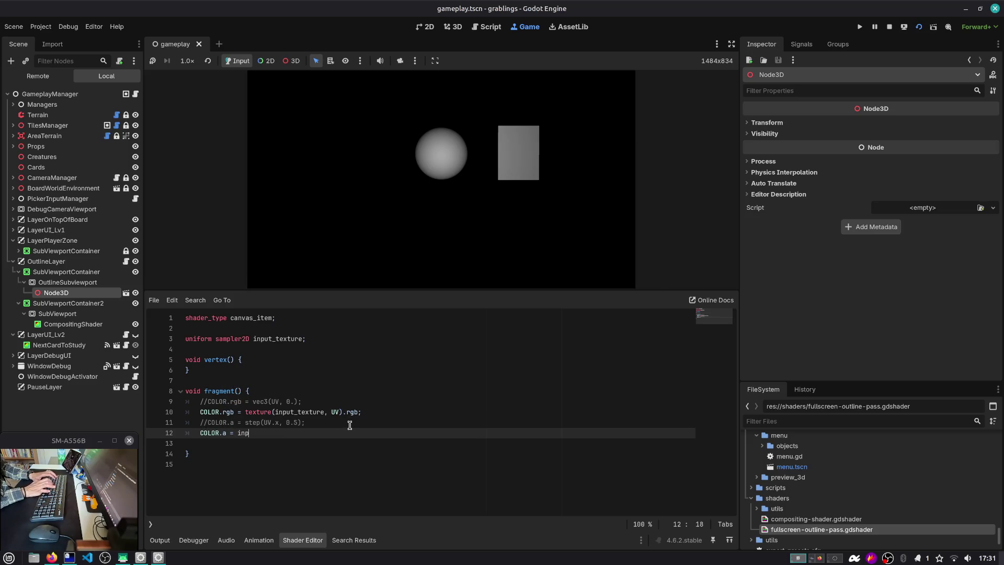
key("Return")
type(".a;")
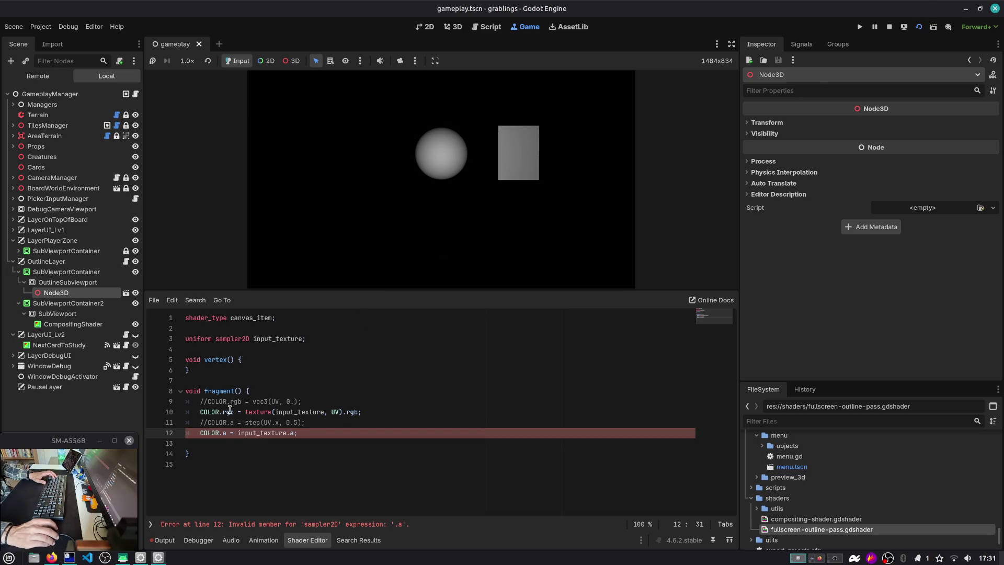
Try ALP, OPAC and TRAN as alpha names before settling back on COLOR.a.
left_click(226, 443)
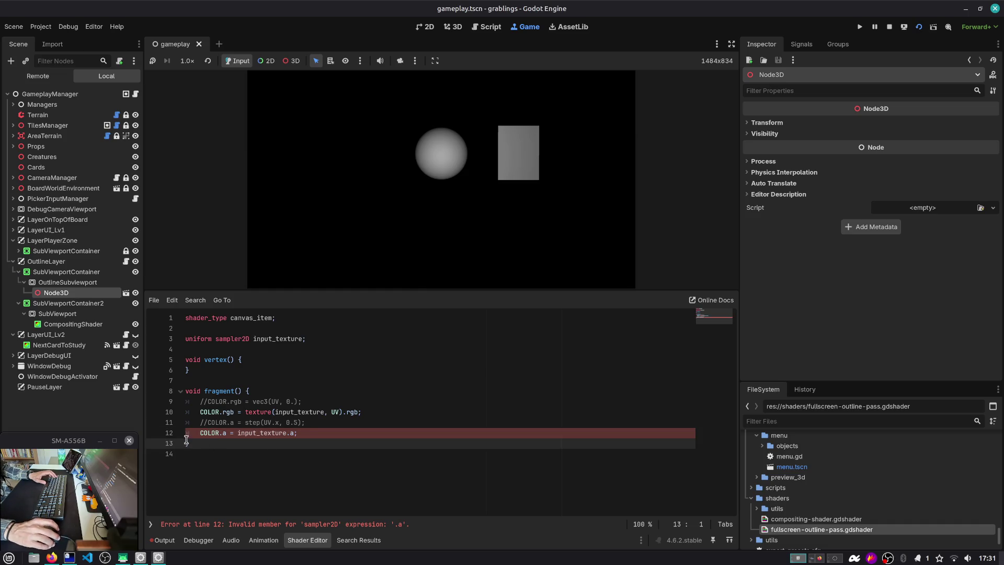
left_click(205, 434)
key("Home")
key("ctrl+shift+Right")
key("shift+Right")
key("shift+Right")
type("ALP")
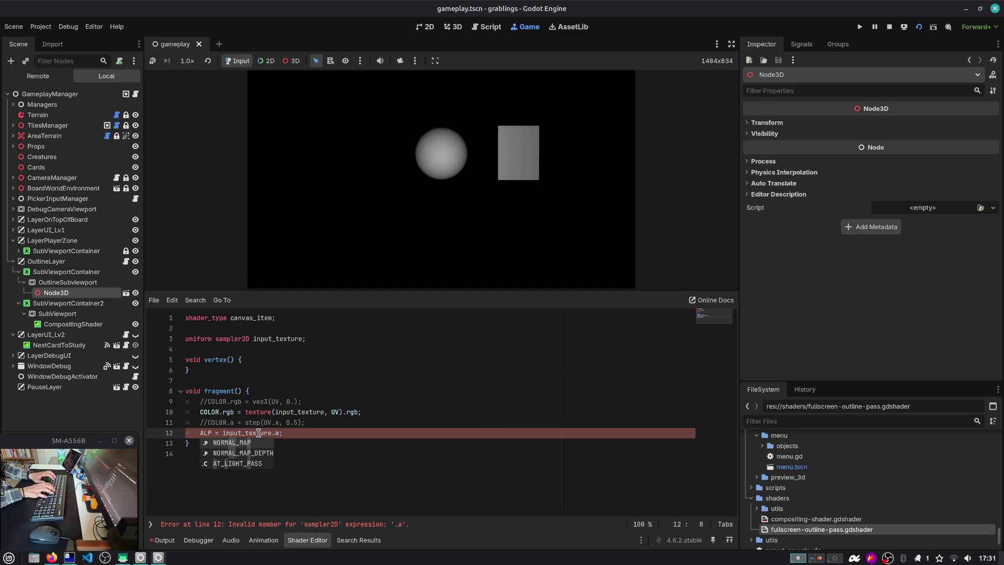
key("BackSpace")
key("BackSpace")
key("BackSpace")
type("OPAC")
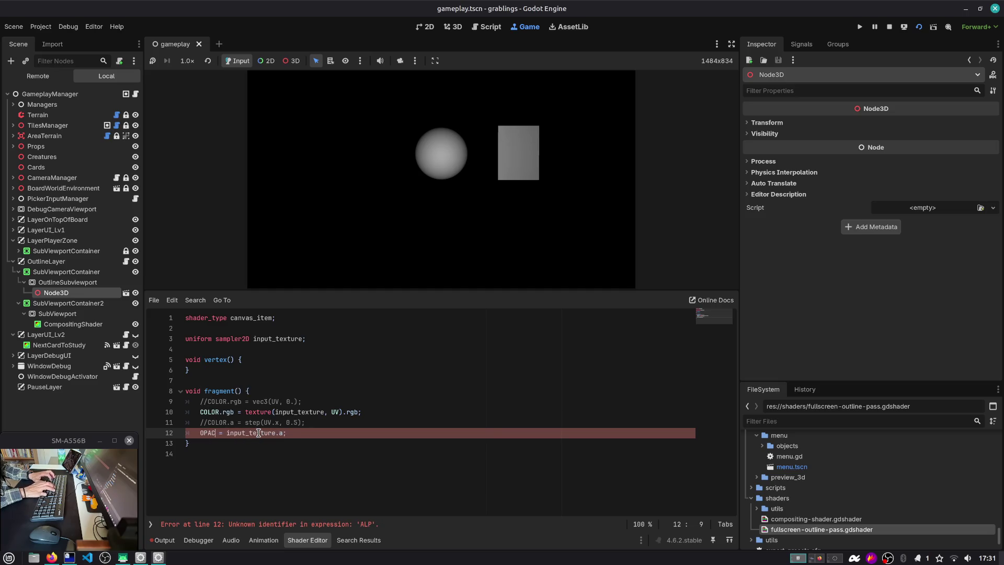
key("ctrl+shift+Left")
type("TRAN")
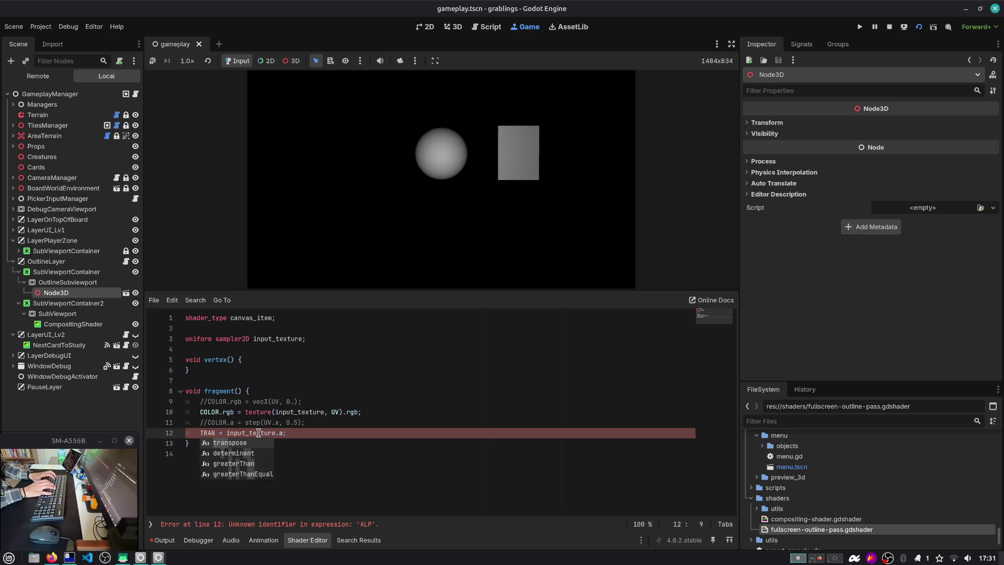
key("ctrl+shift+Left")
type("COLOr.a")
key("BackSpace")
key("BackSpace")
key("BackSpace")
type("R.a")
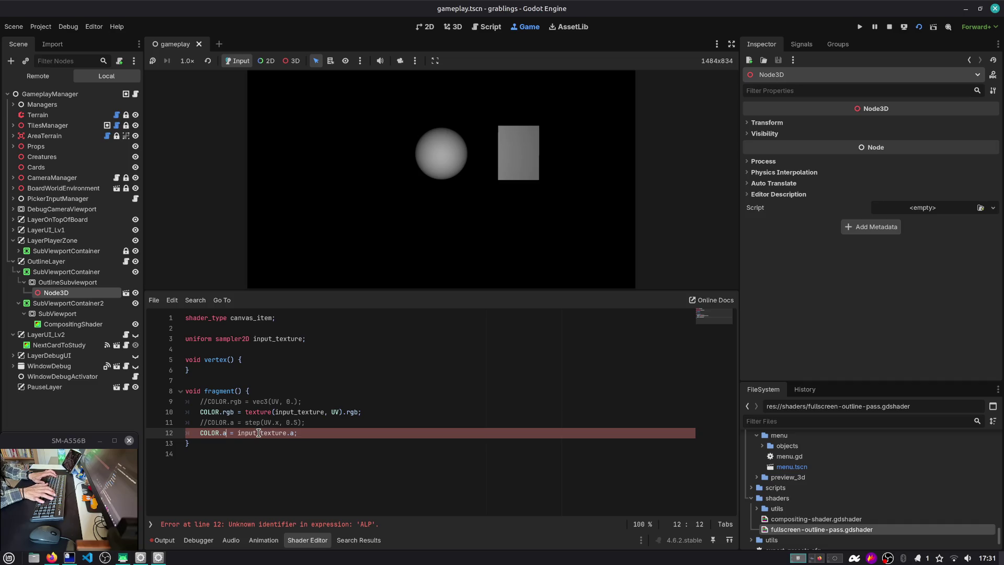
Declare vec4 in_tex = texture(input_texture, UV); above the COLOR.rgb line.
double_click(296, 421)
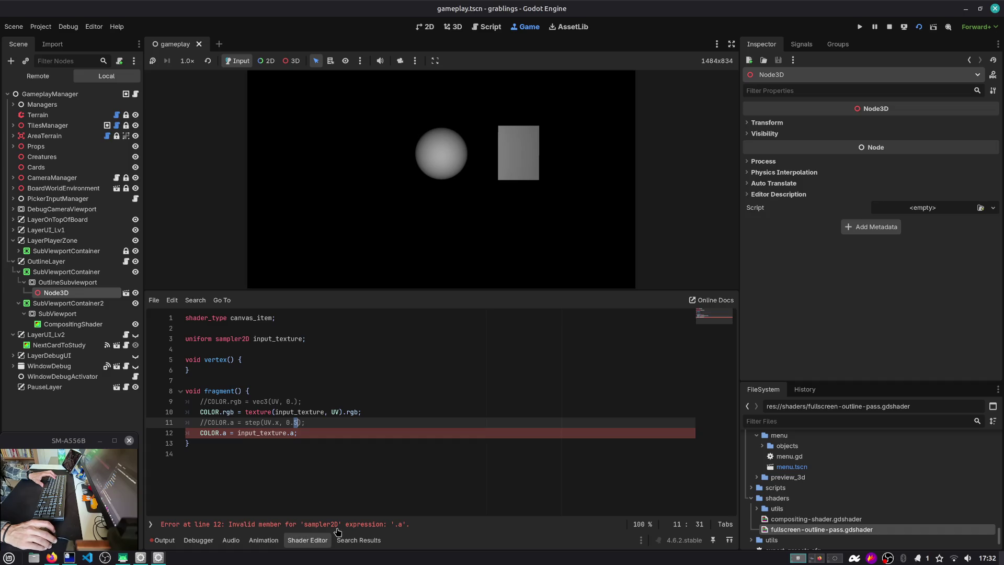
double_click(227, 412)
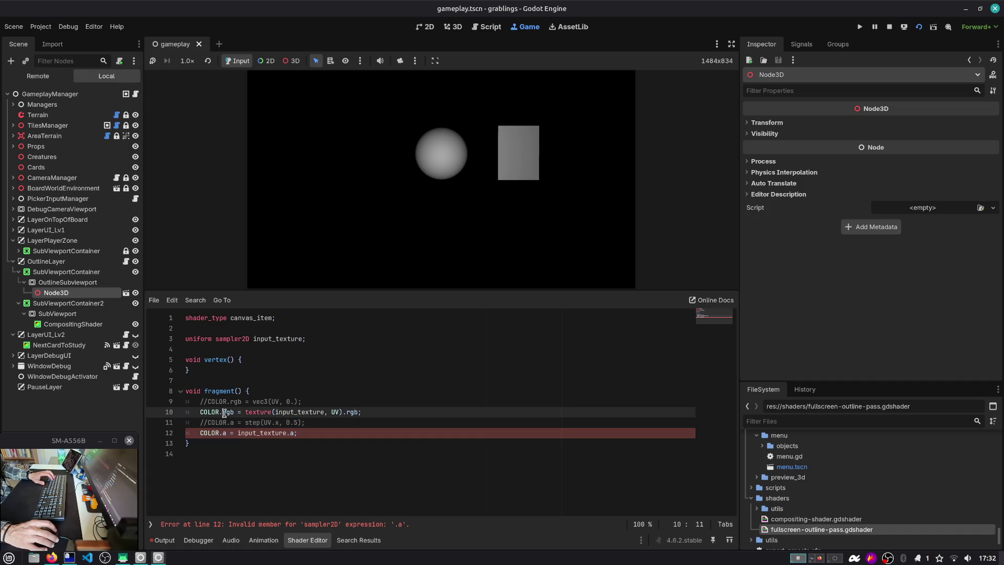
key("Right")
key("Up")
key("End")
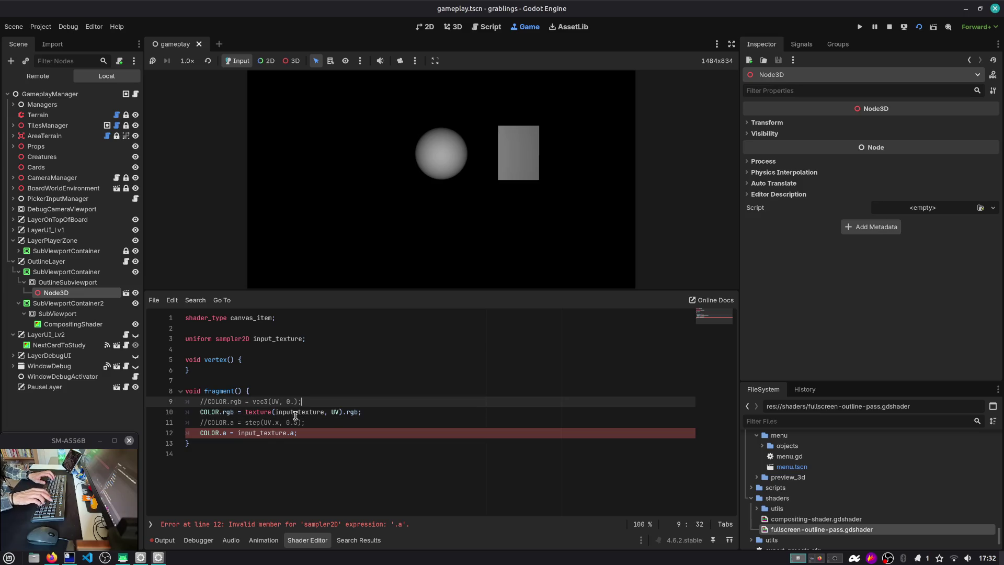
key("Return")
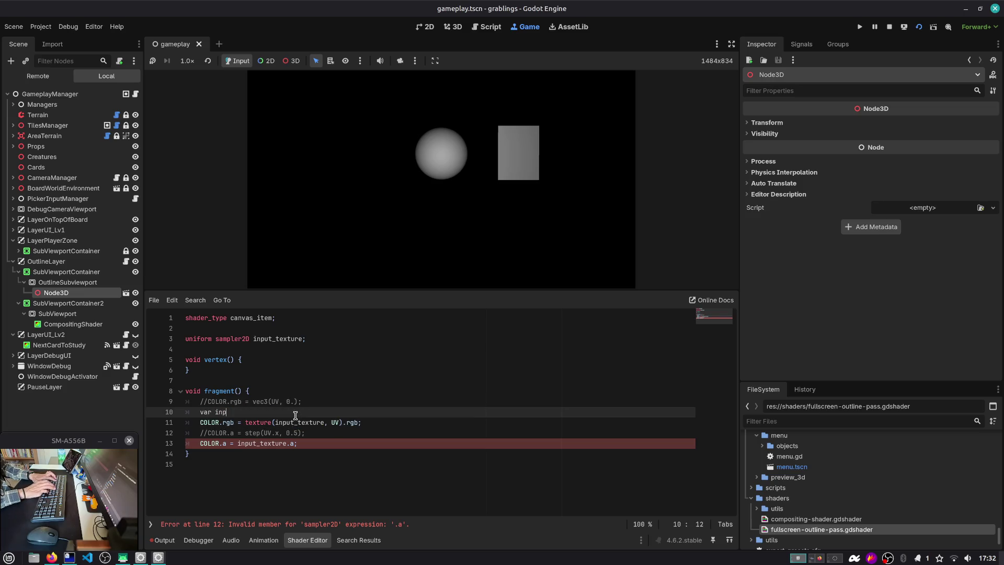
key("shift+Home")
type("vec")
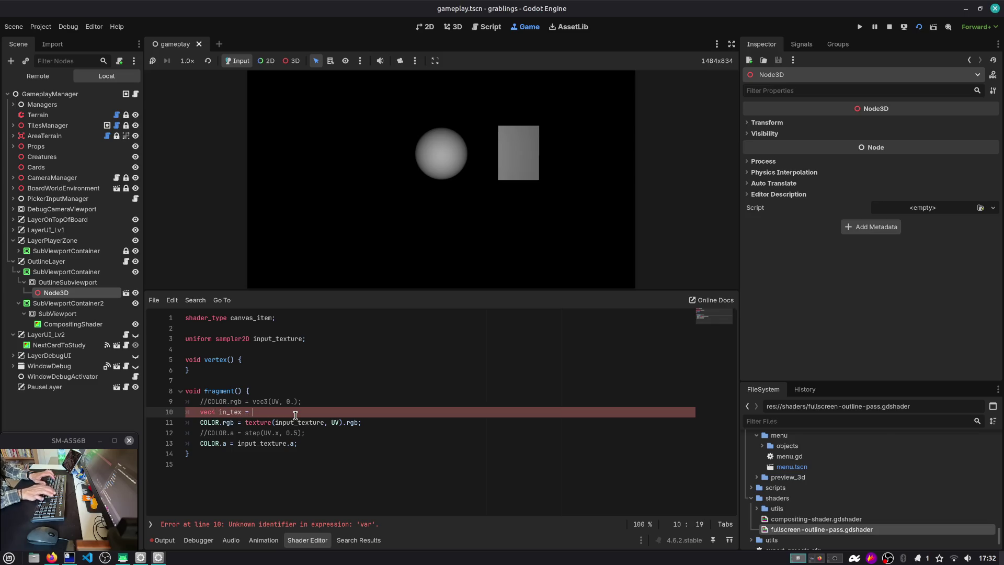
key("Down")
key("End")
key("shift+ctrl+Left")
key("shift+ctrl+Left")
key("shift+ctrl+Left")
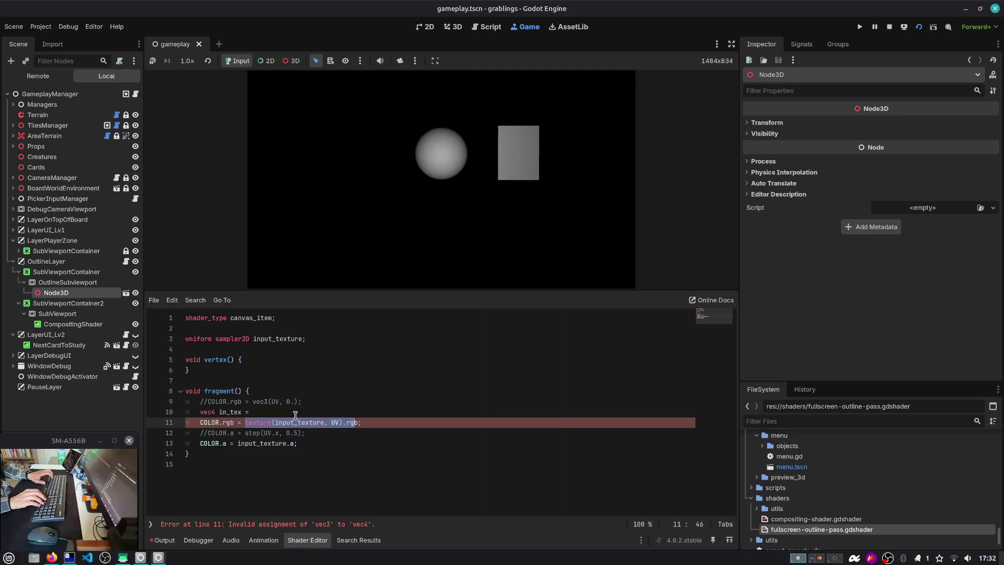
key("ctrl+x")
key("Up")
key("ctrl+v")
key("ctrl+z")
key("ctrl+v")
Set COLOR.rgb from in_tex.rgb and COLOR.a from in_tex.a.
key("Down")
key("Left")
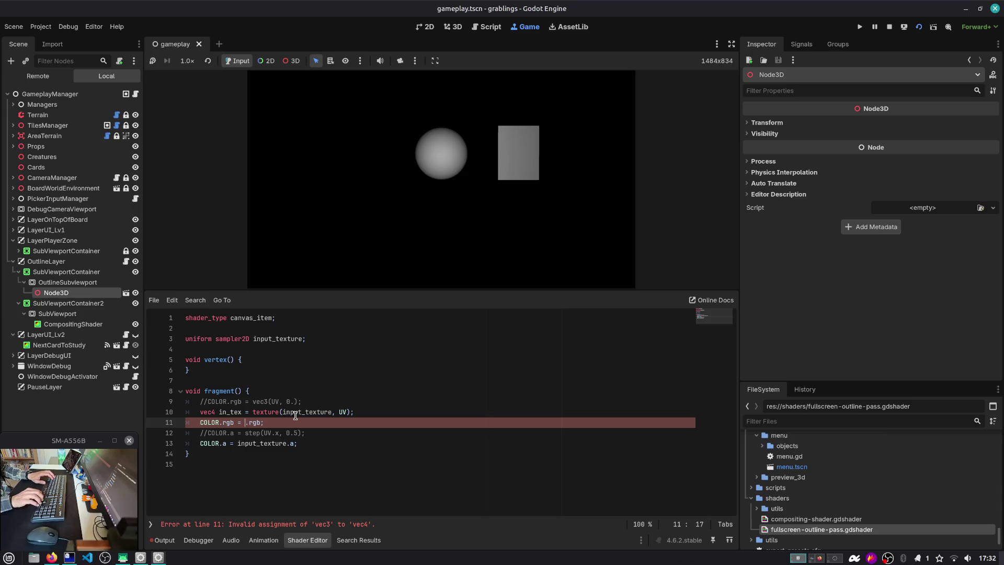
type("in_tex")
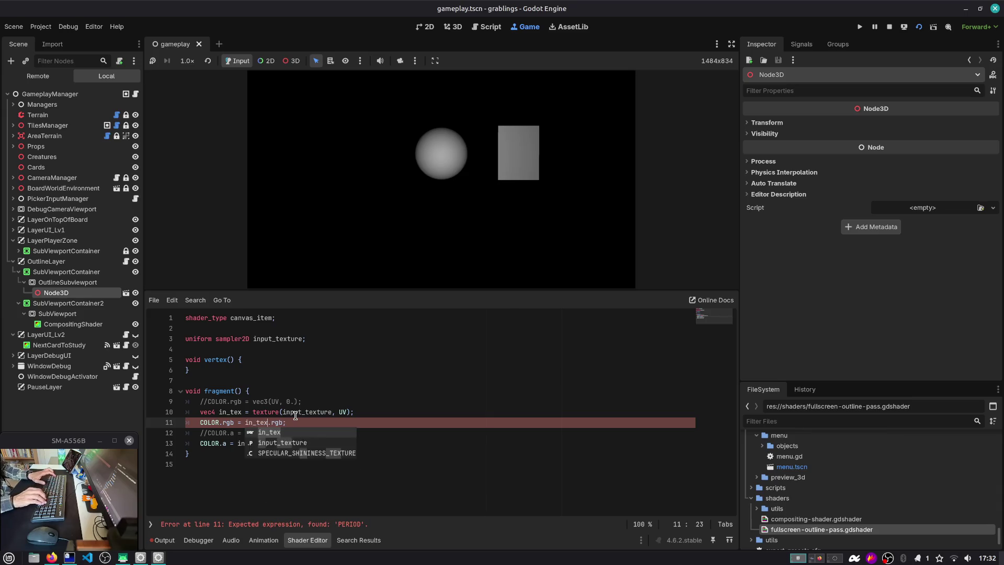
key("Escape")
key("Down")
key("Down")
key("ctrl+Delete")
type("in_tex")
key("Up")
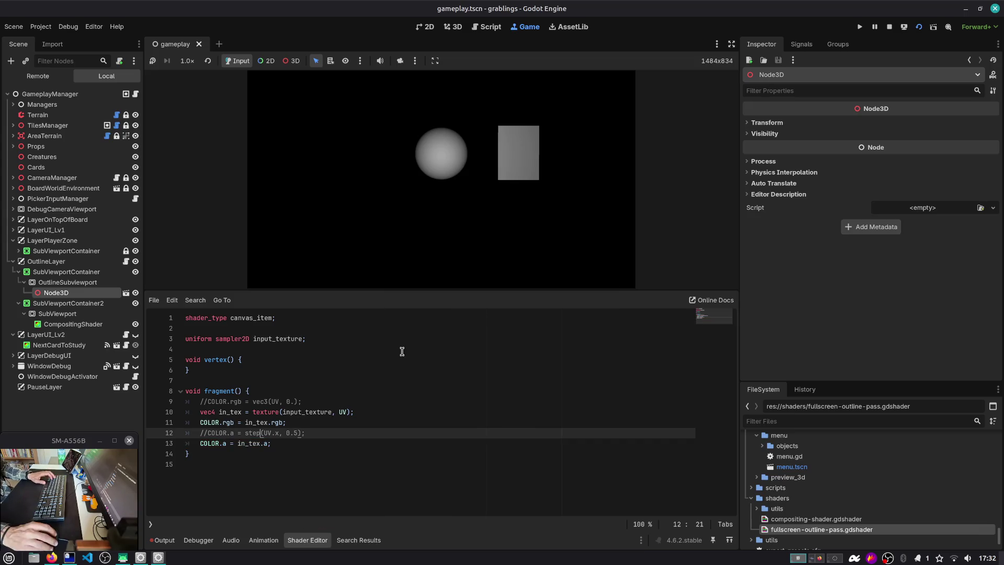
Run the project to see the grey sphere and box over the board, stop it, and select CompositingShader.
left_click(908, 29)
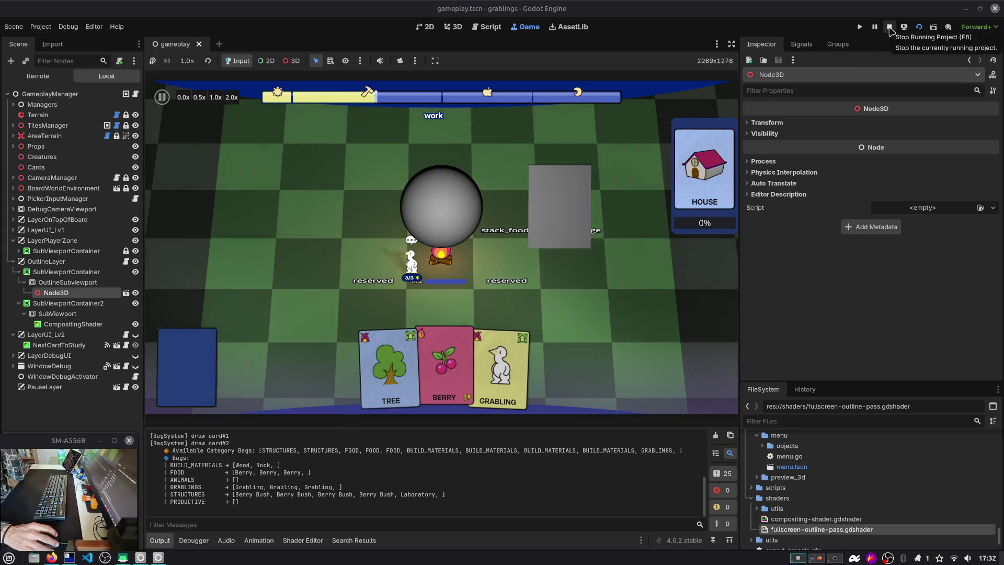
left_click(889, 27)
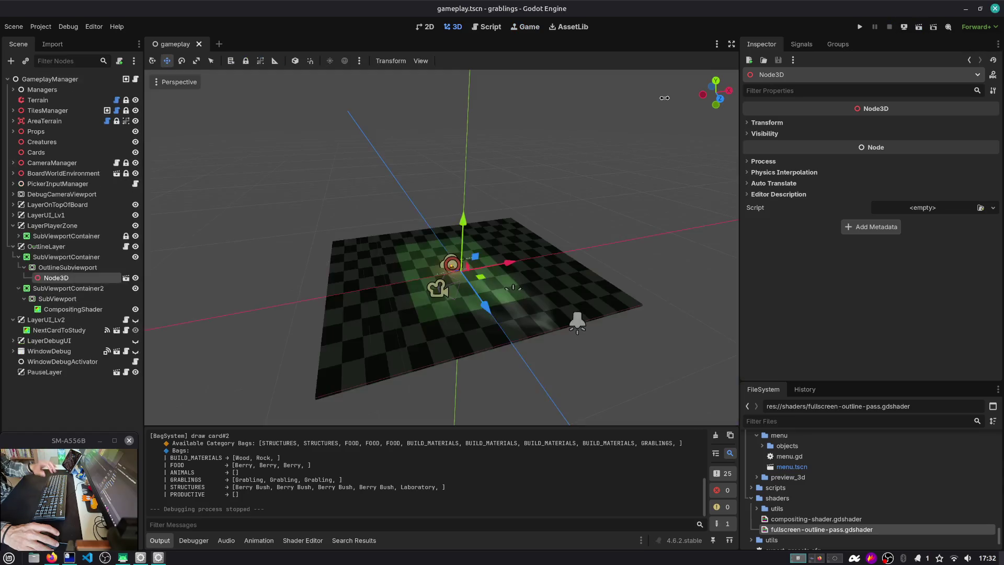
left_click(98, 312)
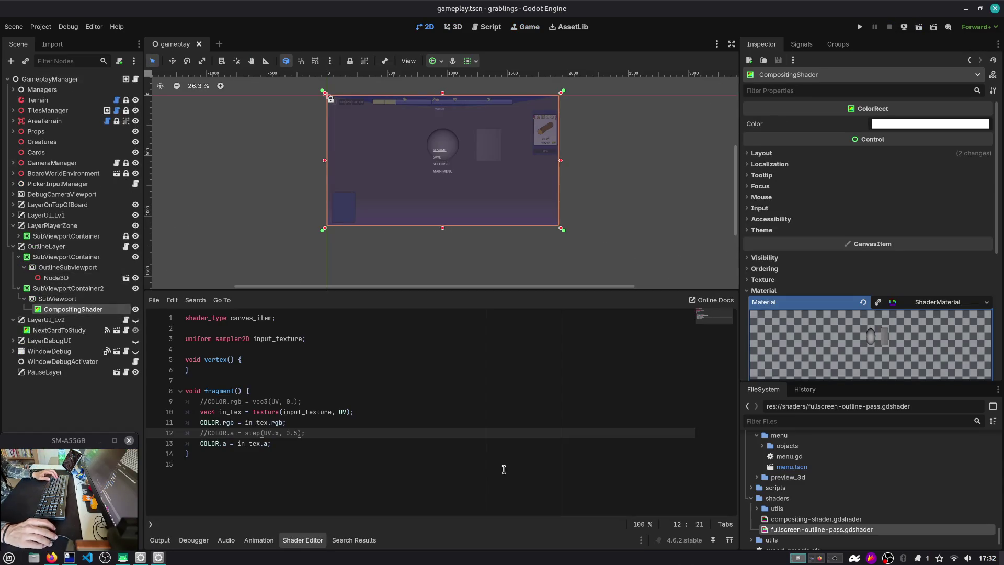
Open fullscreen-outline-pass.gdshader from the FileSystem dock and scroll through its depth-based fragment code.
scroll(799, 516, "down", 3)
double_click(799, 477)
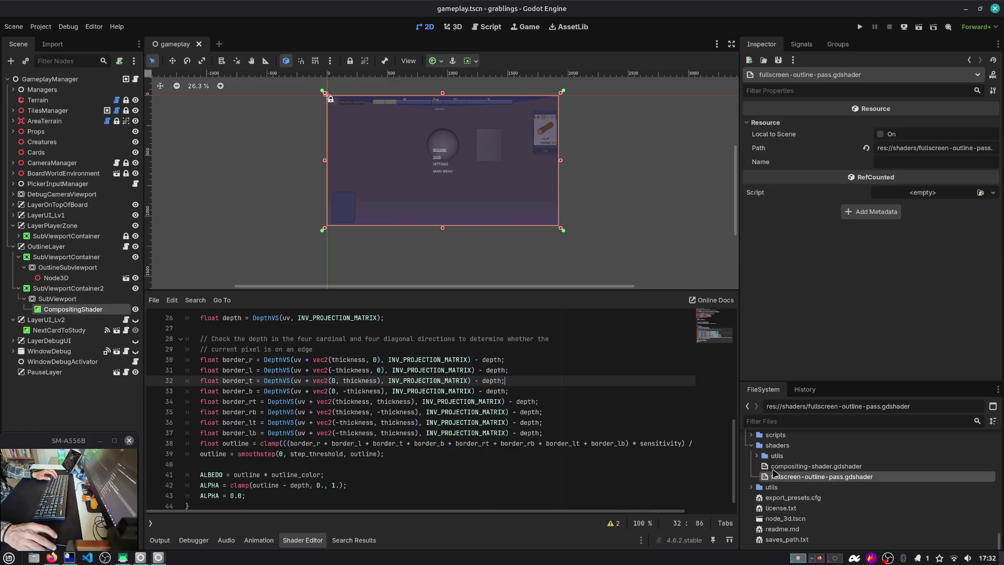
mouse_move(252, 487)
left_mouse_down()
mouse_move(178, 395)
mouse_move(178, 345)
mouse_move(179, 445)
left_mouse_up()
scroll(204, 434, "down", 1)
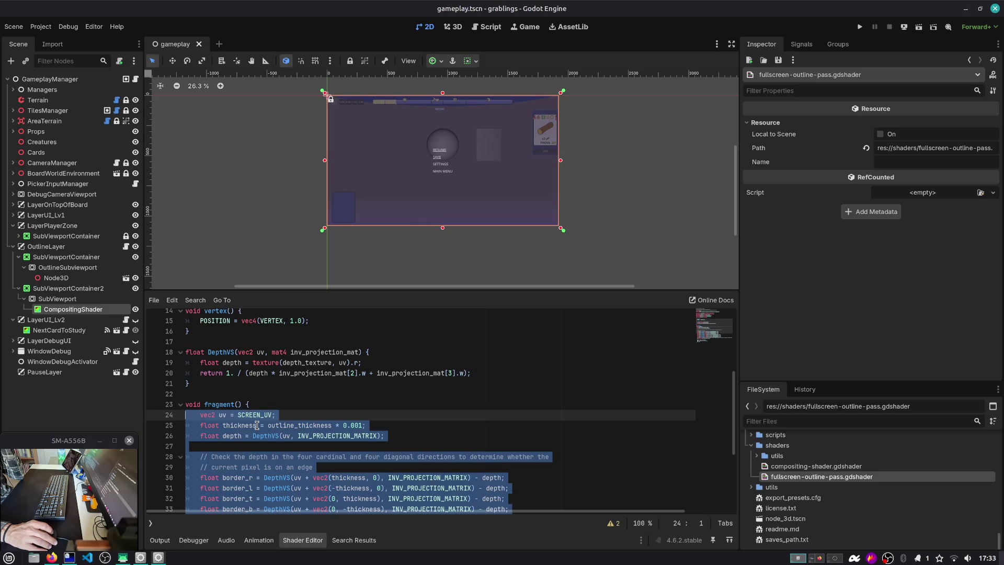
scroll(256, 425, "down", 4)
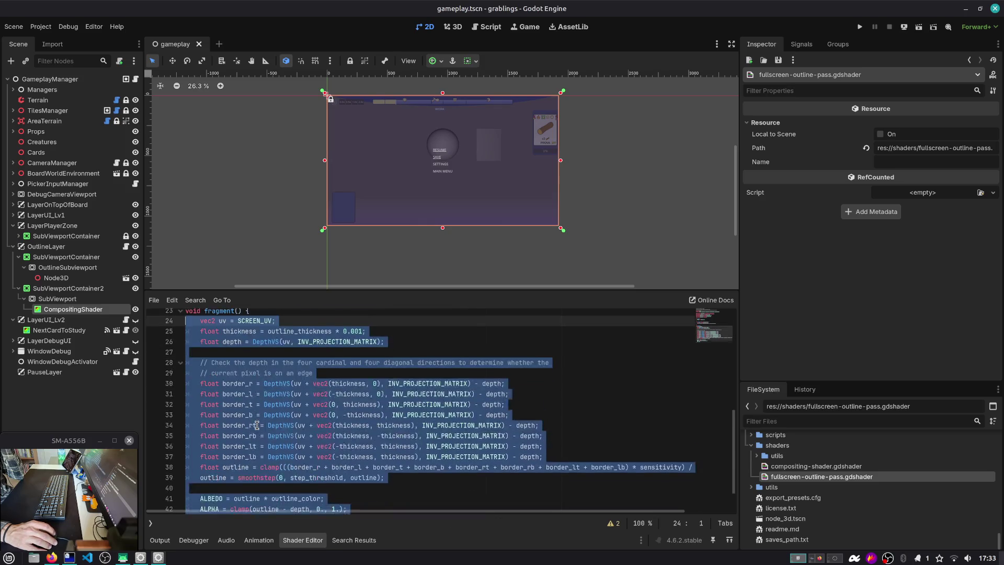